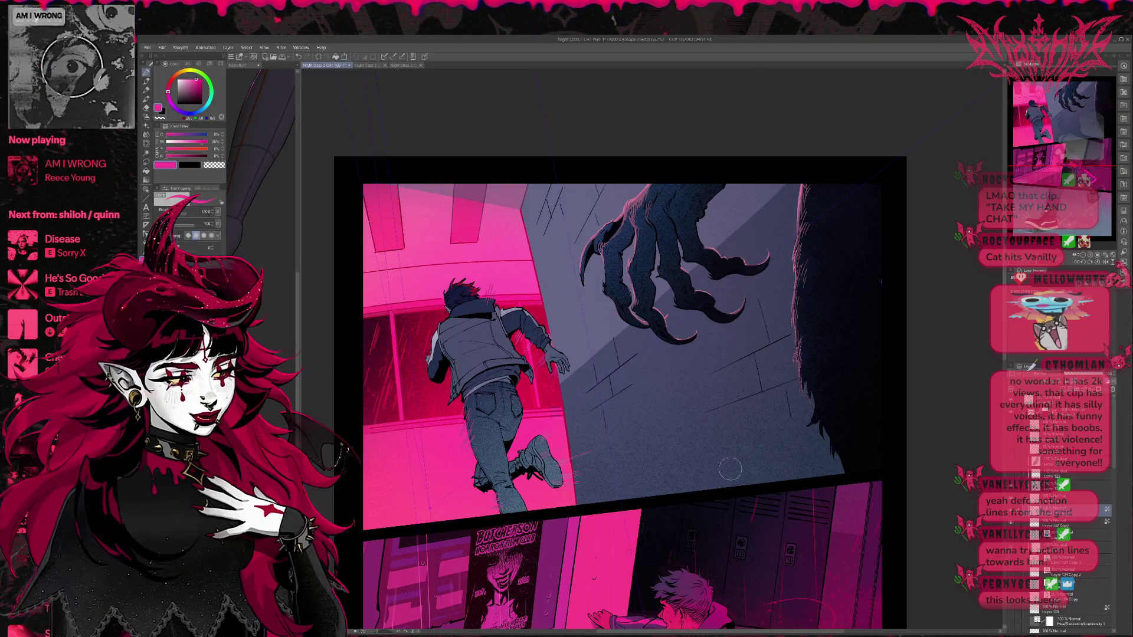
Step: Commit the pending transform and set up a dark navy brush at size 500
{"action": "left_click", "coordinate": [1040, 523]}
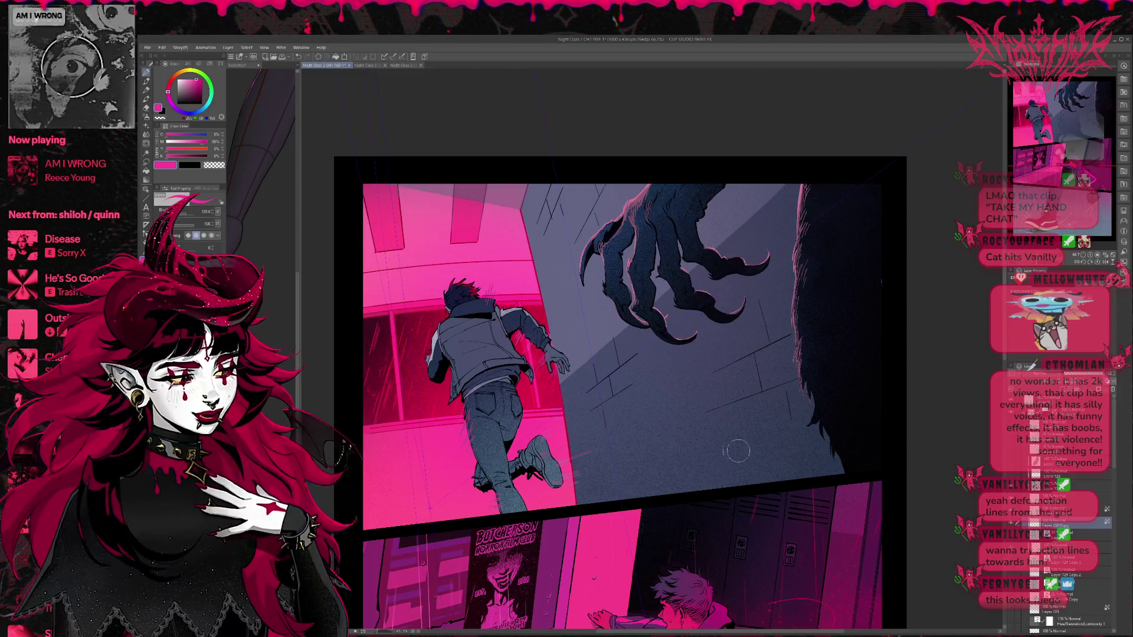
{"action": "left_click", "coordinate": [411, 369], "text": "alt"}
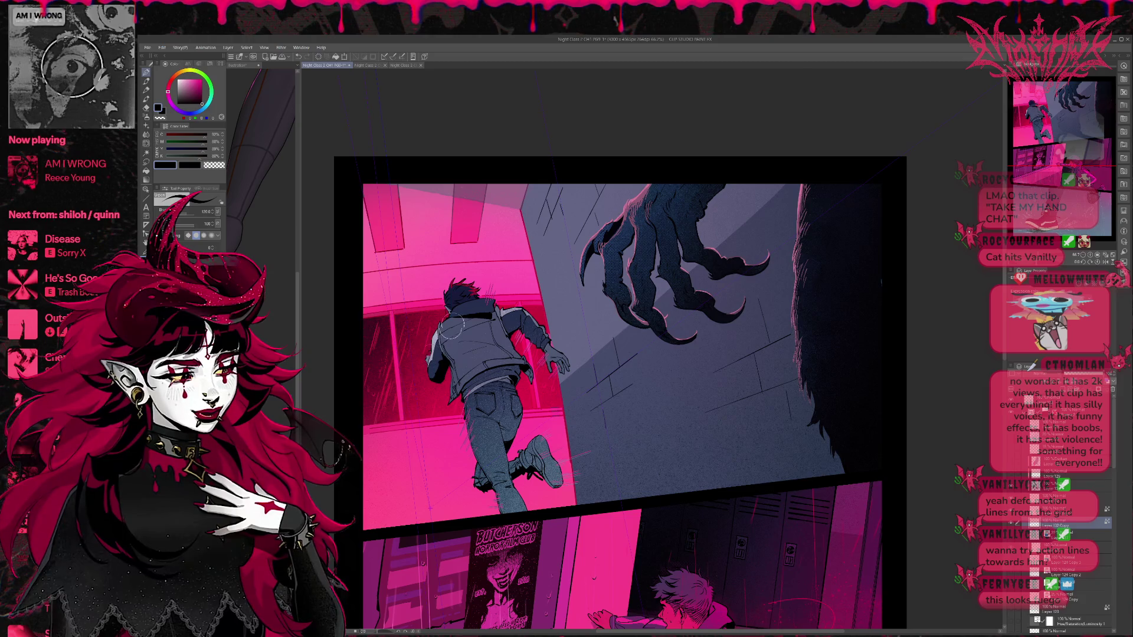
{"action": "left_click_drag", "start_coordinate": [548, 431], "coordinate": [626, 431]}
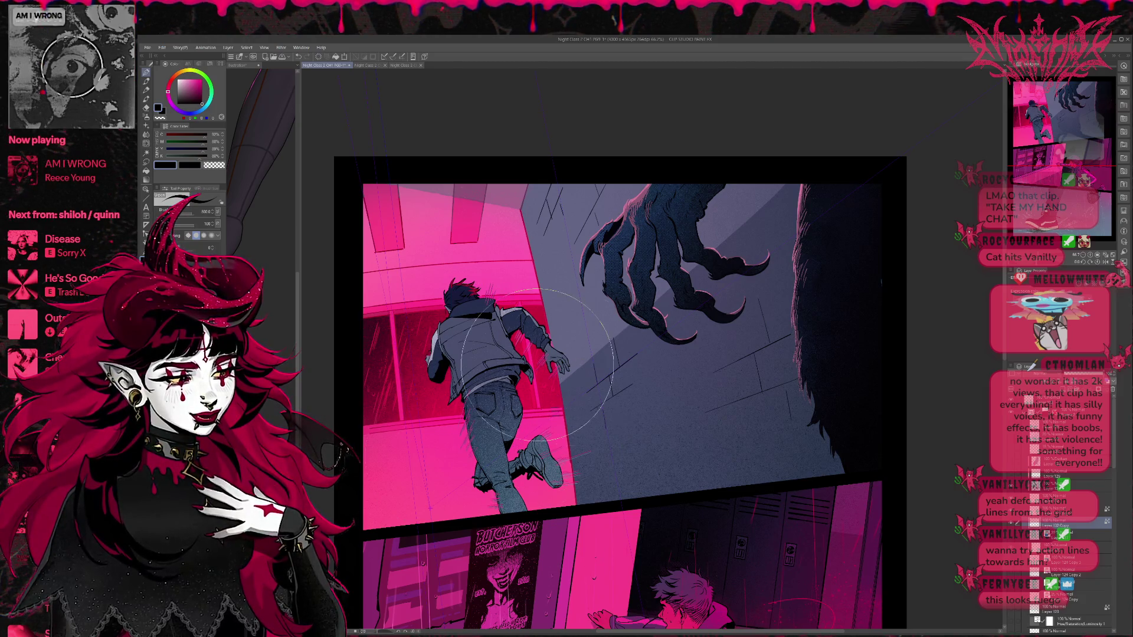
Step: Transform and commit the layer again, zoom out to the whole page, and select the layer above
{"action": "key", "text": "ctrl+t"}
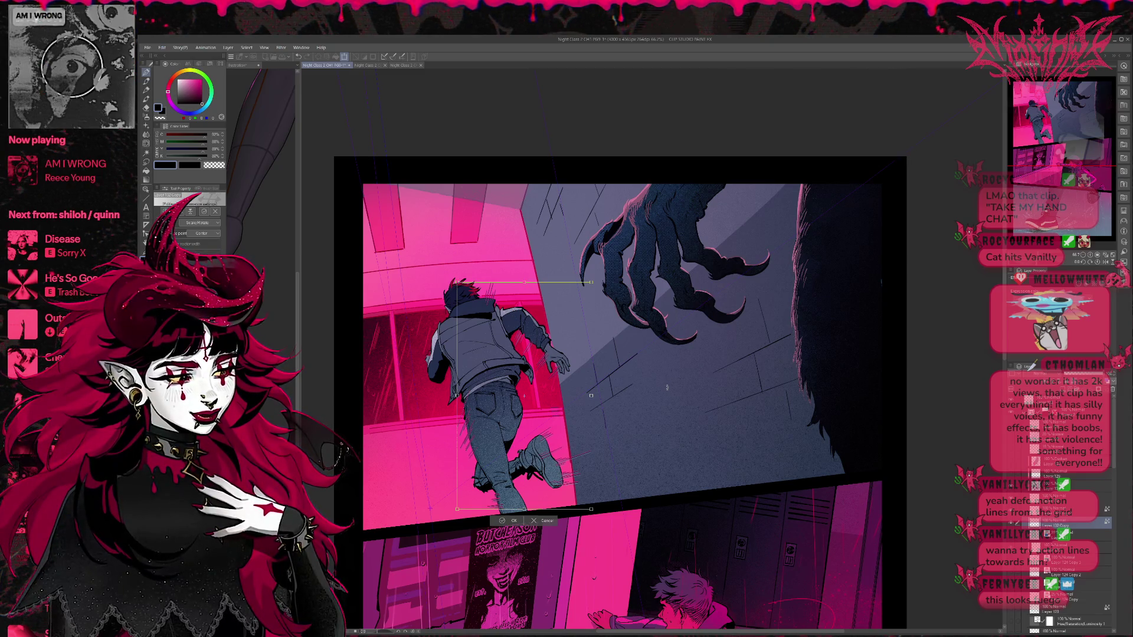
{"action": "left_click", "coordinate": [506, 521]}
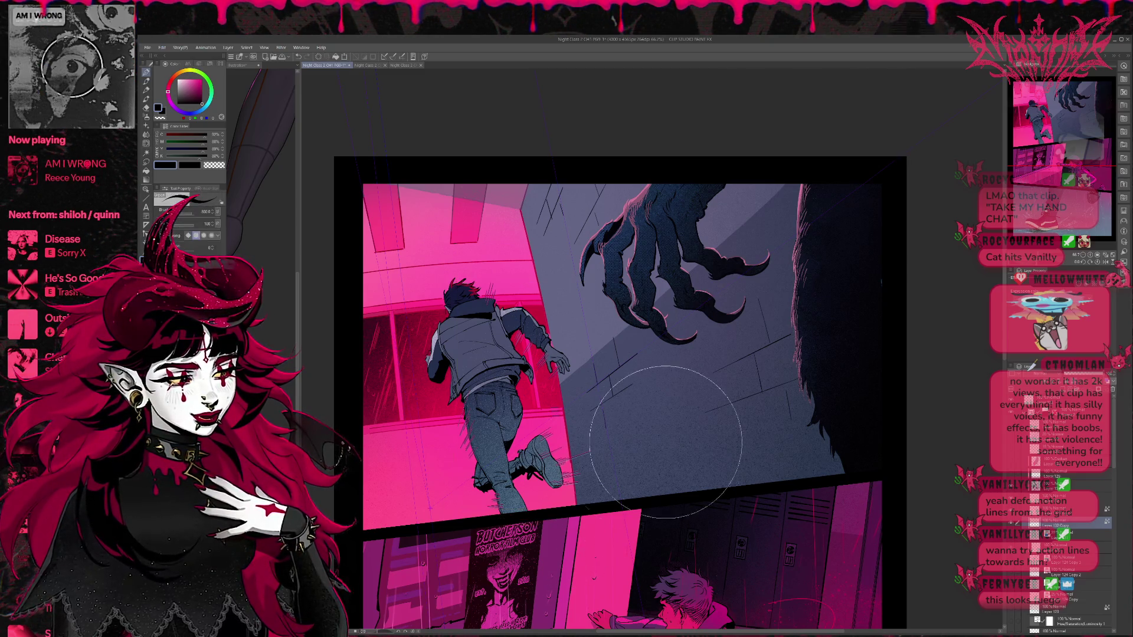
{"action": "scroll", "coordinate": [650, 435], "scroll_direction": "down", "scroll_amount": 1}
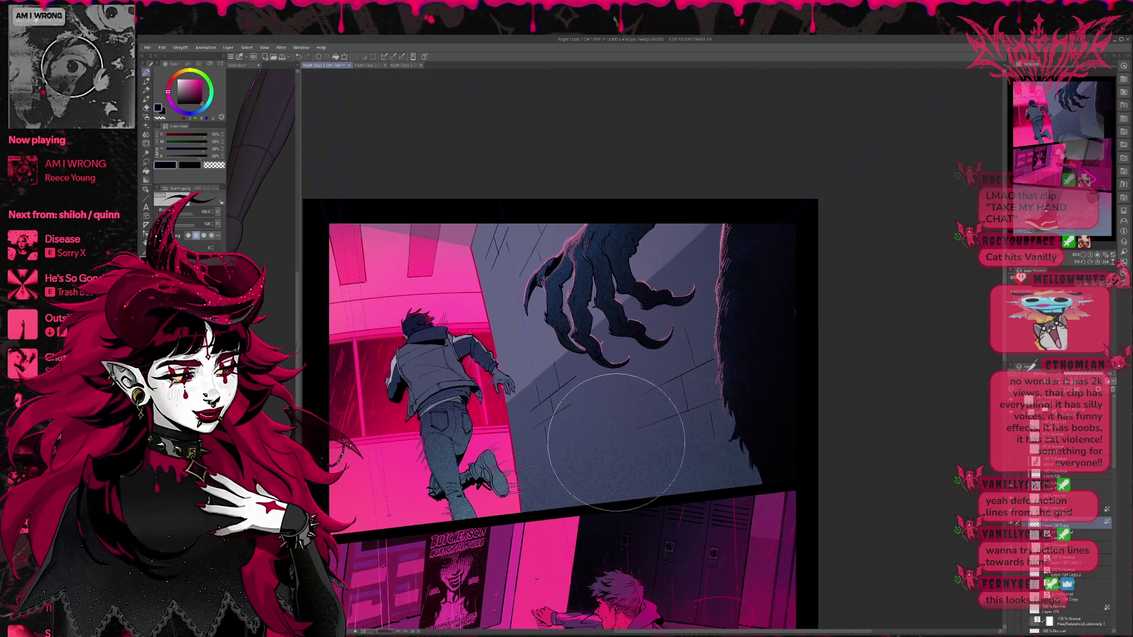
{"action": "left_click_drag", "start_coordinate": [572, 401], "coordinate": [591, 384]}
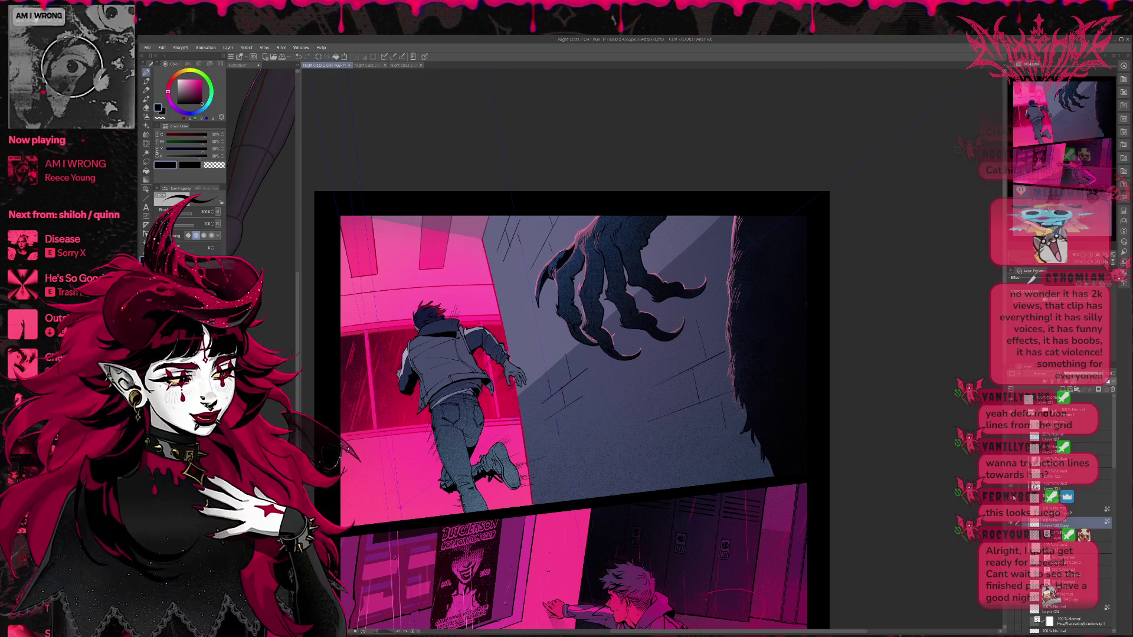
{"action": "left_click", "coordinate": [1062, 499]}
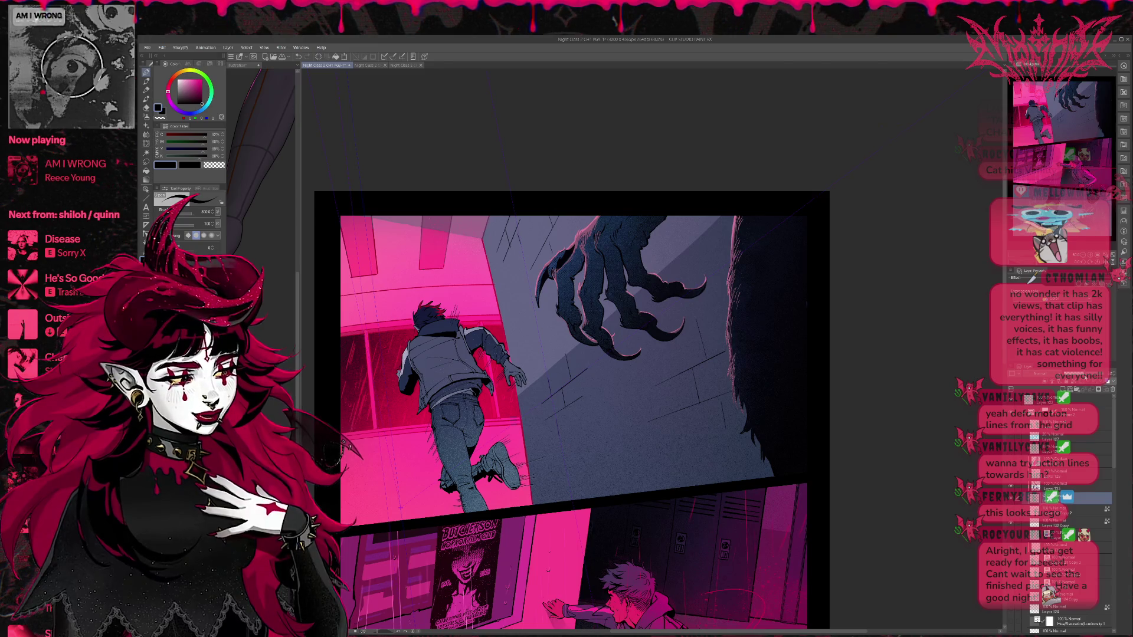
{"action": "scroll", "coordinate": [681, 397], "scroll_direction": "down", "scroll_amount": 2}
{"action": "scroll", "coordinate": [681, 398], "scroll_direction": "down", "scroll_amount": 2}
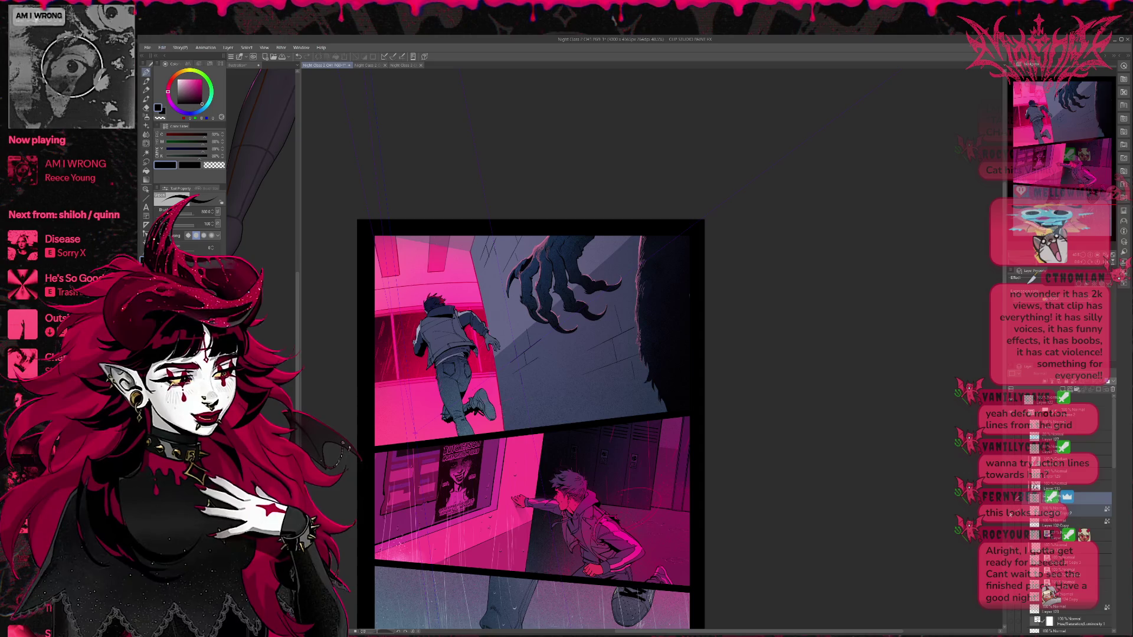
Step: Make the grid and speed-line layer visible and select it
{"action": "left_click", "coordinate": [1057, 510]}
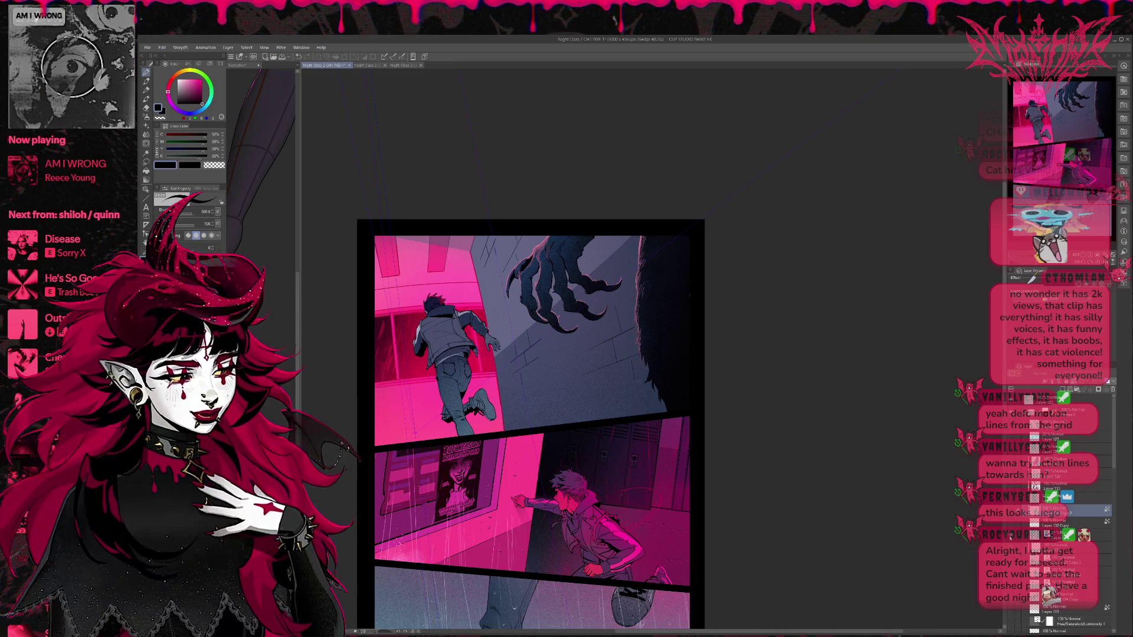
{"action": "left_click", "coordinate": [1017, 450]}
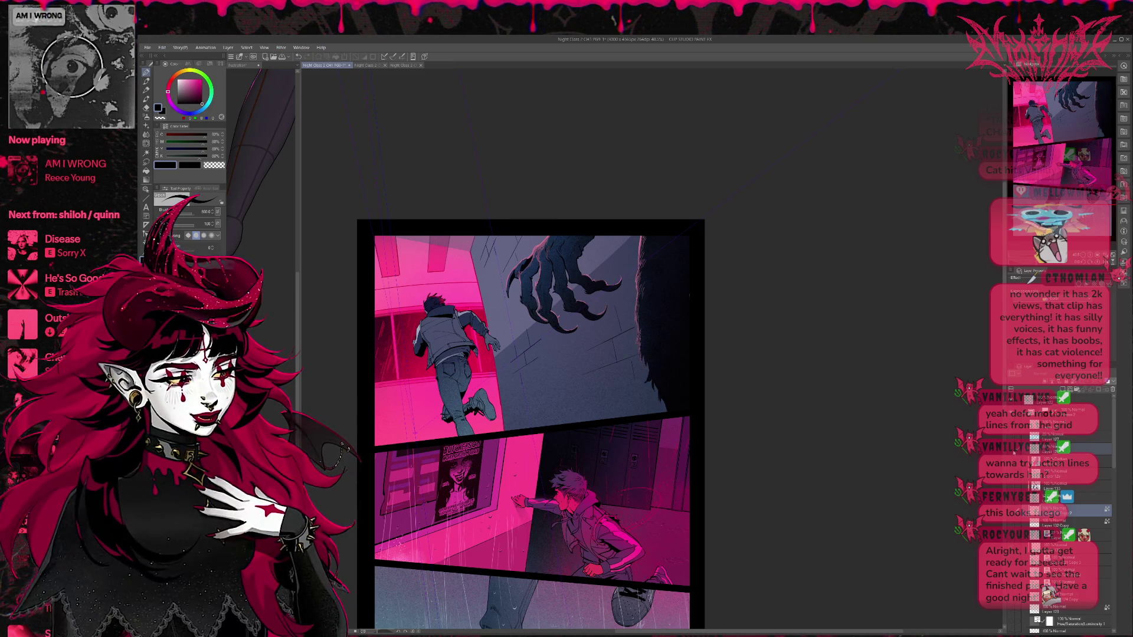
{"action": "left_click", "coordinate": [1086, 449]}
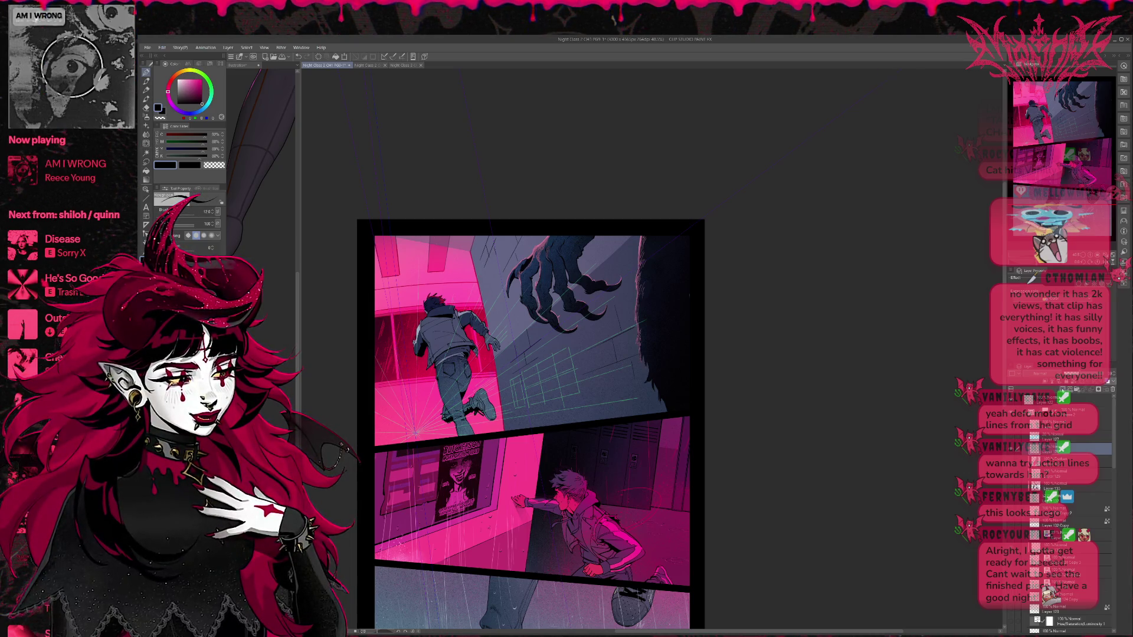
Step: Duplicate that layer as Layer 132 Copy 2 and switch the drawing colour to white
{"action": "key", "text": "ctrl+c"}
{"action": "key", "text": "ctrl+v"}
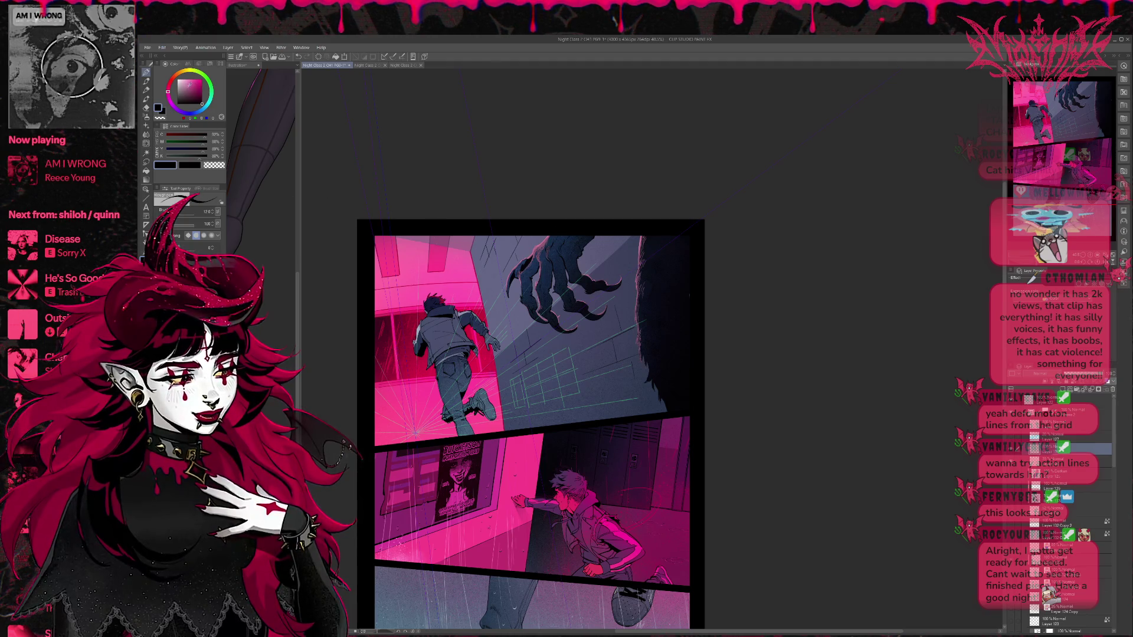
{"action": "key", "text": "x"}
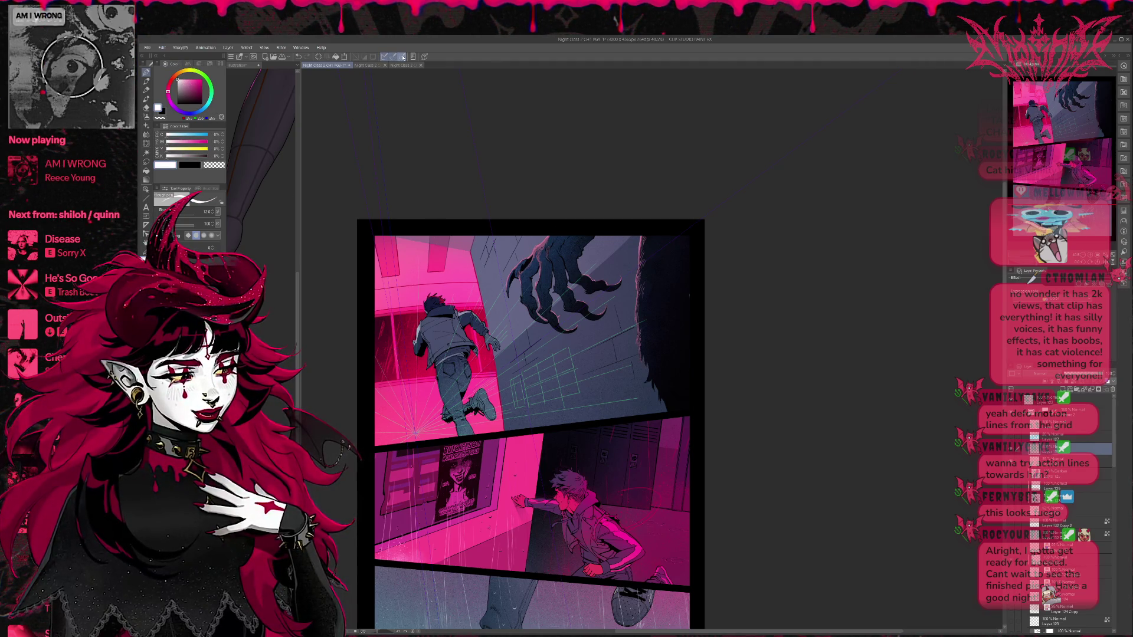
{"action": "left_click_drag", "start_coordinate": [601, 315], "coordinate": [526, 255]}
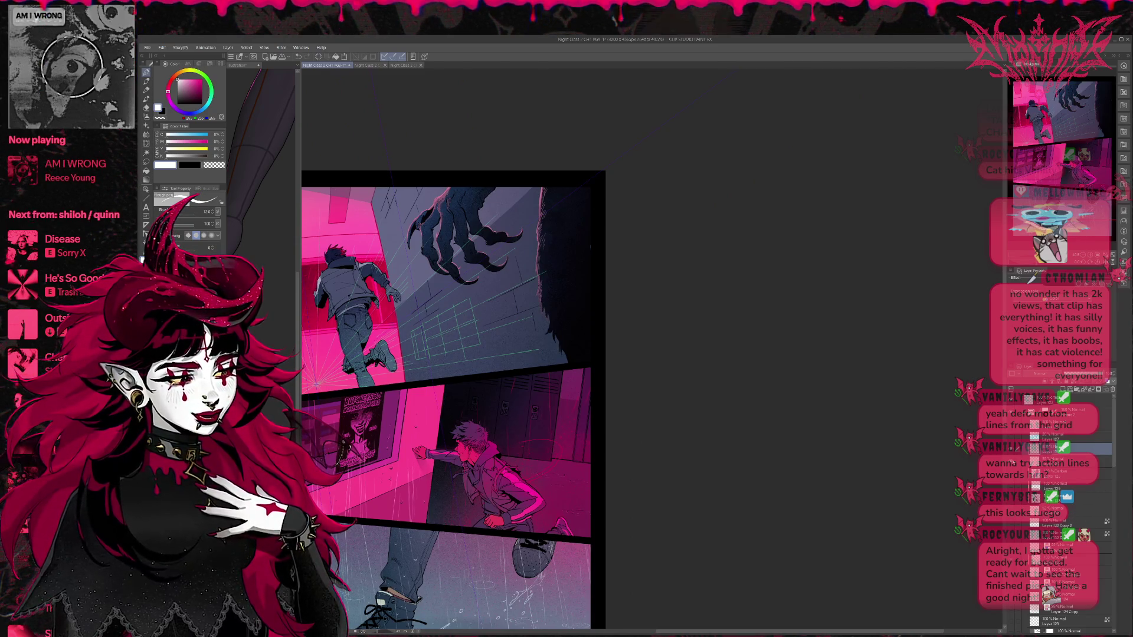
Step: Try white speed lines beside the runner's leg and hand, undoing the unsatisfactory ones
{"action": "scroll", "coordinate": [678, 381], "scroll_direction": "up", "scroll_amount": 1}
{"action": "mouse_move", "coordinate": [476, 310]}
{"action": "left_mouse_down"}
{"action": "mouse_move", "coordinate": [439, 332]}
{"action": "mouse_move", "coordinate": [452, 348]}
{"action": "mouse_move", "coordinate": [448, 335]}
{"action": "left_mouse_up"}
{"action": "key", "text": "ctrl+z"}
{"action": "key", "text": "ctrl+z"}
{"action": "key", "text": "ctrl+z"}
{"action": "key", "text": "ctrl+z"}
{"action": "key", "text": "ctrl+z"}
{"action": "key", "text": "ctrl+z"}
{"action": "key", "text": "ctrl+z"}
{"action": "left_click_drag", "start_coordinate": [480, 333], "coordinate": [447, 349]}
{"action": "key", "text": "ctrl+z"}
{"action": "key", "text": "ctrl+z"}
{"action": "key", "text": "ctrl+z"}
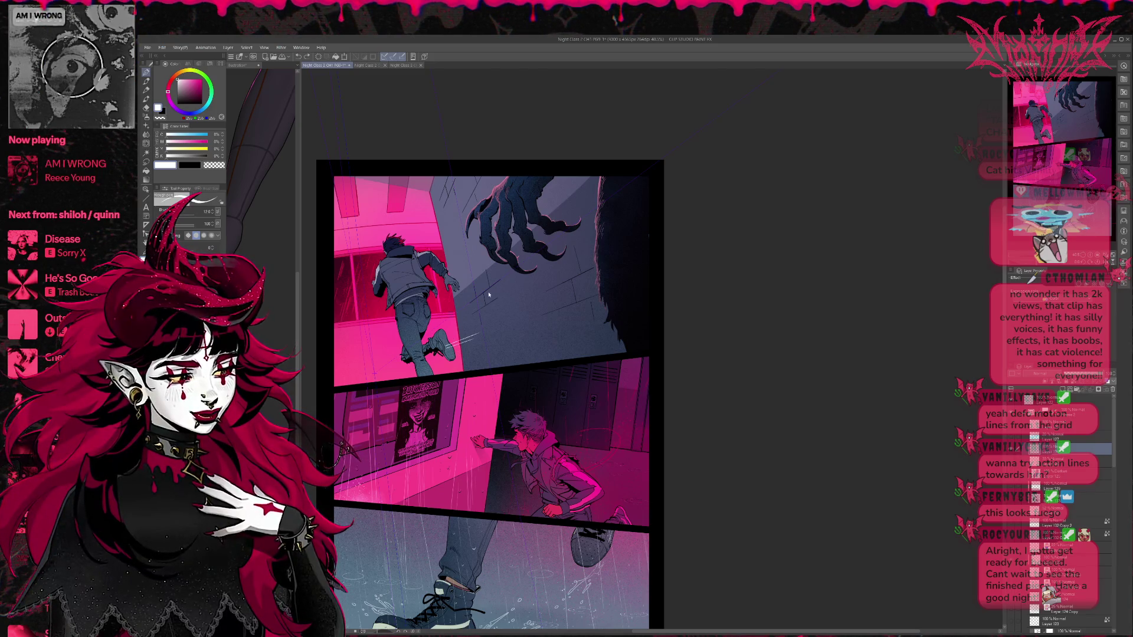
{"action": "mouse_move", "coordinate": [480, 316]}
{"action": "left_mouse_down"}
{"action": "mouse_move", "coordinate": [449, 331]}
{"action": "mouse_move", "coordinate": [459, 351]}
{"action": "left_mouse_up"}
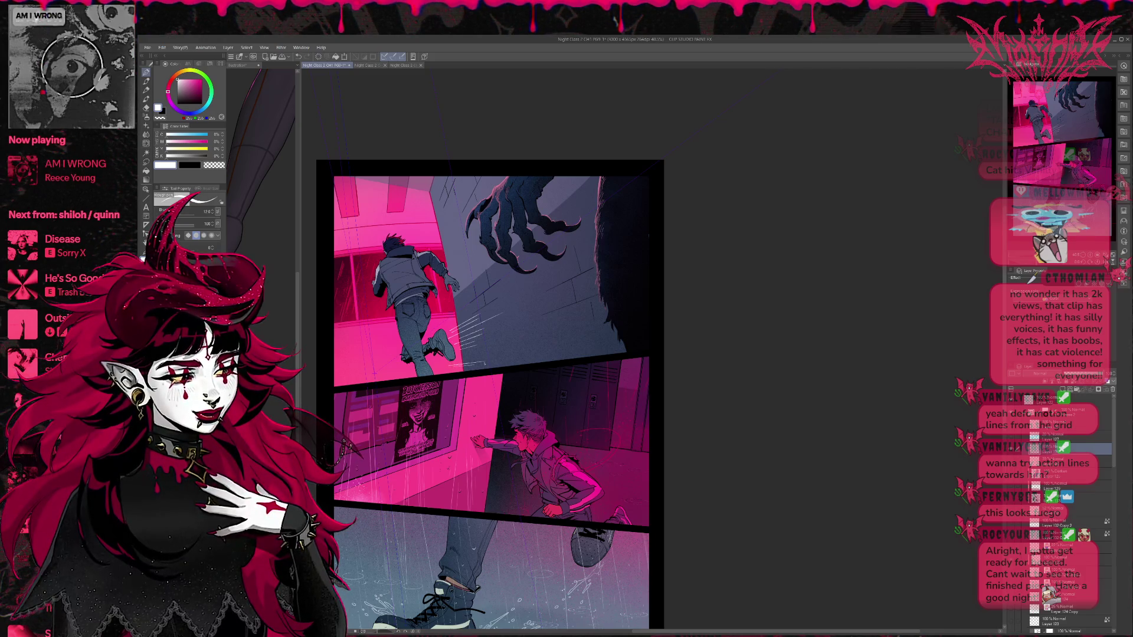
{"action": "key", "text": "ctrl+z"}
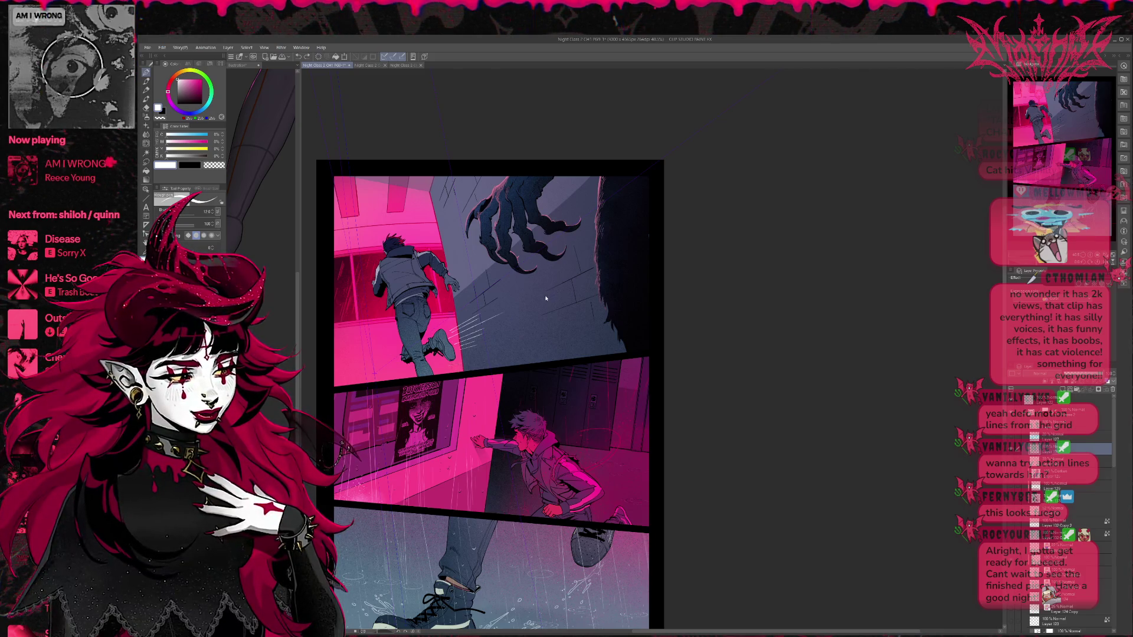
{"action": "key", "text": "ctrl+z"}
Step: Add white speed lines by the runner's shoulder, arm and back, undoing misplaced strokes
{"action": "left_click_drag", "start_coordinate": [453, 248], "coordinate": [435, 285]}
{"action": "left_click_drag", "start_coordinate": [442, 232], "coordinate": [423, 271]}
{"action": "mouse_move", "coordinate": [437, 234]}
{"action": "left_mouse_down"}
{"action": "mouse_move", "coordinate": [421, 270]}
{"action": "mouse_move", "coordinate": [429, 326]}
{"action": "left_mouse_up"}
{"action": "key", "text": "ctrl+z"}
{"action": "key", "text": "ctrl+z"}
{"action": "key", "text": "ctrl+z"}
{"action": "left_click_drag", "start_coordinate": [478, 287], "coordinate": [428, 329]}
{"action": "key", "text": "ctrl+z"}
{"action": "key", "text": "ctrl+z"}
{"action": "key", "text": "ctrl+z"}
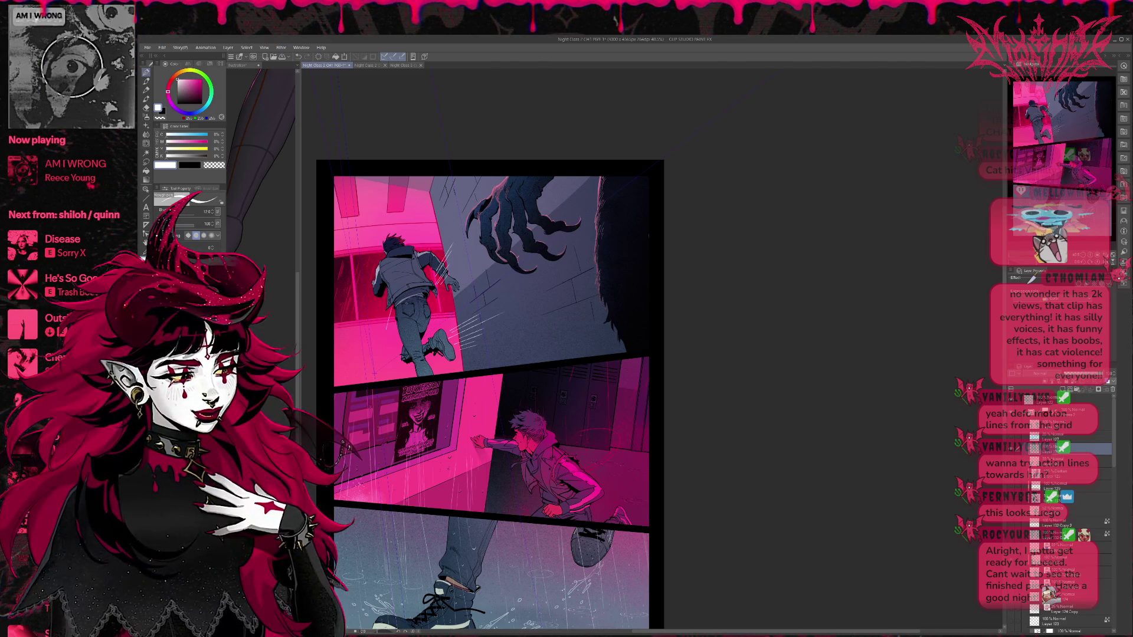
{"action": "left_click_drag", "start_coordinate": [403, 292], "coordinate": [393, 320]}
{"action": "left_click_drag", "start_coordinate": [407, 296], "coordinate": [390, 337]}
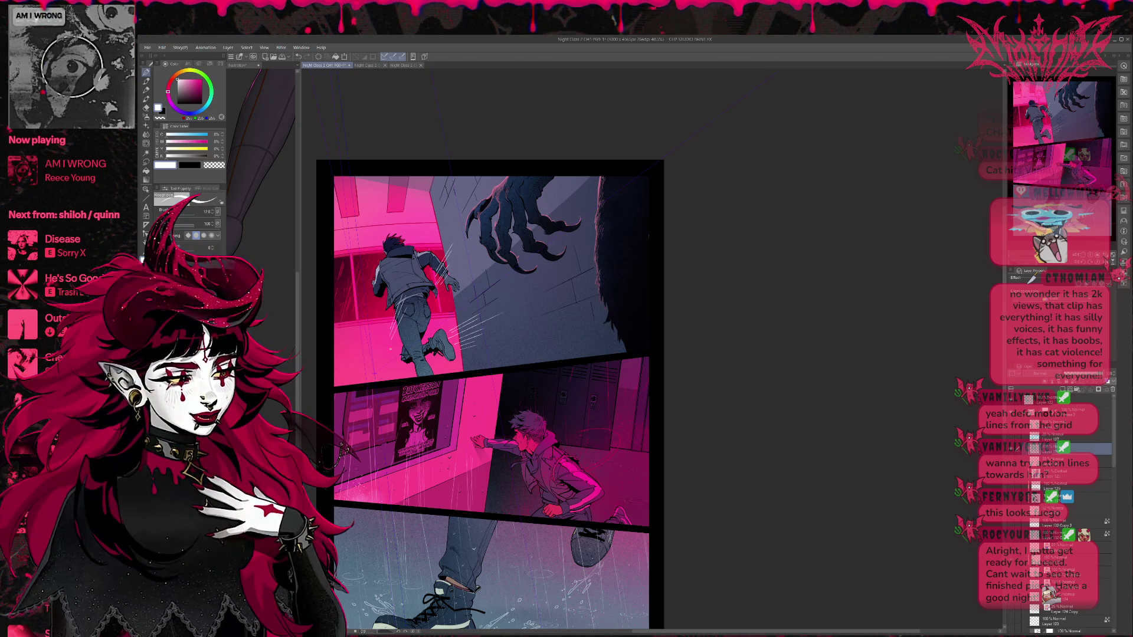
{"action": "key", "text": "ctrl+z"}
{"action": "key", "text": "ctrl+z"}
{"action": "key", "text": "ctrl+z"}
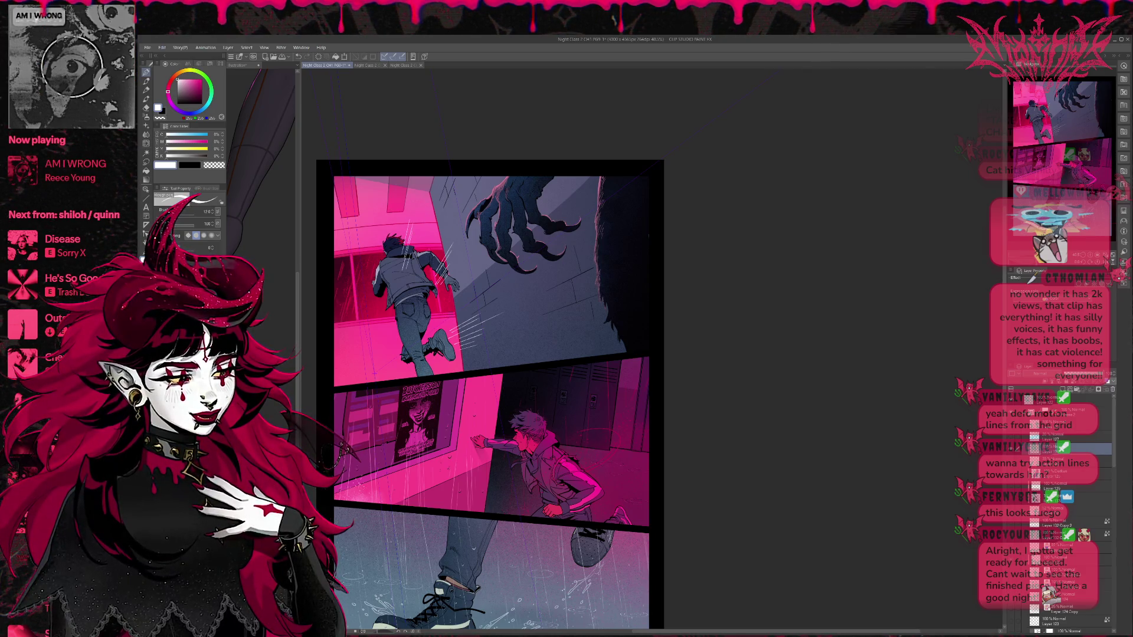
Step: Erase the leftover speed lines by the runner's shoulder and leg
{"action": "key", "text": "e"}
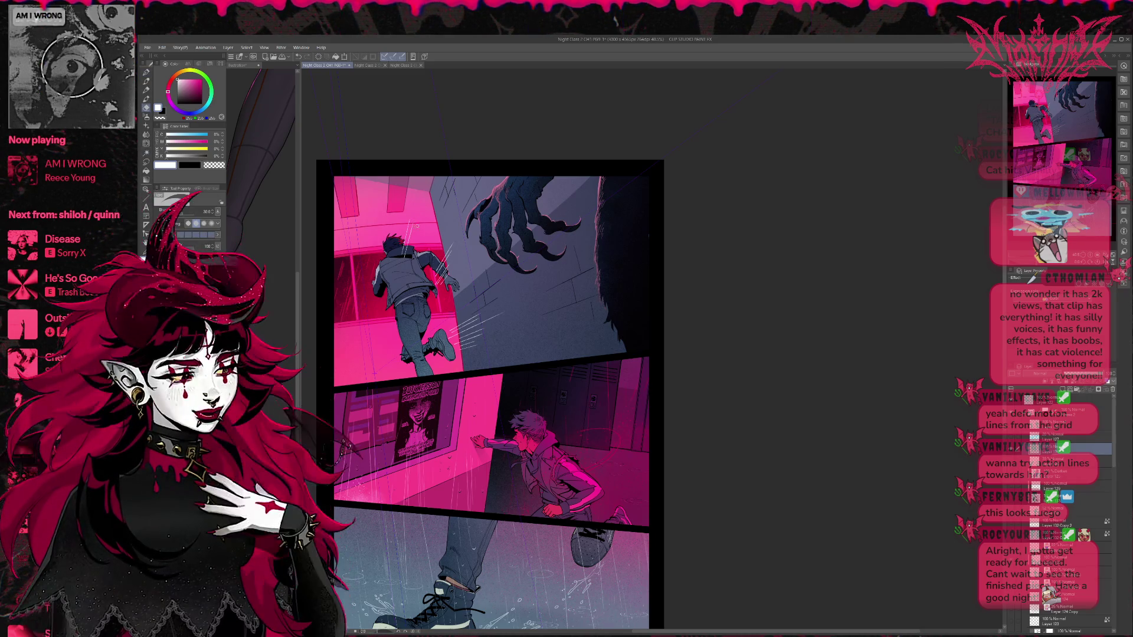
{"action": "left_click_drag", "start_coordinate": [448, 284], "coordinate": [437, 246]}
{"action": "left_click_drag", "start_coordinate": [479, 335], "coordinate": [455, 346]}
{"action": "left_click_drag", "start_coordinate": [499, 316], "coordinate": [452, 330]}
Step: Back on the pen, draw speed lines along the runner's back and shoulder, undoing one
{"action": "key", "text": "p"}
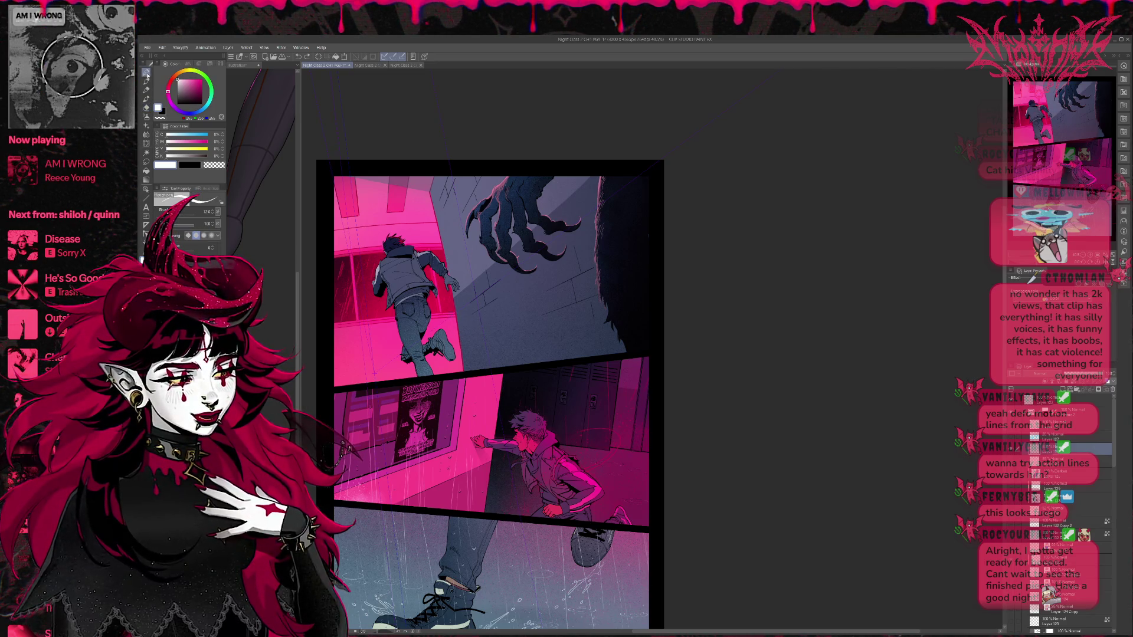
{"action": "left_click_drag", "start_coordinate": [413, 257], "coordinate": [405, 223]}
{"action": "mouse_move", "coordinate": [423, 255]}
{"action": "left_mouse_down"}
{"action": "mouse_move", "coordinate": [409, 203]}
{"action": "mouse_move", "coordinate": [409, 220]}
{"action": "left_mouse_up"}
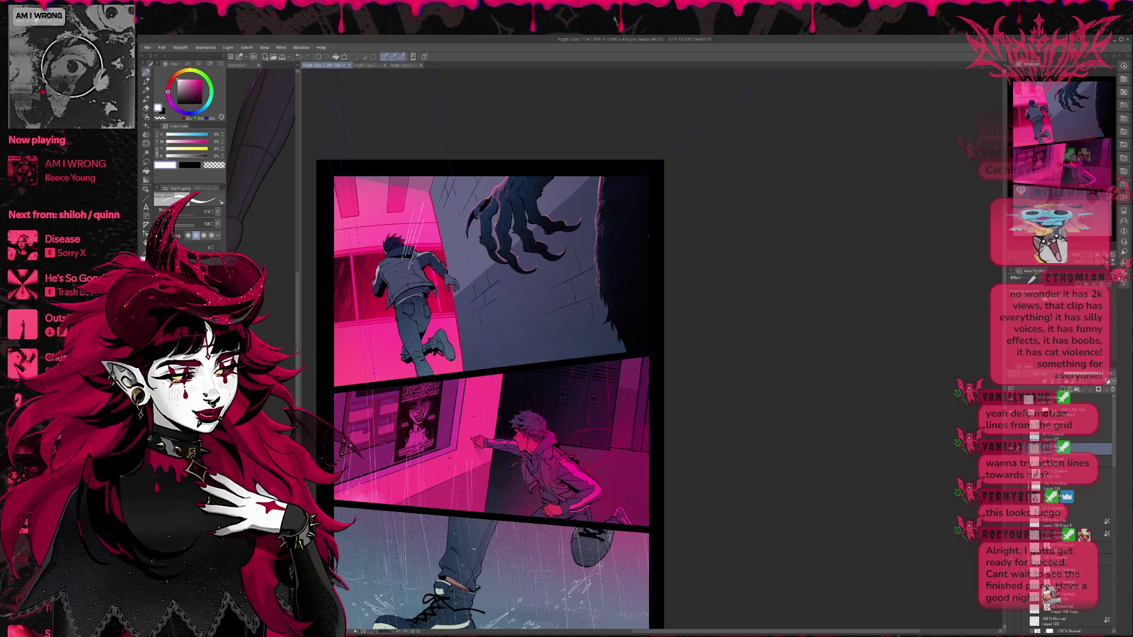
{"action": "key", "text": "ctrl+z"}
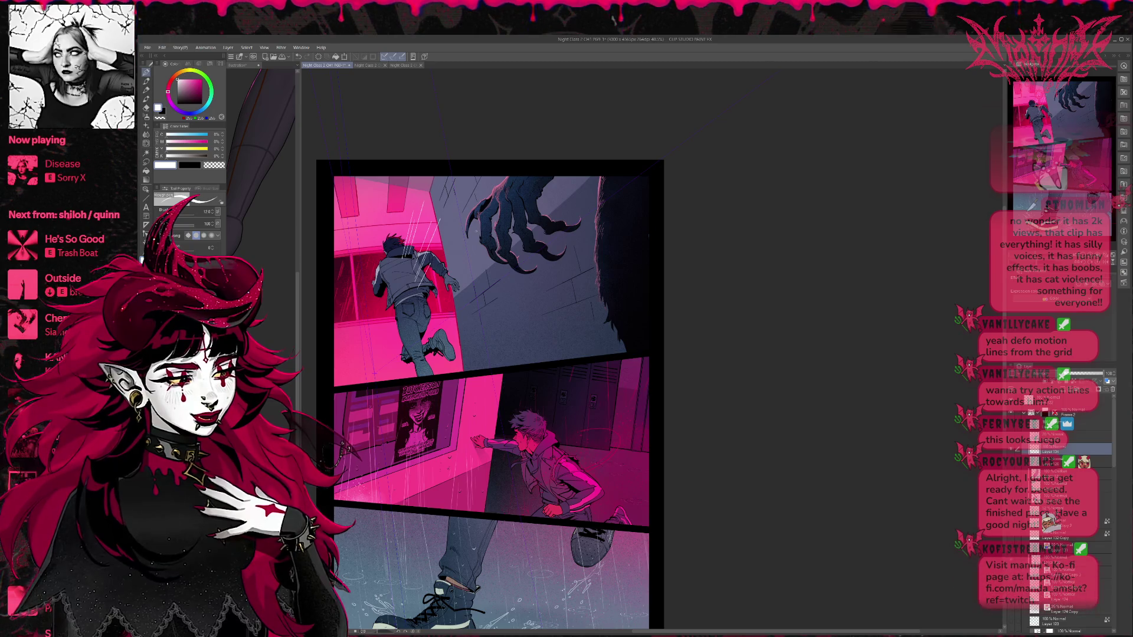
Step: Draw white speed lines across the runner's back, arm and trailing foot
{"action": "left_click_drag", "start_coordinate": [427, 253], "coordinate": [408, 200]}
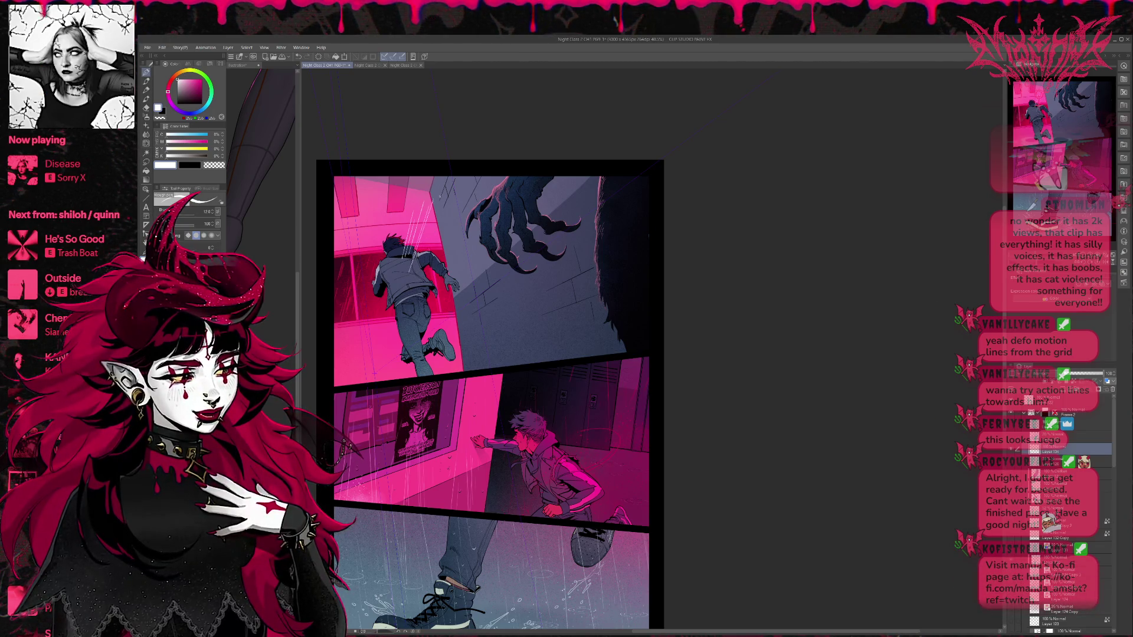
{"action": "left_click_drag", "start_coordinate": [430, 272], "coordinate": [416, 245]}
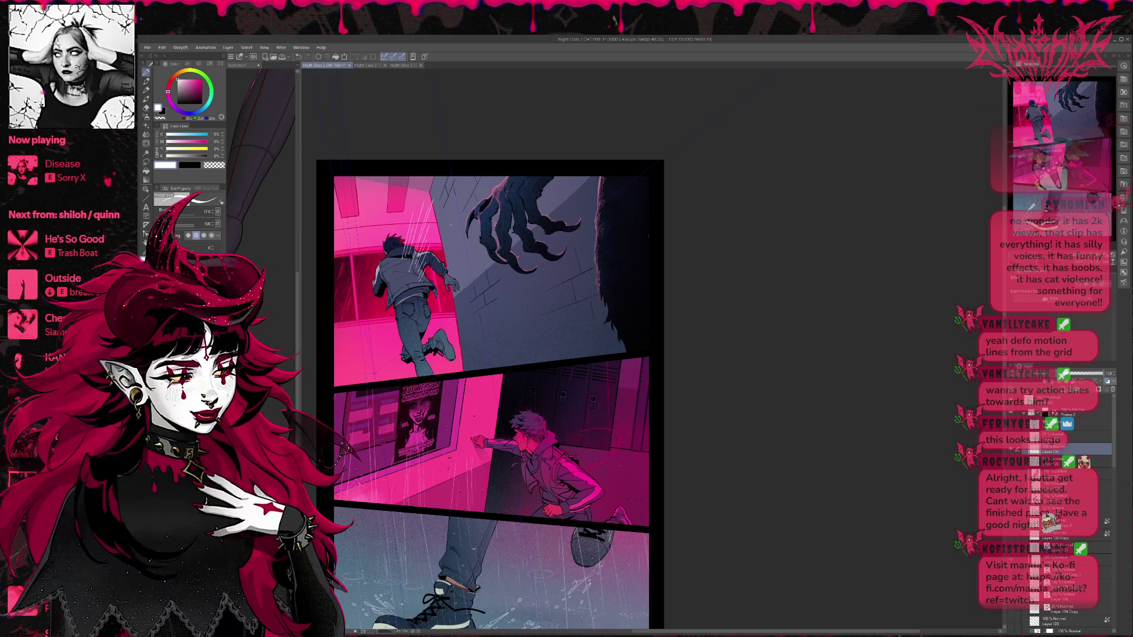
{"action": "mouse_move", "coordinate": [454, 311]}
{"action": "left_mouse_down"}
{"action": "mouse_move", "coordinate": [424, 269]}
{"action": "mouse_move", "coordinate": [424, 286]}
{"action": "left_mouse_up"}
{"action": "mouse_move", "coordinate": [449, 340]}
{"action": "left_mouse_down"}
{"action": "mouse_move", "coordinate": [426, 323]}
{"action": "mouse_move", "coordinate": [430, 357]}
{"action": "left_mouse_up"}
{"action": "left_click_drag", "start_coordinate": [494, 374], "coordinate": [435, 364]}
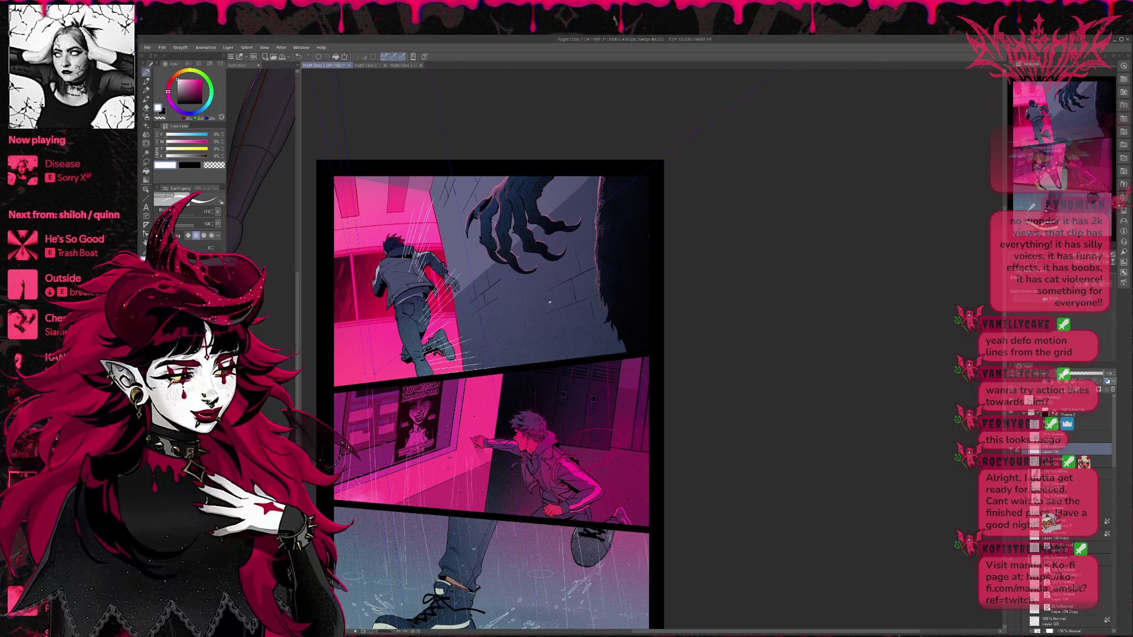
Step: Erase the streaks around the trailing foot with a roughly 600 eraser, then adjust the perspective ruler
{"action": "key", "text": "e"}
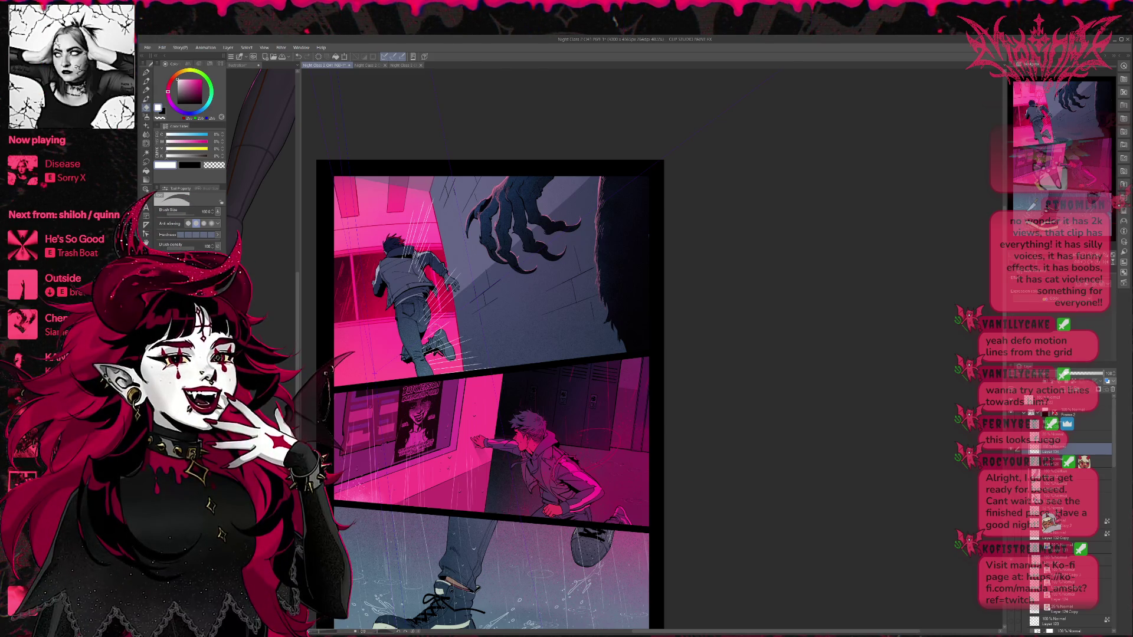
{"action": "left_click_drag", "start_coordinate": [399, 233], "coordinate": [433, 233]}
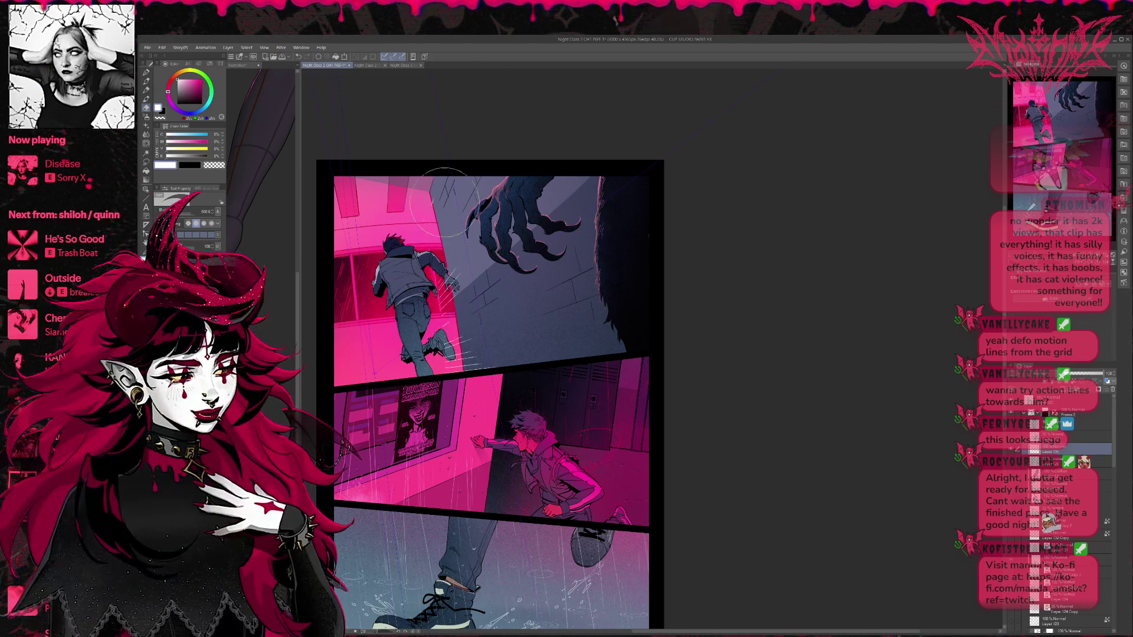
{"action": "mouse_move", "coordinate": [439, 331]}
{"action": "left_mouse_down"}
{"action": "mouse_move", "coordinate": [498, 338]}
{"action": "mouse_move", "coordinate": [478, 302]}
{"action": "mouse_move", "coordinate": [445, 319]}
{"action": "left_mouse_up"}
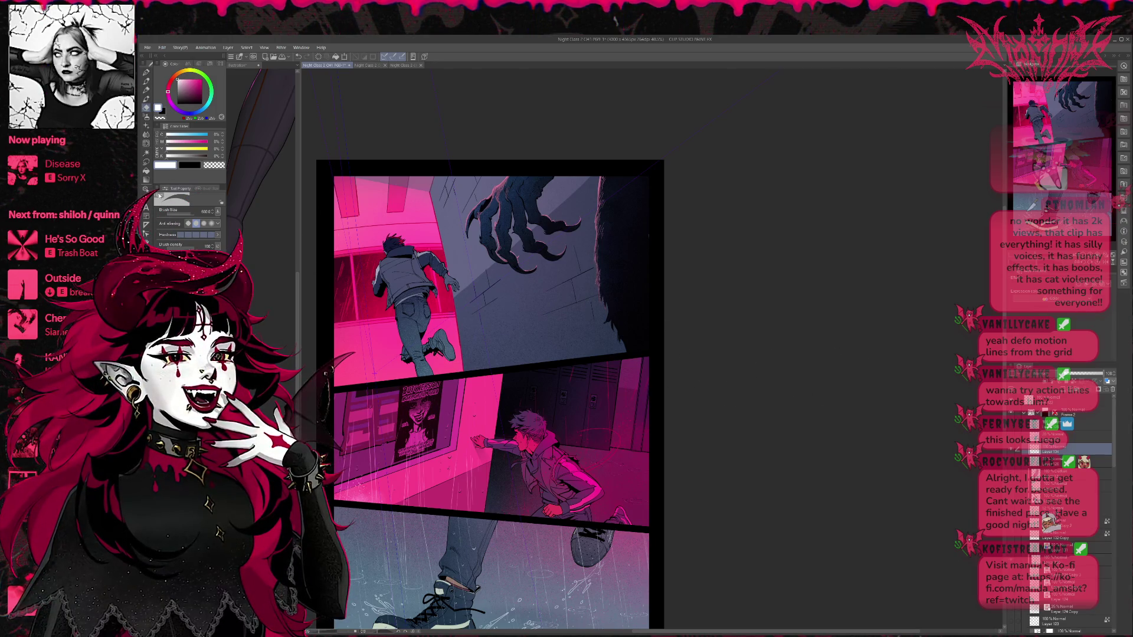
{"action": "key", "text": "o"}
{"action": "left_click", "coordinate": [339, 338]}
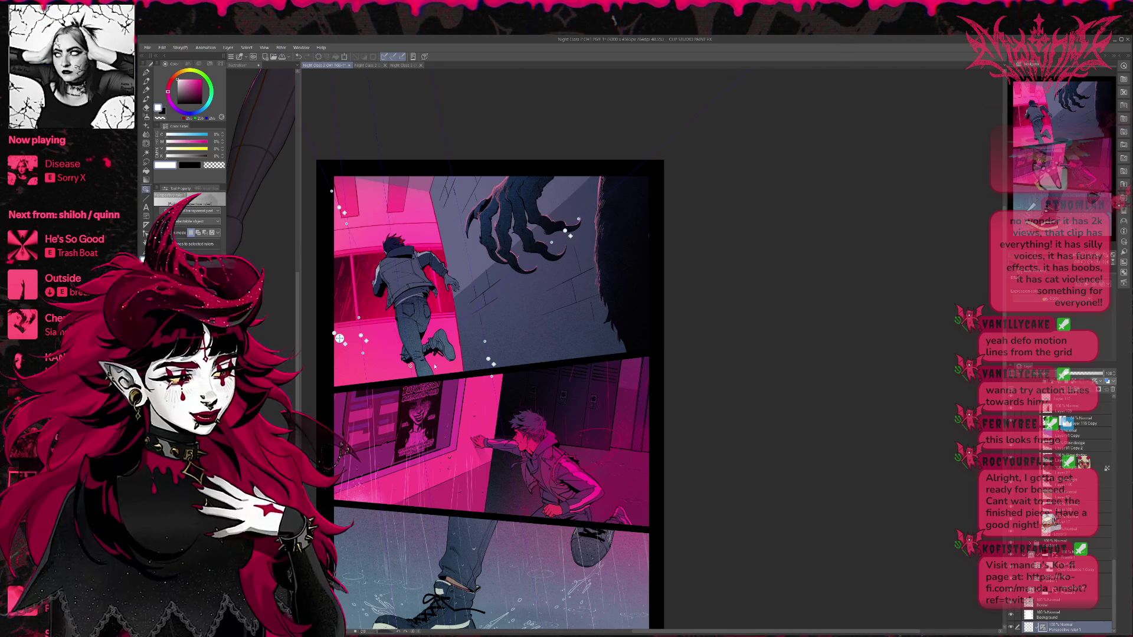
Step: Select the motion-line layer and draw white radiating lines beside the runner's foot
{"action": "key", "text": "p"}
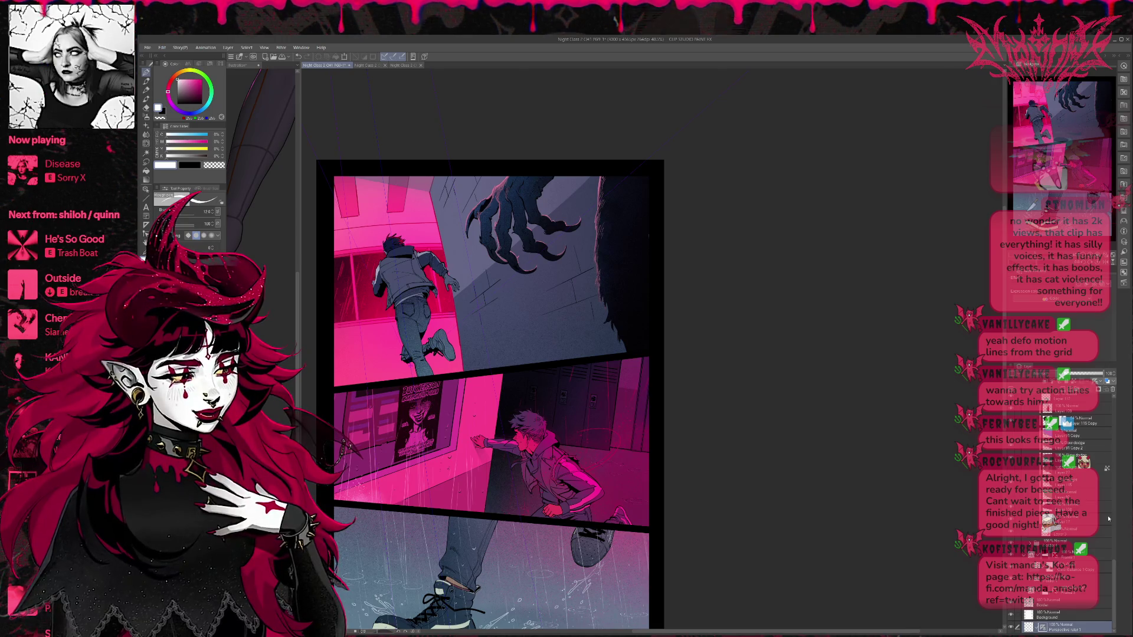
{"action": "scroll", "coordinate": [1108, 519], "scroll_direction": "up", "scroll_amount": 8}
{"action": "left_click", "coordinate": [1074, 424]}
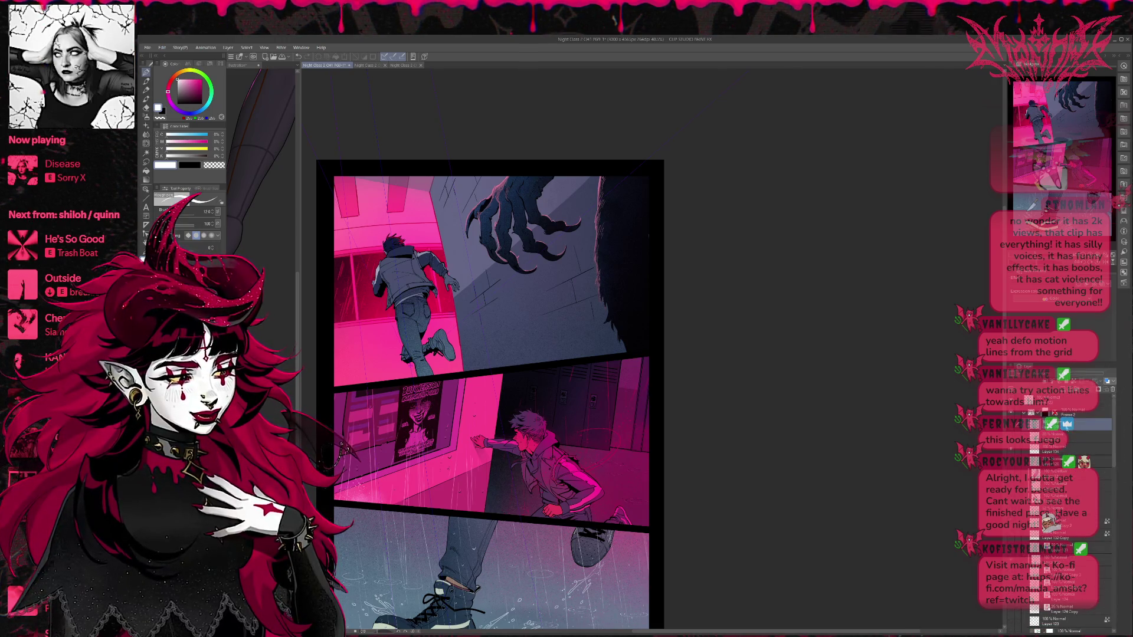
{"action": "left_click_drag", "start_coordinate": [426, 334], "coordinate": [440, 312]}
{"action": "left_click_drag", "start_coordinate": [444, 303], "coordinate": [455, 285]}
{"action": "mouse_move", "coordinate": [432, 335]}
{"action": "left_mouse_down"}
{"action": "mouse_move", "coordinate": [466, 286]}
{"action": "mouse_move", "coordinate": [493, 295]}
{"action": "mouse_move", "coordinate": [488, 313]}
{"action": "left_mouse_up"}
{"action": "mouse_move", "coordinate": [440, 354]}
{"action": "left_mouse_down"}
{"action": "mouse_move", "coordinate": [516, 332]}
{"action": "mouse_move", "coordinate": [512, 347]}
{"action": "left_mouse_up"}
{"action": "left_click_drag", "start_coordinate": [466, 363], "coordinate": [505, 356]}
Step: Draw thin white speed strokes across the runner's back
{"action": "mouse_move", "coordinate": [395, 334]}
{"action": "left_mouse_down"}
{"action": "mouse_move", "coordinate": [363, 274]}
{"action": "mouse_move", "coordinate": [377, 283]}
{"action": "left_mouse_up"}
{"action": "left_click_drag", "start_coordinate": [381, 288], "coordinate": [365, 239]}
{"action": "left_click_drag", "start_coordinate": [394, 306], "coordinate": [370, 221]}
{"action": "left_click_drag", "start_coordinate": [408, 282], "coordinate": [404, 244]}
{"action": "left_click_drag", "start_coordinate": [406, 235], "coordinate": [402, 209]}
{"action": "left_click_drag", "start_coordinate": [413, 273], "coordinate": [407, 207]}
{"action": "left_click_drag", "start_coordinate": [416, 268], "coordinate": [415, 239]}
{"action": "left_click_drag", "start_coordinate": [441, 287], "coordinate": [423, 195]}
{"action": "left_click_drag", "start_coordinate": [457, 288], "coordinate": [432, 207]}
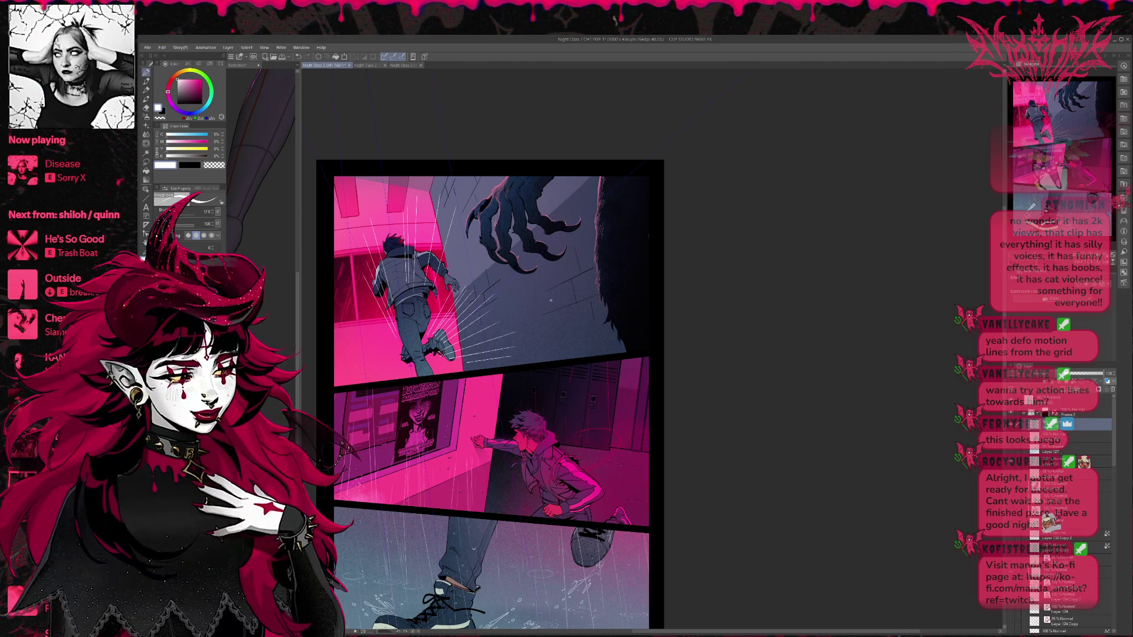
Step: Undo the last stroke and erase the speed lines over the runner's back
{"action": "key", "text": "ctrl+z"}
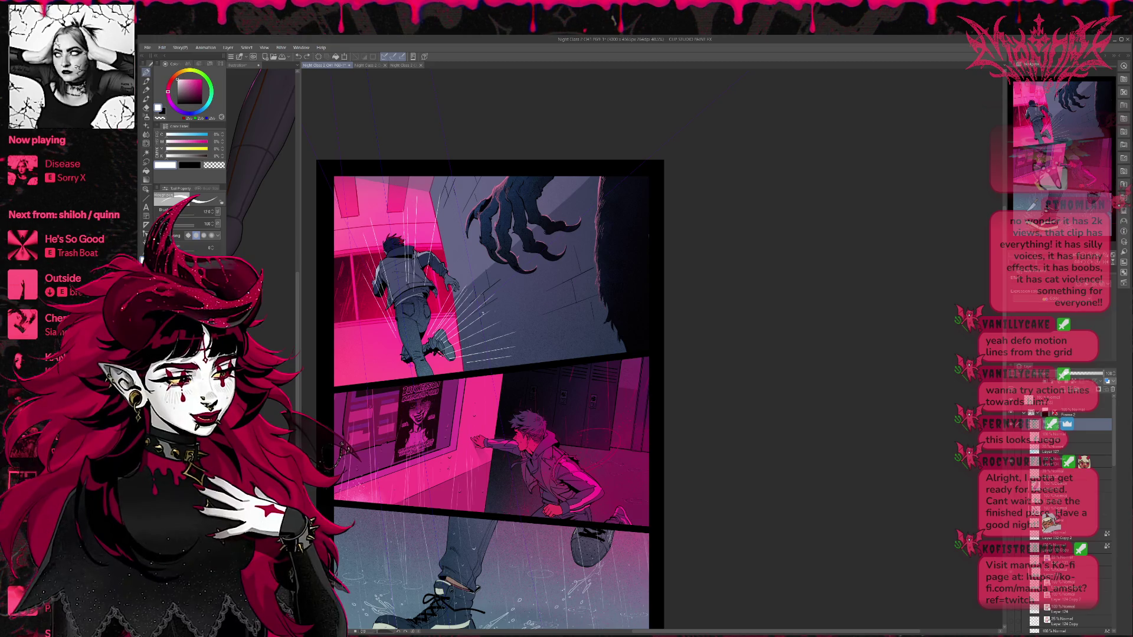
{"action": "key", "text": "e"}
{"action": "mouse_move", "coordinate": [398, 292]}
{"action": "left_mouse_down"}
{"action": "mouse_move", "coordinate": [434, 162]}
{"action": "mouse_move", "coordinate": [399, 254]}
{"action": "mouse_move", "coordinate": [413, 316]}
{"action": "mouse_move", "coordinate": [509, 265]}
{"action": "left_mouse_up"}
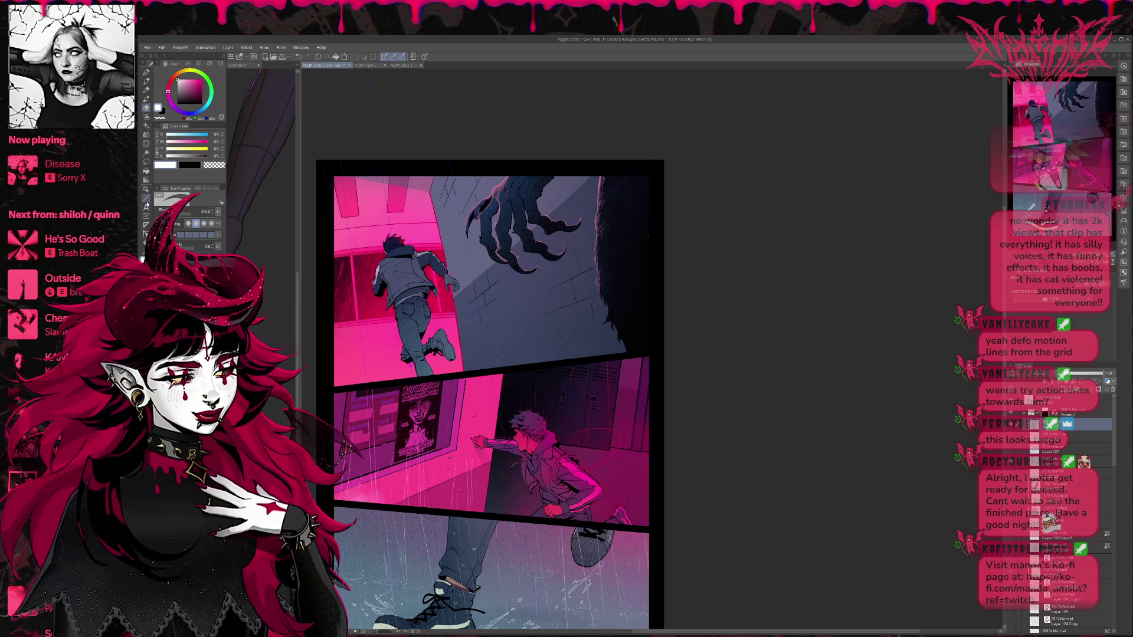
Step: Redraw motion lines beside the runner's foot, undoing and erasing the unwanted ones
{"action": "left_click", "coordinate": [145, 72]}
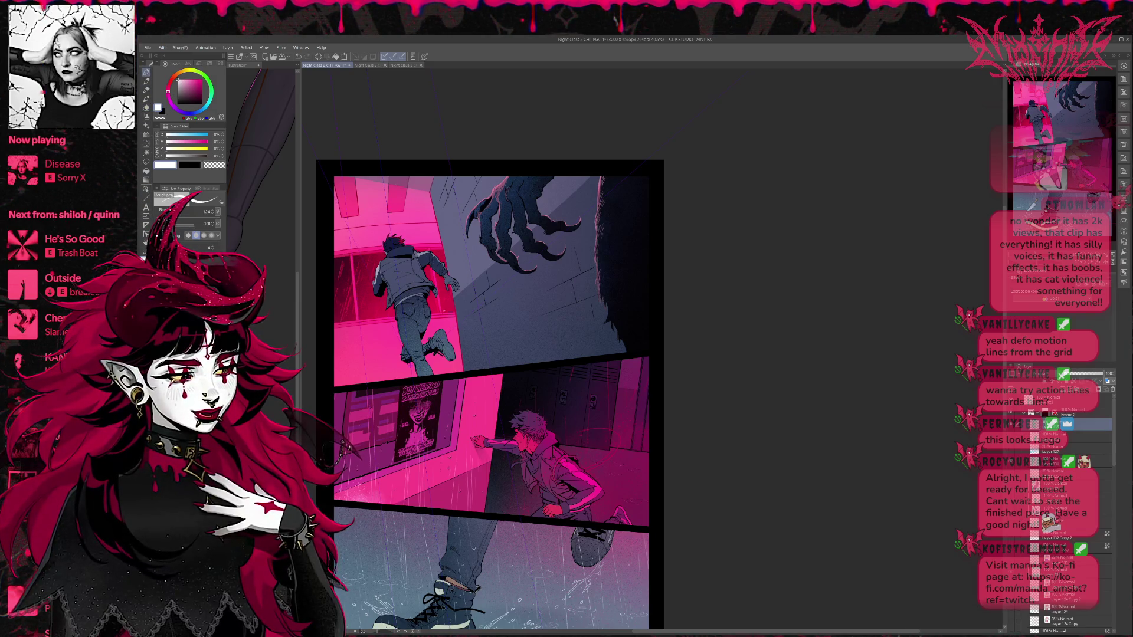
{"action": "mouse_move", "coordinate": [448, 323]}
{"action": "left_mouse_down"}
{"action": "mouse_move", "coordinate": [483, 279]}
{"action": "mouse_move", "coordinate": [481, 291]}
{"action": "mouse_move", "coordinate": [495, 289]}
{"action": "left_mouse_up"}
{"action": "left_click_drag", "start_coordinate": [454, 334], "coordinate": [490, 304]}
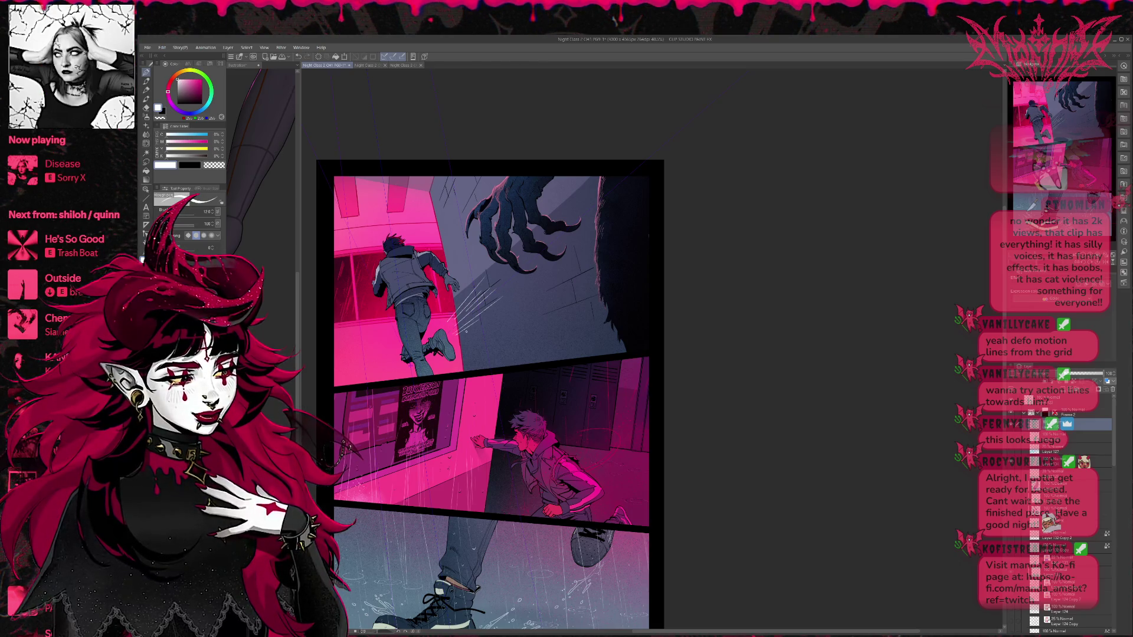
{"action": "key", "text": "ctrl+z"}
{"action": "key", "text": "ctrl+z"}
{"action": "key", "text": "ctrl+z"}
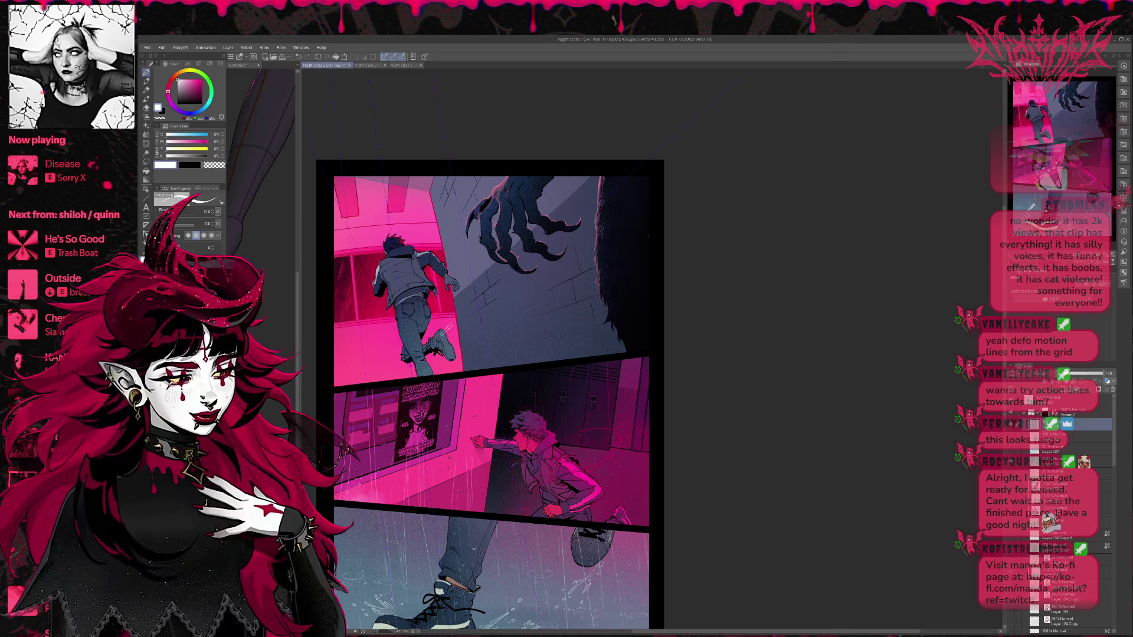
{"action": "mouse_move", "coordinate": [440, 341]}
{"action": "left_mouse_down"}
{"action": "mouse_move", "coordinate": [458, 322]}
{"action": "mouse_move", "coordinate": [473, 329]}
{"action": "left_mouse_up"}
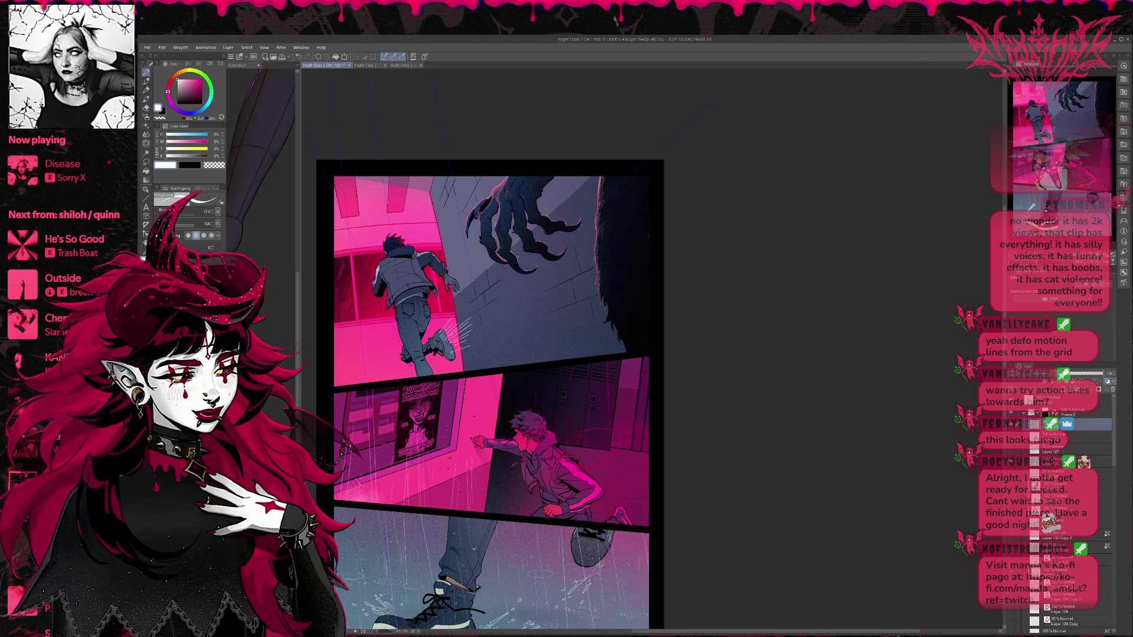
{"action": "key", "text": "e"}
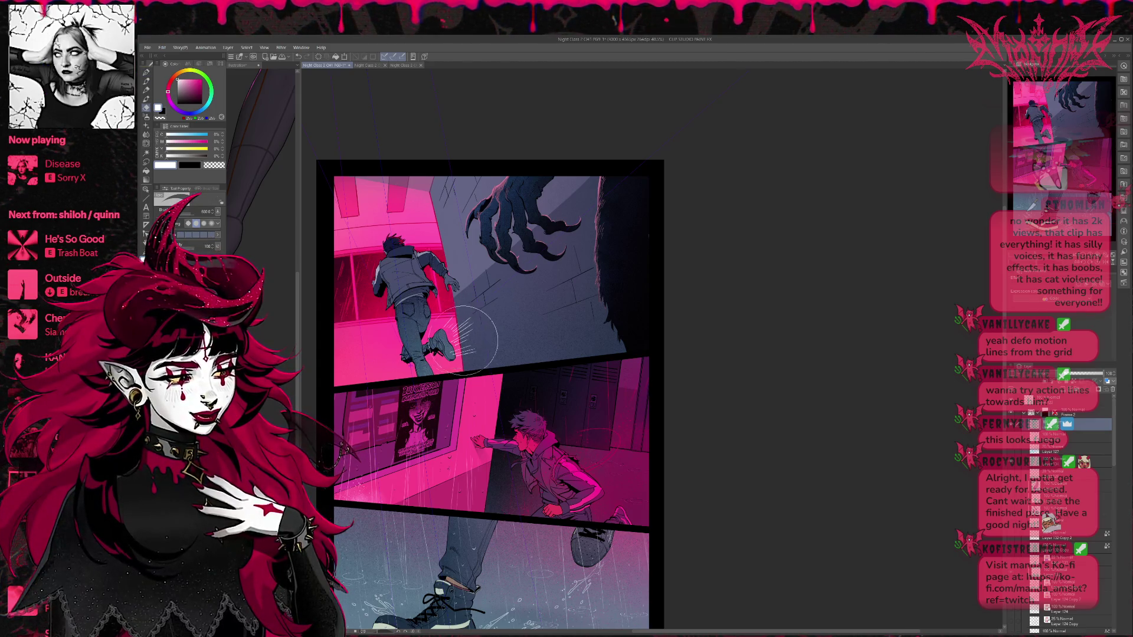
{"action": "left_click_drag", "start_coordinate": [472, 341], "coordinate": [440, 348]}
{"action": "key", "text": "p"}
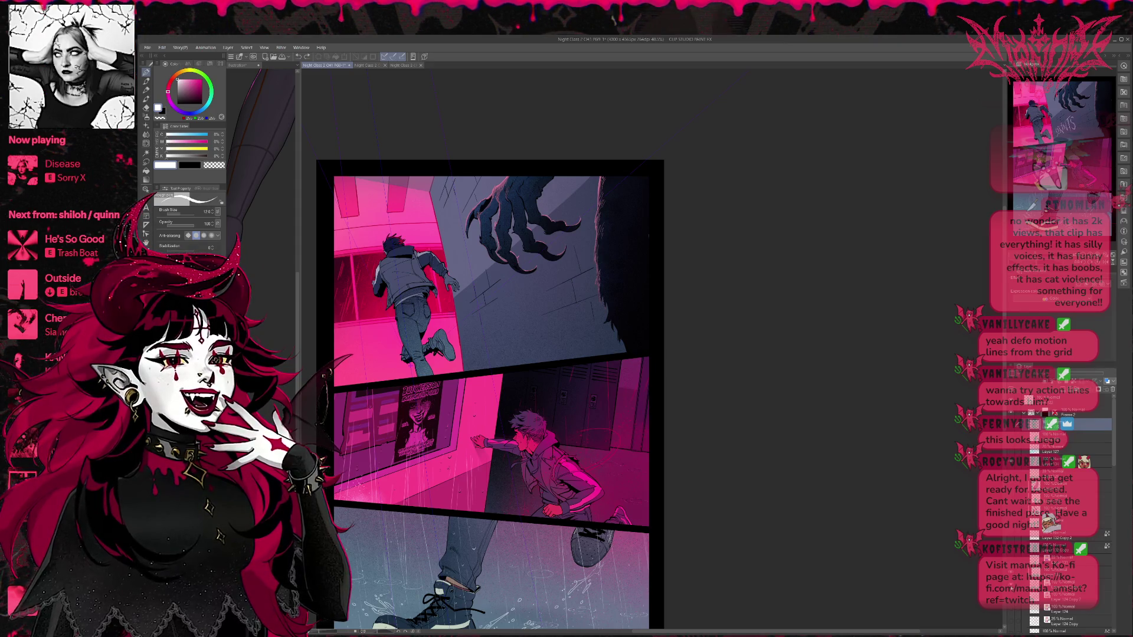
Step: Compare recent edits with undo/redo, keep the foot motion-line version, and zoom in on the shoe
{"action": "key", "text": "ctrl+y"}
{"action": "key", "text": "ctrl+z"}
{"action": "key", "text": "ctrl+y"}
{"action": "key", "text": "ctrl+z"}
{"action": "key", "text": "ctrl+z"}
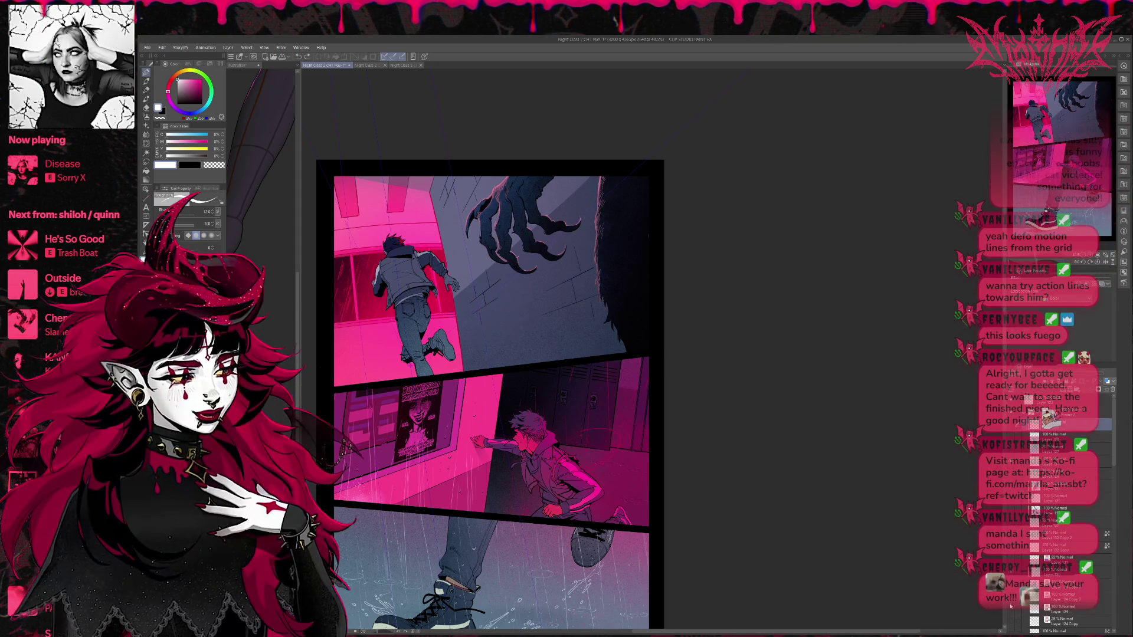
{"action": "mouse_move", "coordinate": [781, 491]}
{"action": "left_mouse_down"}
{"action": "mouse_move", "coordinate": [805, 471]}
{"action": "mouse_move", "coordinate": [809, 445]}
{"action": "mouse_move", "coordinate": [795, 447]}
{"action": "left_mouse_up"}
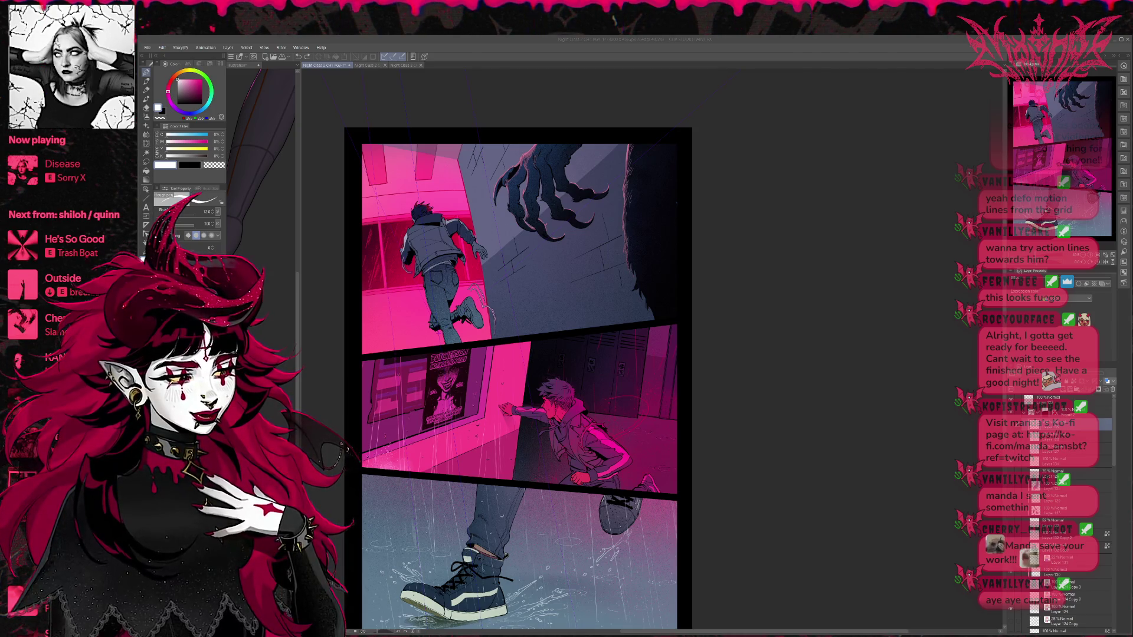
{"action": "scroll", "coordinate": [556, 394], "scroll_direction": "up", "scroll_amount": 5}
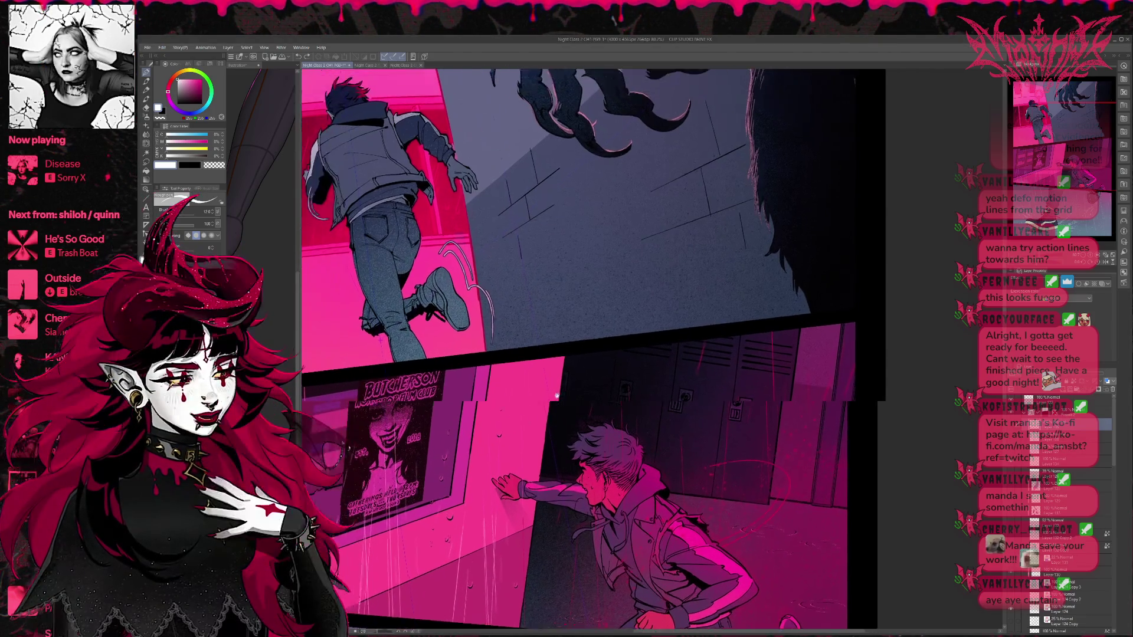
{"action": "scroll", "coordinate": [557, 394], "scroll_direction": "up", "scroll_amount": 5}
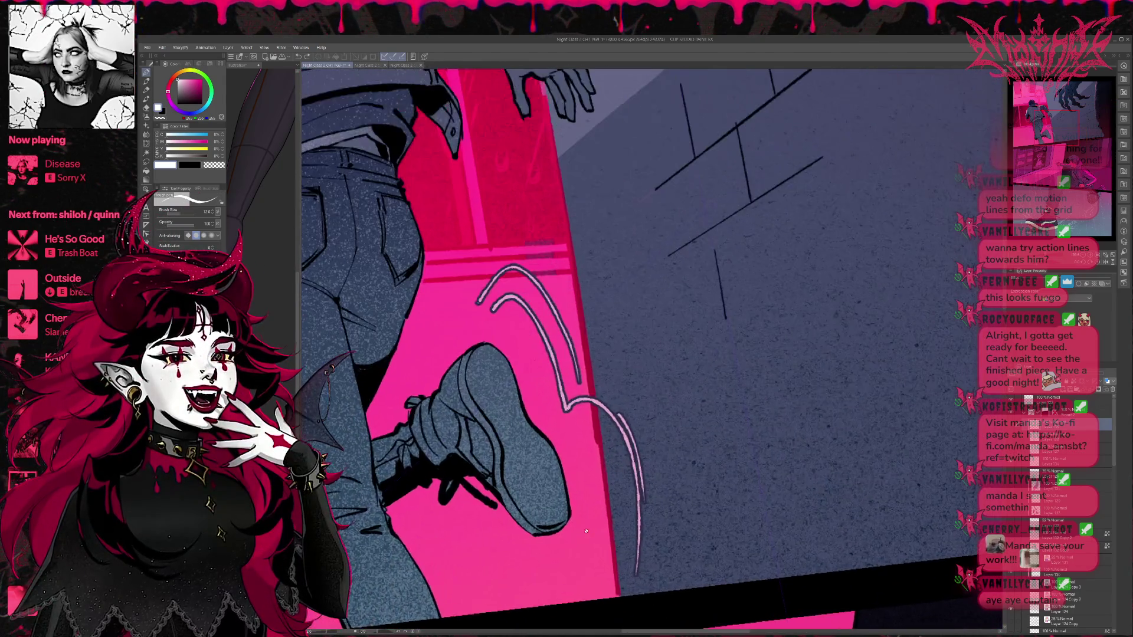
{"action": "scroll", "coordinate": [586, 531], "scroll_direction": "up", "scroll_amount": 4}
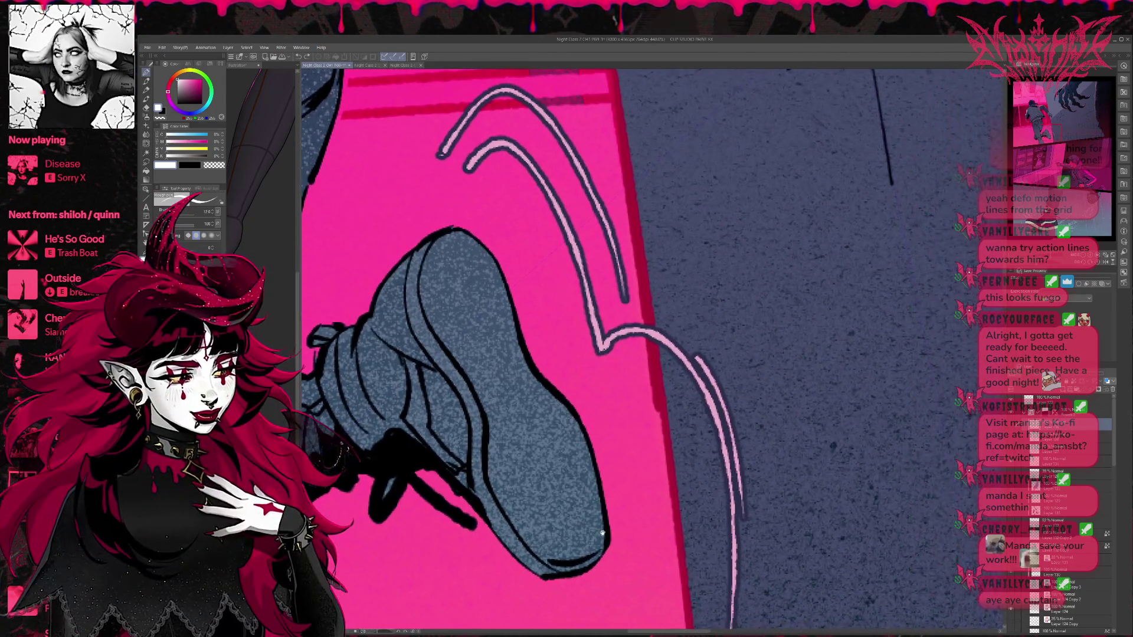
Step: Reveal the black speed lines around the foot and hide the pink curved motion lines
{"action": "scroll", "coordinate": [1068, 513], "scroll_direction": "down", "scroll_amount": 4}
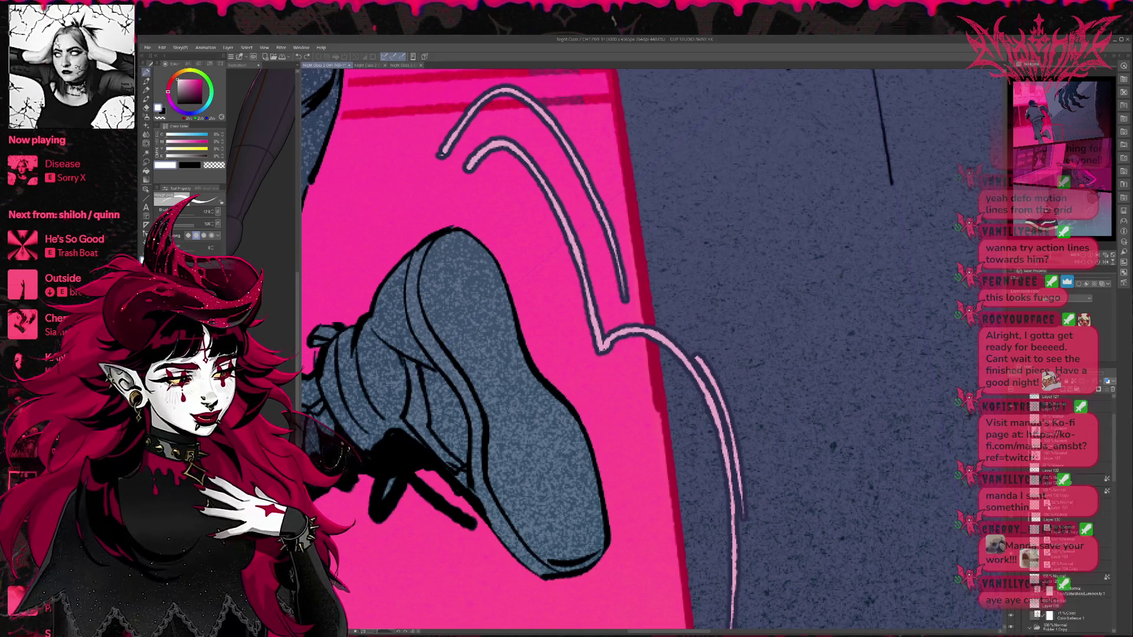
{"action": "scroll", "coordinate": [1068, 514], "scroll_direction": "up", "scroll_amount": 4}
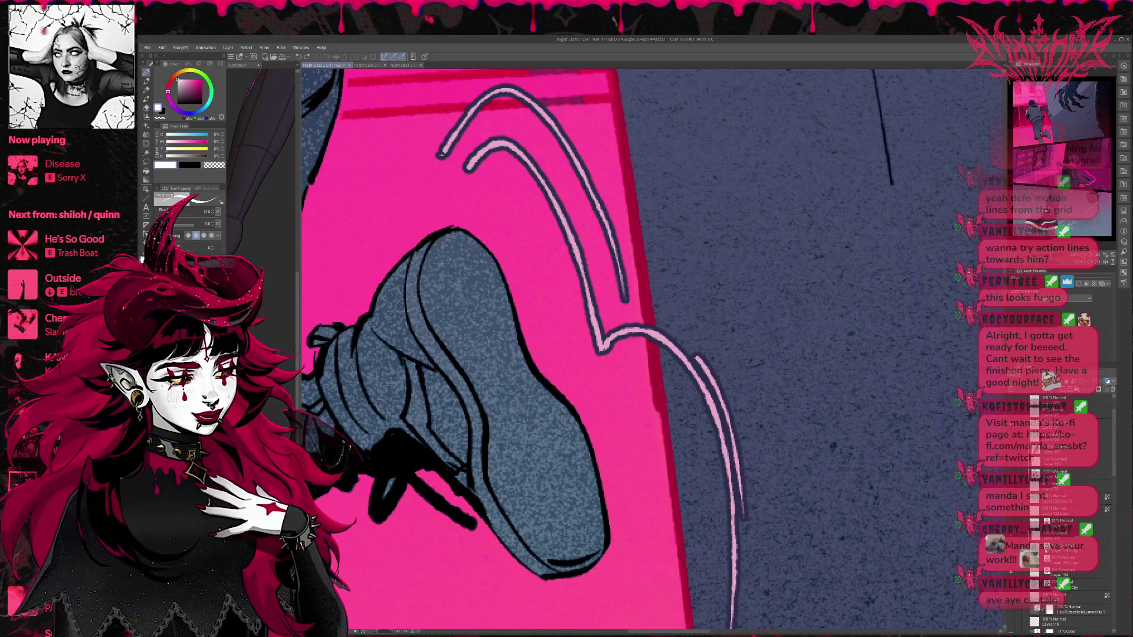
{"action": "left_click", "coordinate": [1013, 515]}
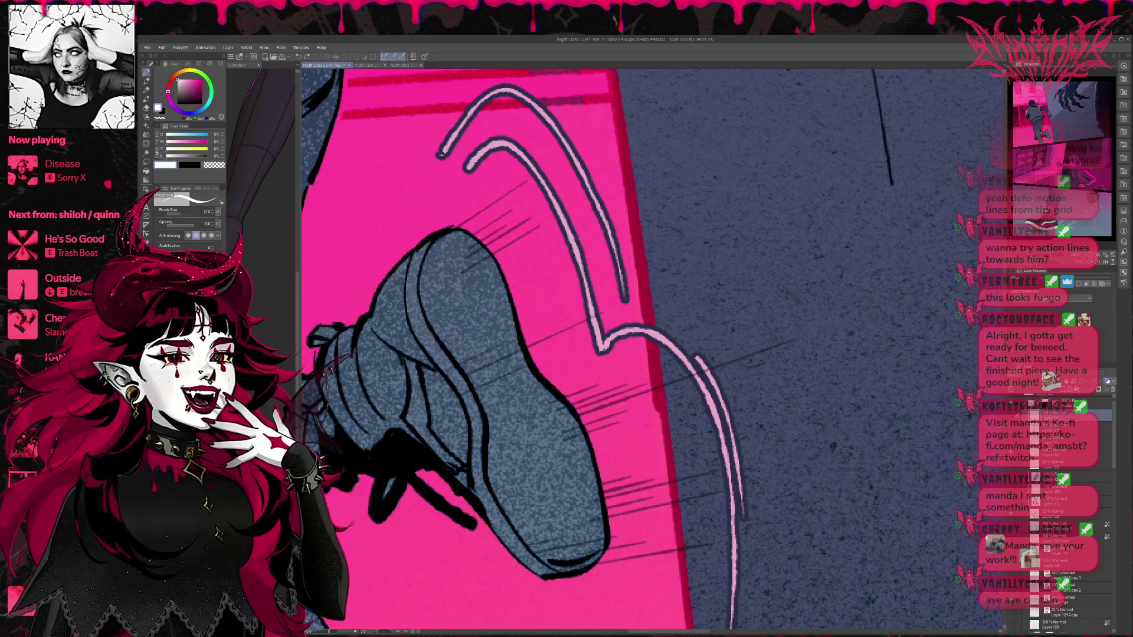
{"action": "left_click", "coordinate": [1068, 514]}
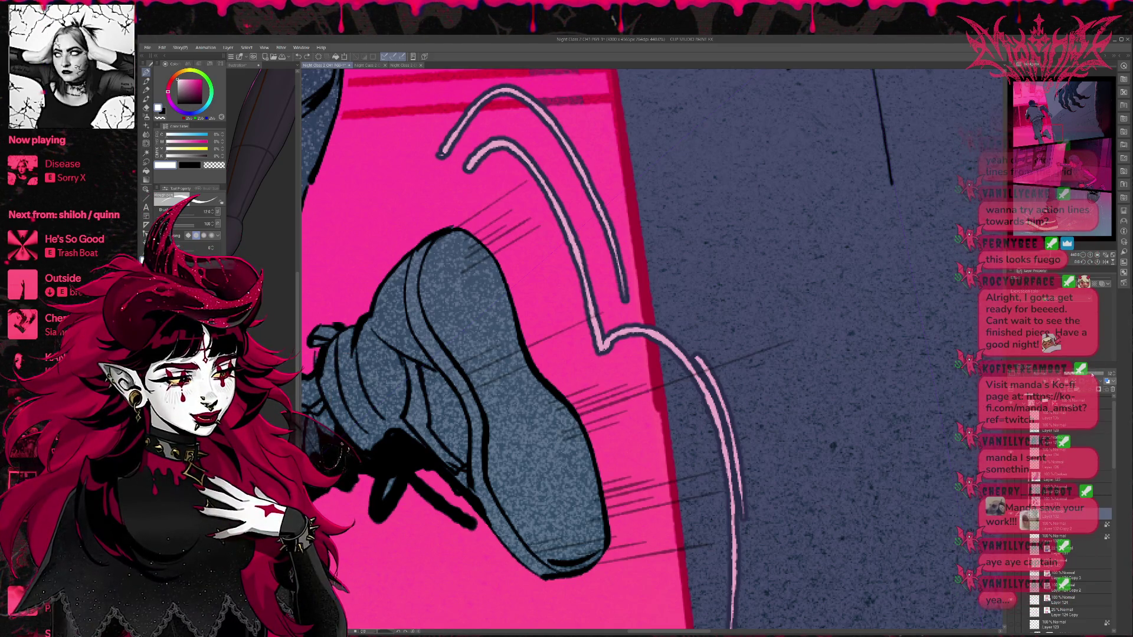
{"action": "scroll", "coordinate": [552, 348], "scroll_direction": "up", "scroll_amount": 1}
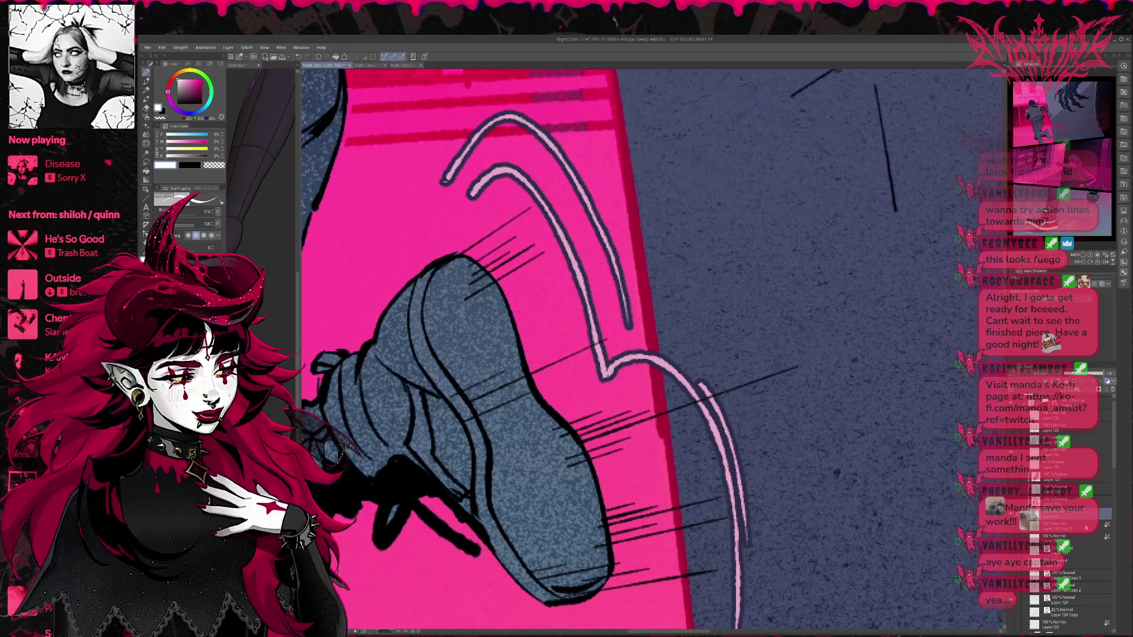
{"action": "scroll", "coordinate": [1086, 527], "scroll_direction": "down", "scroll_amount": 2}
{"action": "left_click", "coordinate": [1012, 468]}
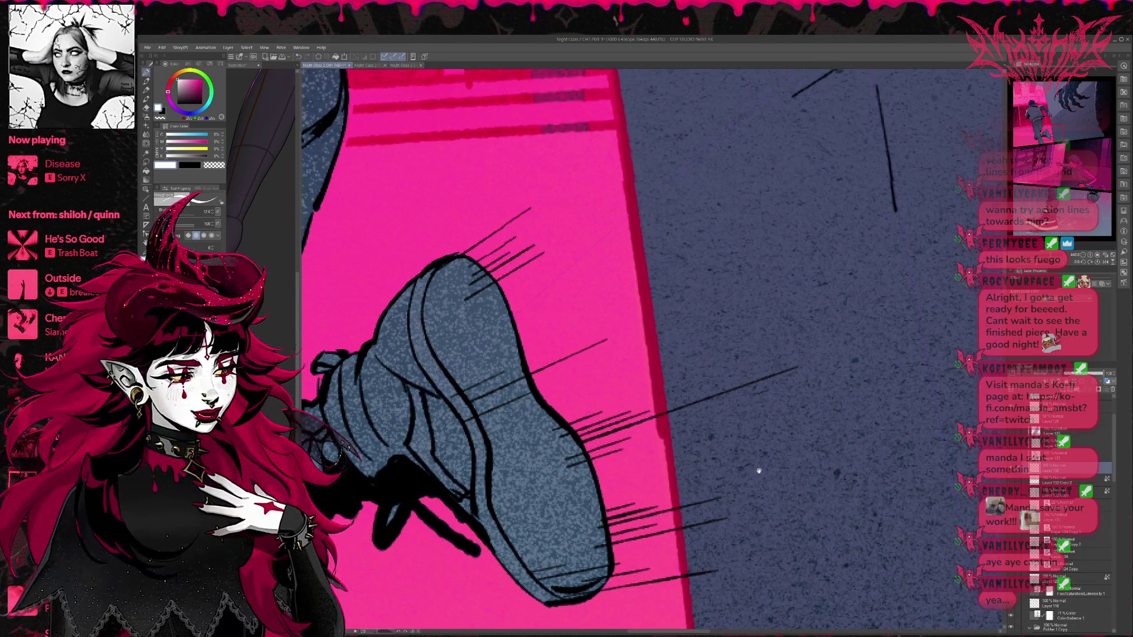
Step: Add a new raster layer above Layer 132 Copy 2 and sample the shoe's blue-grey
{"action": "scroll", "coordinate": [640, 348], "scroll_direction": "up", "scroll_amount": 1}
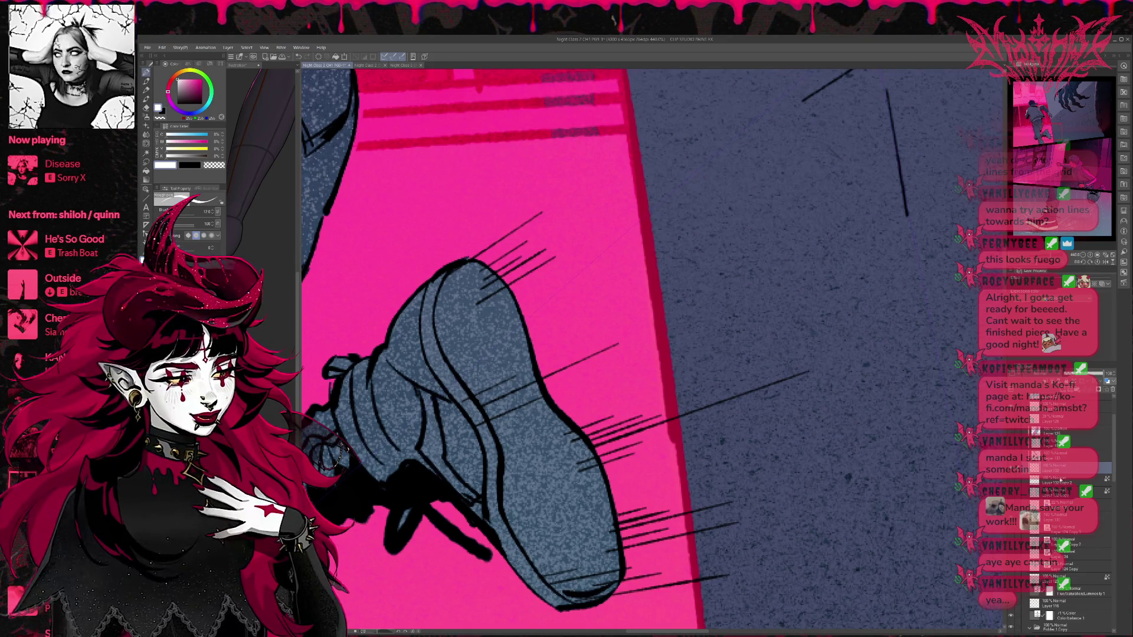
{"action": "left_click", "coordinate": [1061, 480]}
{"action": "key", "text": "ctrl+shift+n"}
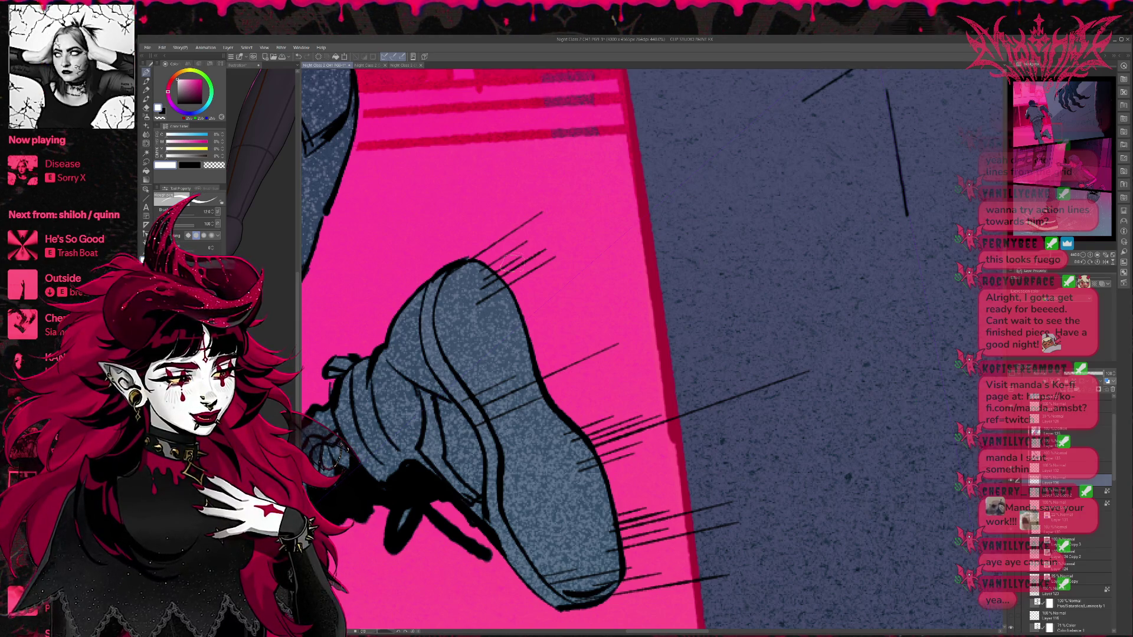
{"action": "left_click", "coordinate": [468, 266], "text": "alt"}
Step: Switch to a size-15 dark navy brush and touch up the action-line ends at the toe
{"action": "left_click_drag", "start_coordinate": [484, 253], "coordinate": [540, 181]}
{"action": "key", "text": "ctrl+z"}
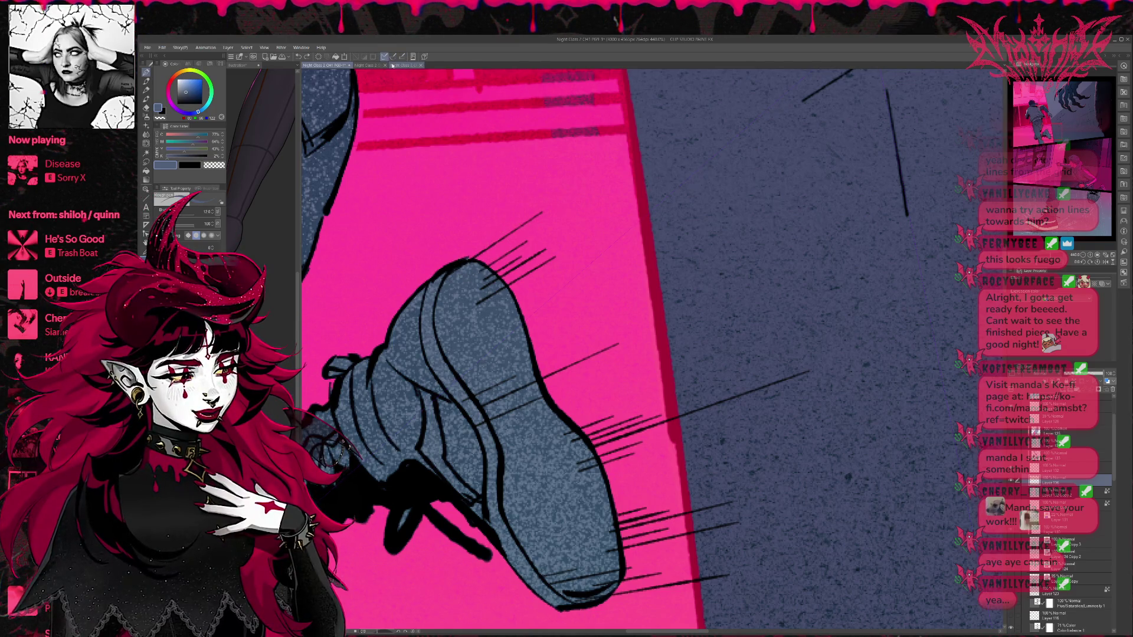
{"action": "key", "text": "]"}
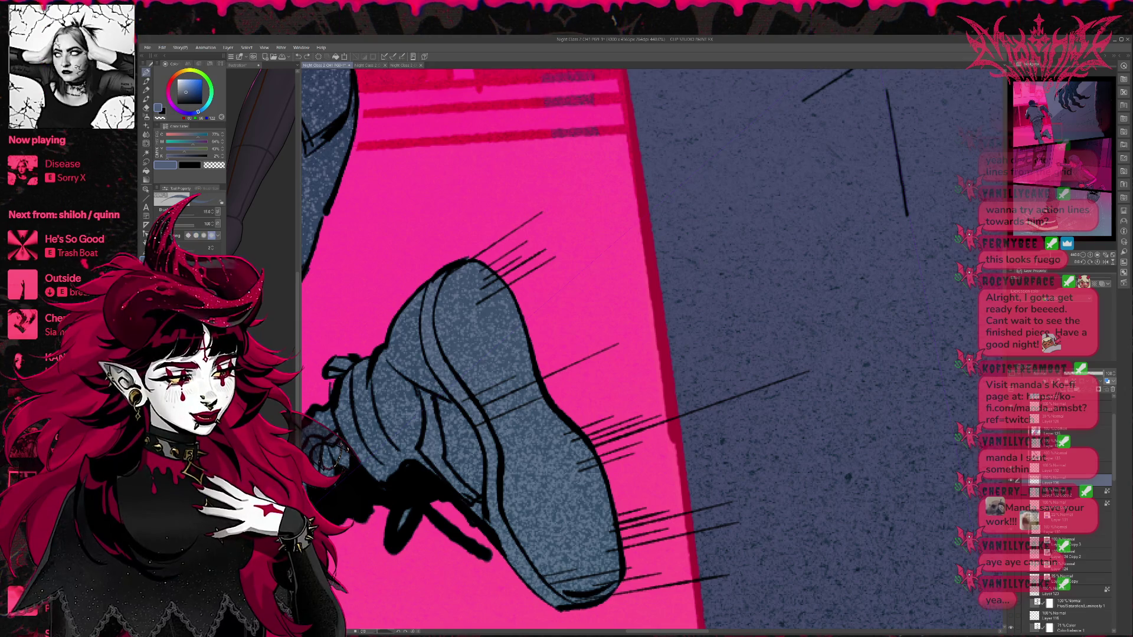
{"action": "left_click", "coordinate": [472, 259], "text": "alt"}
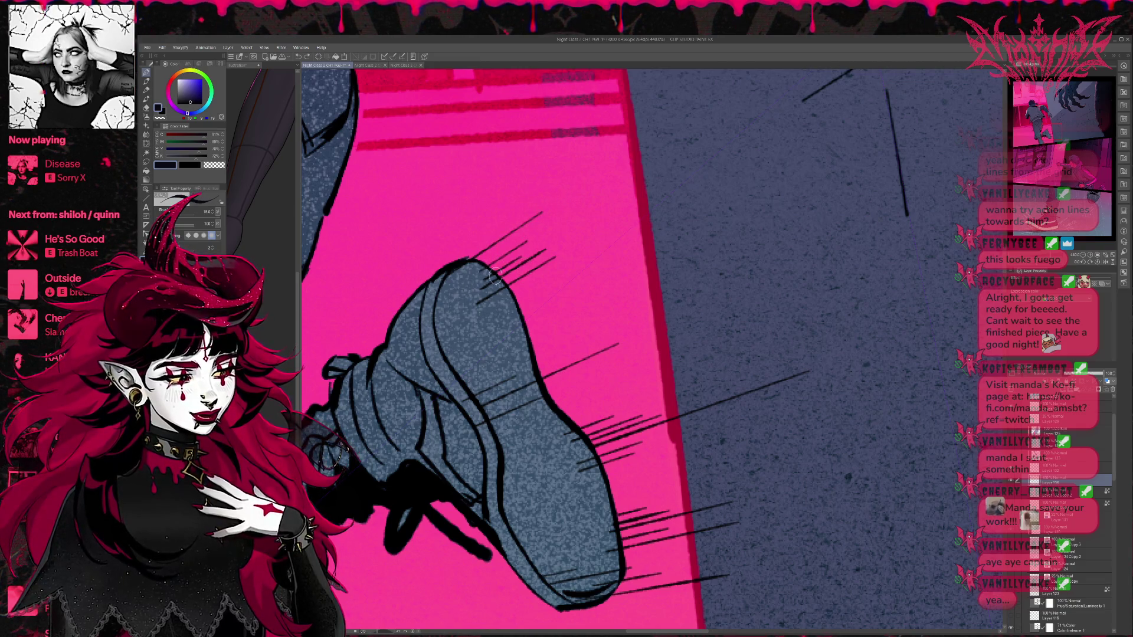
{"action": "left_click_drag", "start_coordinate": [501, 272], "coordinate": [478, 301]}
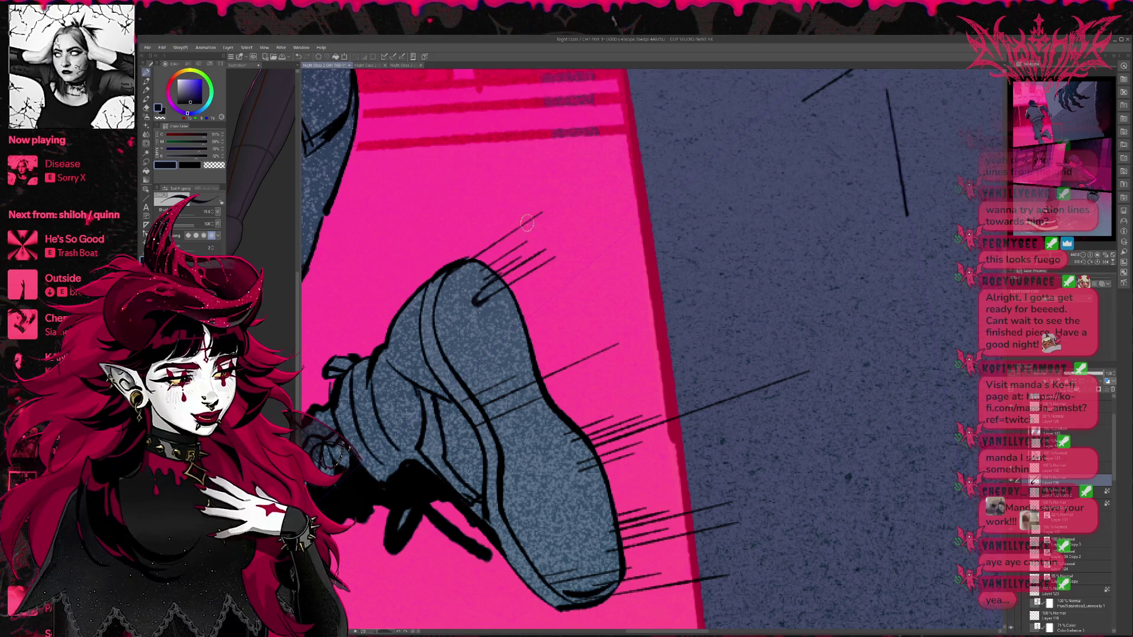
{"action": "left_click_drag", "start_coordinate": [472, 259], "coordinate": [505, 239]}
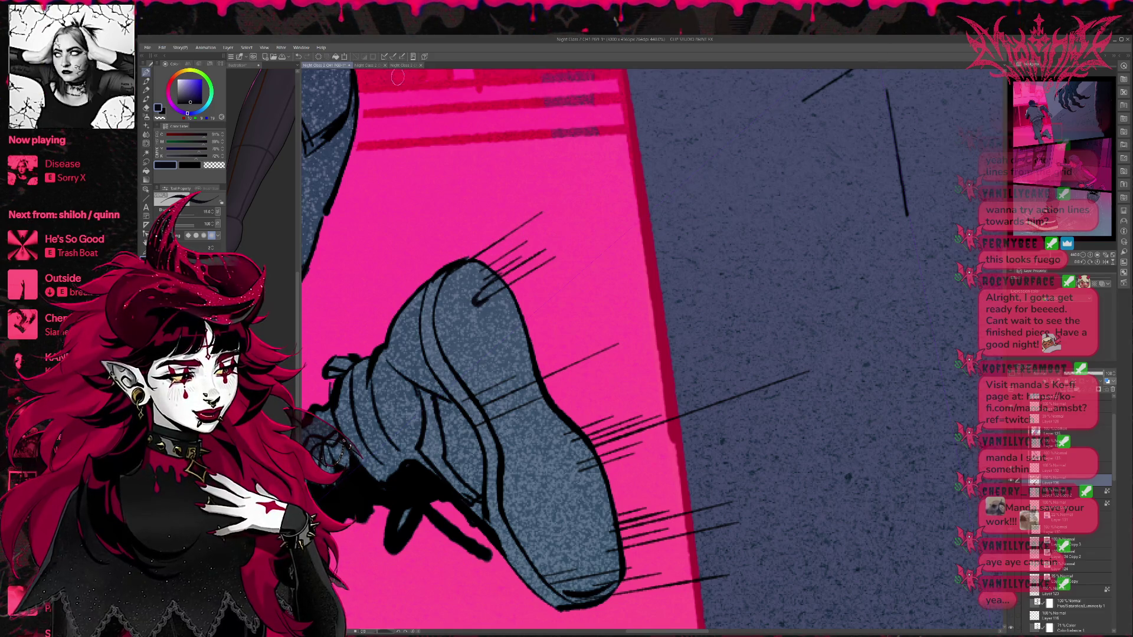
Step: Draw long converging action lines fanning out from the shoe's toe
{"action": "left_click_drag", "start_coordinate": [465, 260], "coordinate": [587, 197]}
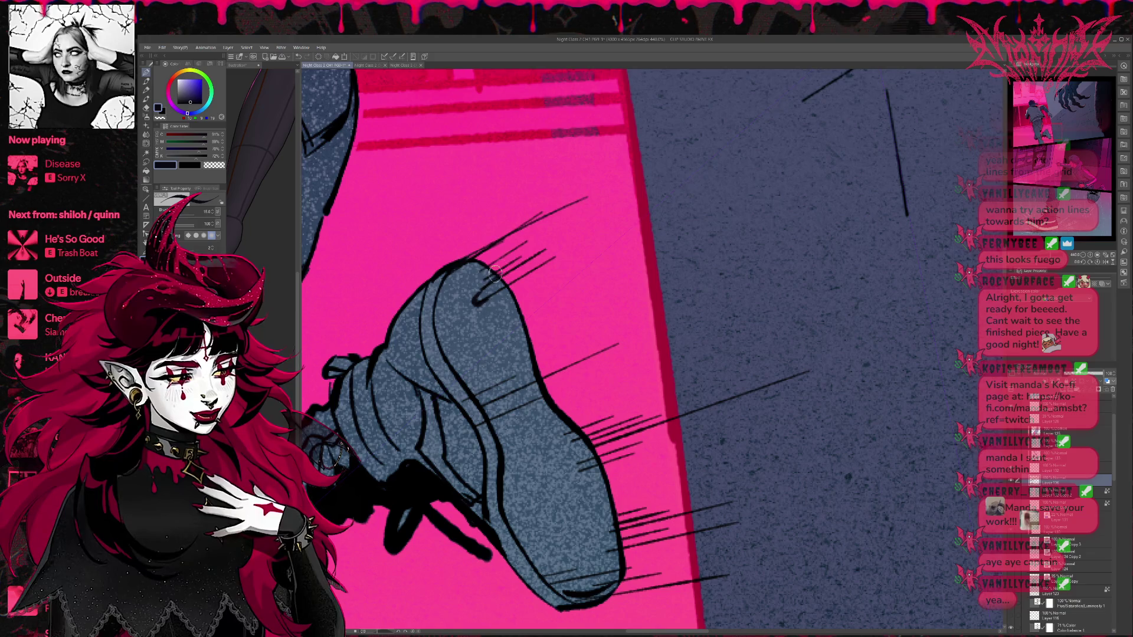
{"action": "key", "text": "ctrl+z"}
{"action": "left_click_drag", "start_coordinate": [465, 264], "coordinate": [599, 187]}
{"action": "left_click_drag", "start_coordinate": [494, 280], "coordinate": [594, 196]}
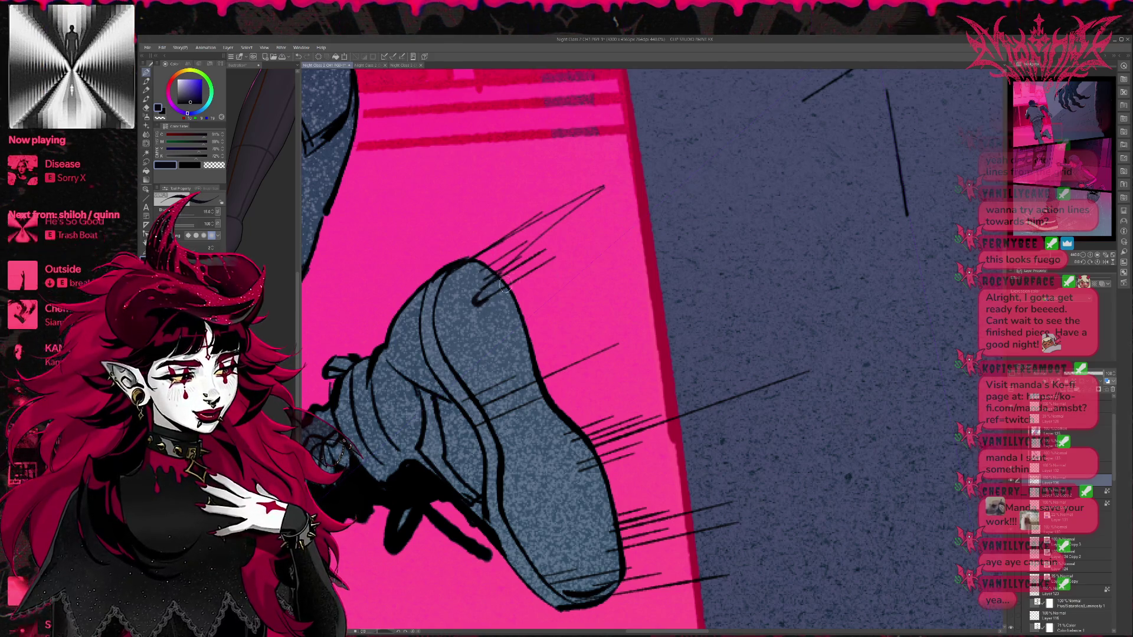
{"action": "left_click_drag", "start_coordinate": [511, 292], "coordinate": [579, 244]}
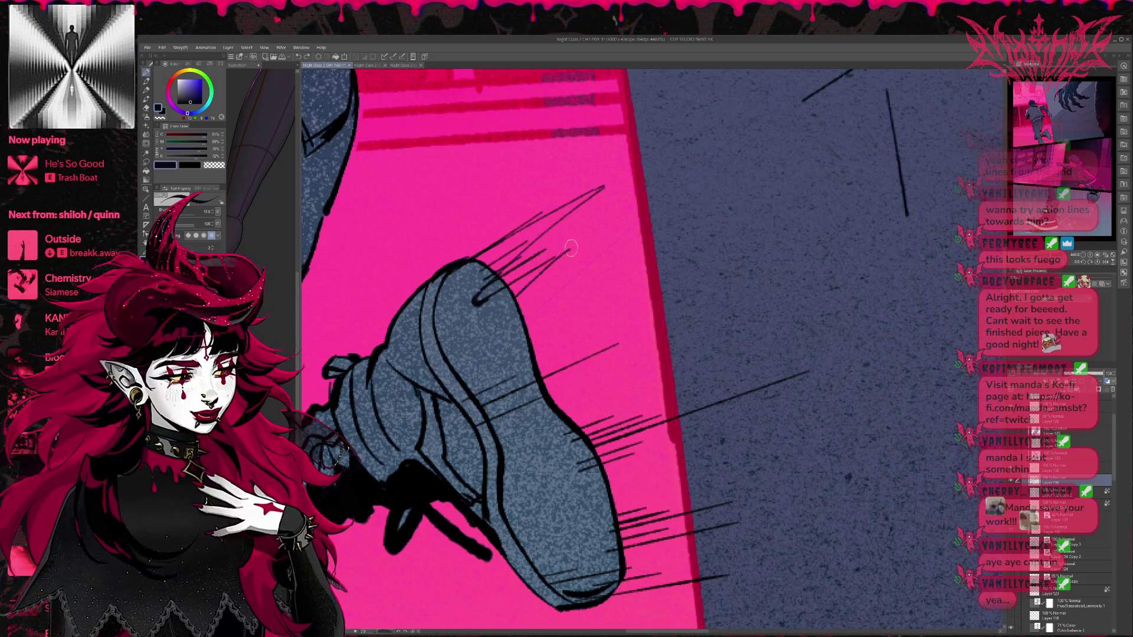
Step: Replace the stray strokes with short curved speed lines on the toe
{"action": "scroll", "coordinate": [644, 392], "scroll_direction": "down", "scroll_amount": 2}
{"action": "mouse_move", "coordinate": [644, 391]}
{"action": "left_mouse_down"}
{"action": "mouse_move", "coordinate": [613, 334]}
{"action": "mouse_move", "coordinate": [549, 389]}
{"action": "mouse_move", "coordinate": [576, 386]}
{"action": "left_mouse_up"}
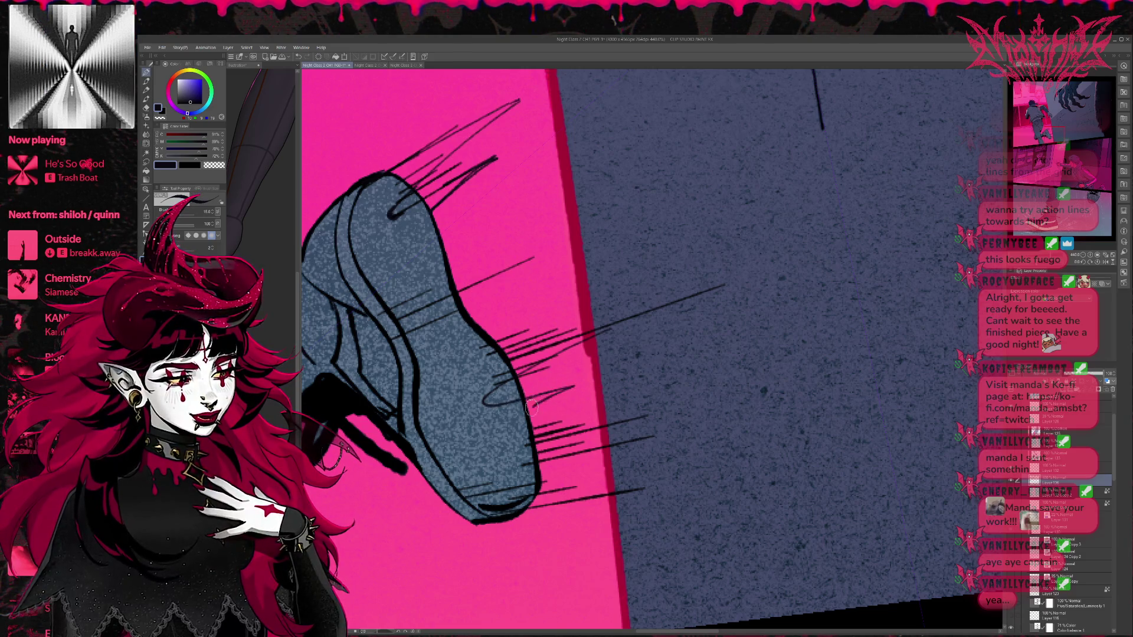
{"action": "key", "text": "ctrl+z"}
{"action": "key", "text": "ctrl+z"}
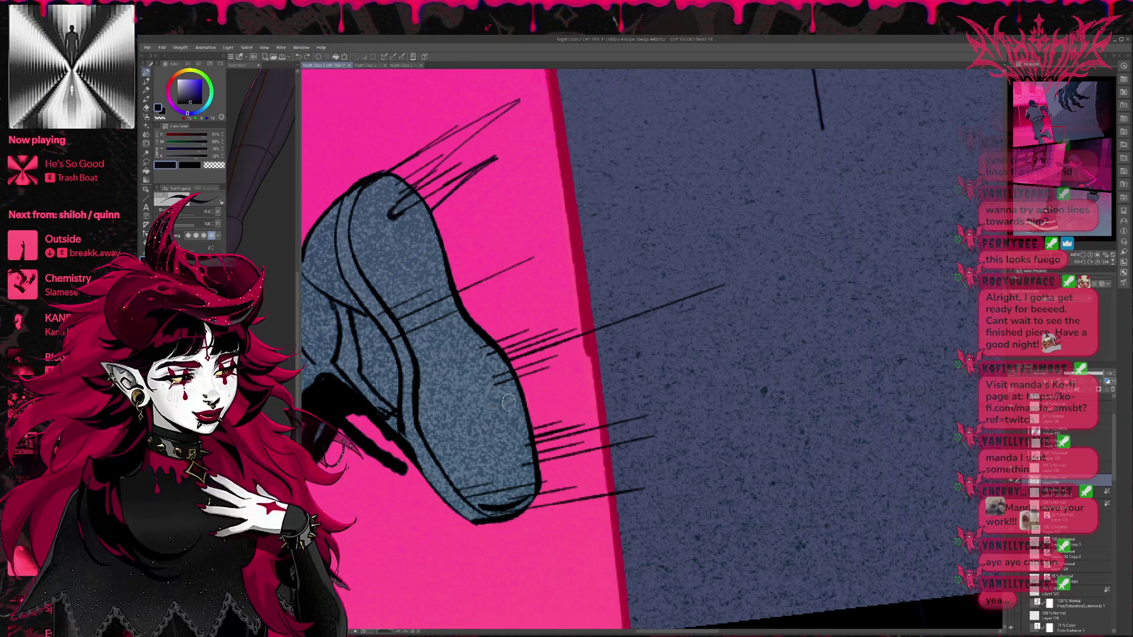
{"action": "mouse_move", "coordinate": [501, 394]}
{"action": "left_mouse_down"}
{"action": "mouse_move", "coordinate": [473, 399]}
{"action": "mouse_move", "coordinate": [632, 372]}
{"action": "mouse_move", "coordinate": [522, 419]}
{"action": "mouse_move", "coordinate": [522, 371]}
{"action": "mouse_move", "coordinate": [514, 383]}
{"action": "left_mouse_up"}
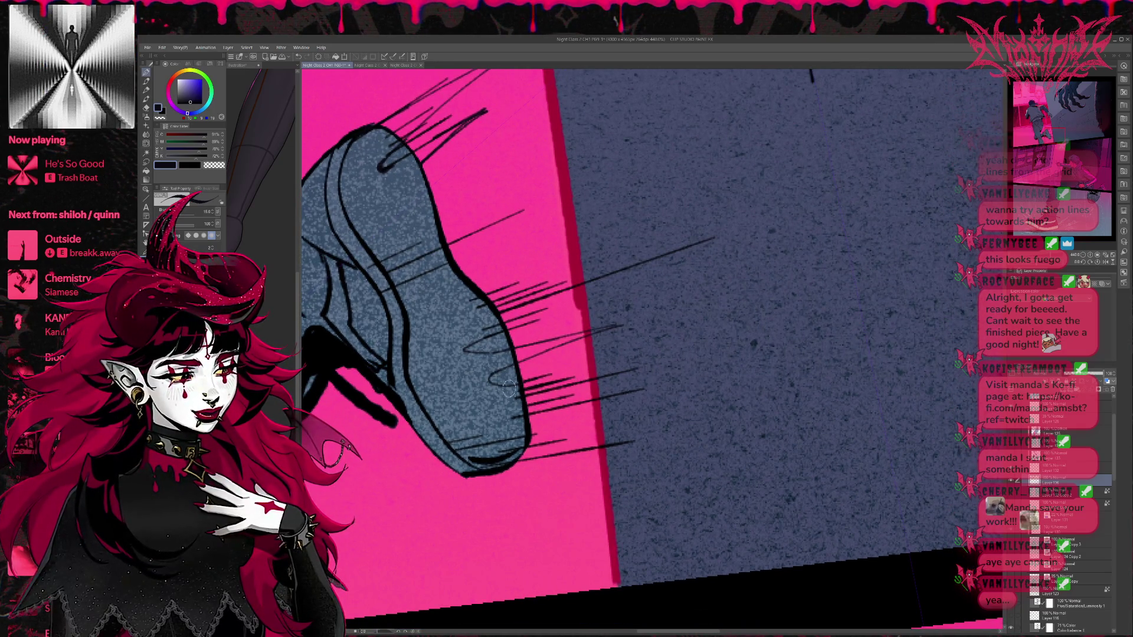
{"action": "mouse_move", "coordinate": [520, 381]}
{"action": "left_mouse_down"}
{"action": "mouse_move", "coordinate": [492, 371]}
{"action": "mouse_move", "coordinate": [515, 387]}
{"action": "left_mouse_up"}
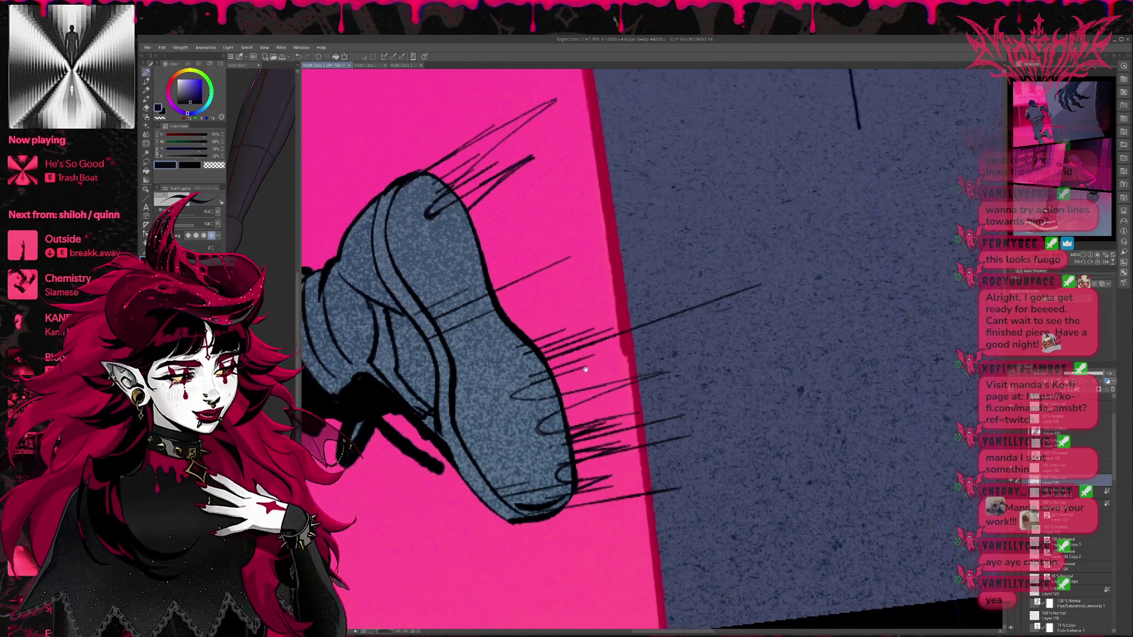
{"action": "left_click_drag", "start_coordinate": [581, 375], "coordinate": [575, 384]}
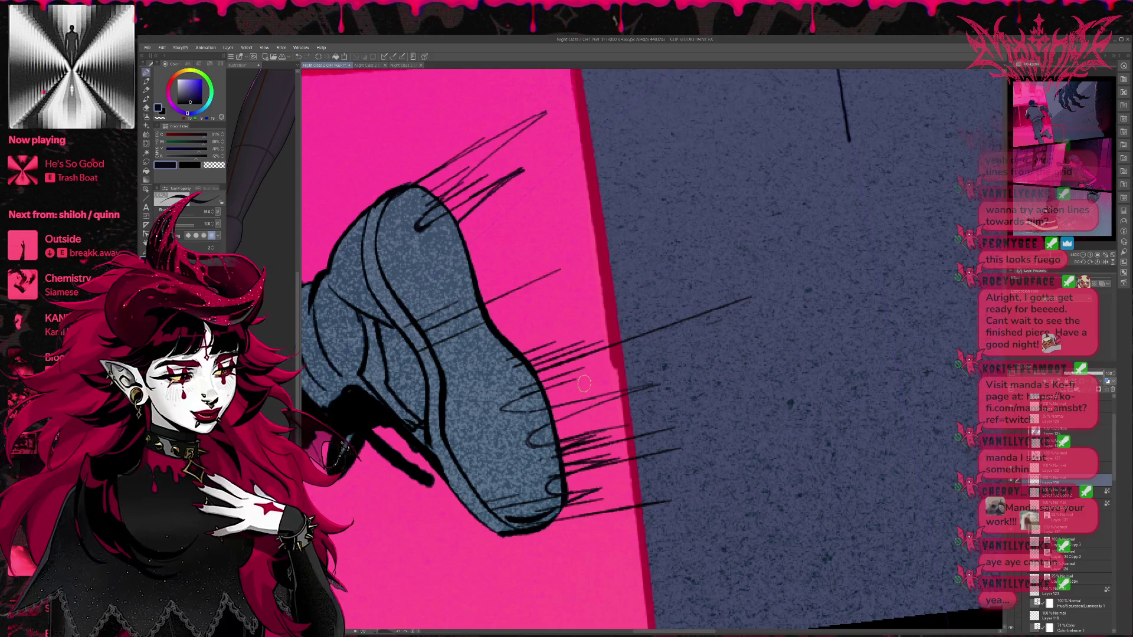
Step: Toggle the shoe fill layer off and on to check it, then select a lower layer
{"action": "scroll", "coordinate": [1116, 491], "scroll_direction": "down", "scroll_amount": 5}
{"action": "scroll", "coordinate": [1096, 508], "scroll_direction": "down", "scroll_amount": 3}
{"action": "scroll", "coordinate": [1081, 521], "scroll_direction": "down", "scroll_amount": 5}
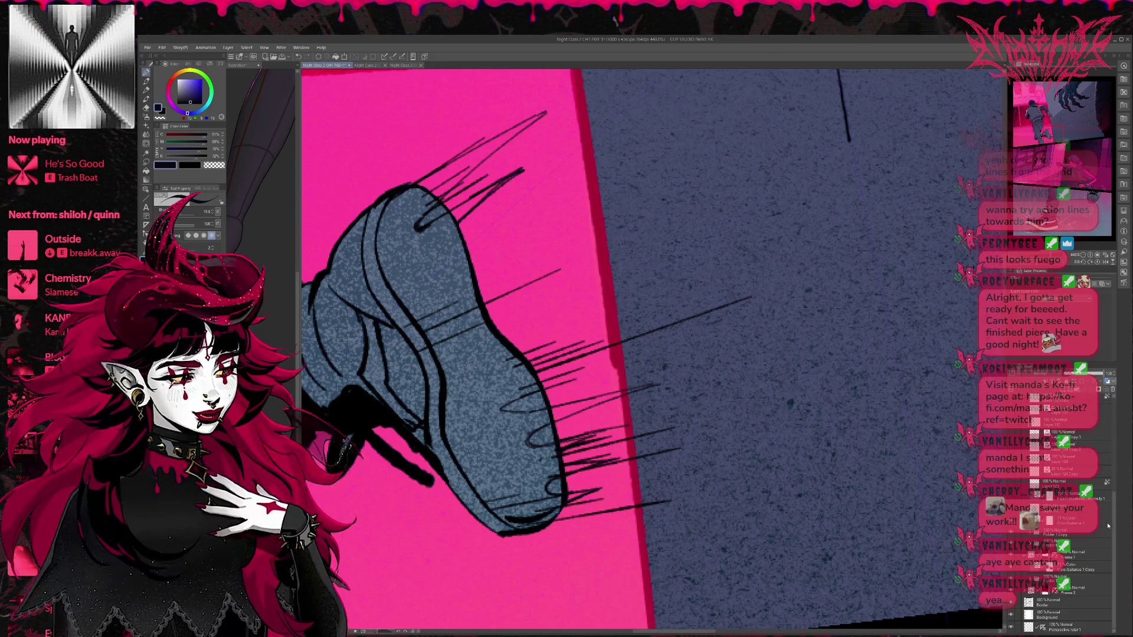
{"action": "scroll", "coordinate": [1108, 526], "scroll_direction": "up", "scroll_amount": 3}
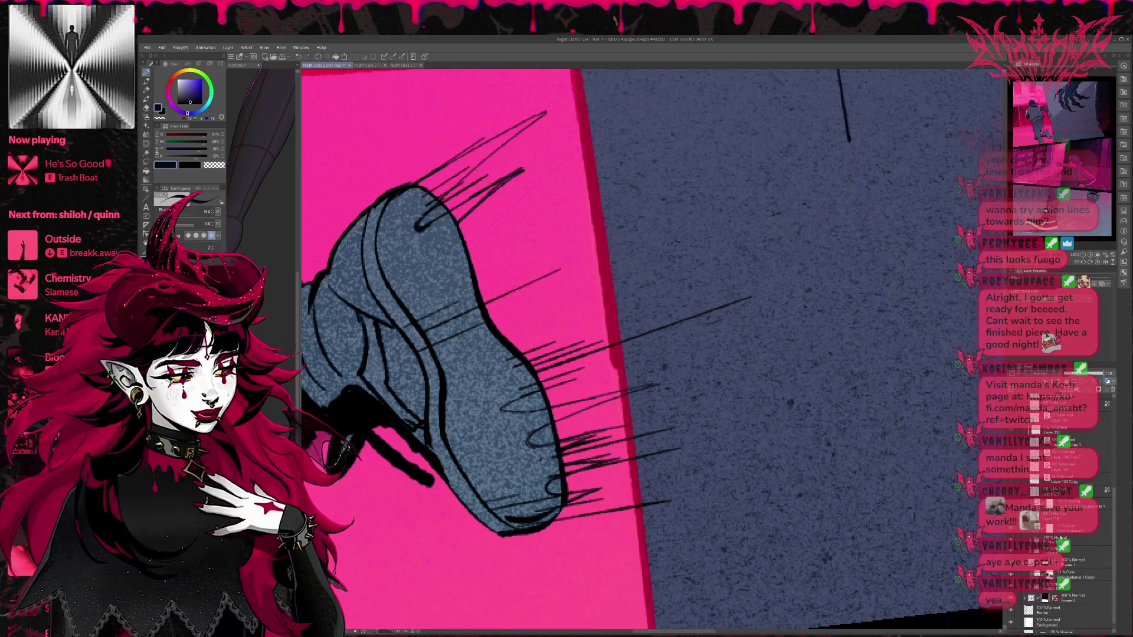
{"action": "left_click", "coordinate": [1011, 546]}
{"action": "left_click", "coordinate": [1011, 546]}
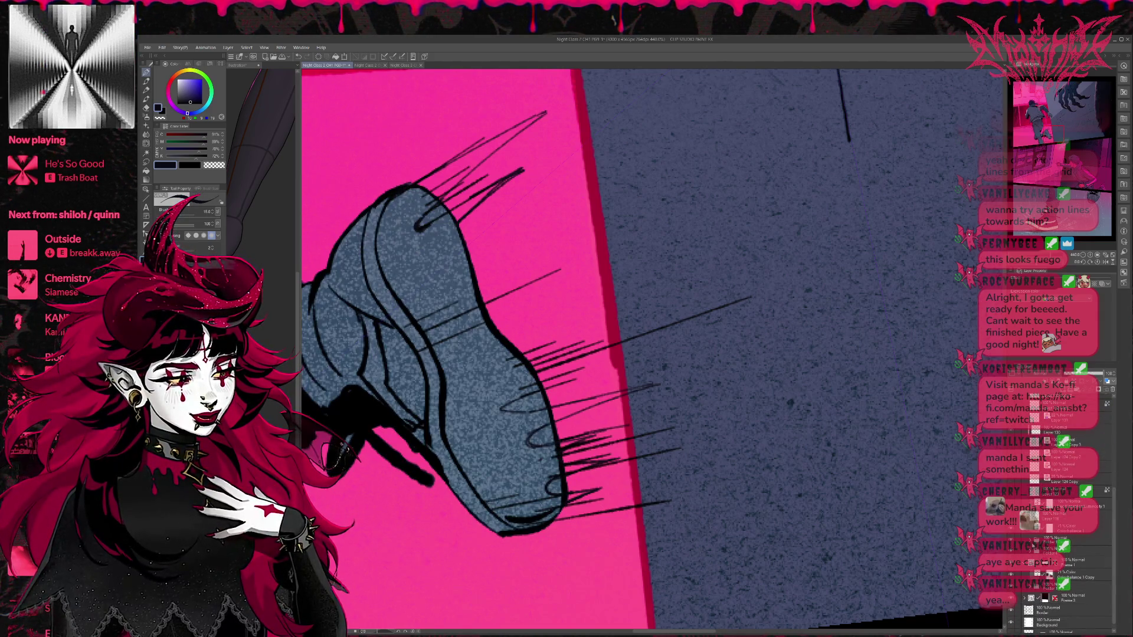
{"action": "scroll", "coordinate": [1113, 538], "scroll_direction": "up", "scroll_amount": 3}
{"action": "left_click_drag", "start_coordinate": [1113, 538], "coordinate": [1103, 573]}
{"action": "left_click", "coordinate": [1066, 561]}
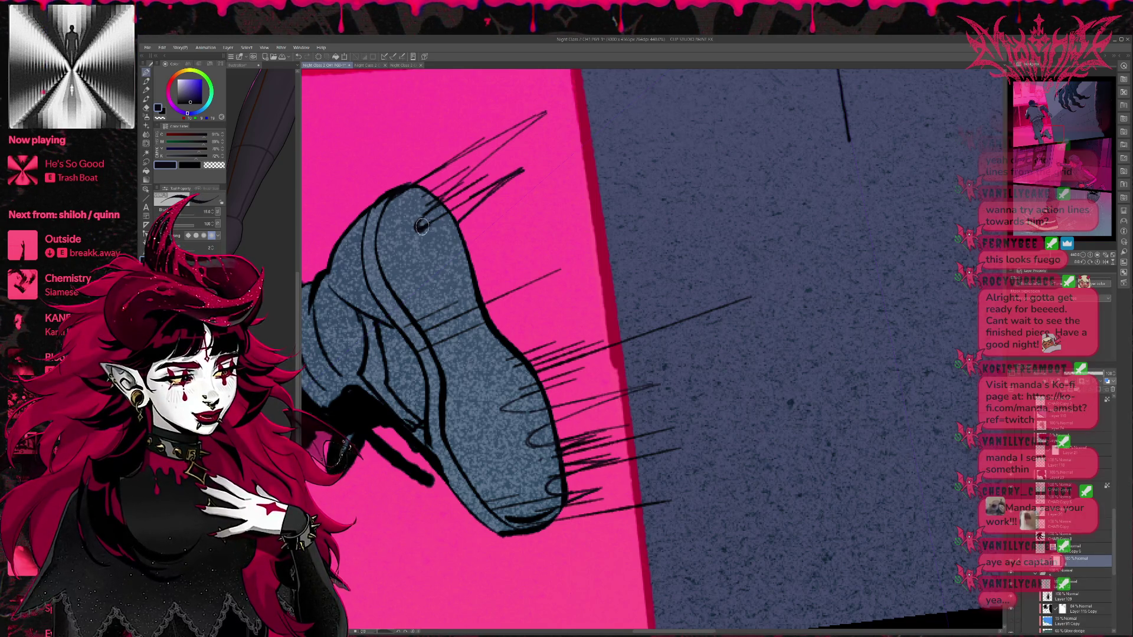
Step: Pick the layer under the shoe from the canvas and reduce the brush from 600 to 60
{"action": "key", "text": "o"}
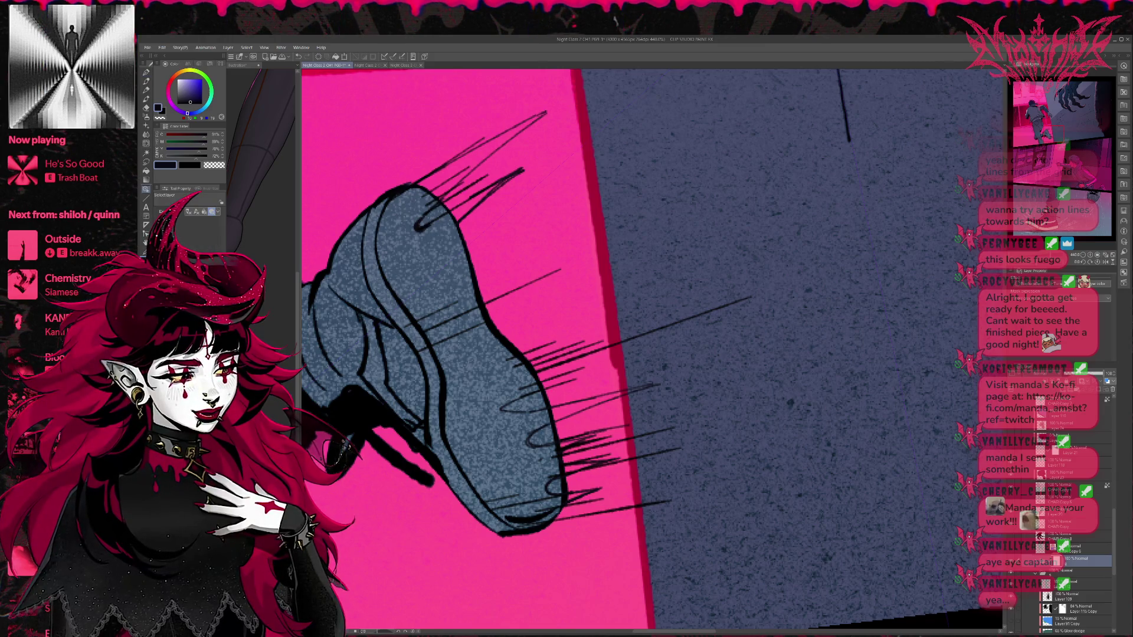
{"action": "left_click", "coordinate": [459, 196]}
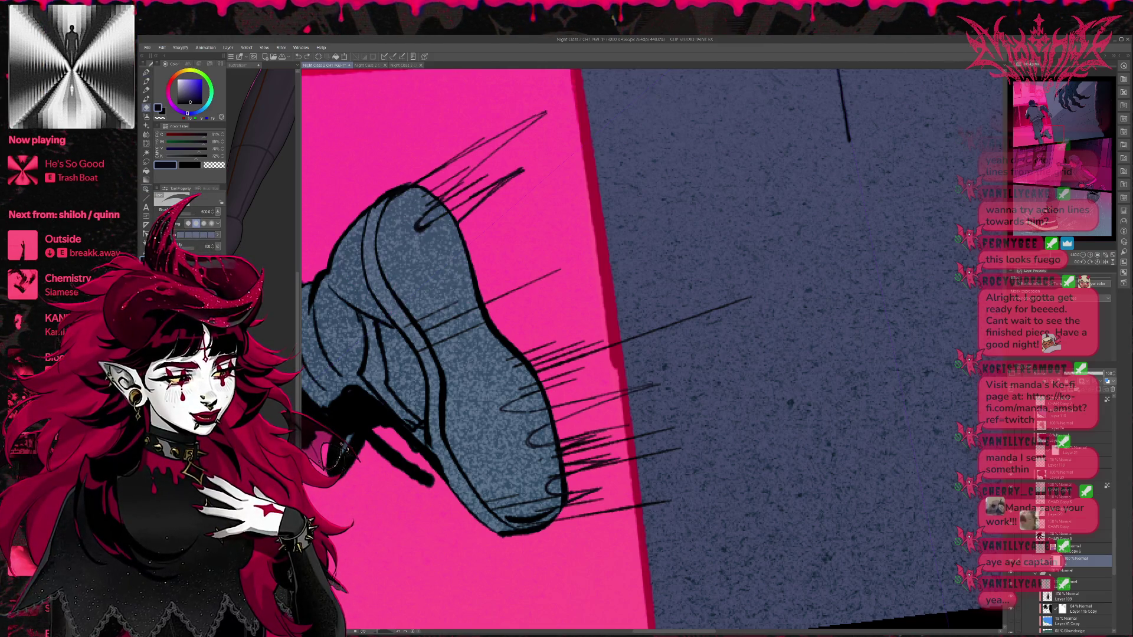
{"action": "mouse_move", "coordinate": [614, 271]}
{"action": "left_mouse_down"}
{"action": "mouse_move", "coordinate": [424, 221]}
{"action": "mouse_move", "coordinate": [437, 210]}
{"action": "mouse_move", "coordinate": [420, 225]}
{"action": "left_mouse_up"}
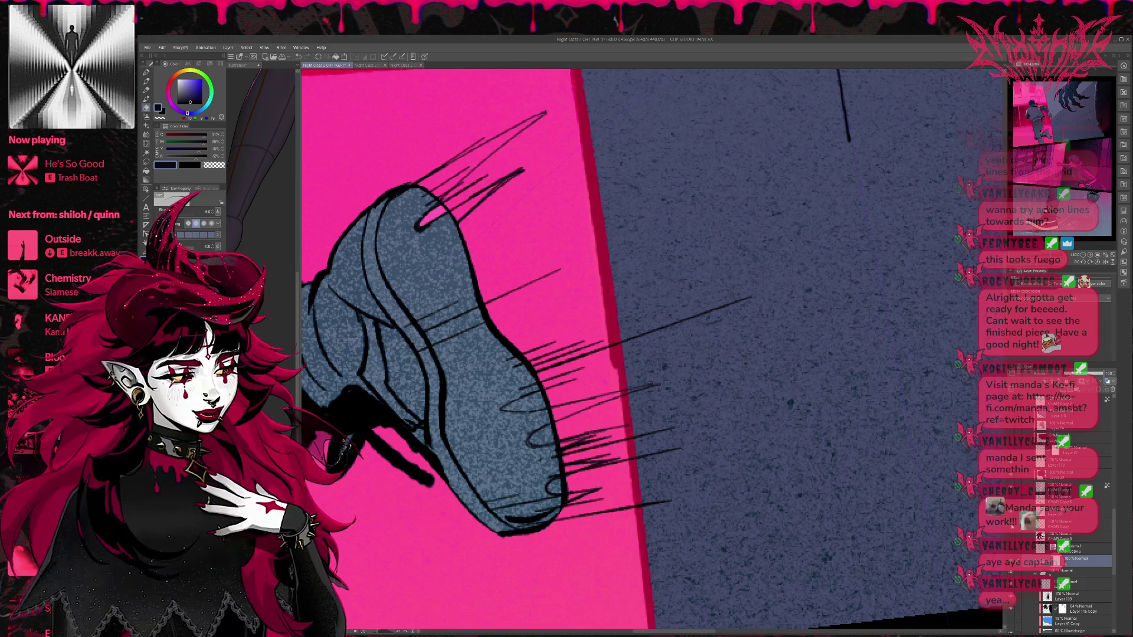
Step: Move the chosen shoe layer lower in the stack and select the layer above it
{"action": "left_click", "coordinate": [1035, 572]}
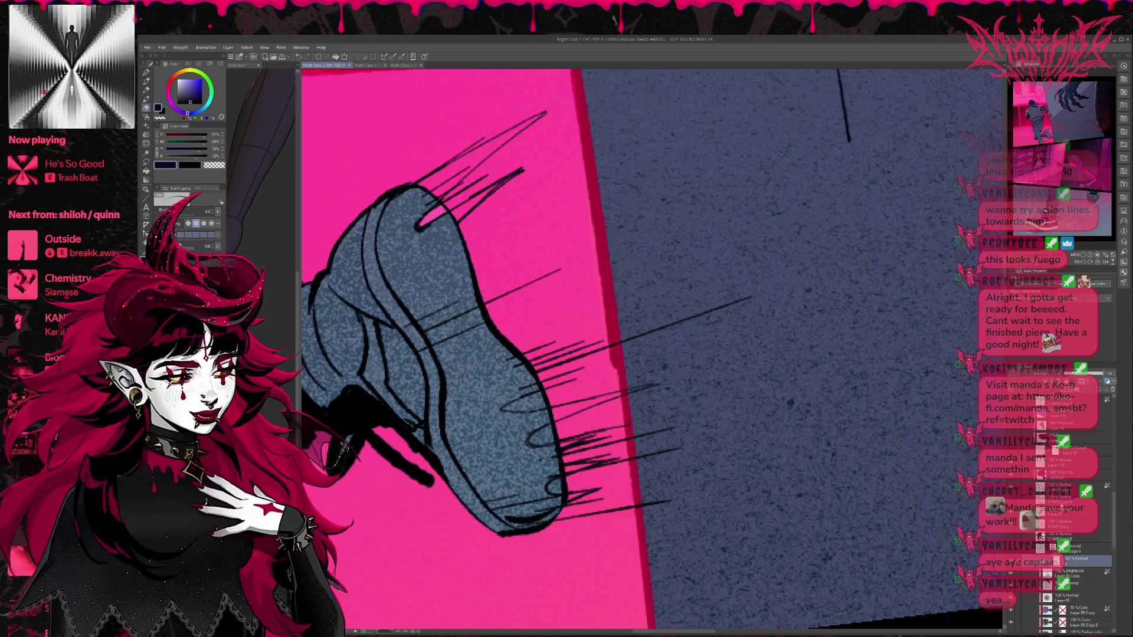
{"action": "left_click", "coordinate": [1063, 500]}
{"action": "left_click", "coordinate": [1071, 512]}
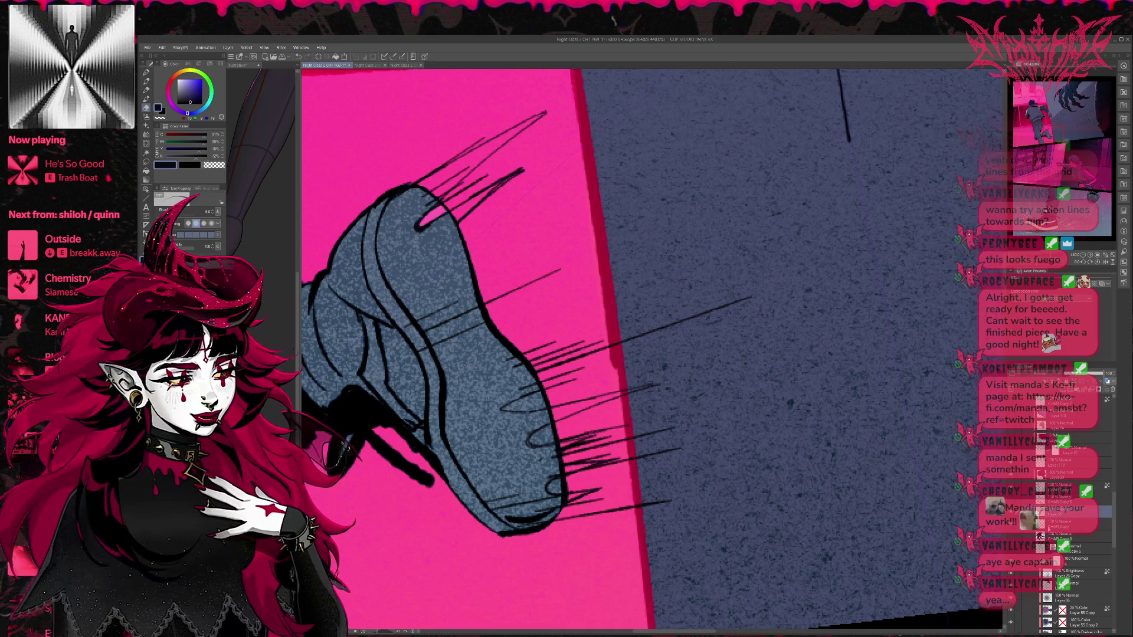
{"action": "left_click", "coordinate": [1076, 525]}
{"action": "left_click_drag", "start_coordinate": [1050, 570], "coordinate": [1060, 572]}
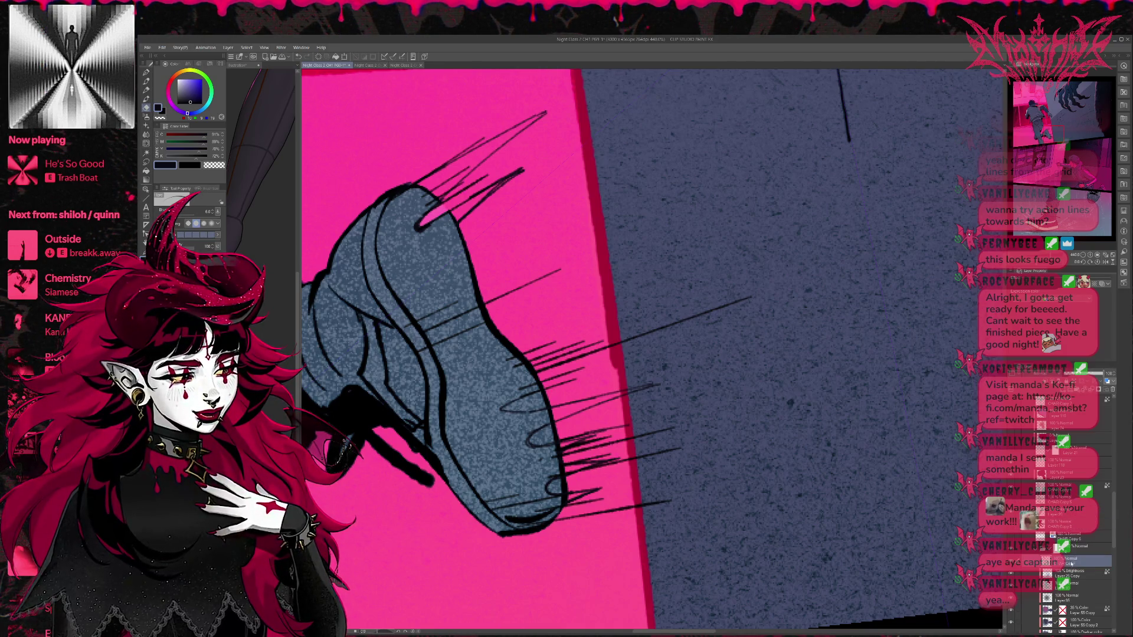
{"action": "left_click", "coordinate": [1072, 548]}
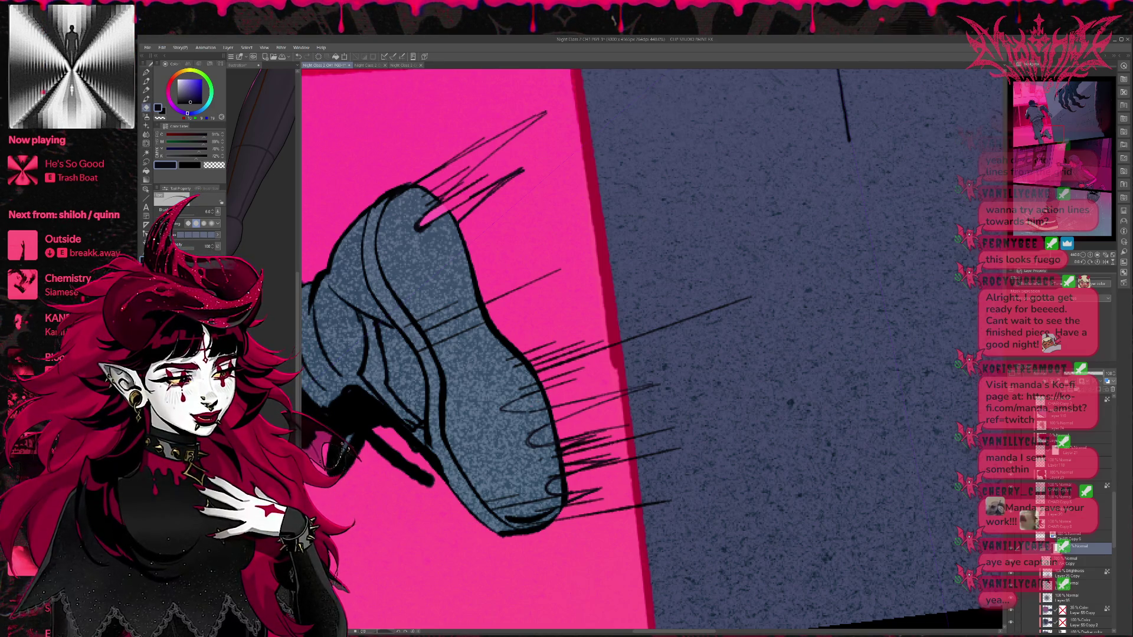
Step: Brush pink tint over the speed spikes on the shoe's sole and toe
{"action": "left_click_drag", "start_coordinate": [511, 406], "coordinate": [553, 398]}
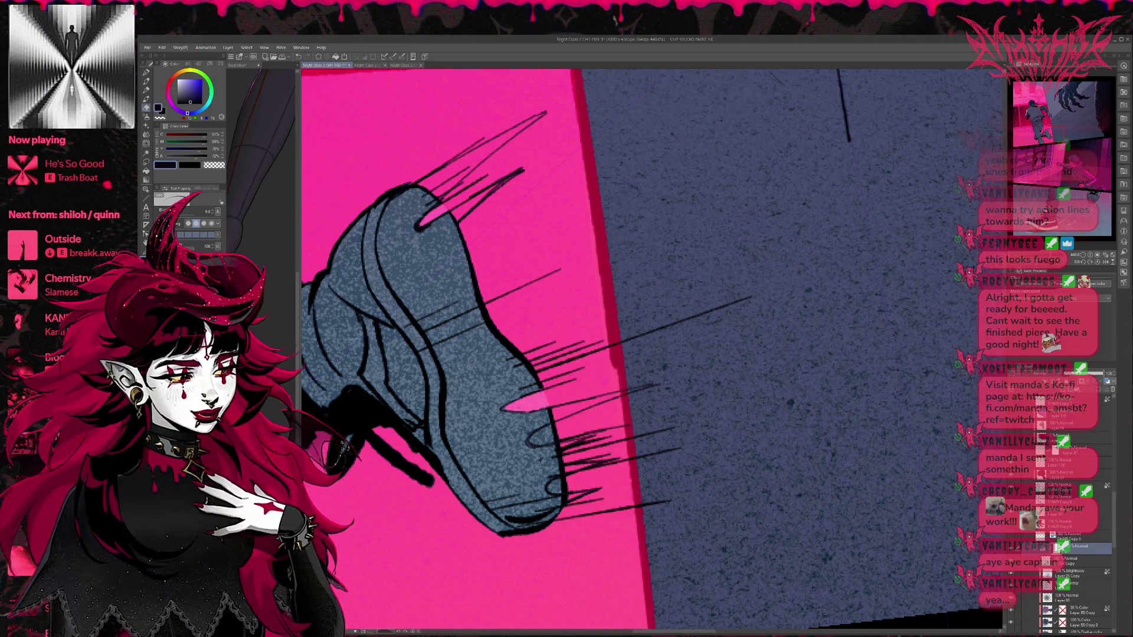
{"action": "mouse_move", "coordinate": [552, 431]}
{"action": "left_mouse_down"}
{"action": "mouse_move", "coordinate": [540, 438]}
{"action": "mouse_move", "coordinate": [561, 424]}
{"action": "mouse_move", "coordinate": [566, 435]}
{"action": "left_mouse_up"}
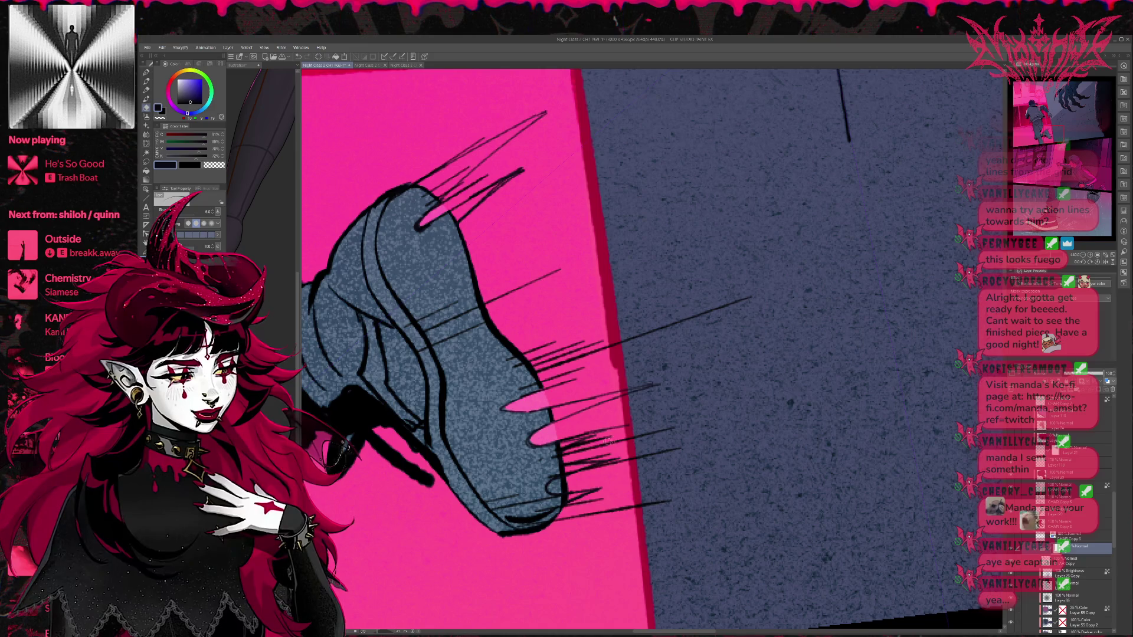
{"action": "left_click_drag", "start_coordinate": [565, 477], "coordinate": [552, 485]}
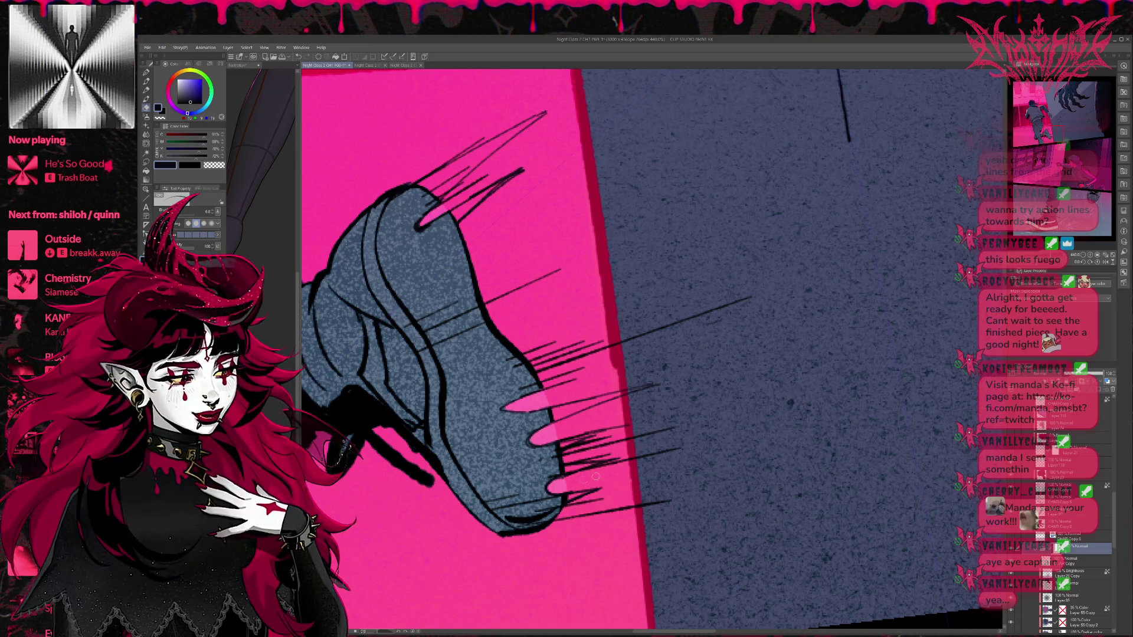
{"action": "left_click_drag", "start_coordinate": [607, 421], "coordinate": [612, 430]}
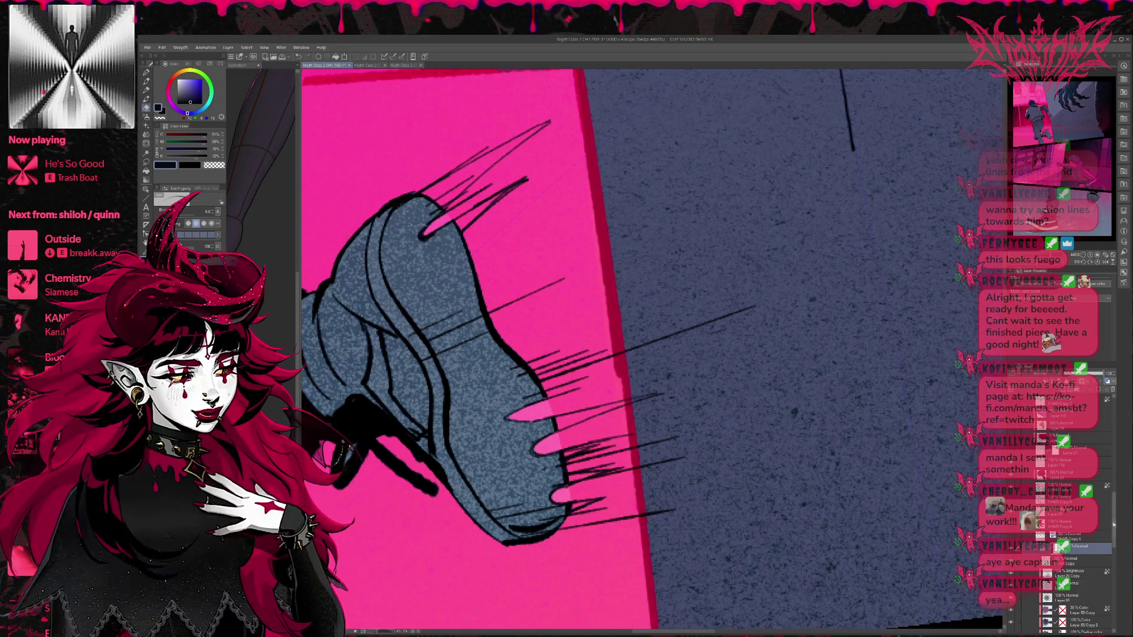
{"action": "scroll", "coordinate": [1073, 540], "scroll_direction": "down", "scroll_amount": 5}
Step: Hide and restore the pink background panel to check the tints
{"action": "left_click", "coordinate": [1073, 539]}
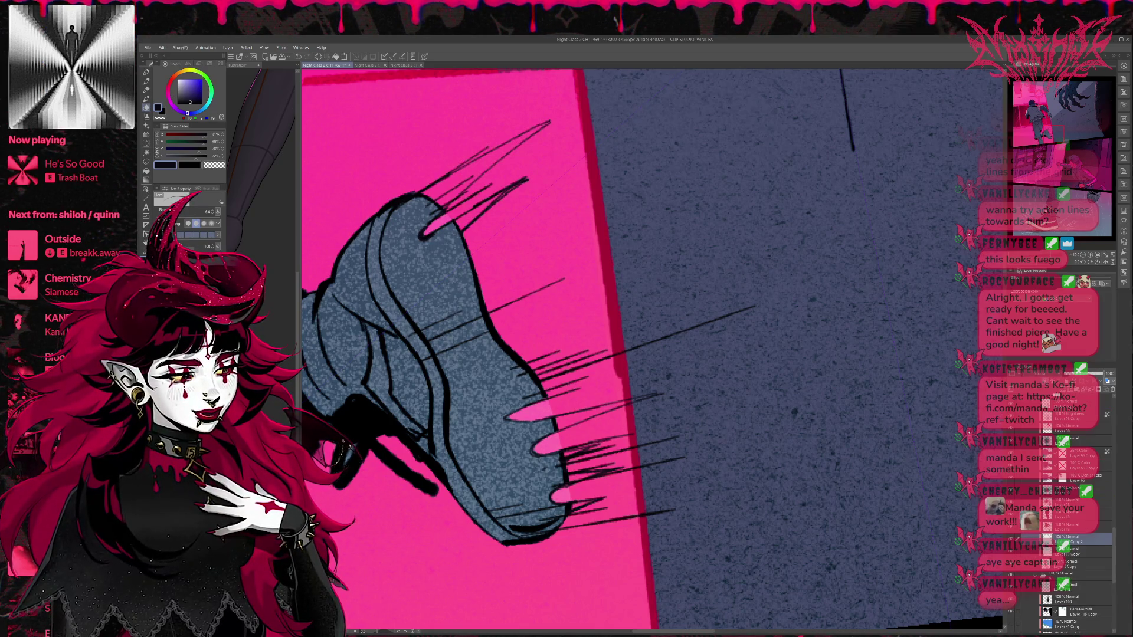
{"action": "key", "text": "ctrl+z"}
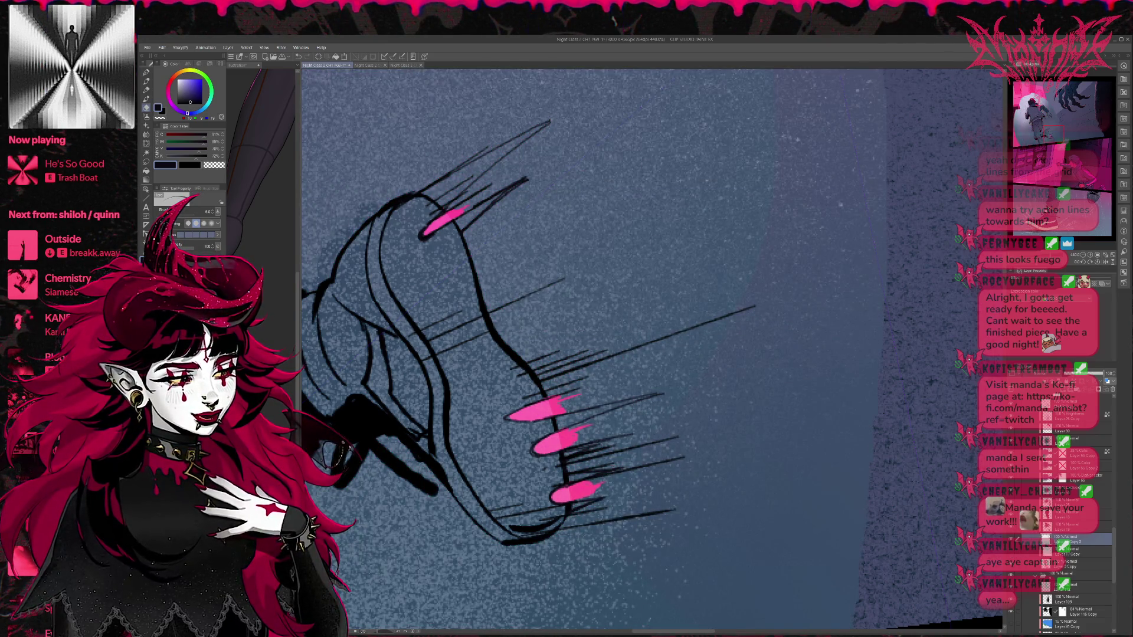
{"action": "key", "text": "ctrl+y"}
{"action": "left_click", "coordinate": [1080, 564]}
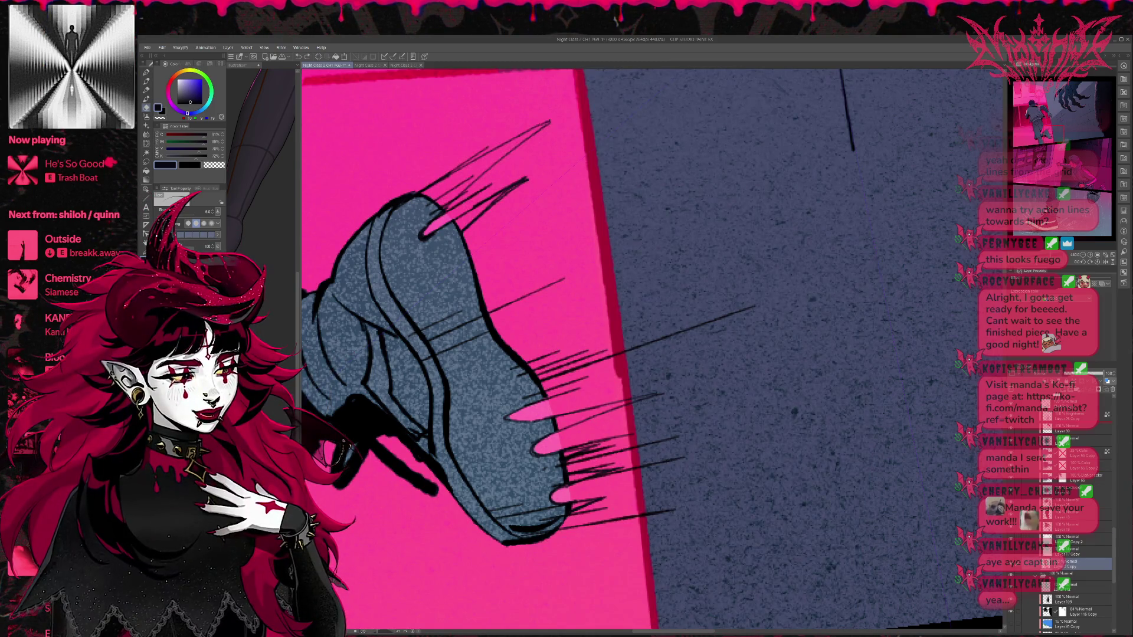
Step: On a new layer, fill the shoe's pointed toe spike with its sampled blue-grey colour
{"action": "key", "text": "ctrl+shift+n"}
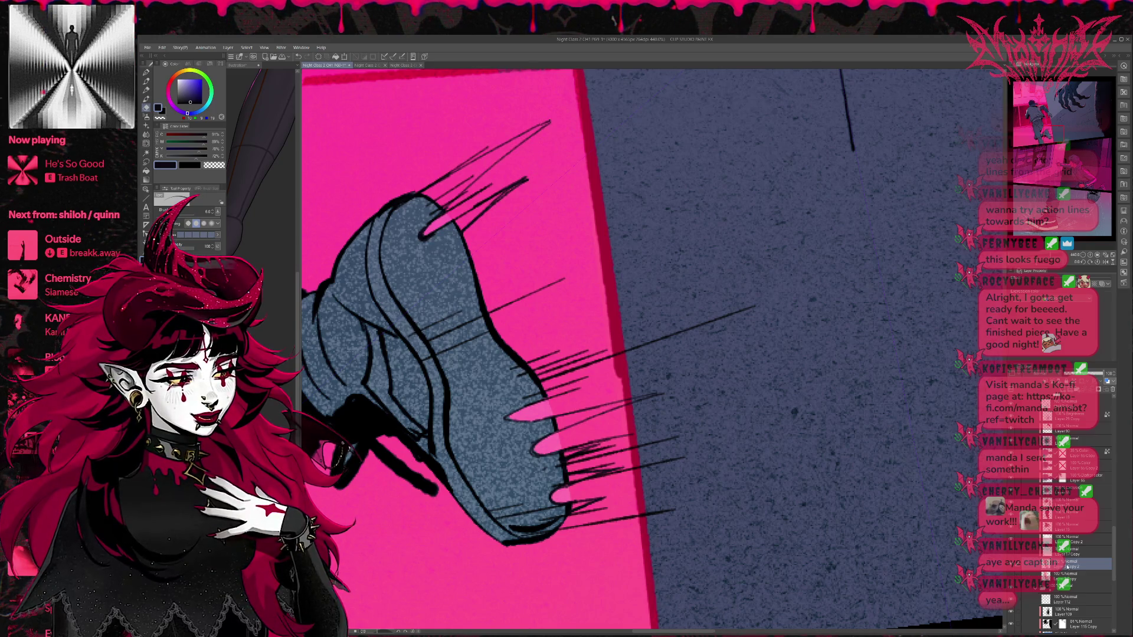
{"action": "key", "text": "p"}
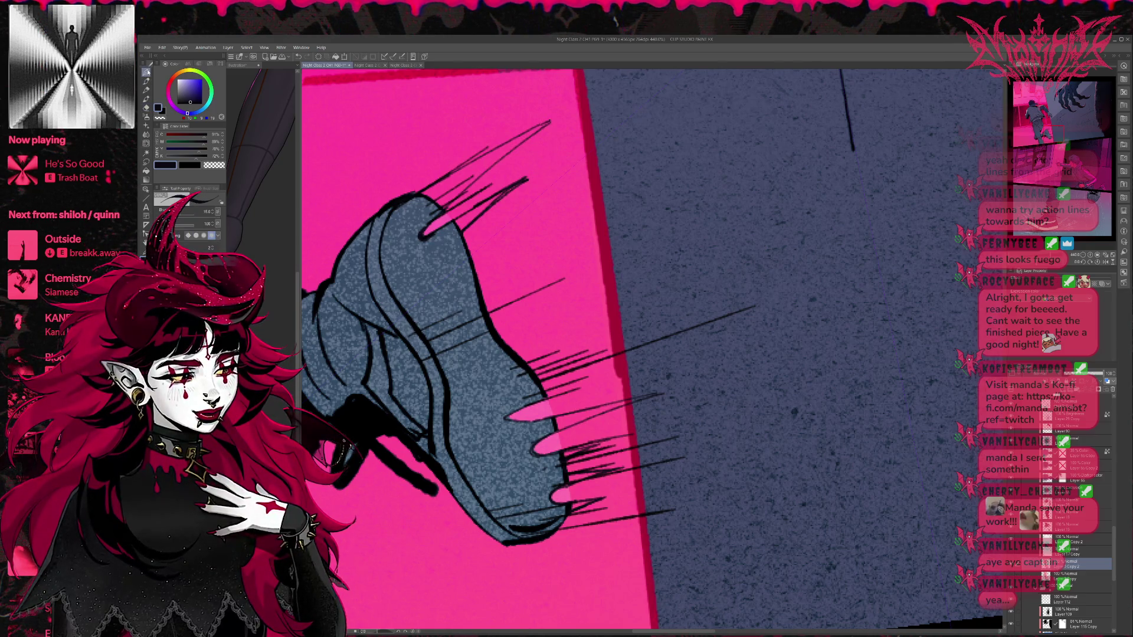
{"action": "left_click", "coordinate": [420, 204], "text": "alt"}
{"action": "mouse_move", "coordinate": [420, 204]}
{"action": "left_mouse_down"}
{"action": "mouse_move", "coordinate": [466, 171]}
{"action": "mouse_move", "coordinate": [442, 207]}
{"action": "mouse_move", "coordinate": [473, 168]}
{"action": "mouse_move", "coordinate": [451, 194]}
{"action": "mouse_move", "coordinate": [548, 121]}
{"action": "left_mouse_up"}
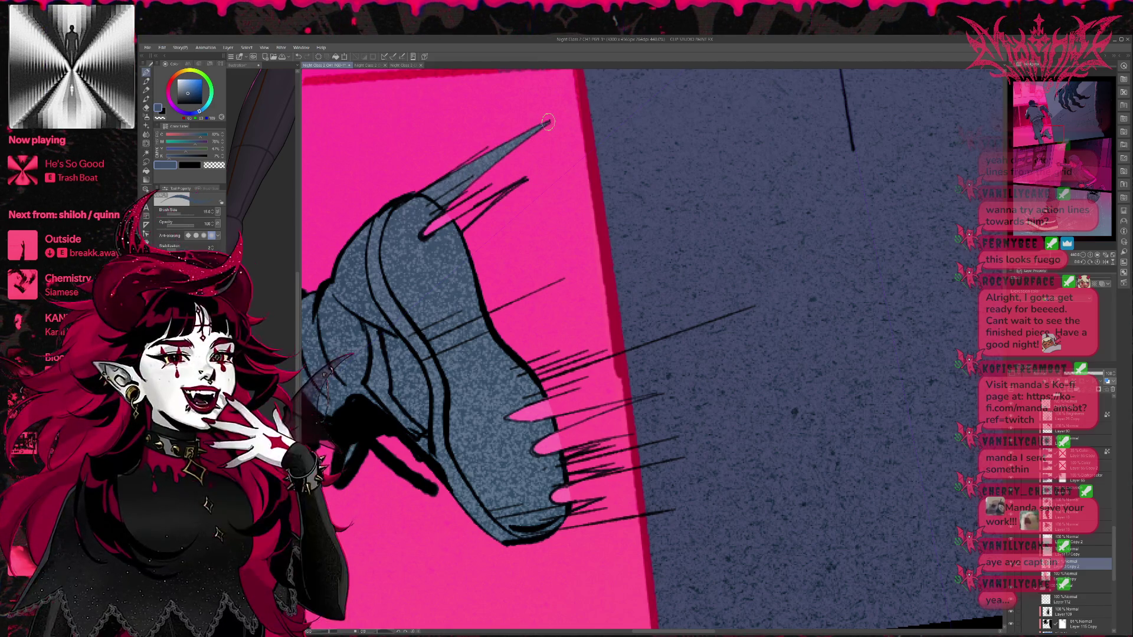
Step: Fill the gaps inside the toe spikes blue-grey and add a small stroke beside the toe
{"action": "mouse_move", "coordinate": [478, 233]}
{"action": "left_mouse_down"}
{"action": "mouse_move", "coordinate": [455, 221]}
{"action": "mouse_move", "coordinate": [463, 233]}
{"action": "mouse_move", "coordinate": [477, 209]}
{"action": "left_mouse_up"}
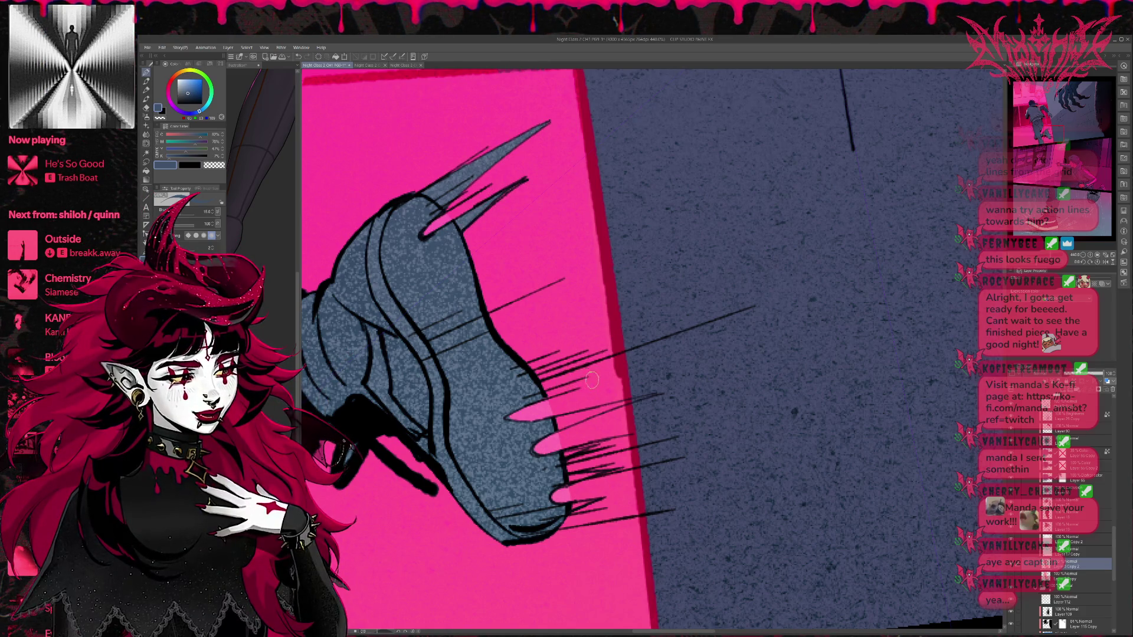
{"action": "left_click_drag", "start_coordinate": [712, 358], "coordinate": [689, 334]}
{"action": "mouse_move", "coordinate": [555, 393]}
{"action": "left_mouse_down"}
{"action": "mouse_move", "coordinate": [527, 401]}
{"action": "mouse_move", "coordinate": [570, 387]}
{"action": "mouse_move", "coordinate": [522, 410]}
{"action": "mouse_move", "coordinate": [597, 381]}
{"action": "left_mouse_up"}
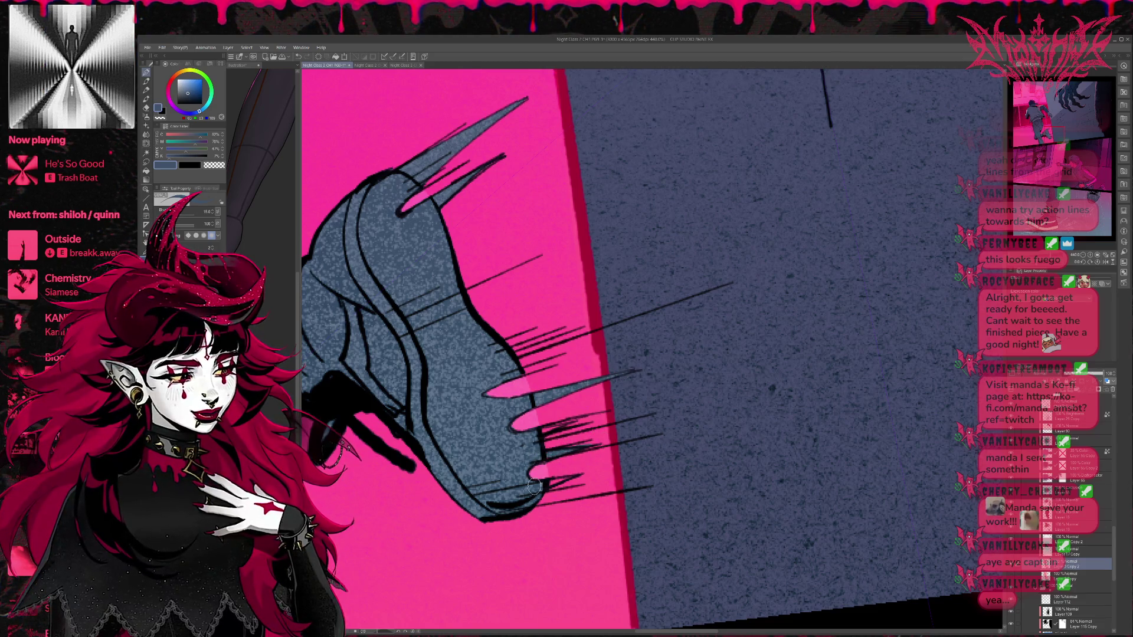
{"action": "left_click_drag", "start_coordinate": [493, 214], "coordinate": [508, 197]}
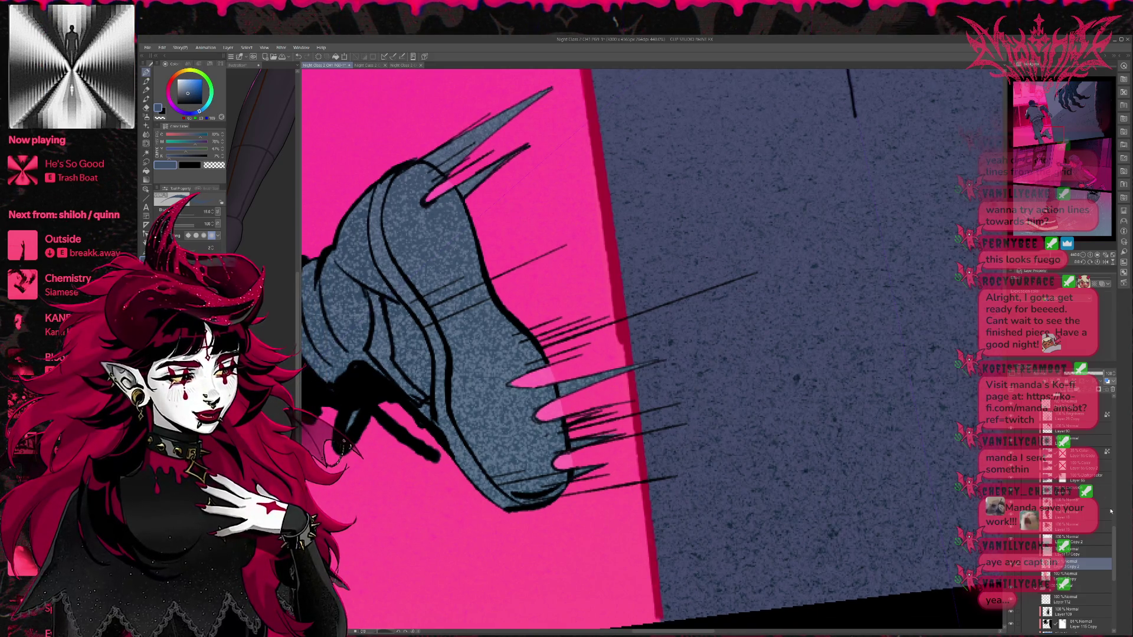
{"action": "scroll", "coordinate": [1111, 511], "scroll_direction": "up", "scroll_amount": 5}
Step: Move through the shoe layers, switching between eraser and pen
{"action": "left_click", "coordinate": [1080, 546]}
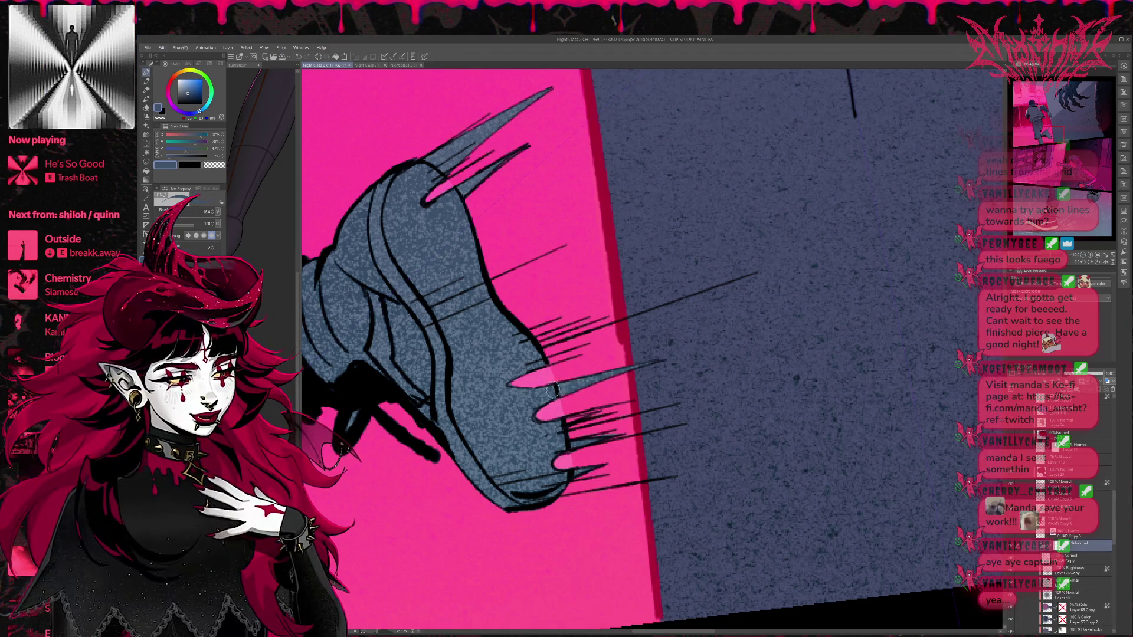
{"action": "key", "text": "e"}
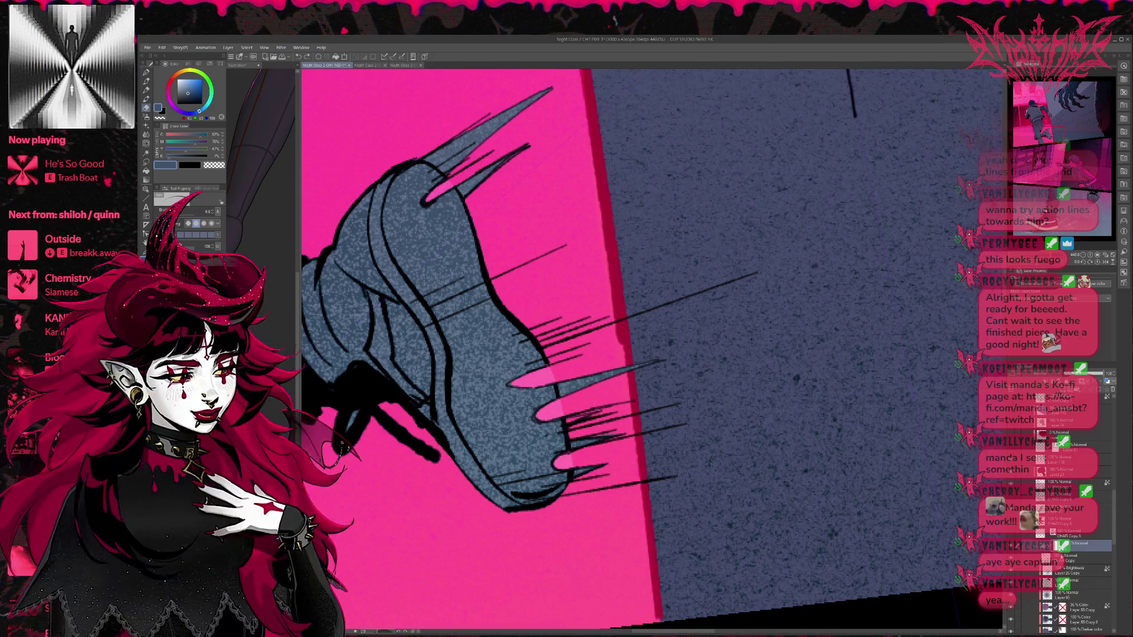
{"action": "left_click", "coordinate": [1080, 558]}
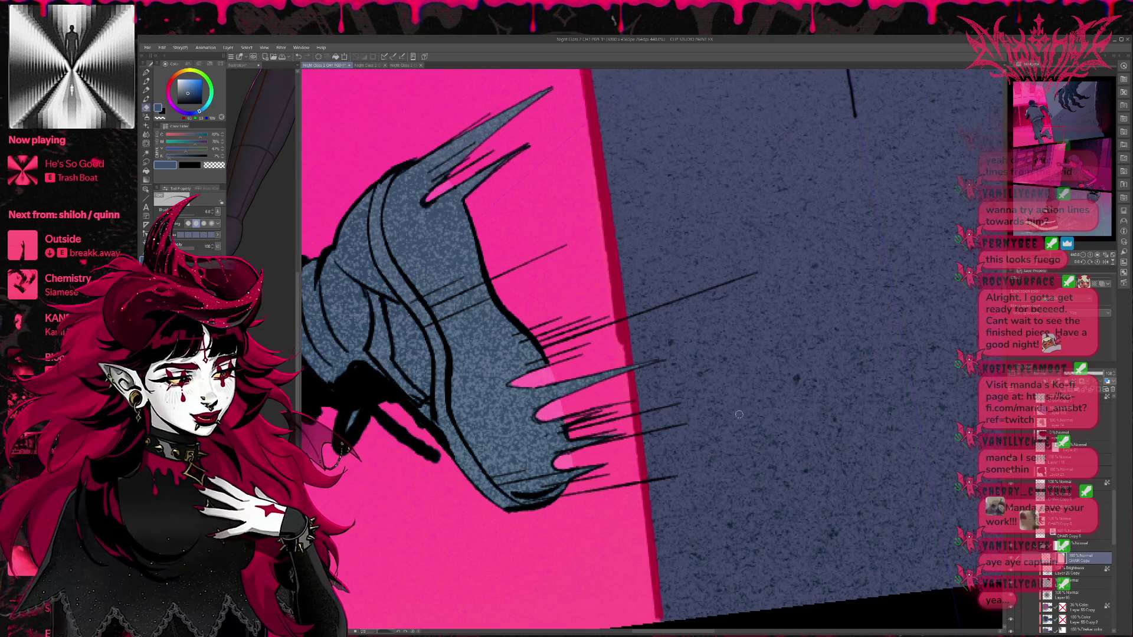
{"action": "scroll", "coordinate": [685, 422], "scroll_direction": "down", "scroll_amount": 2}
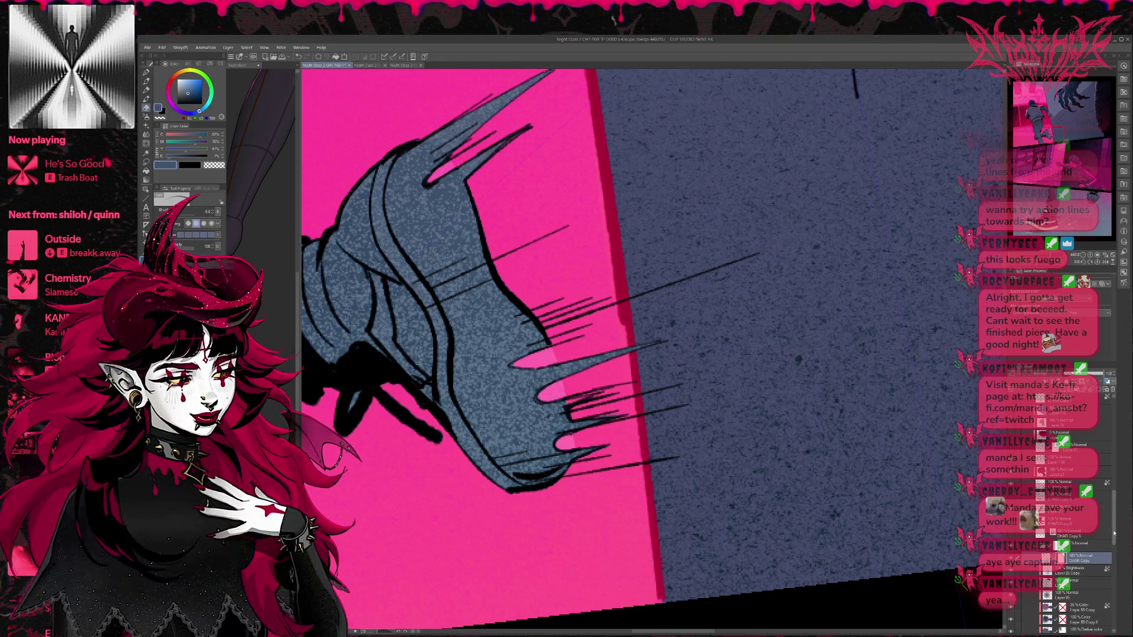
{"action": "scroll", "coordinate": [1082, 558], "scroll_direction": "down", "scroll_amount": 5}
{"action": "left_click", "coordinate": [1081, 547]}
{"action": "key", "text": "p"}
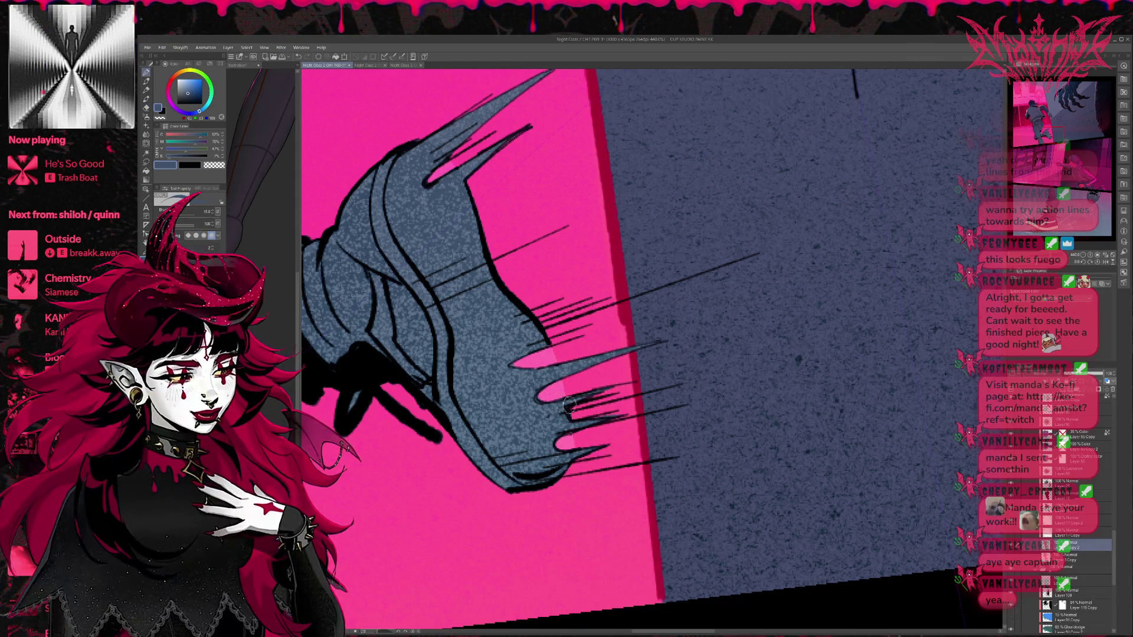
Step: Toggle the shoe shading layer off and on to compare, then select another layer
{"action": "scroll", "coordinate": [1105, 526], "scroll_direction": "up", "scroll_amount": 5}
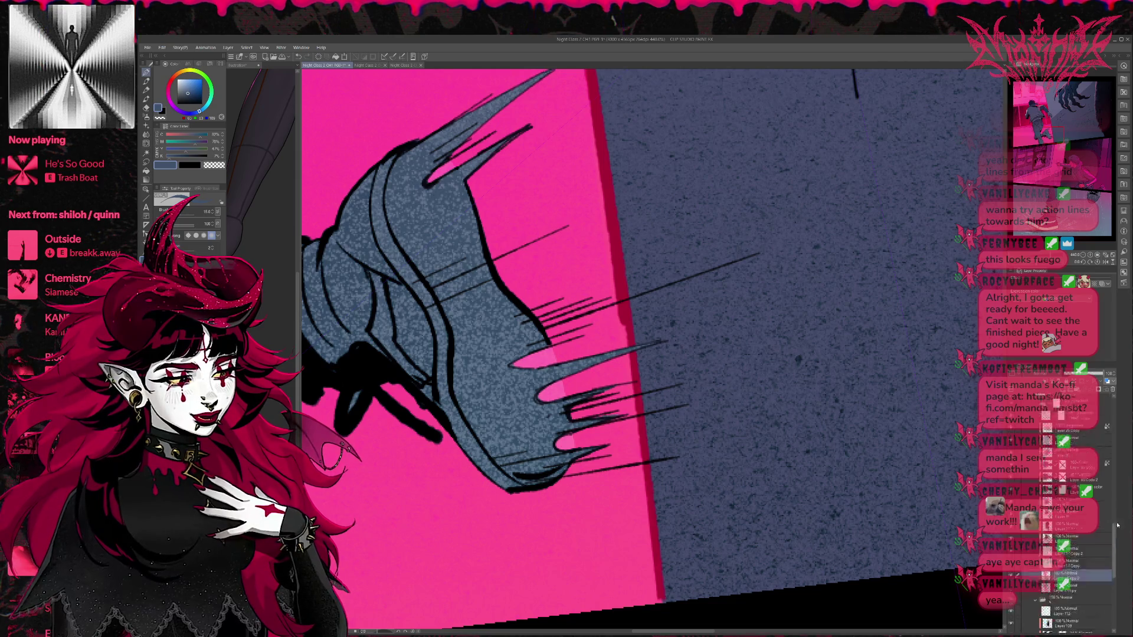
{"action": "scroll", "coordinate": [1105, 499], "scroll_direction": "up", "scroll_amount": 5}
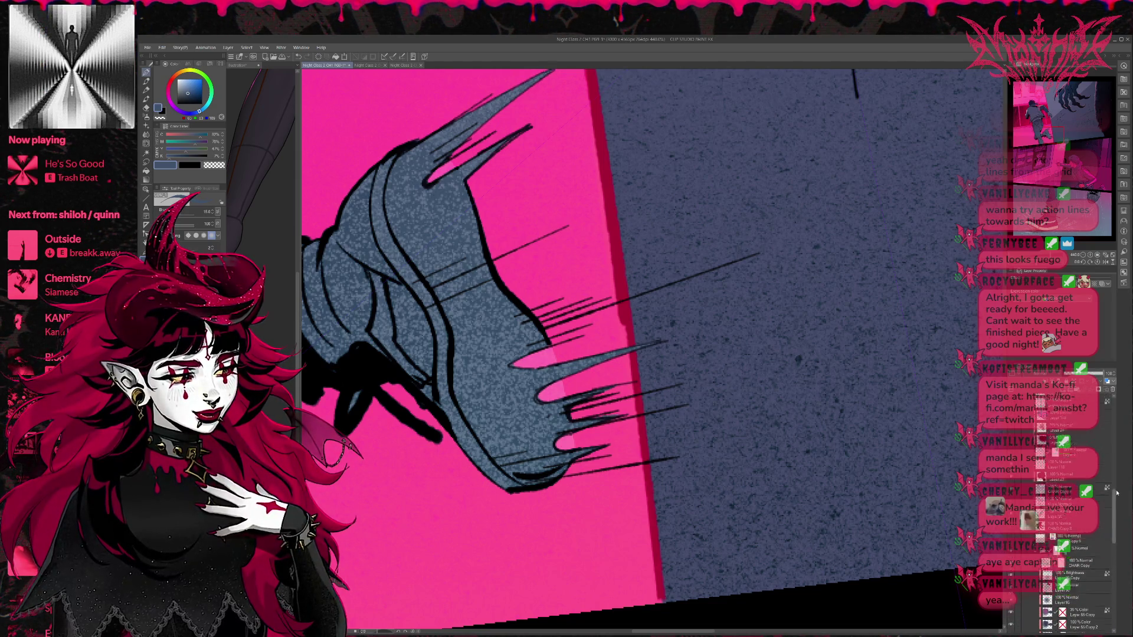
{"action": "left_click_drag", "start_coordinate": [1115, 458], "coordinate": [1115, 512]}
{"action": "left_click", "coordinate": [1012, 497]}
{"action": "left_click", "coordinate": [1012, 498]}
{"action": "left_click", "coordinate": [1080, 491]}
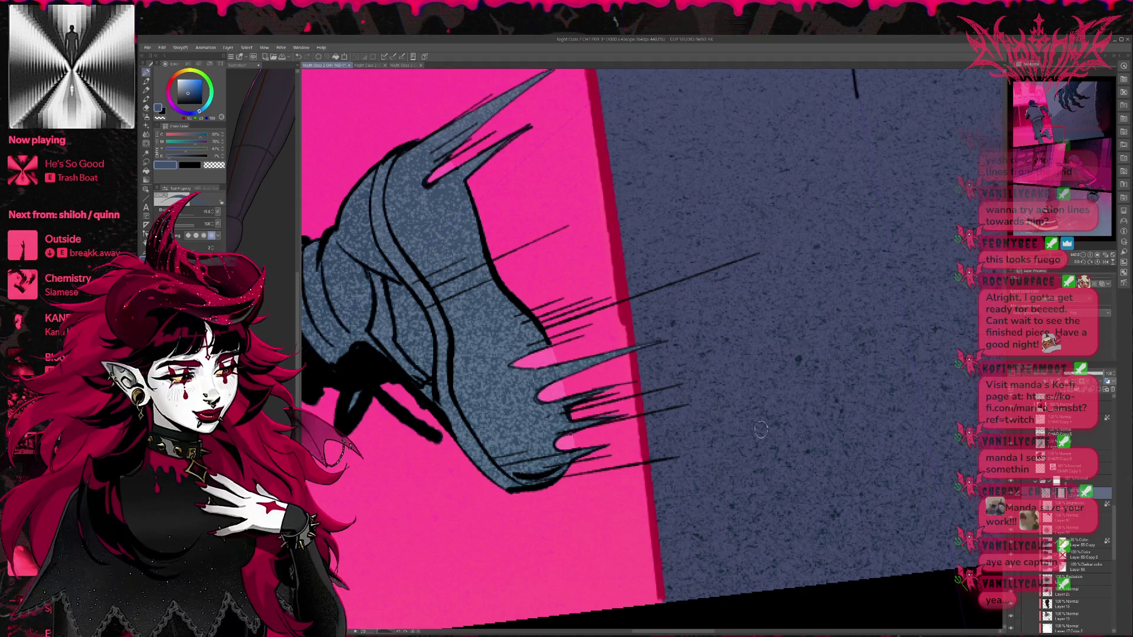
Step: Tilt and recentre the view on the shoe, then hide its black lineart layer
{"action": "key", "text": "r"}
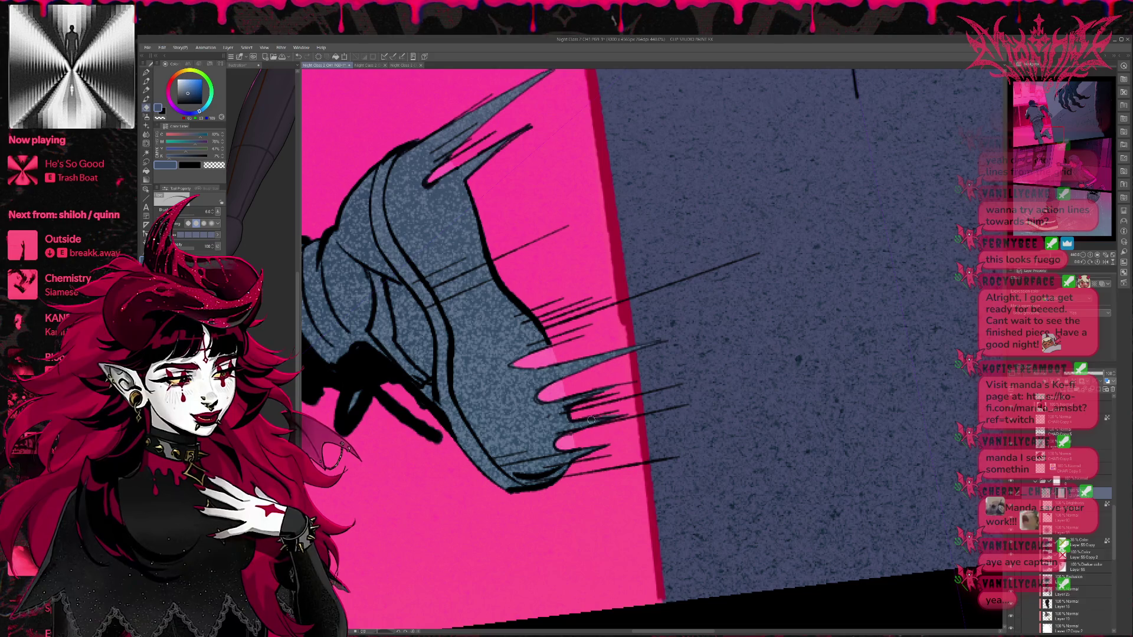
{"action": "left_click_drag", "start_coordinate": [606, 435], "coordinate": [614, 407]}
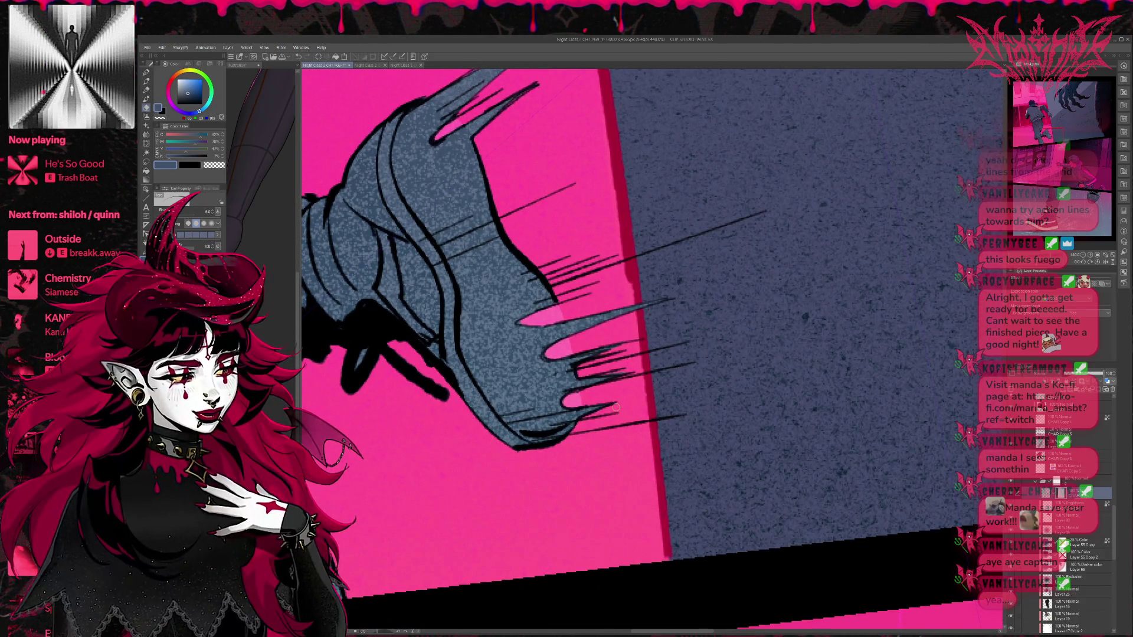
{"action": "left_click_drag", "start_coordinate": [778, 399], "coordinate": [771, 472]}
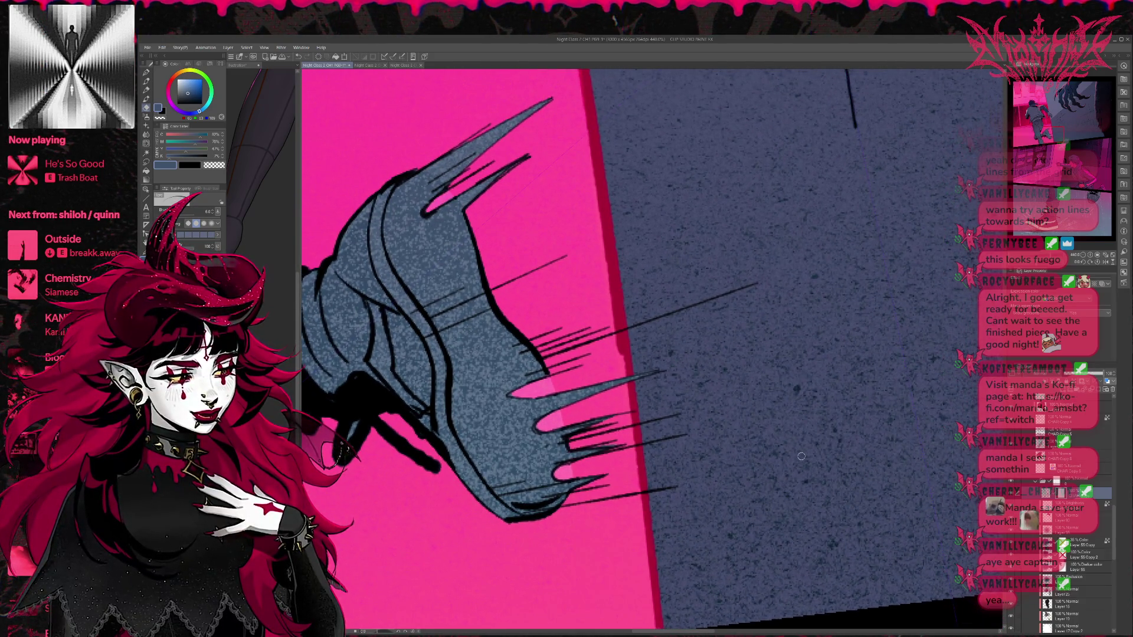
{"action": "scroll", "coordinate": [1098, 485], "scroll_direction": "down", "scroll_amount": 5}
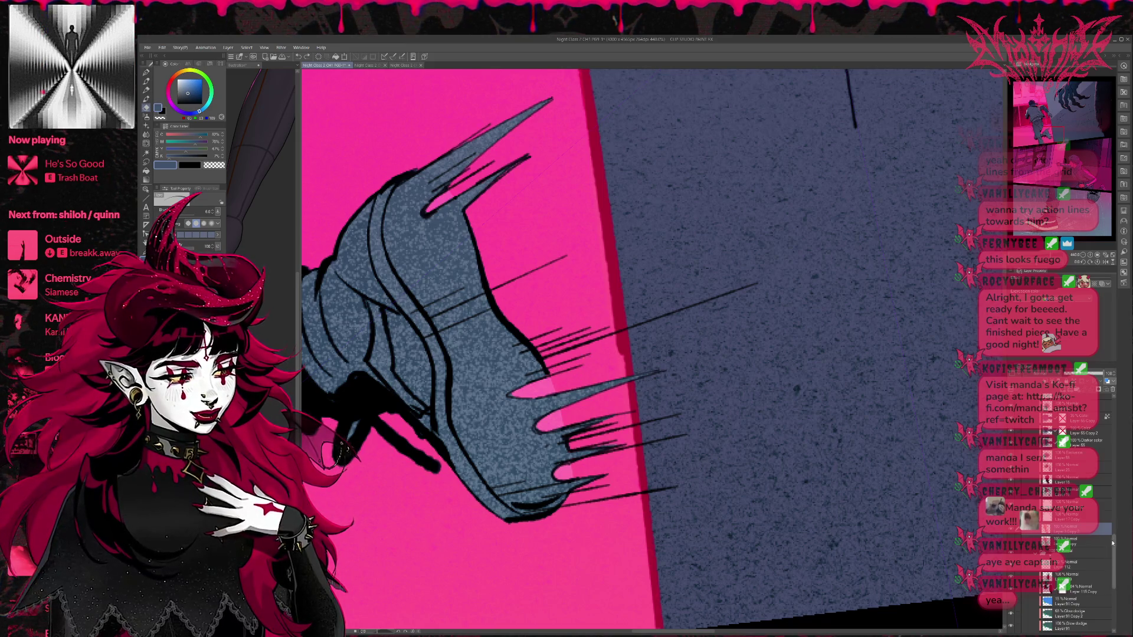
{"action": "scroll", "coordinate": [1074, 501], "scroll_direction": "up", "scroll_amount": 1}
{"action": "key", "text": "e"}
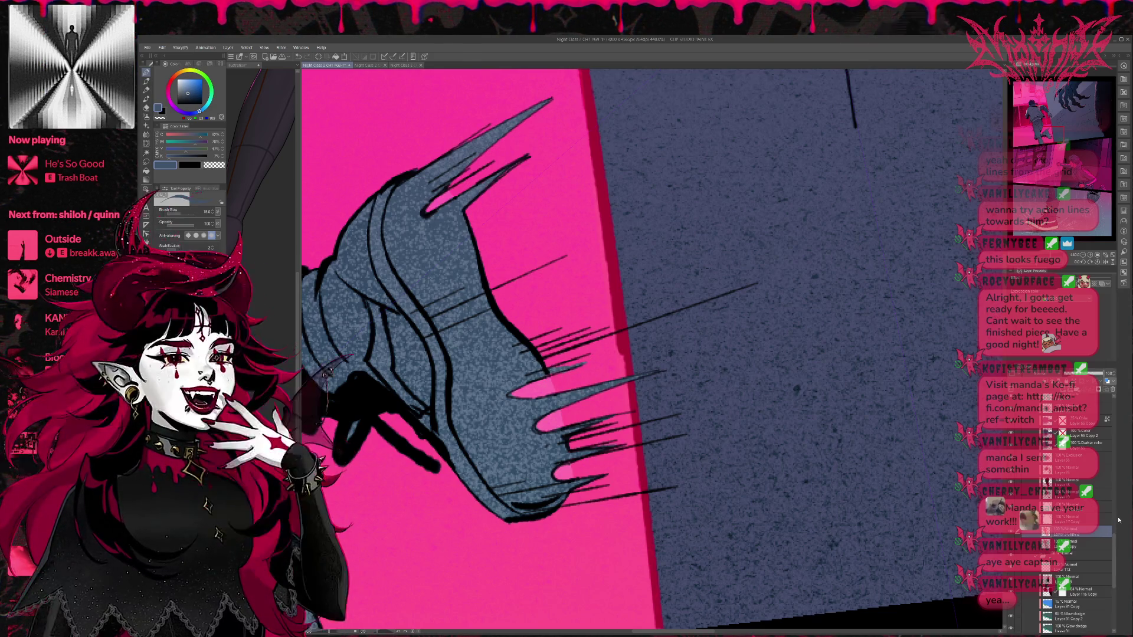
{"action": "left_click_drag", "start_coordinate": [1110, 539], "coordinate": [1094, 513]}
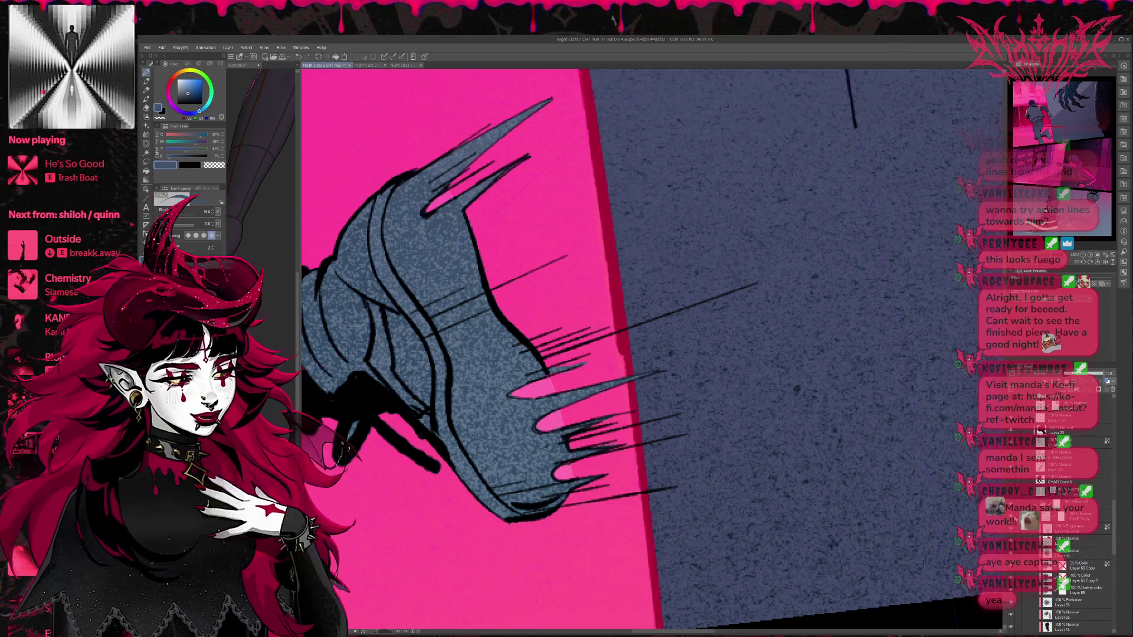
{"action": "left_click", "coordinate": [1011, 514]}
{"action": "scroll", "coordinate": [654, 381], "scroll_direction": "down", "scroll_amount": 1}
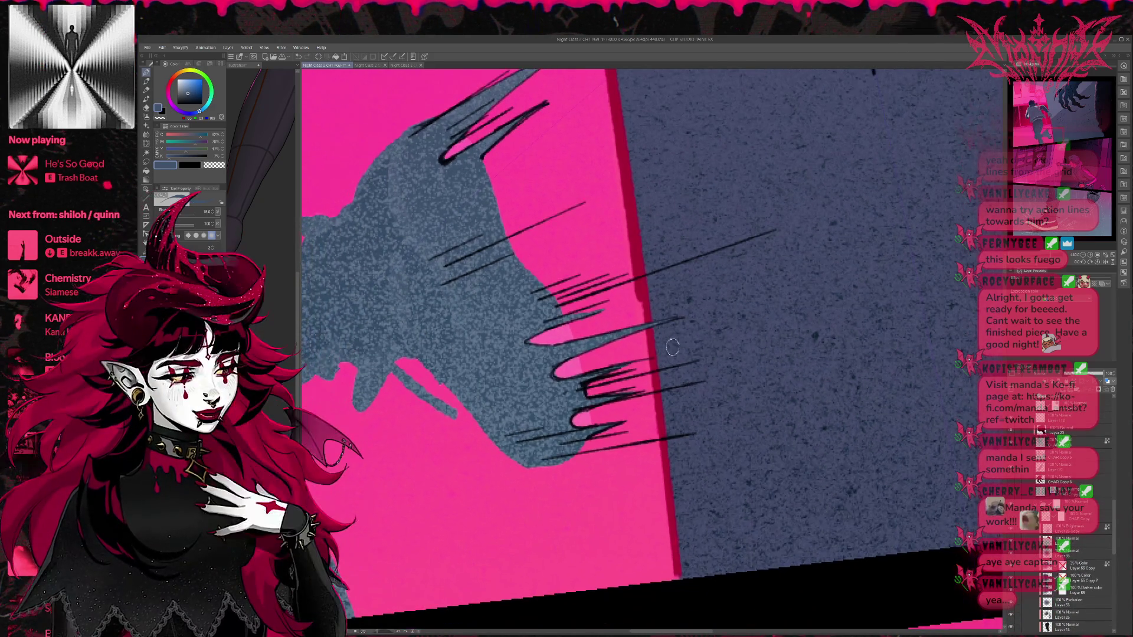
Step: Toggle the action-line layer to check it, leaving some action lines hidden
{"action": "left_click_drag", "start_coordinate": [1113, 549], "coordinate": [1124, 415]}
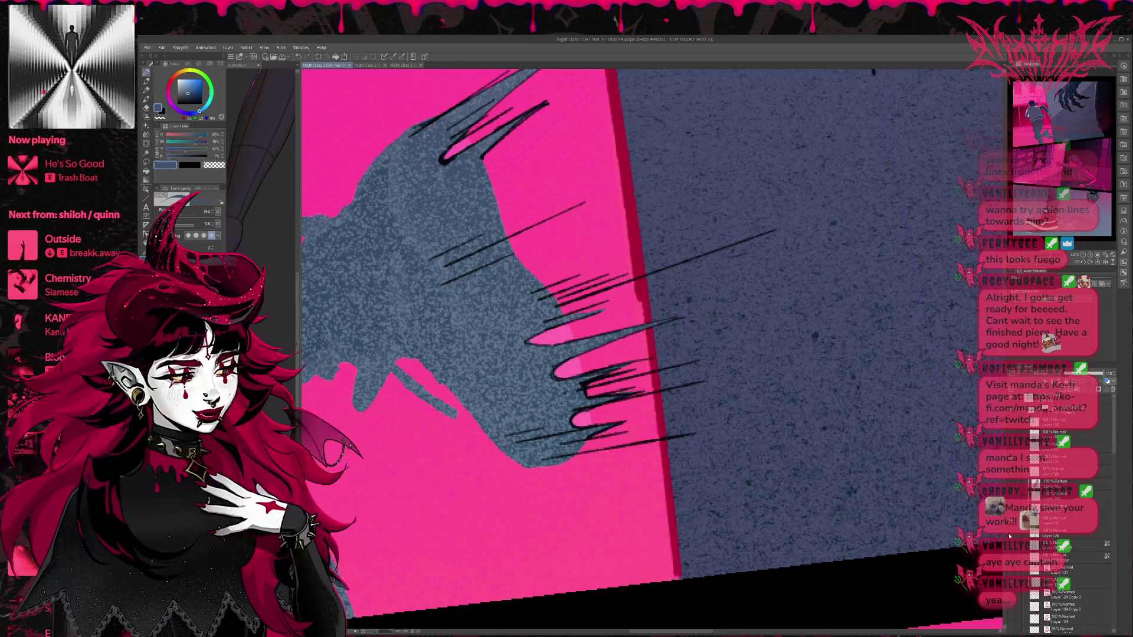
{"action": "left_click", "coordinate": [1011, 537]}
{"action": "left_click", "coordinate": [1011, 537]}
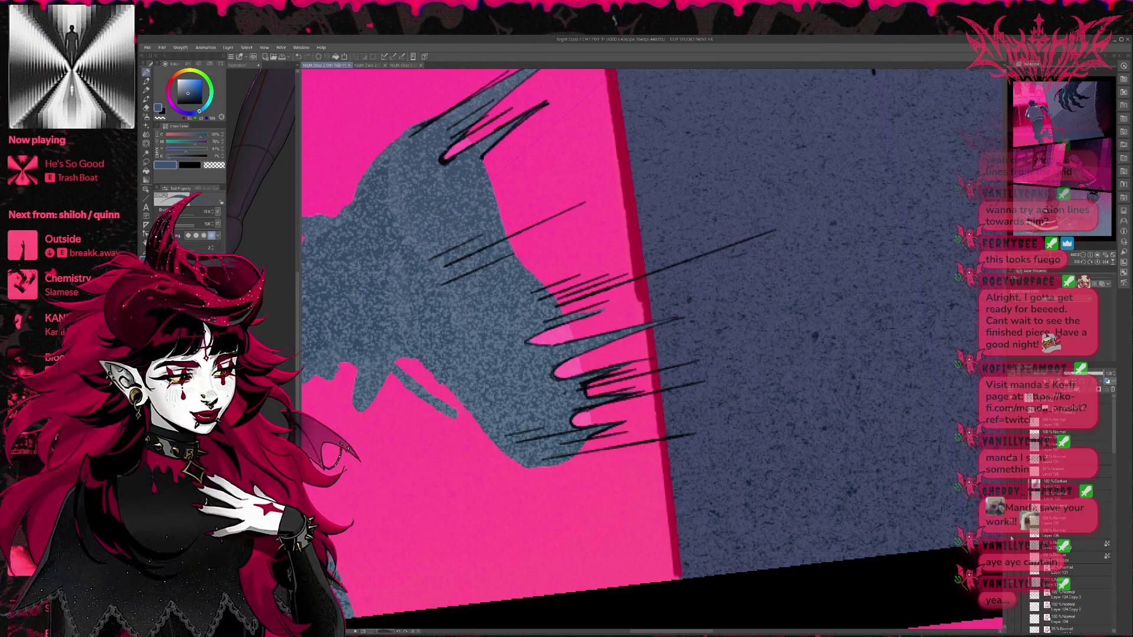
{"action": "left_click", "coordinate": [1011, 537]}
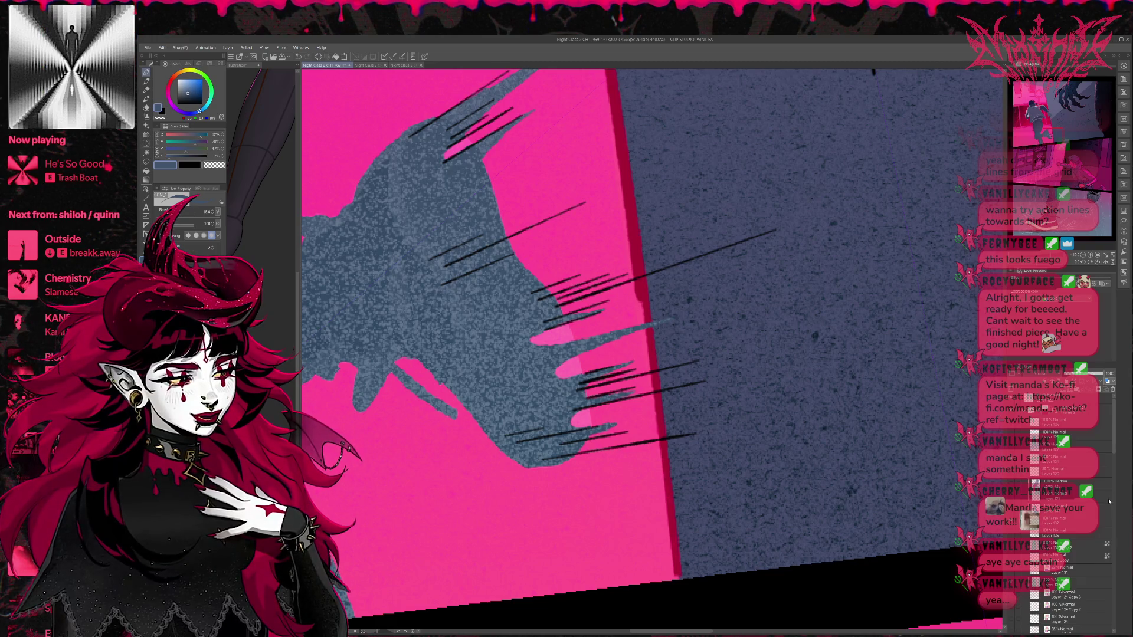
{"action": "scroll", "coordinate": [1104, 531], "scroll_direction": "down", "scroll_amount": 10}
{"action": "scroll", "coordinate": [1102, 576], "scroll_direction": "down", "scroll_amount": 3}
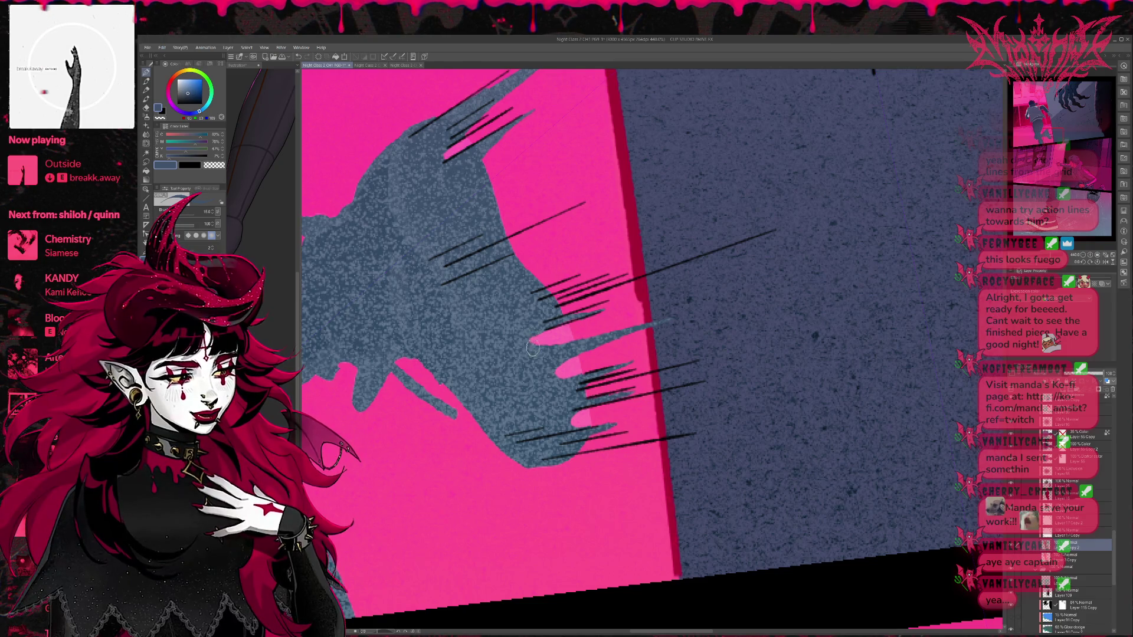
{"action": "key", "text": "r"}
{"action": "key", "text": "u"}
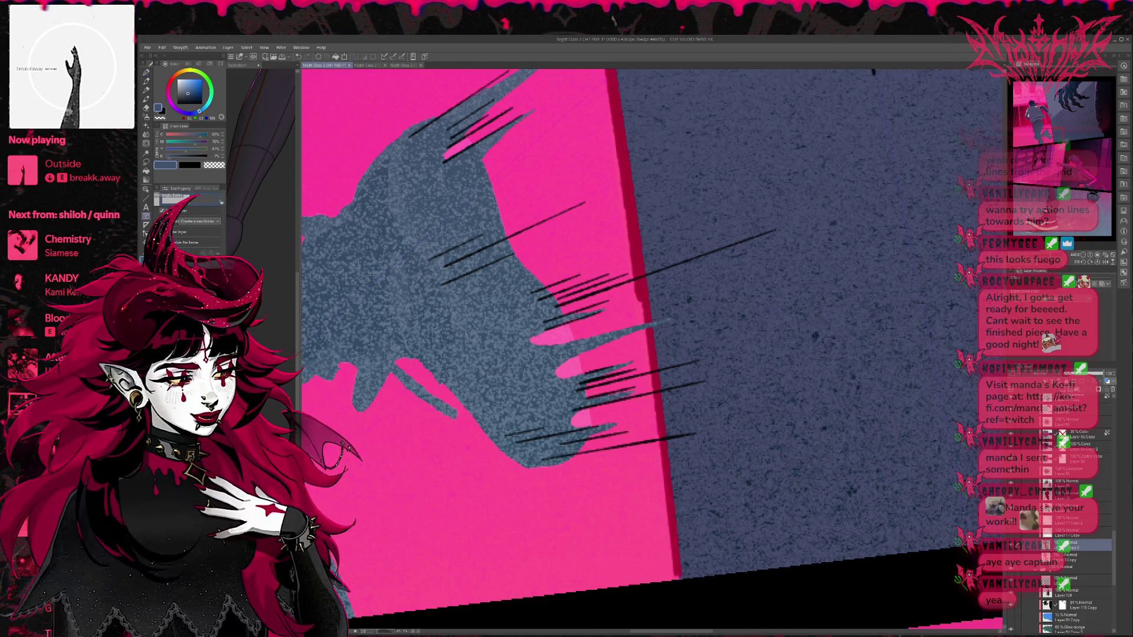
{"action": "left_click", "coordinate": [146, 81]}
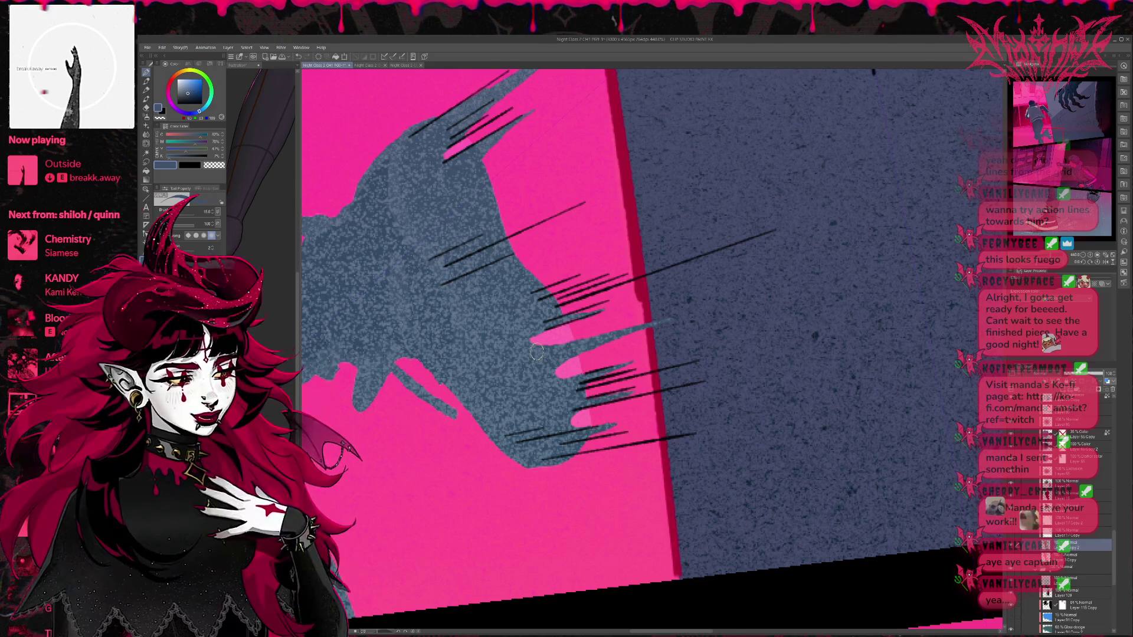
Step: On the spike-tint layer, extend and thicken the pink tint on a speed spike
{"action": "left_click_drag", "start_coordinate": [1114, 549], "coordinate": [1117, 517]}
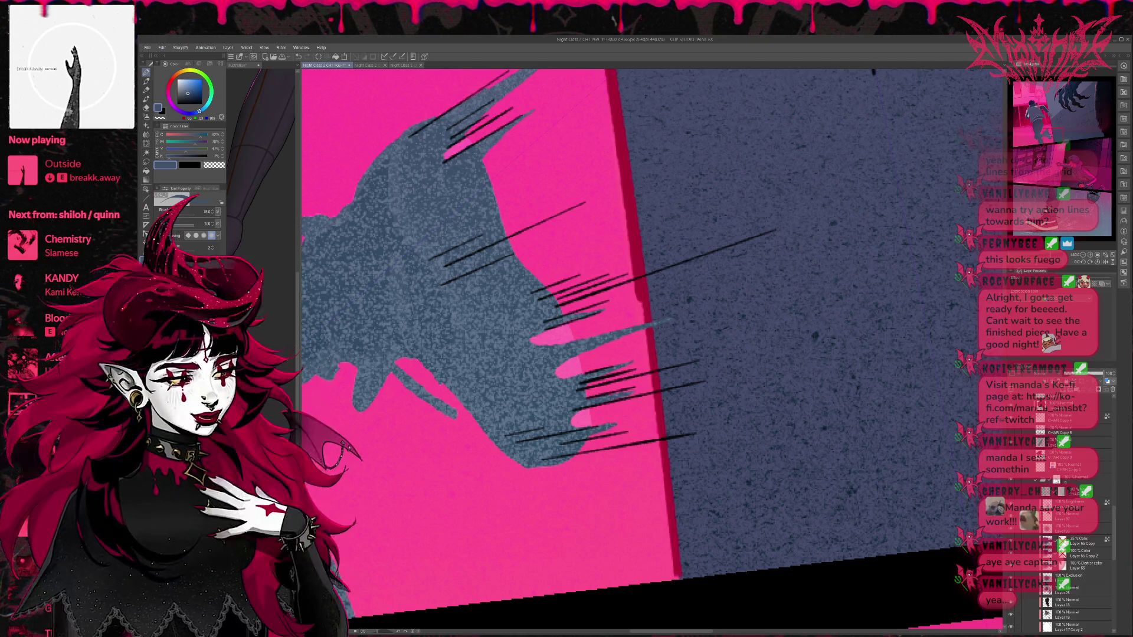
{"action": "left_click", "coordinate": [1068, 478]}
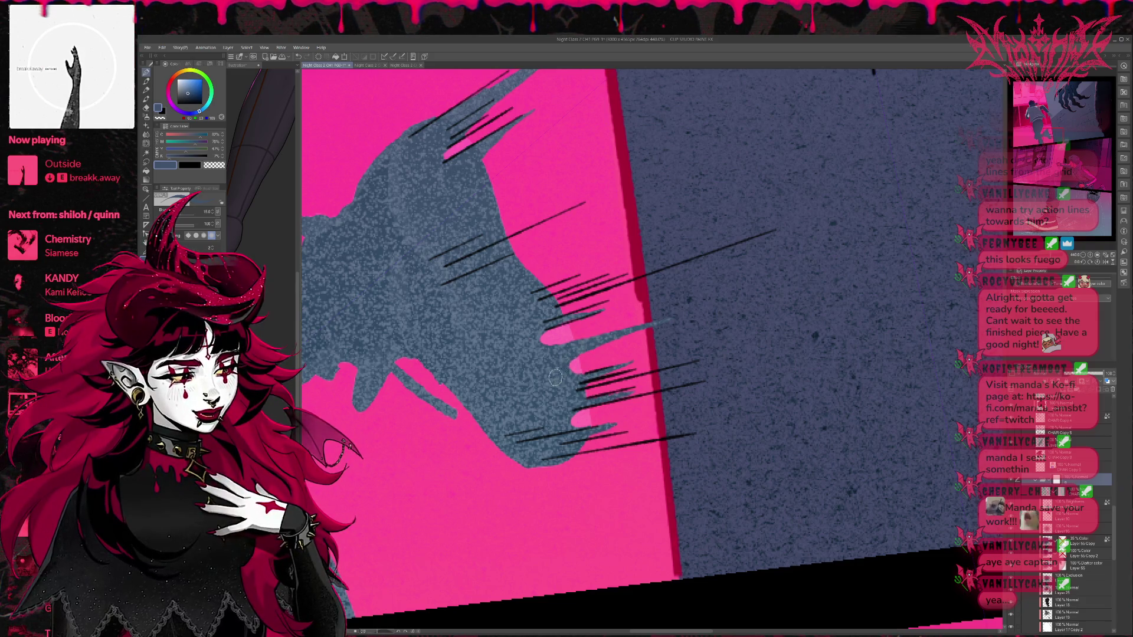
{"action": "key", "text": "r"}
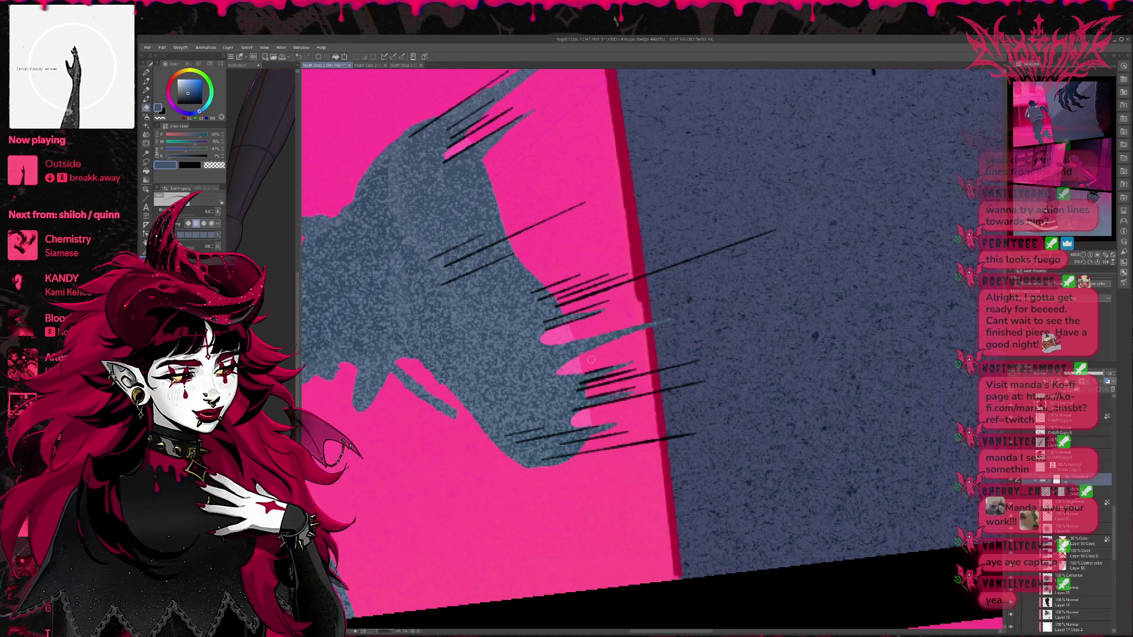
{"action": "left_click_drag", "start_coordinate": [567, 340], "coordinate": [530, 347]}
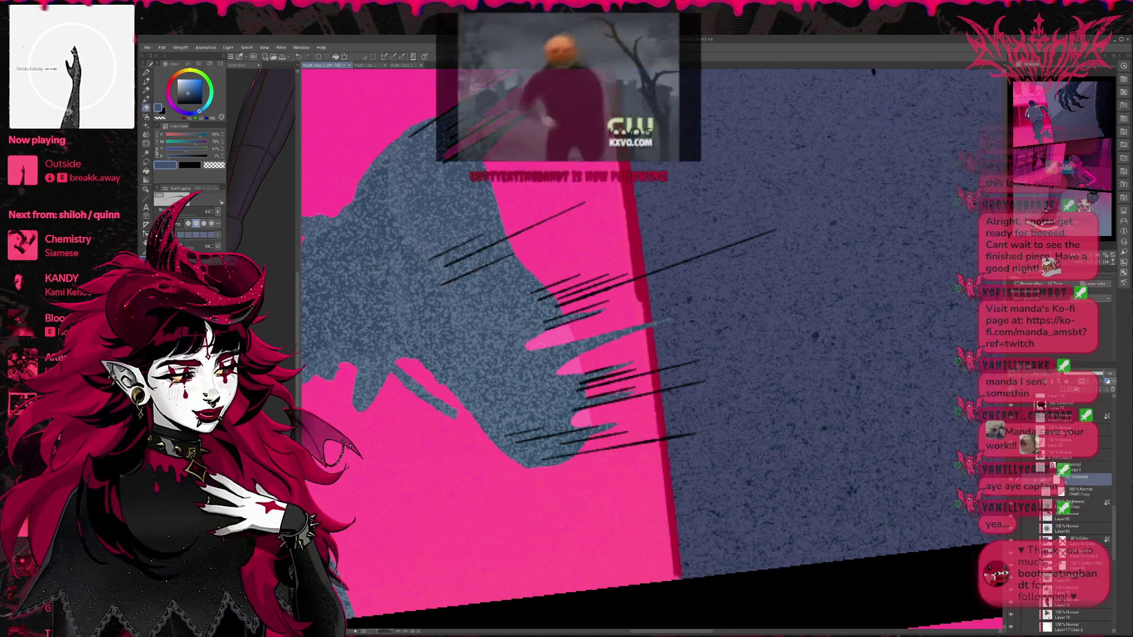
{"action": "left_click_drag", "start_coordinate": [564, 339], "coordinate": [519, 348]}
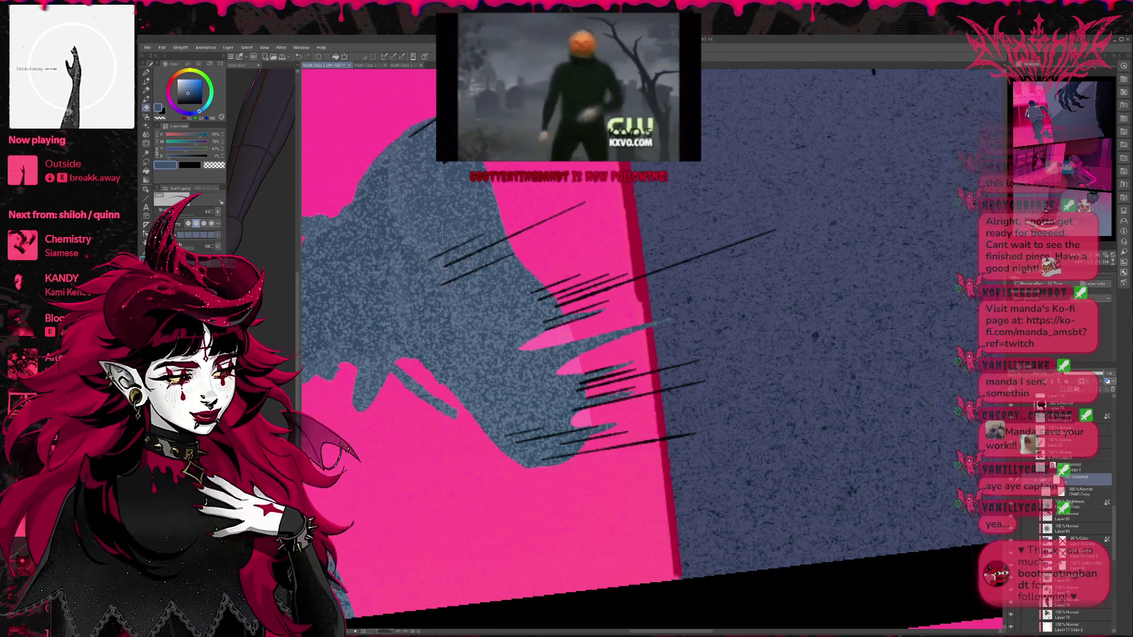
{"action": "key", "text": "p"}
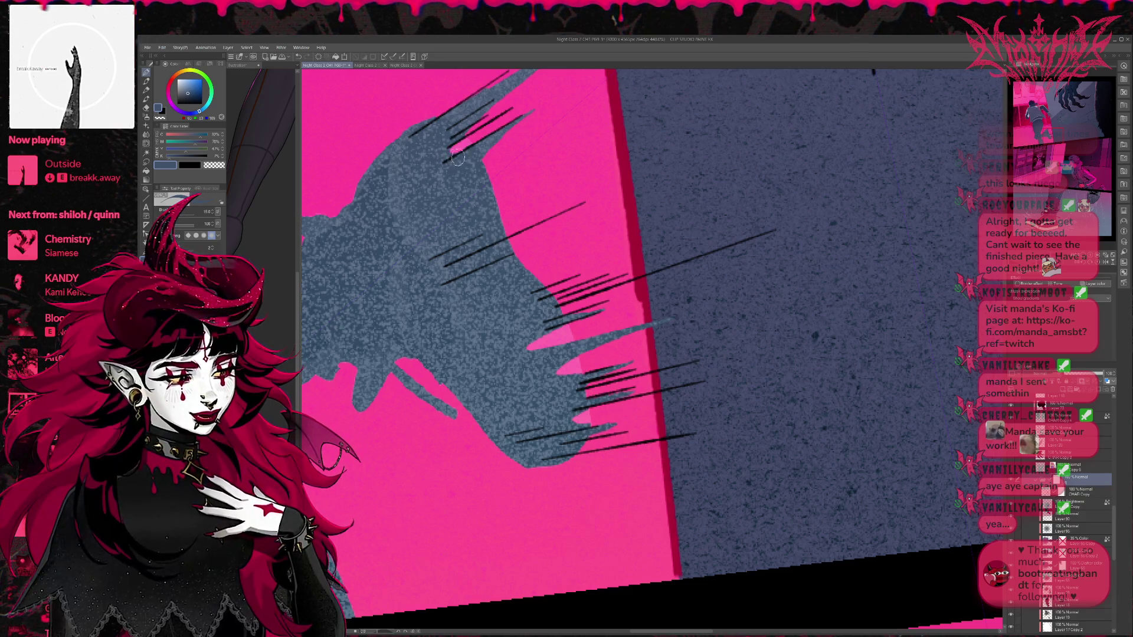
{"action": "left_click_drag", "start_coordinate": [482, 144], "coordinate": [525, 231]}
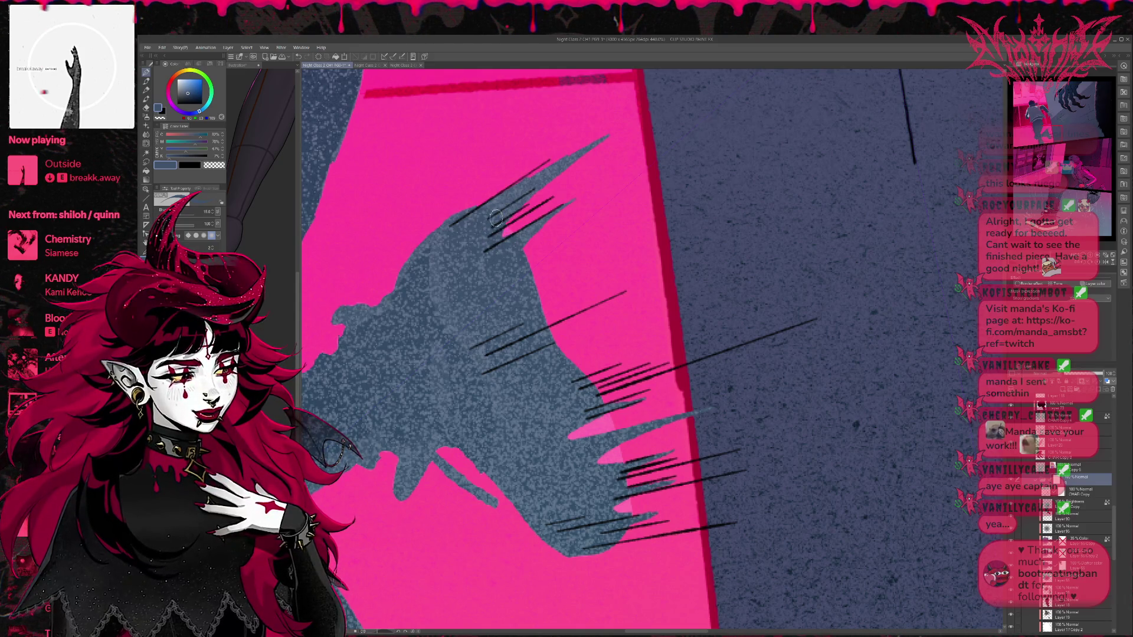
Step: Erase a bit of the black speed lines and brush two pink strokes along the upper spike
{"action": "key", "text": "e"}
{"action": "mouse_move", "coordinate": [501, 232]}
{"action": "left_mouse_down"}
{"action": "mouse_move", "coordinate": [474, 251]}
{"action": "mouse_move", "coordinate": [485, 250]}
{"action": "left_mouse_up"}
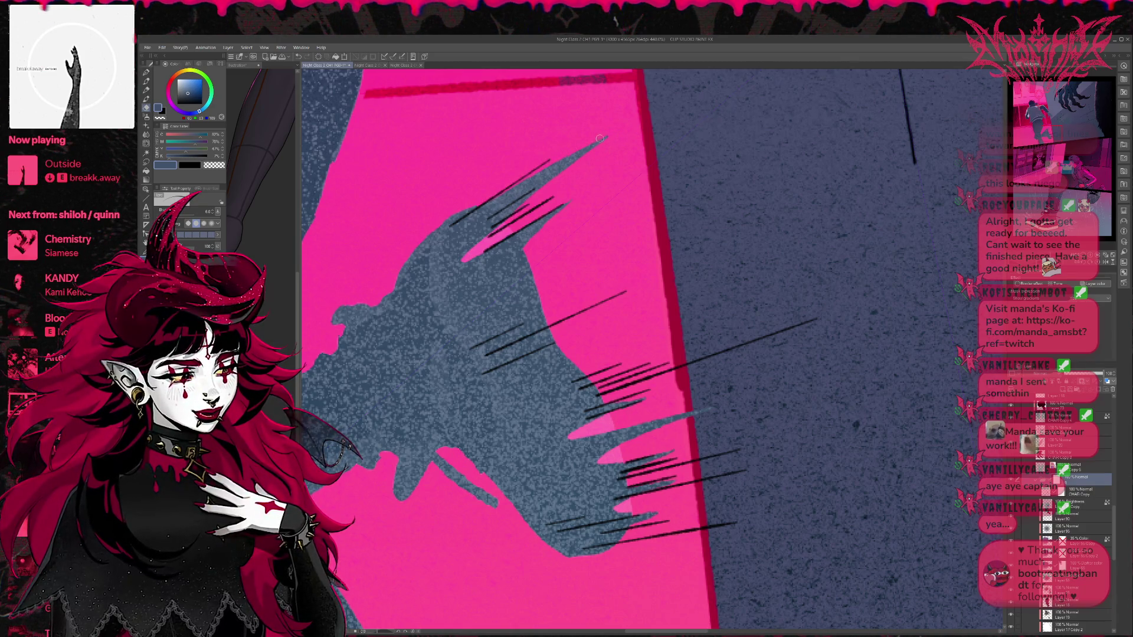
{"action": "left_click_drag", "start_coordinate": [540, 186], "coordinate": [600, 138]}
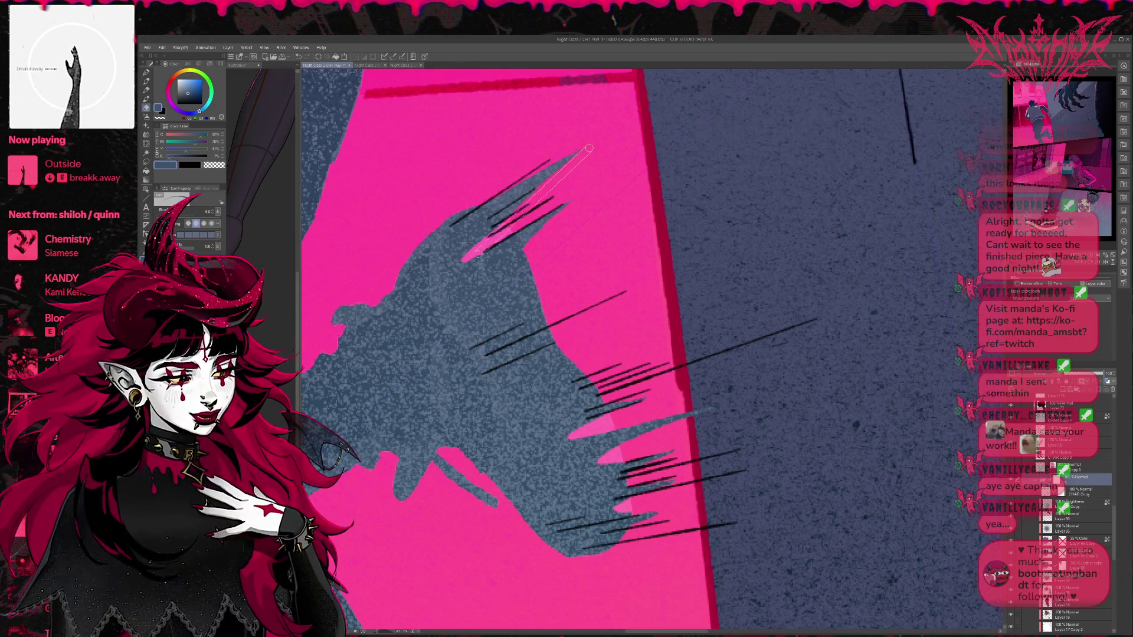
{"action": "left_click_drag", "start_coordinate": [464, 259], "coordinate": [540, 198]}
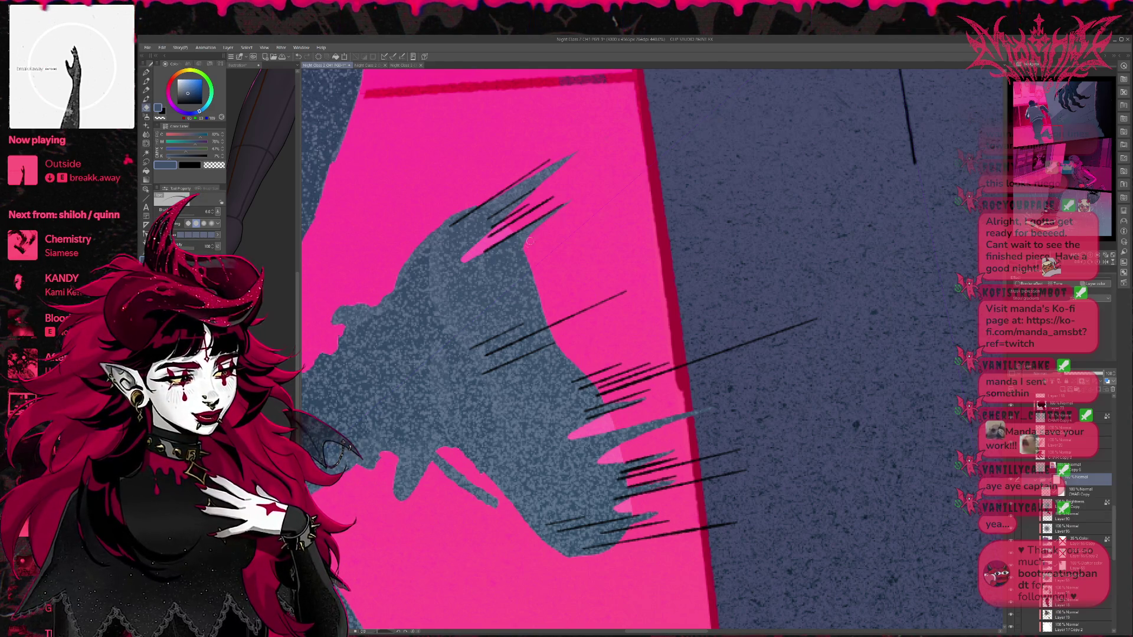
{"action": "scroll", "coordinate": [535, 256], "scroll_direction": "down", "scroll_amount": 2}
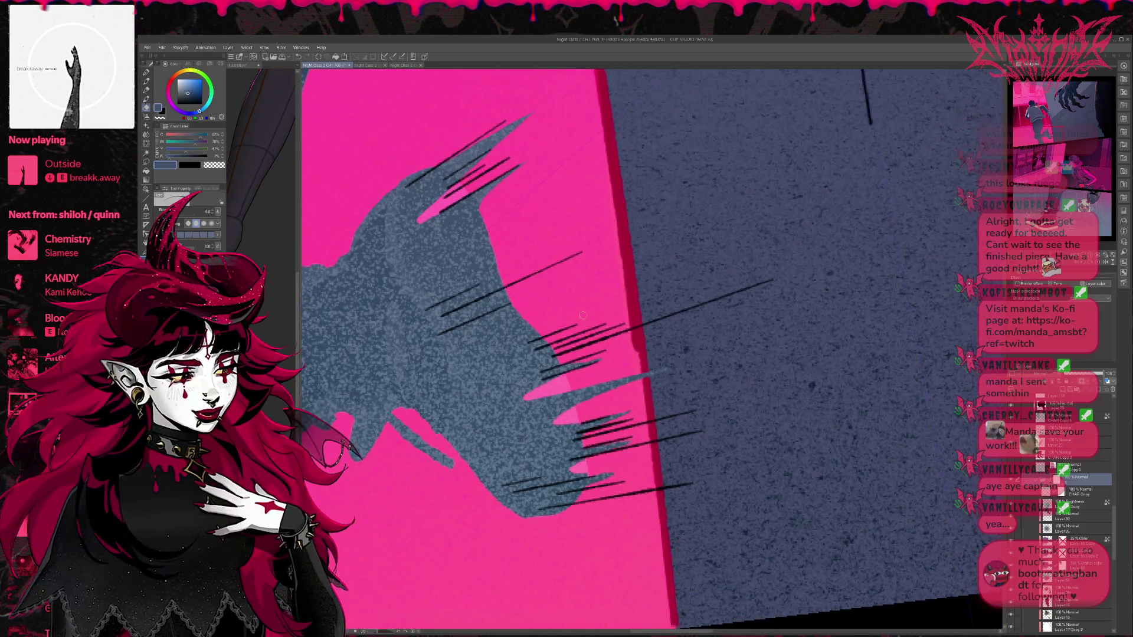
Step: With the charcoal pencil, paint a grey-blue speed line across the pink edge, extending it up-right
{"action": "key", "text": "p"}
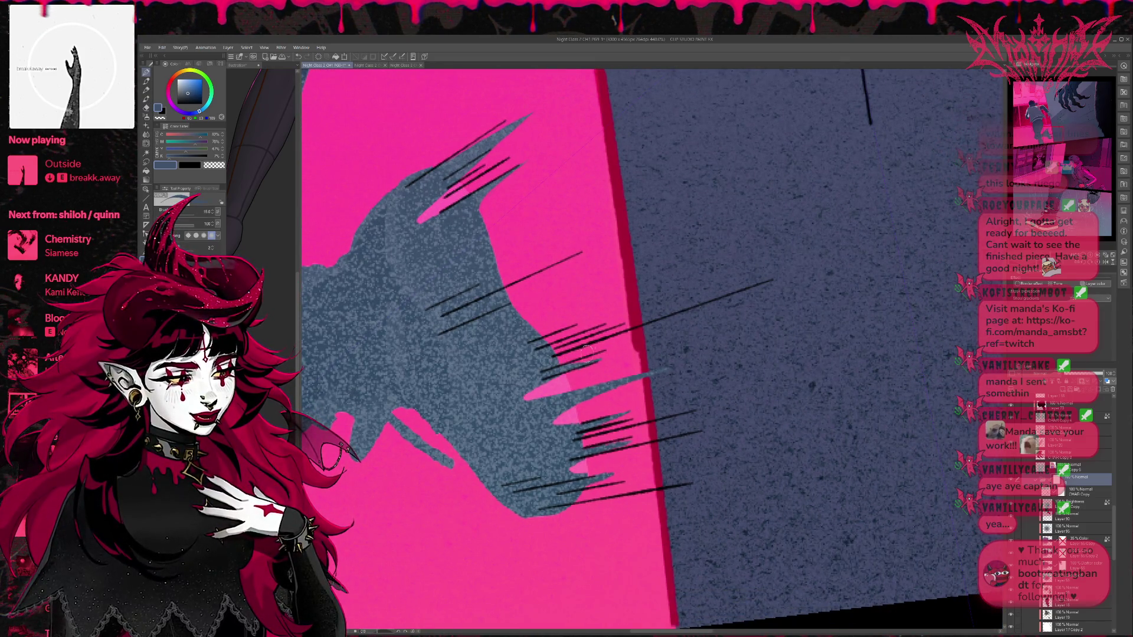
{"action": "key", "text": "e"}
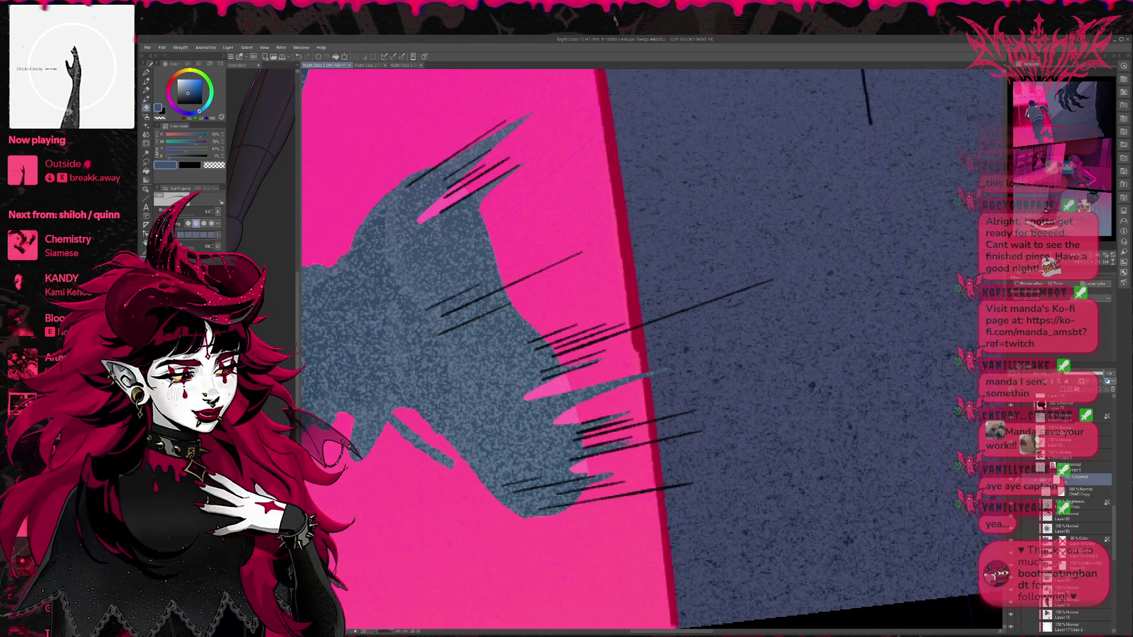
{"action": "scroll", "coordinate": [625, 354], "scroll_direction": "down", "scroll_amount": 2}
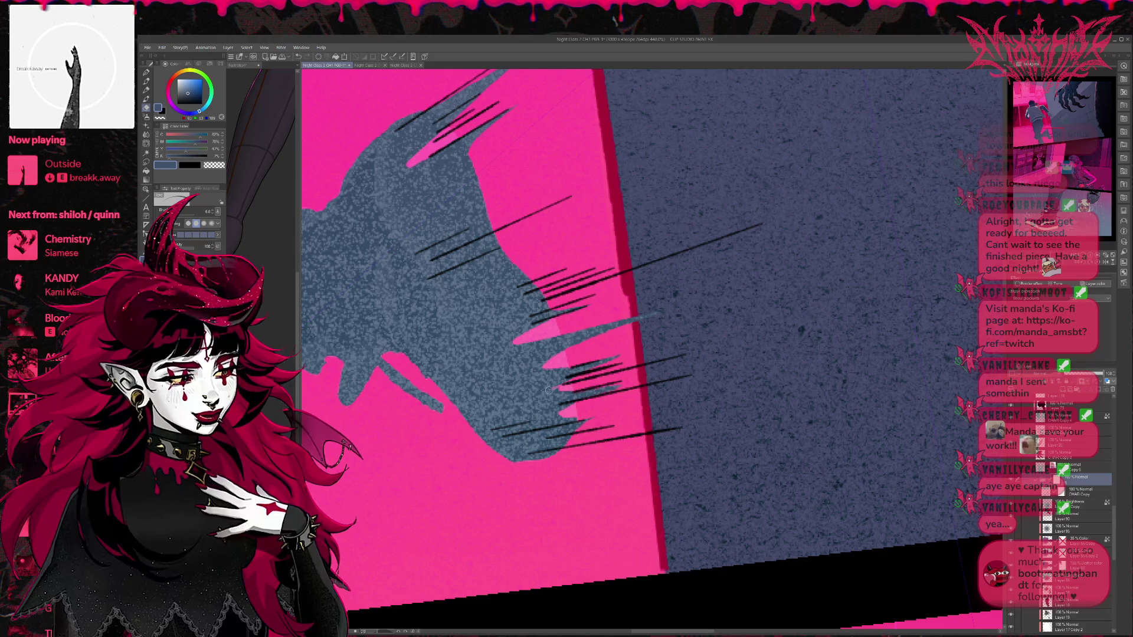
{"action": "key", "text": "e"}
{"action": "left_click_drag", "start_coordinate": [566, 384], "coordinate": [555, 391]}
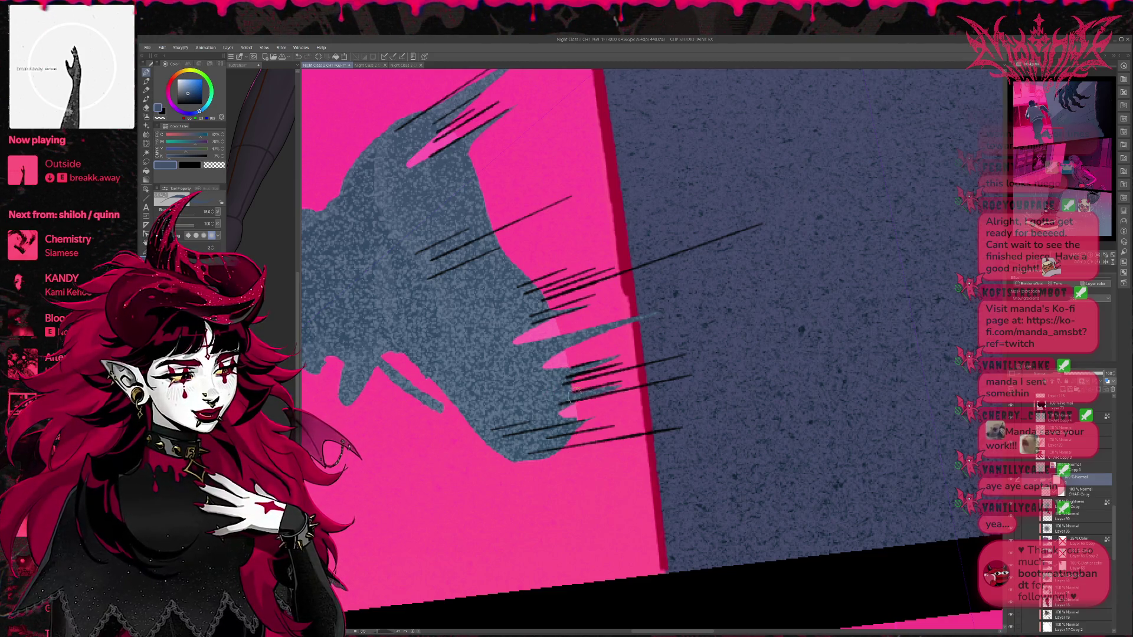
{"action": "scroll", "coordinate": [1114, 512], "scroll_direction": "down", "scroll_amount": 5}
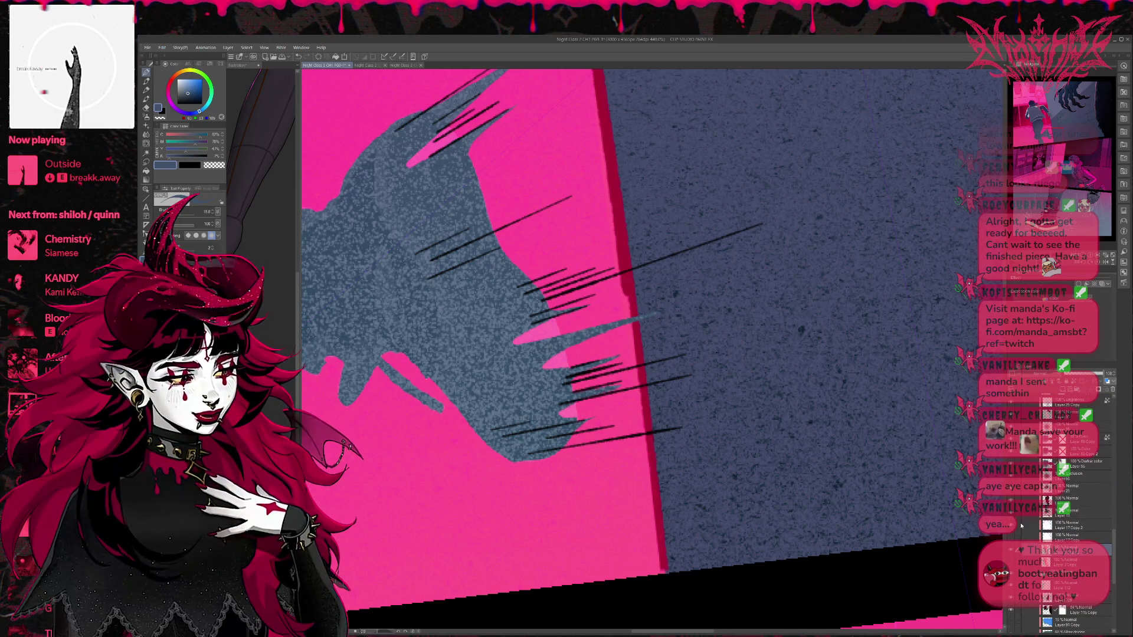
{"action": "key", "text": "p"}
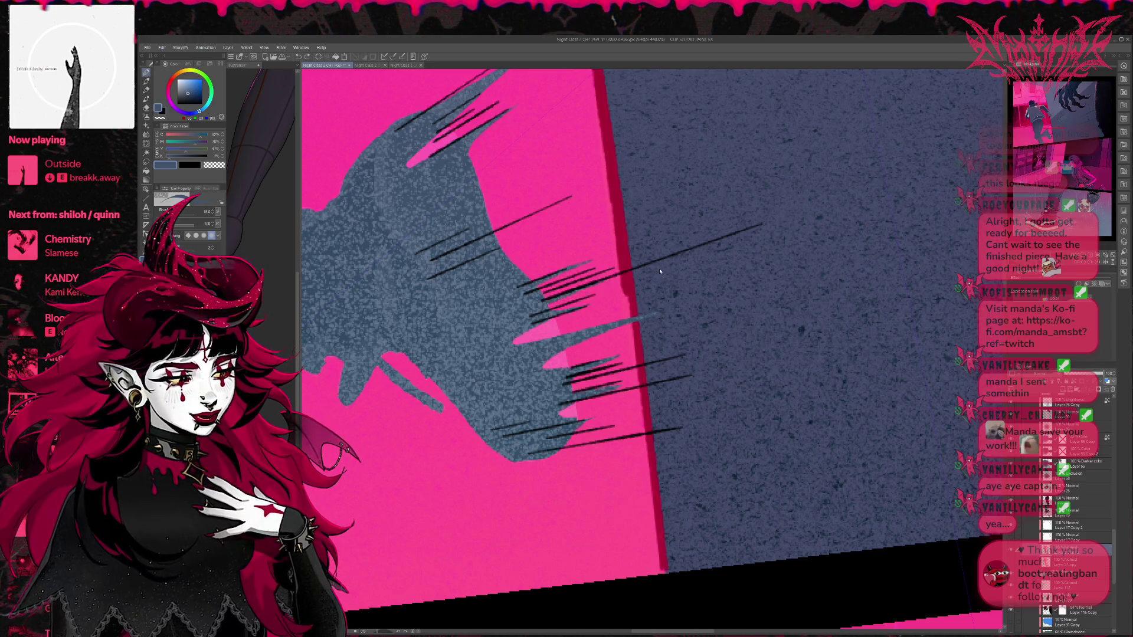
{"action": "left_click_drag", "start_coordinate": [549, 302], "coordinate": [687, 261]}
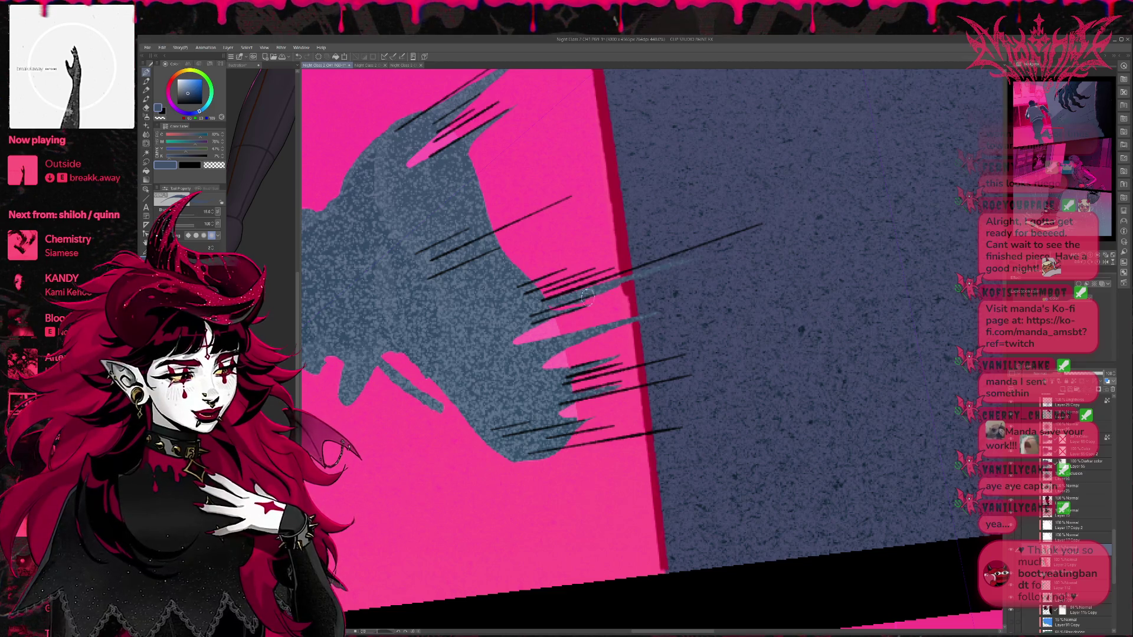
{"action": "left_click_drag", "start_coordinate": [569, 308], "coordinate": [731, 249]}
{"action": "mouse_move", "coordinate": [664, 269]}
{"action": "left_mouse_down"}
{"action": "mouse_move", "coordinate": [726, 252]}
{"action": "mouse_move", "coordinate": [726, 299]}
{"action": "left_mouse_up"}
Step: Erase the rough stroke and redraw a tapered grey-blue speed line from the grey shape
{"action": "key", "text": "e"}
{"action": "mouse_move", "coordinate": [625, 293]}
{"action": "left_mouse_down"}
{"action": "mouse_move", "coordinate": [552, 318]}
{"action": "mouse_move", "coordinate": [664, 277]}
{"action": "mouse_move", "coordinate": [525, 321]}
{"action": "left_mouse_up"}
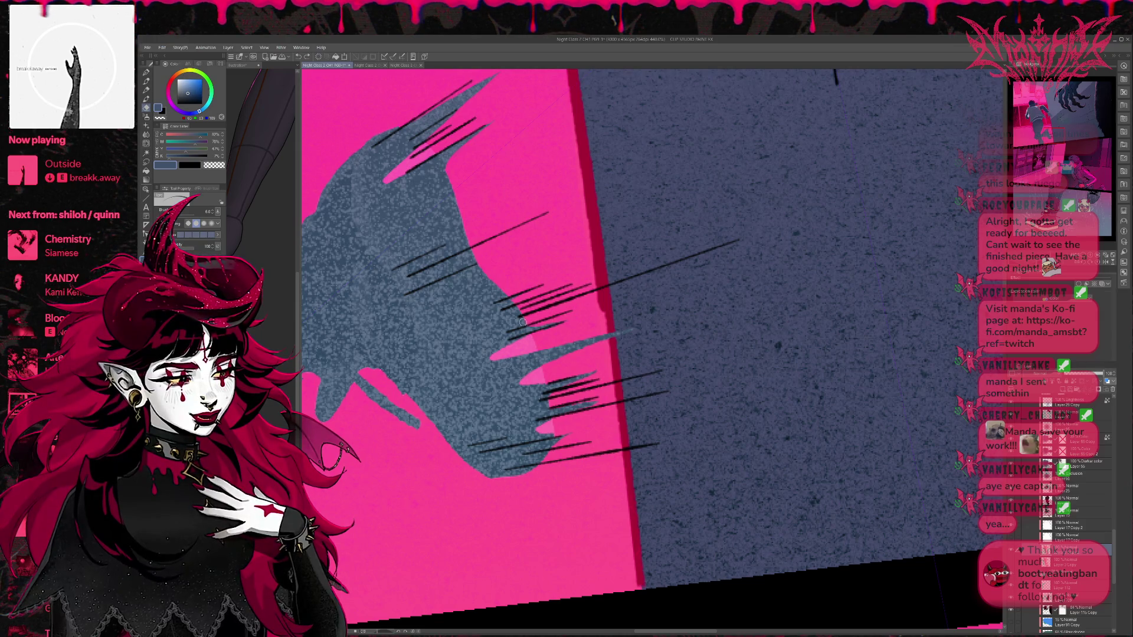
{"action": "left_click_drag", "start_coordinate": [514, 322], "coordinate": [747, 249]}
{"action": "key", "text": "ctrl+z"}
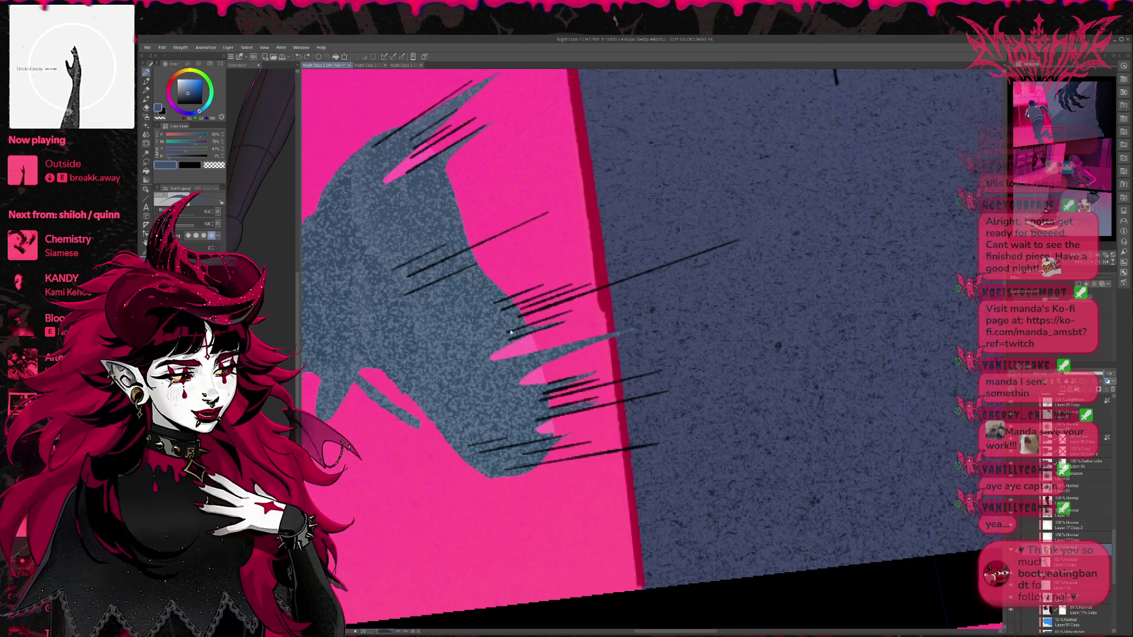
{"action": "left_click_drag", "start_coordinate": [495, 336], "coordinate": [733, 253]}
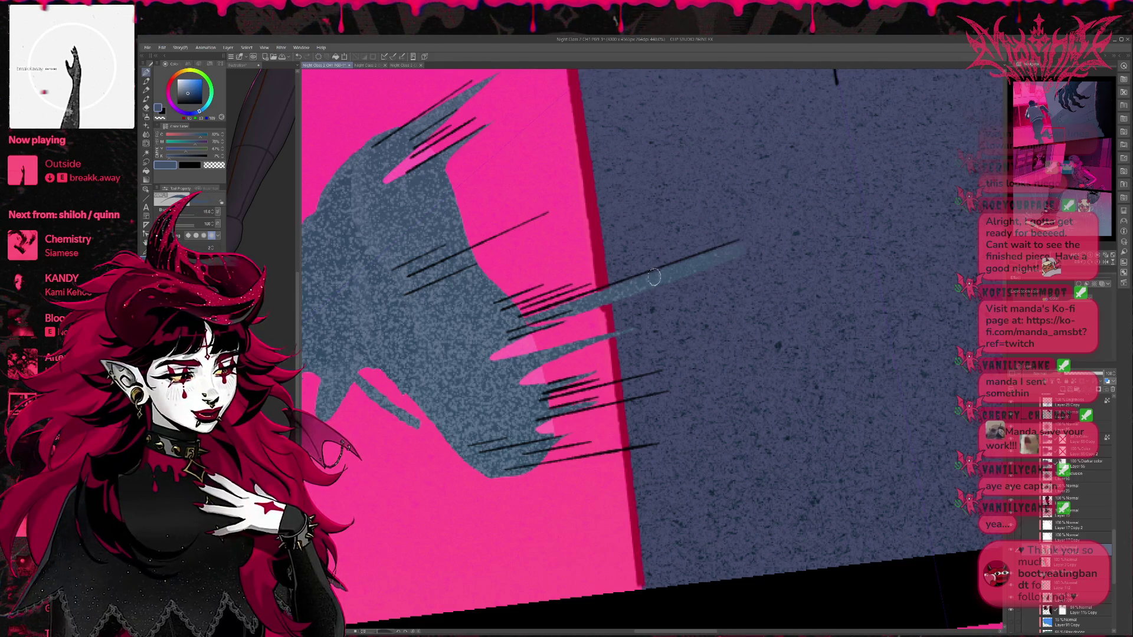
Step: On layer 8, paint blue-grey over the pink streak's left end
{"action": "scroll", "coordinate": [1119, 512], "scroll_direction": "up", "scroll_amount": 4}
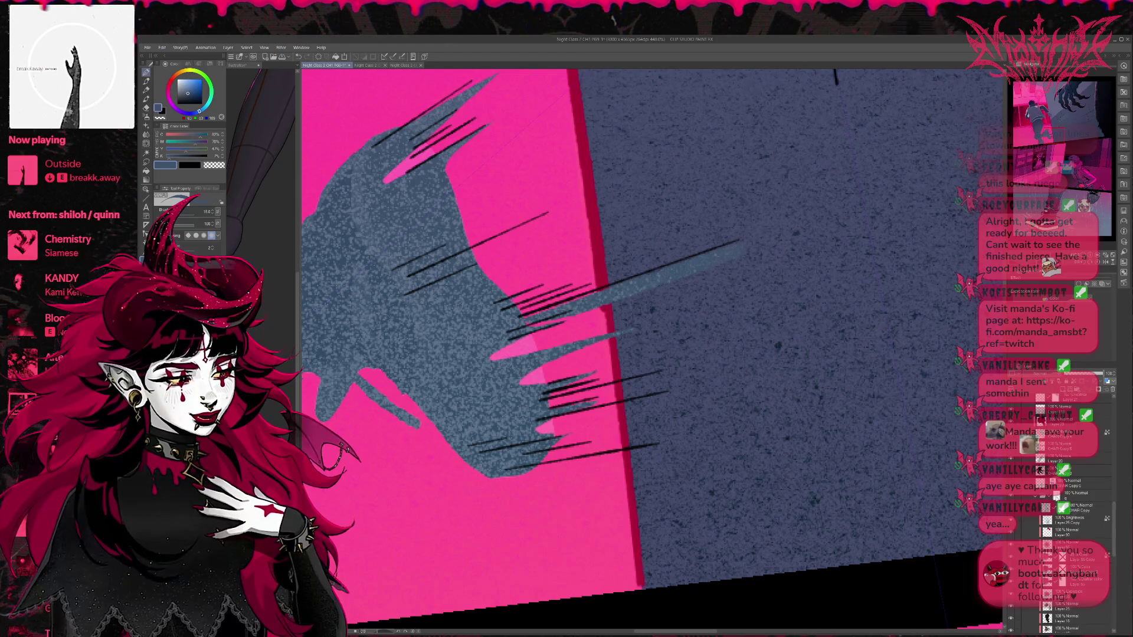
{"action": "left_click", "coordinate": [1074, 495]}
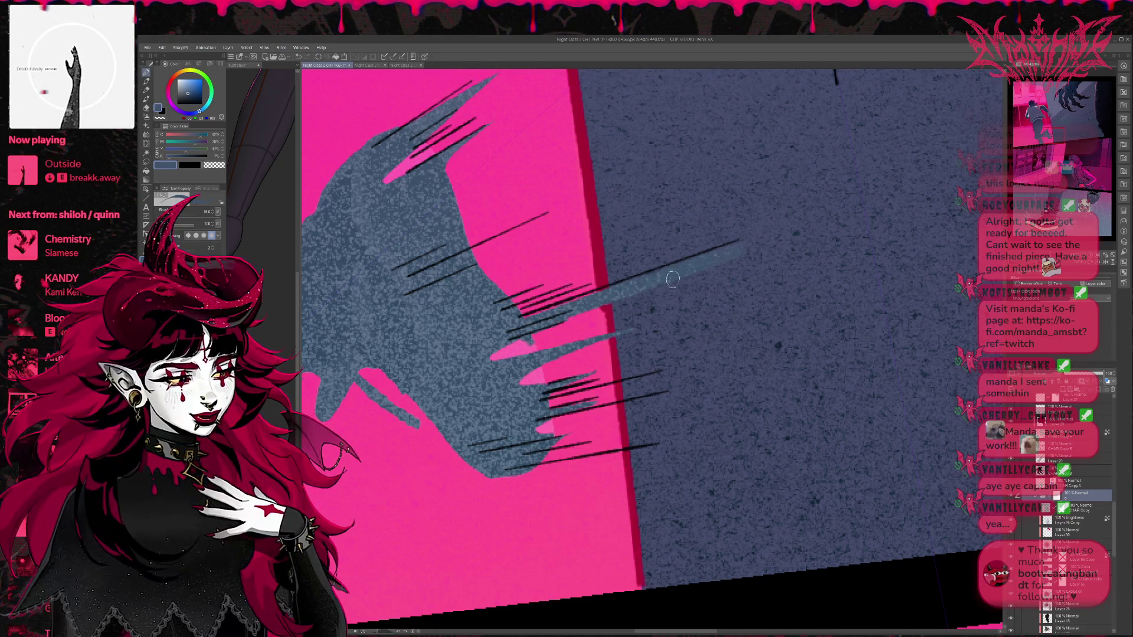
{"action": "key", "text": "e"}
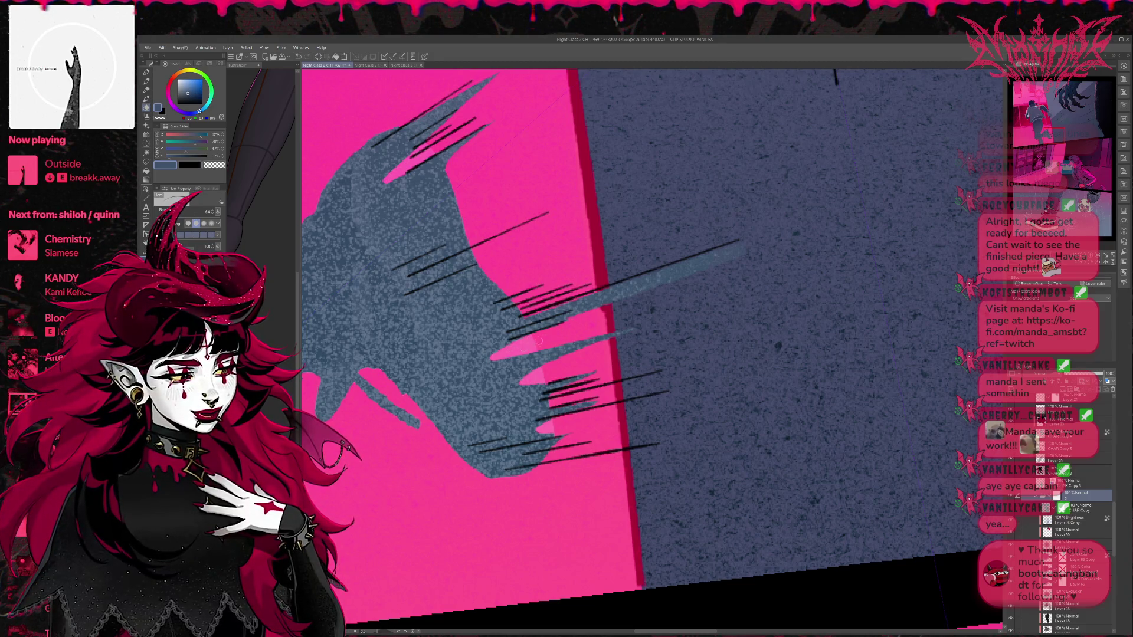
{"action": "key", "text": "p"}
{"action": "left_click_drag", "start_coordinate": [513, 349], "coordinate": [496, 366]}
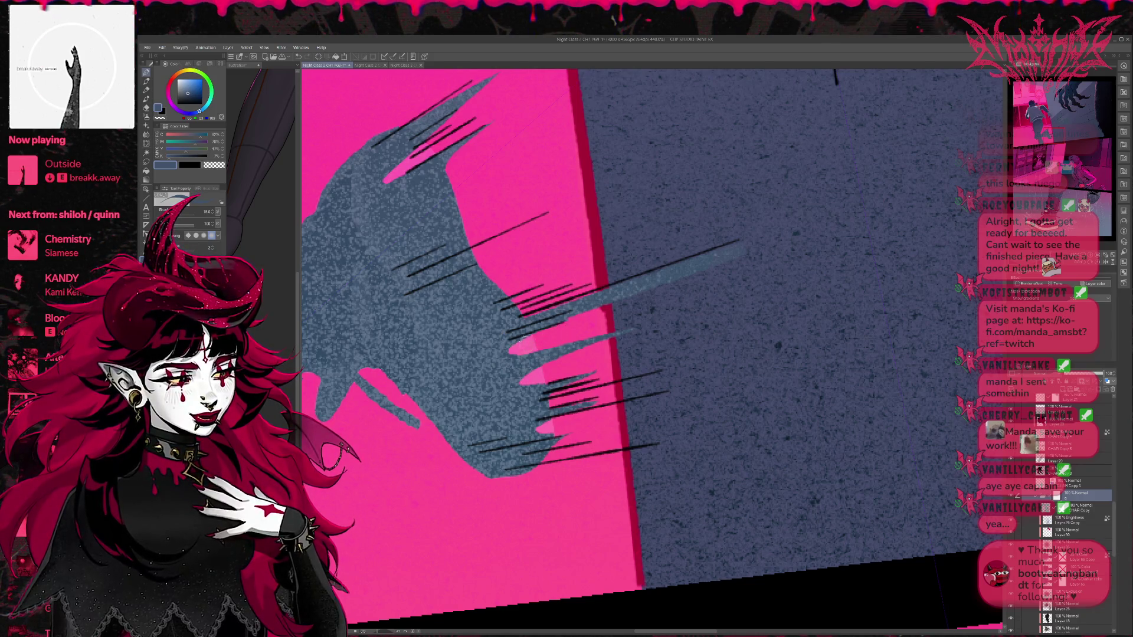
{"action": "mouse_move", "coordinate": [526, 371]}
{"action": "left_mouse_down"}
{"action": "mouse_move", "coordinate": [532, 388]}
{"action": "mouse_move", "coordinate": [493, 358]}
{"action": "left_mouse_up"}
Step: Erase a straight stroke along the speed line
{"action": "key", "text": "e"}
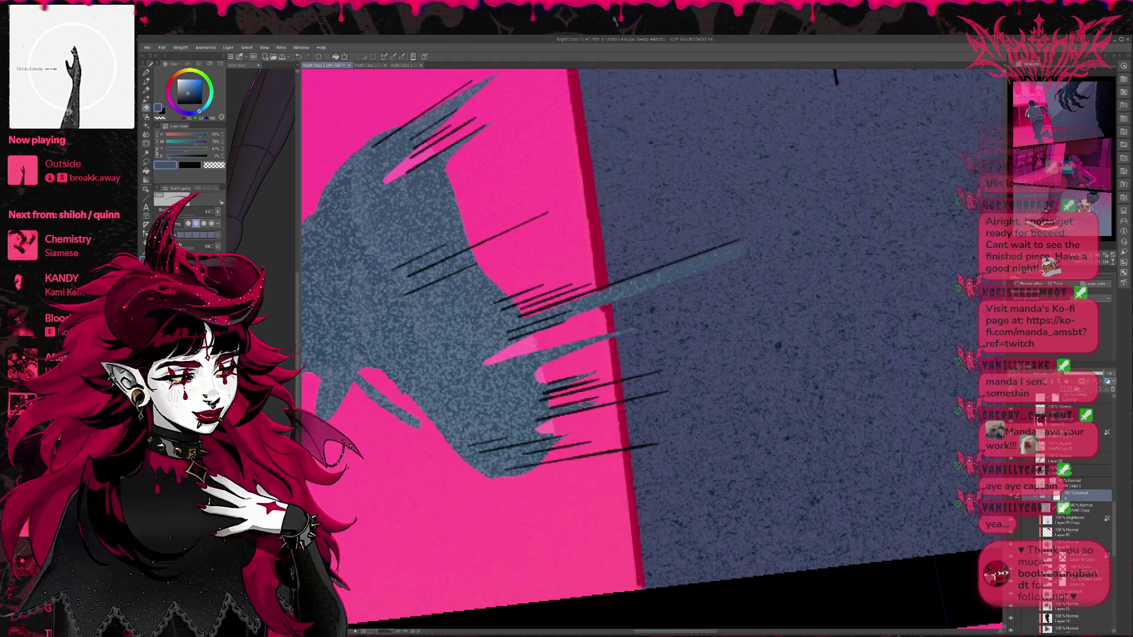
{"action": "key", "text": "p"}
{"action": "key", "text": "e"}
{"action": "left_click_drag", "start_coordinate": [481, 358], "coordinate": [762, 245]}
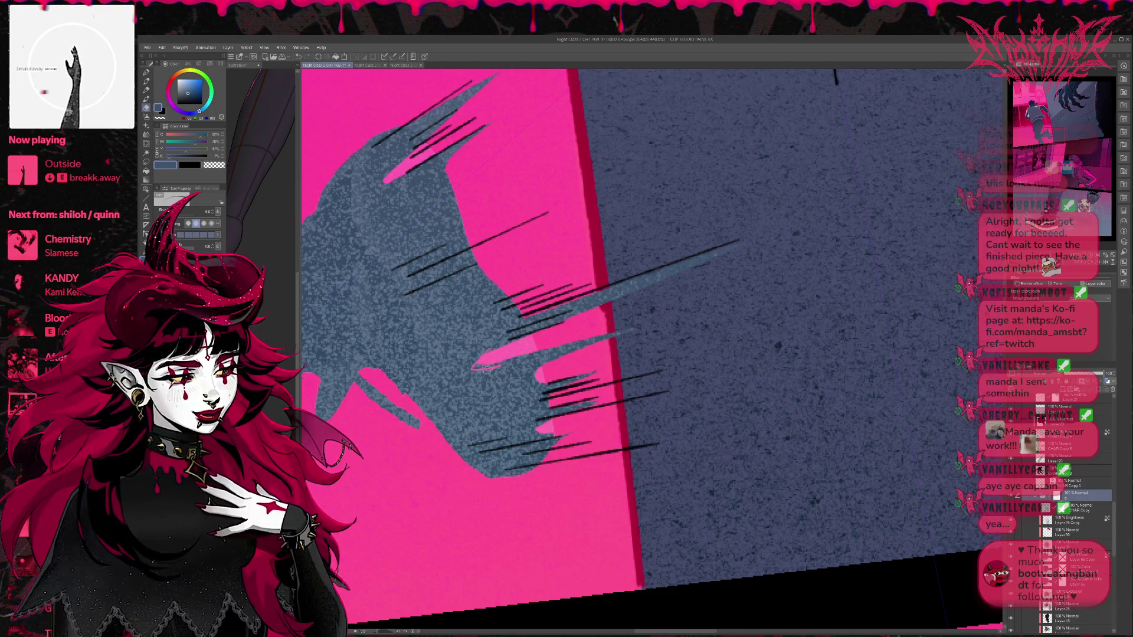
{"action": "key", "text": "p"}
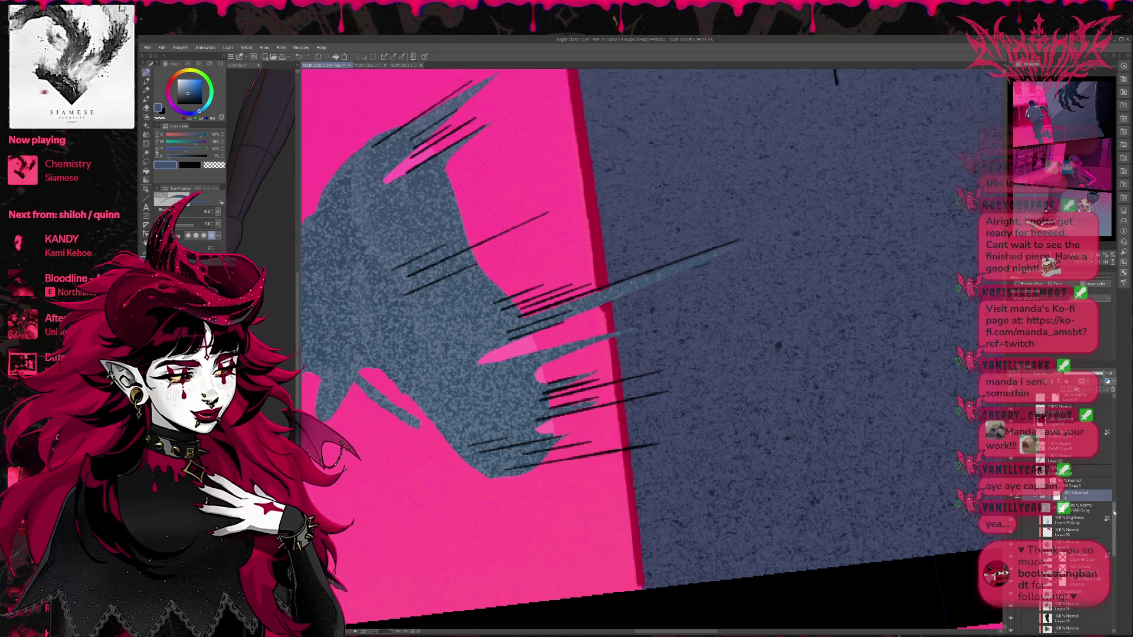
{"action": "scroll", "coordinate": [1041, 513], "scroll_direction": "down", "scroll_amount": 5}
Step: On Layer 5 Copy 2, run a straight stroke along the speed line and save the page
{"action": "left_click", "coordinate": [1042, 512]}
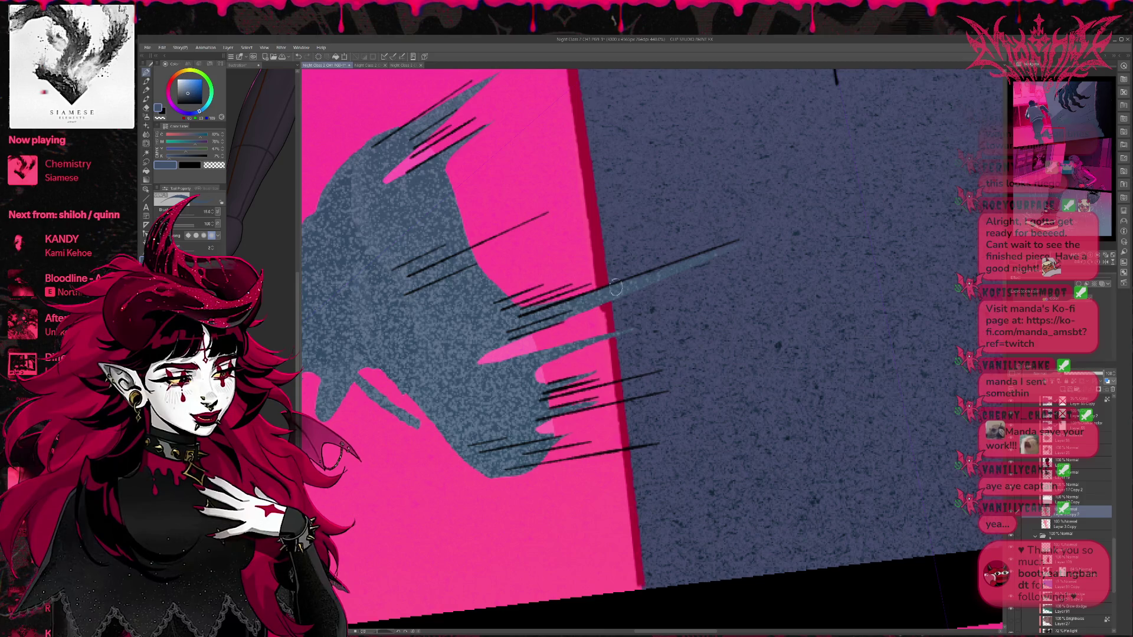
{"action": "key", "text": "e"}
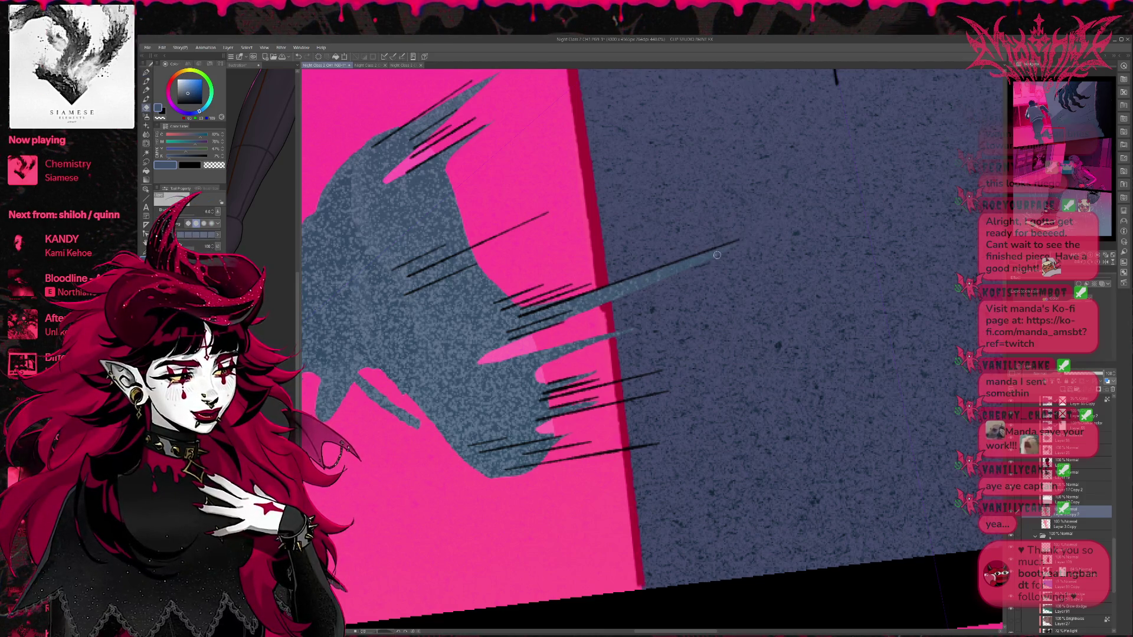
{"action": "left_click_drag", "start_coordinate": [481, 362], "coordinate": [754, 238]}
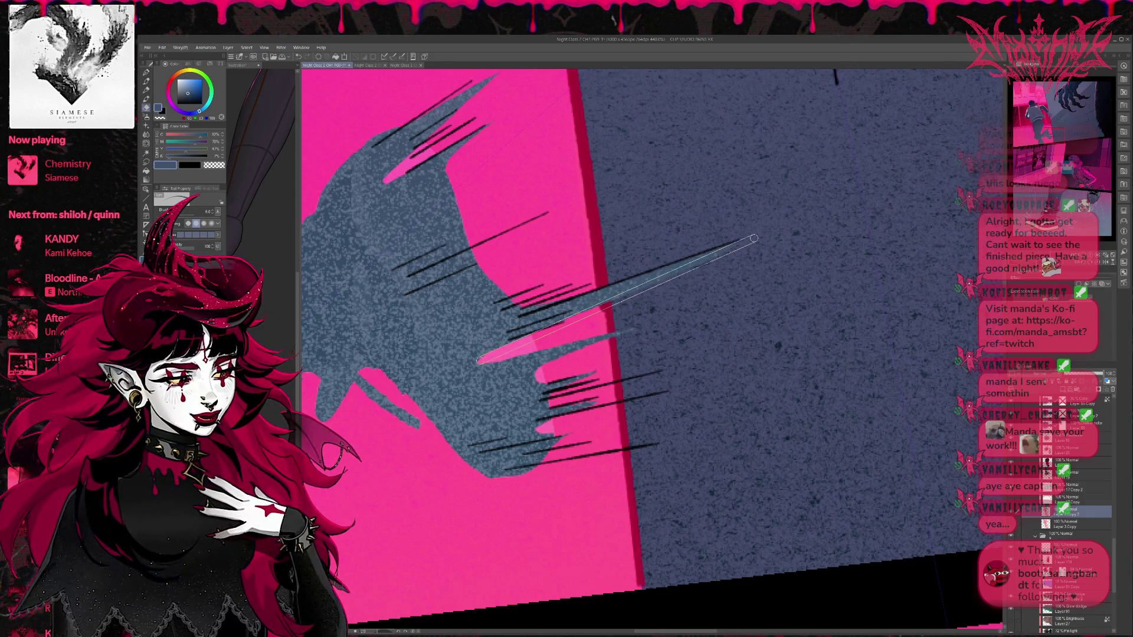
{"action": "key", "text": "ctrl+s"}
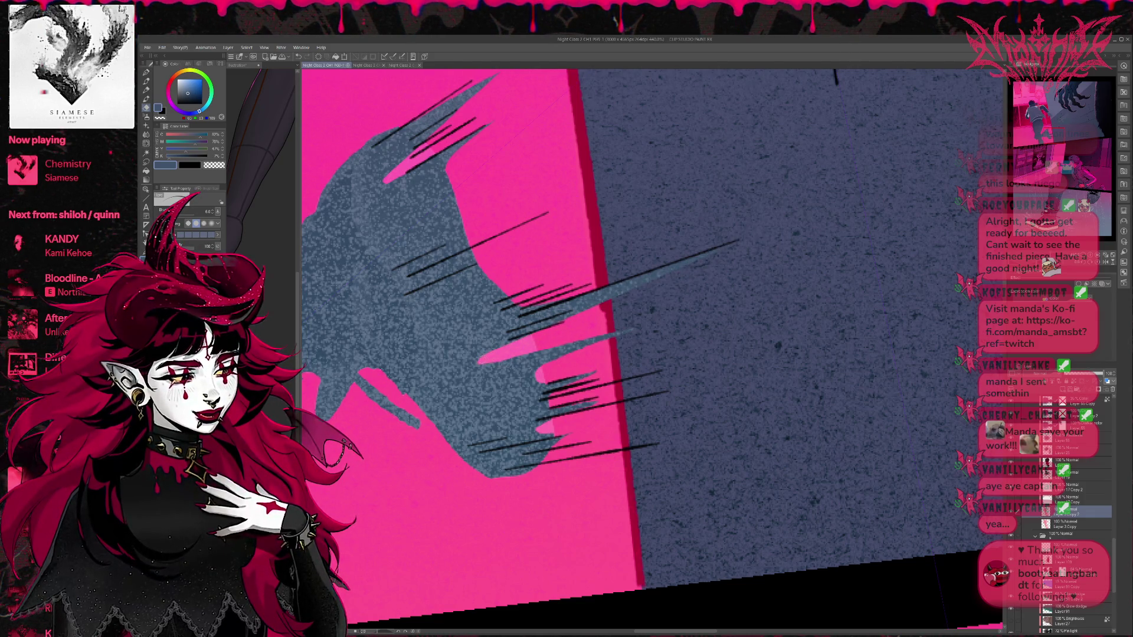
Step: Darken the pink streak under the speed line and add thin dark straight lines across it
{"action": "left_click_drag", "start_coordinate": [481, 362], "coordinate": [643, 323]}
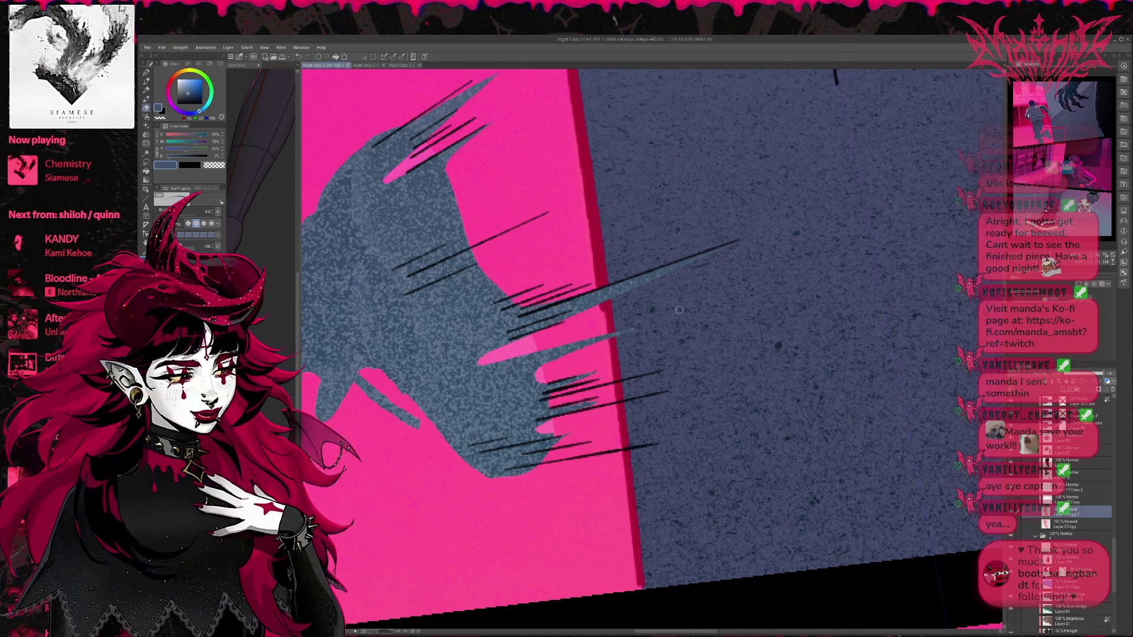
{"action": "key", "text": "ctrl+z"}
{"action": "key", "text": "ctrl+y"}
{"action": "left_click_drag", "start_coordinate": [535, 369], "coordinate": [637, 332]}
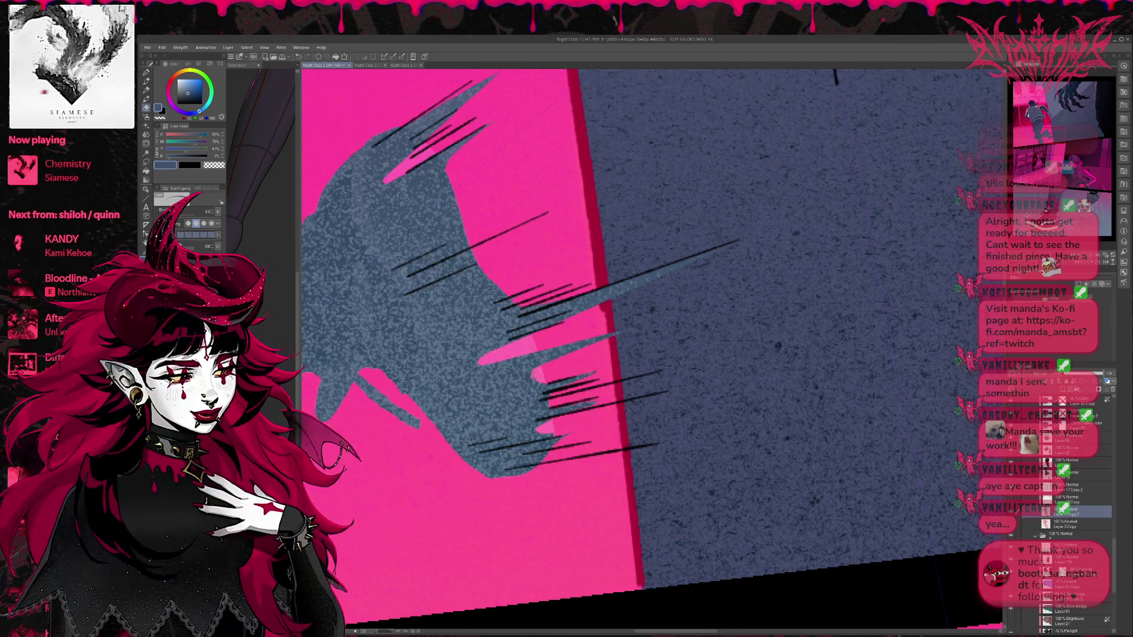
{"action": "left_click_drag", "start_coordinate": [545, 385], "coordinate": [594, 369]}
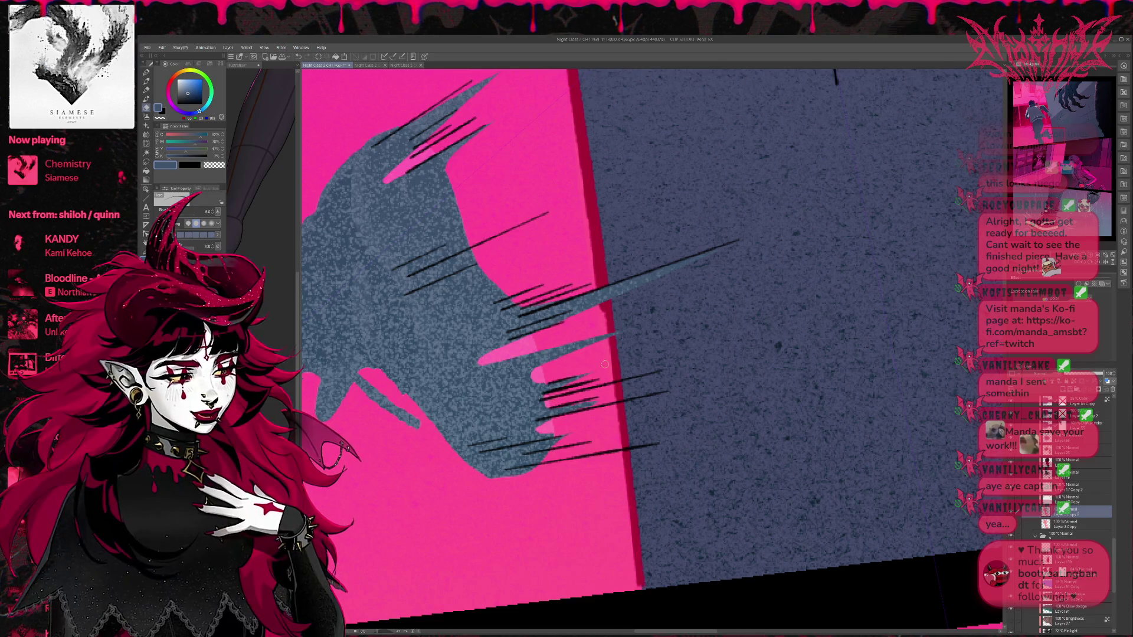
{"action": "key", "text": "p"}
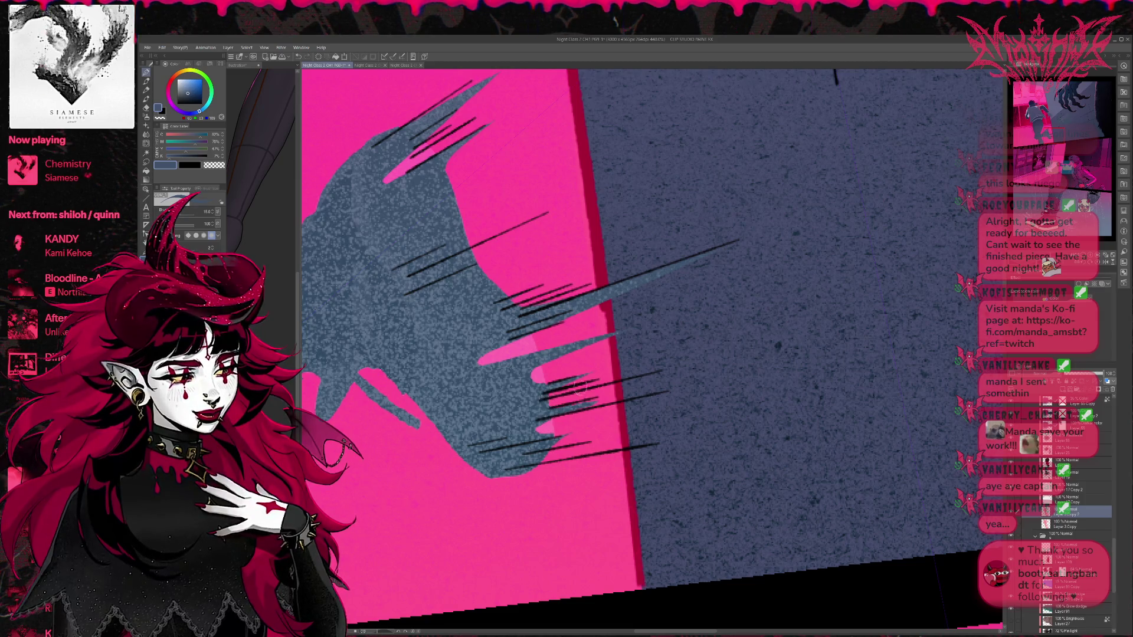
{"action": "key", "text": "e"}
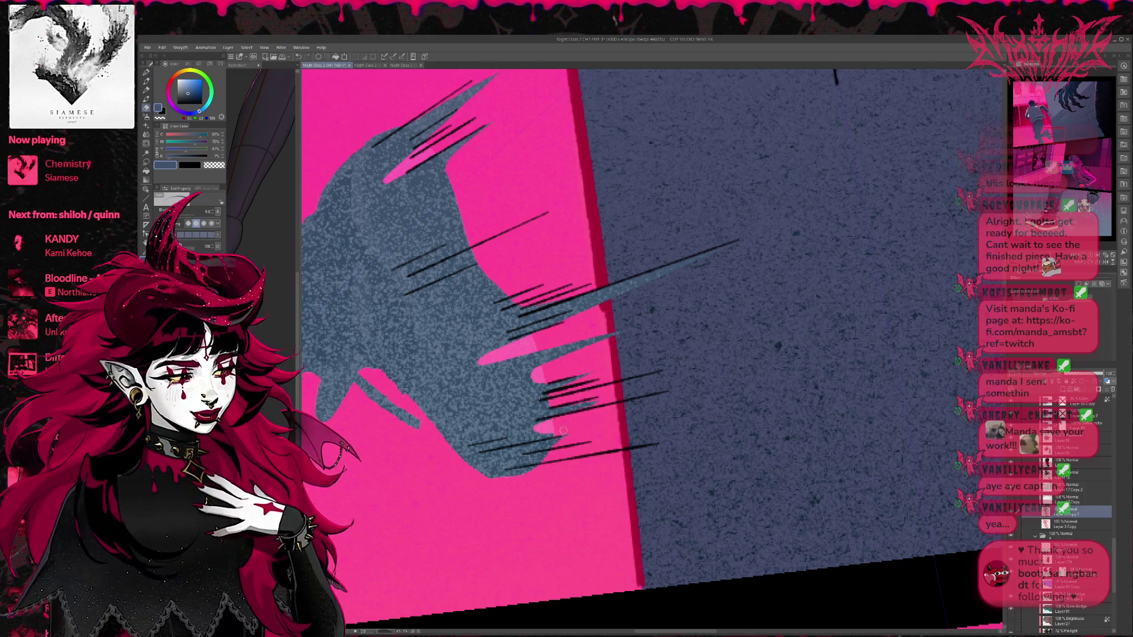
{"action": "key", "text": "p"}
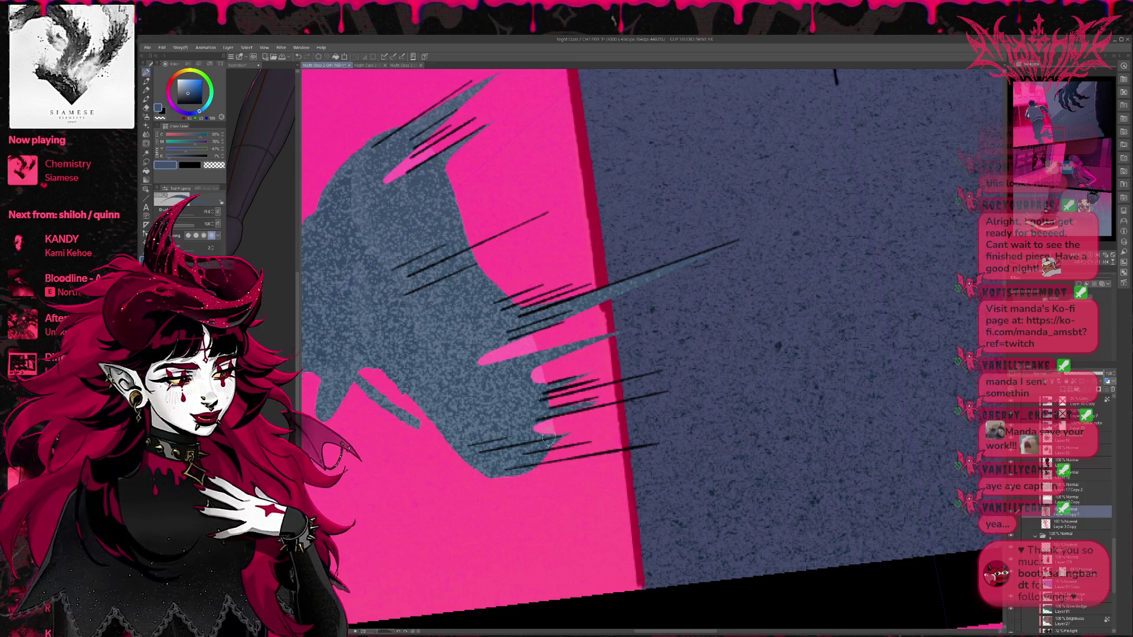
{"action": "left_click_drag", "start_coordinate": [586, 327], "coordinate": [668, 390]}
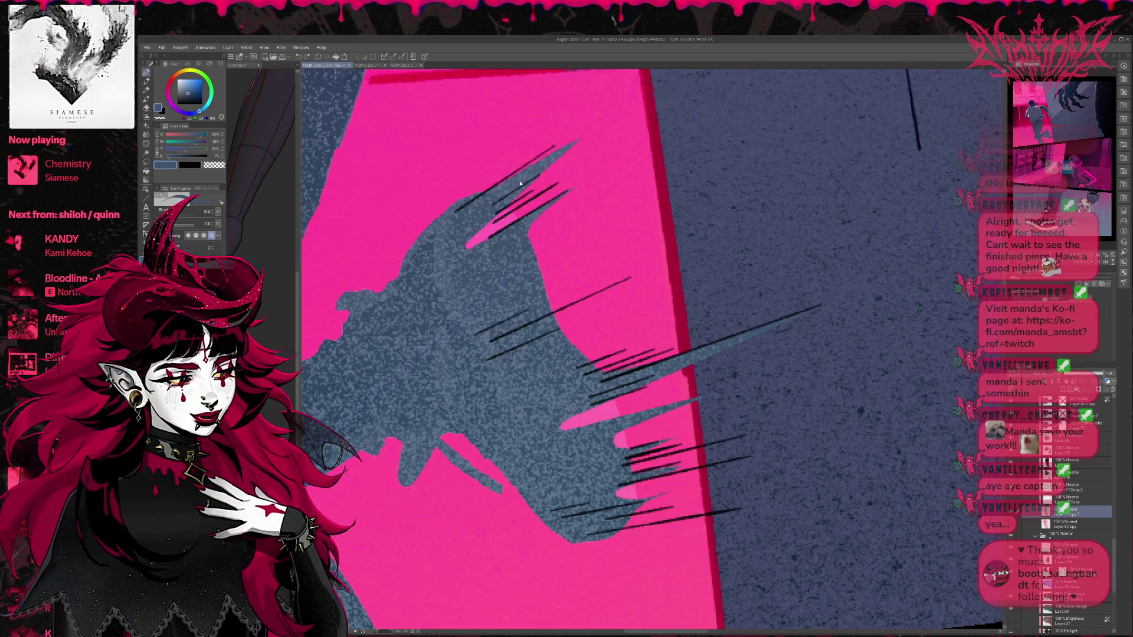
Step: Paint a grey stroke across the pink sliver, redoing it once
{"action": "mouse_move", "coordinate": [600, 194]}
{"action": "left_mouse_down"}
{"action": "mouse_move", "coordinate": [614, 240]}
{"action": "mouse_move", "coordinate": [635, 221]}
{"action": "left_mouse_up"}
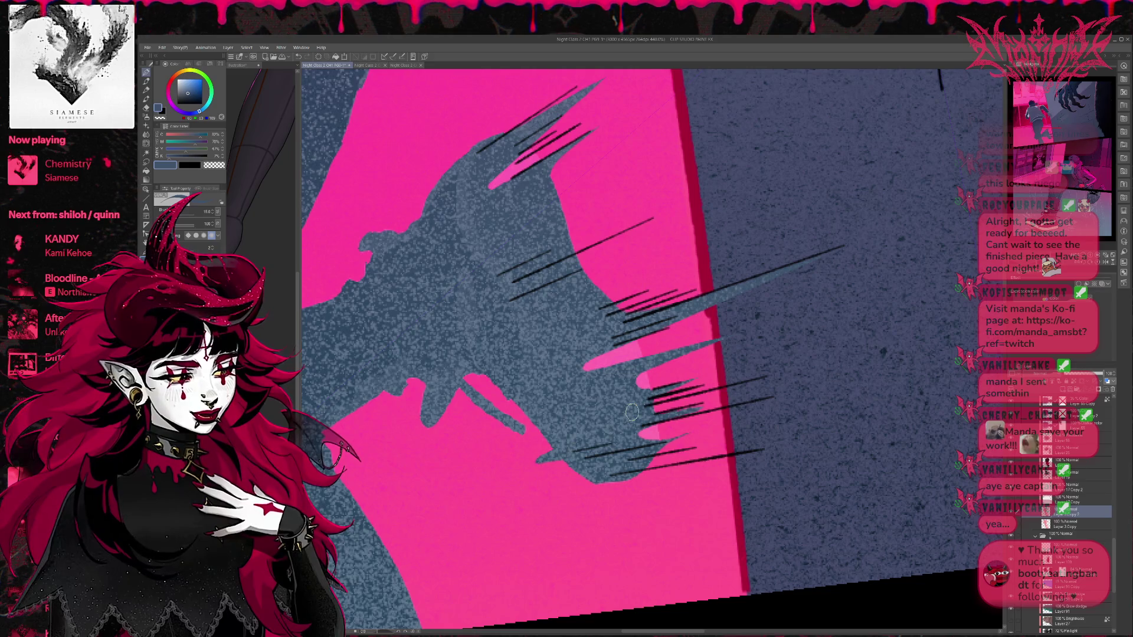
{"action": "left_click_drag", "start_coordinate": [505, 404], "coordinate": [475, 422]}
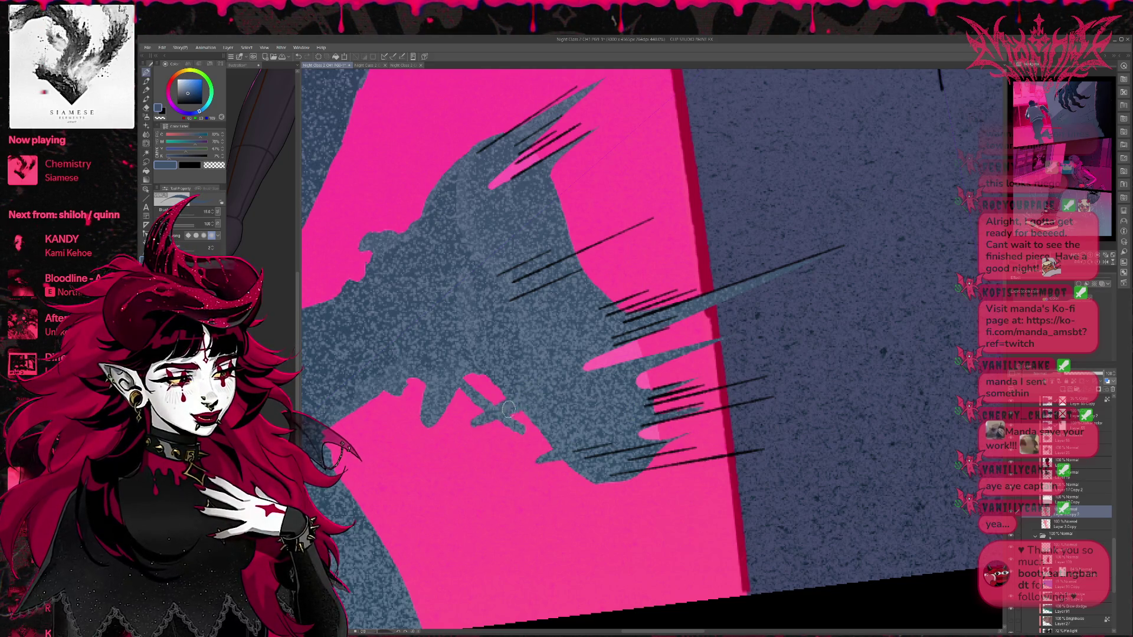
{"action": "key", "text": "ctrl+z"}
{"action": "left_click_drag", "start_coordinate": [523, 403], "coordinate": [477, 420]}
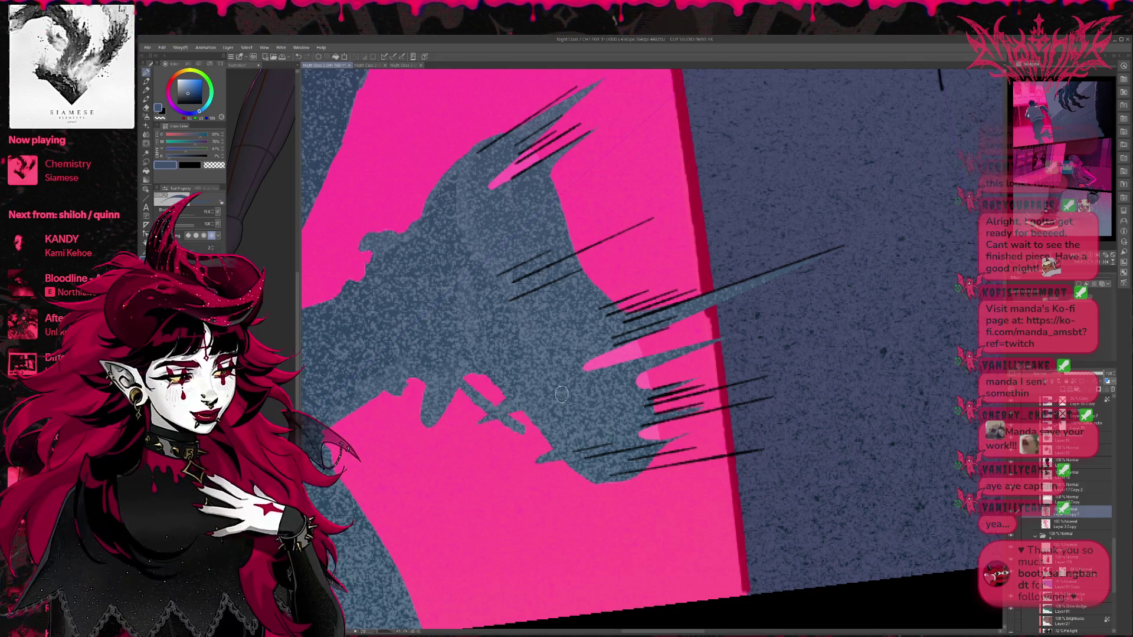
{"action": "left_click_drag", "start_coordinate": [587, 356], "coordinate": [540, 374]}
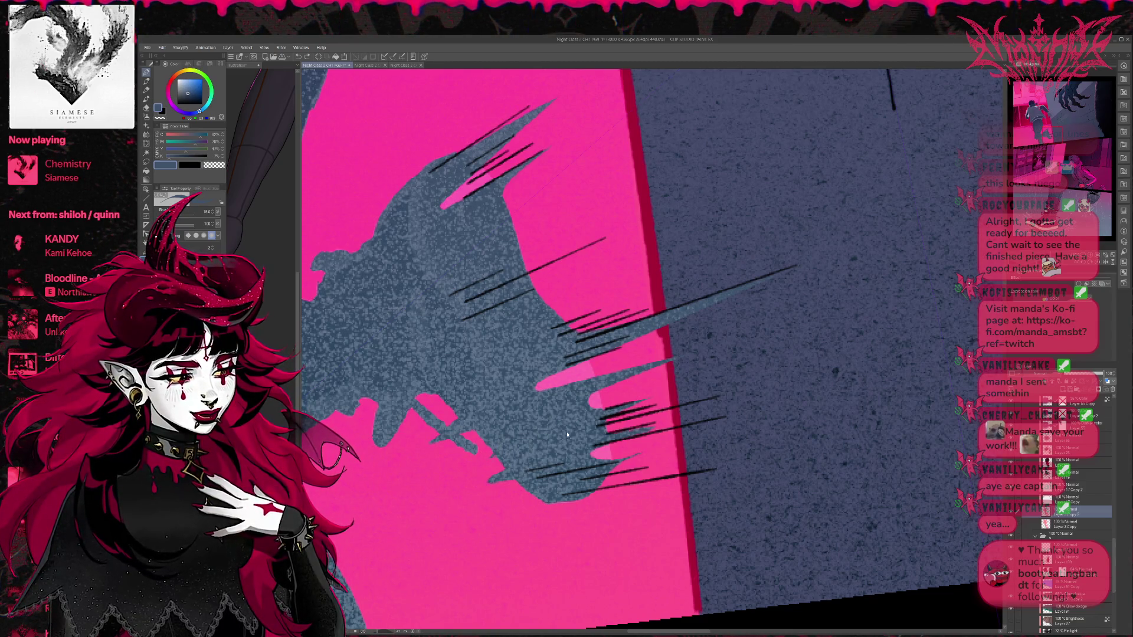
Step: Settle back on the pen after trying the eraser and shift the view along the clawed shape
{"action": "key", "text": "e"}
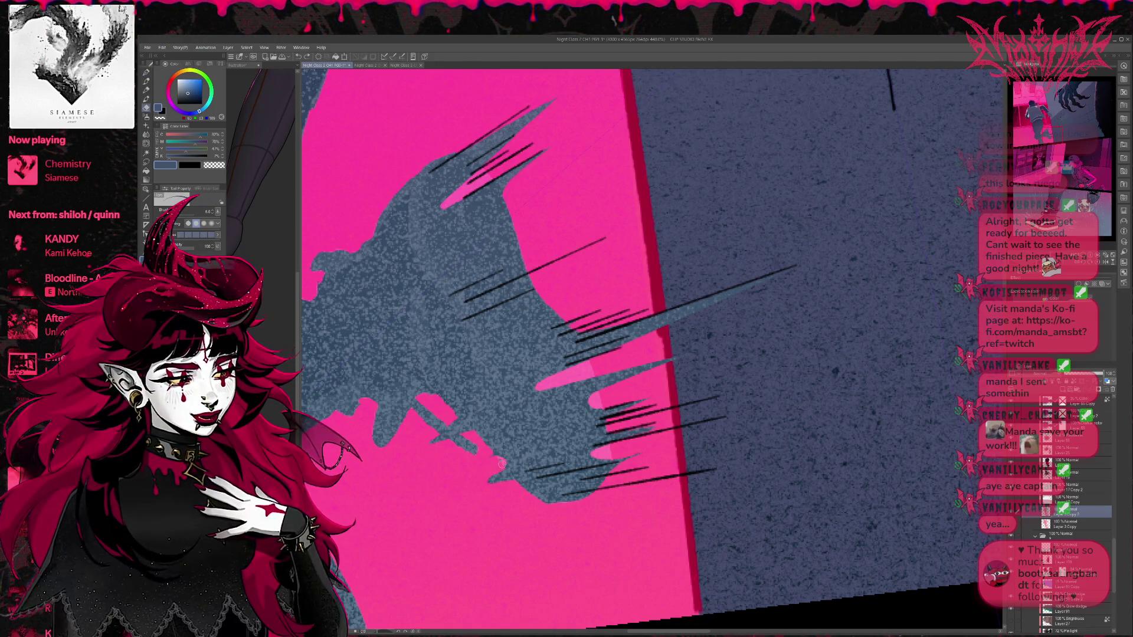
{"action": "key", "text": "p"}
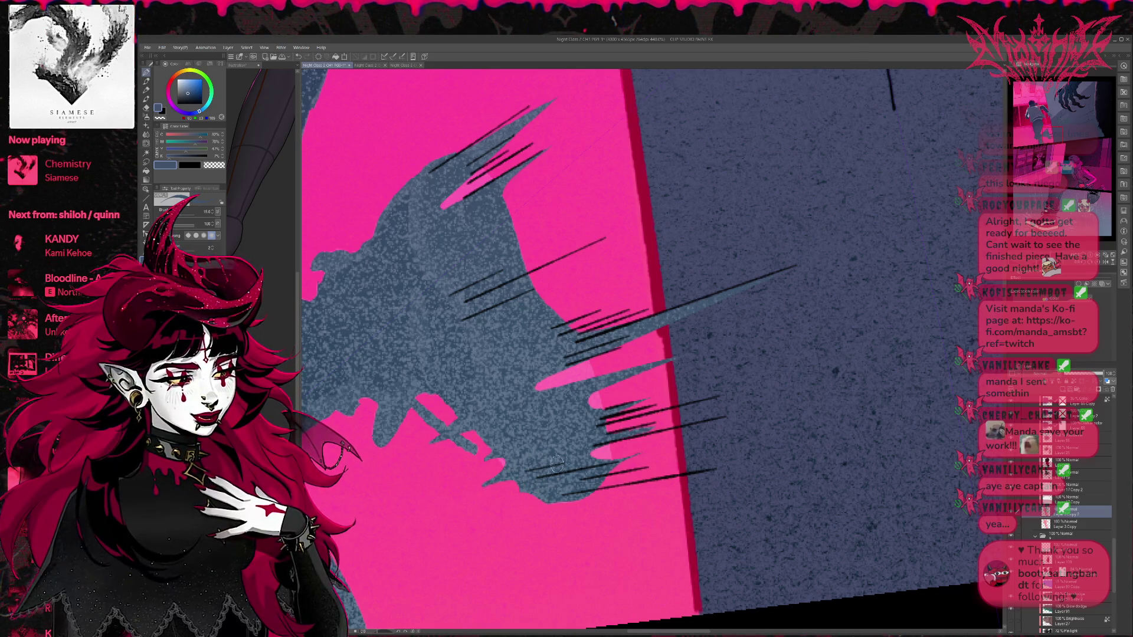
{"action": "key", "text": "e"}
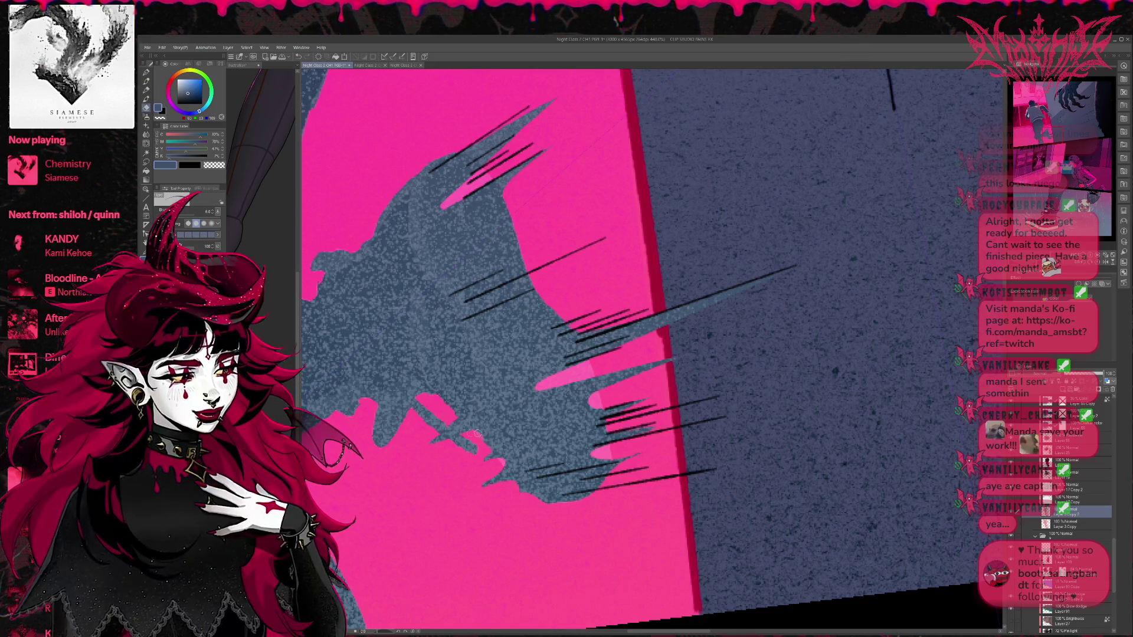
{"action": "key", "text": "p"}
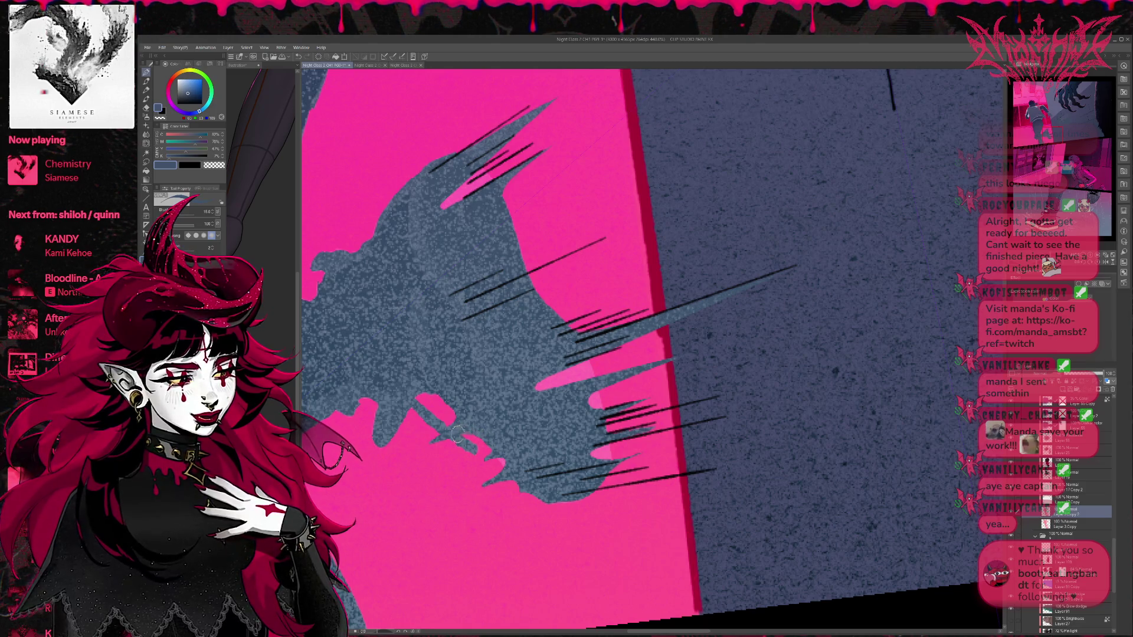
{"action": "mouse_move", "coordinate": [501, 437]}
{"action": "left_mouse_down"}
{"action": "mouse_move", "coordinate": [532, 406]}
{"action": "mouse_move", "coordinate": [509, 432]}
{"action": "left_mouse_up"}
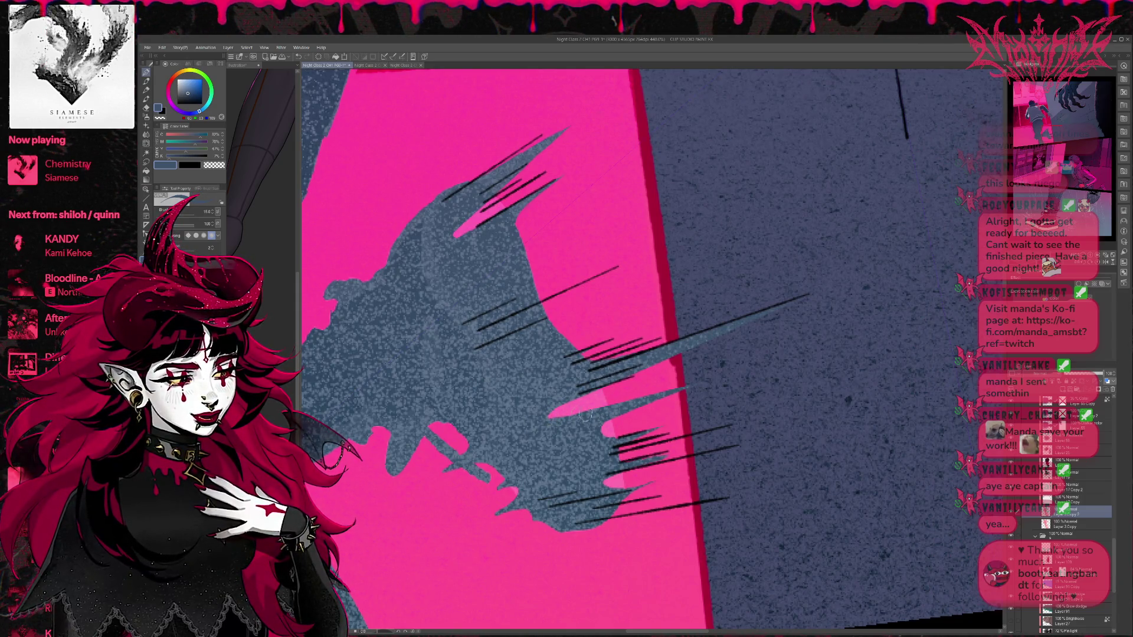
{"action": "left_click_drag", "start_coordinate": [1115, 561], "coordinate": [1117, 515]}
Step: On the highlight layer, shorten a pink stroke tip and extend the pink streak down-left
{"action": "scroll", "coordinate": [1084, 502], "scroll_direction": "up", "scroll_amount": 3}
{"action": "left_click", "coordinate": [1084, 491]}
{"action": "left_click_drag", "start_coordinate": [567, 407], "coordinate": [550, 416]}
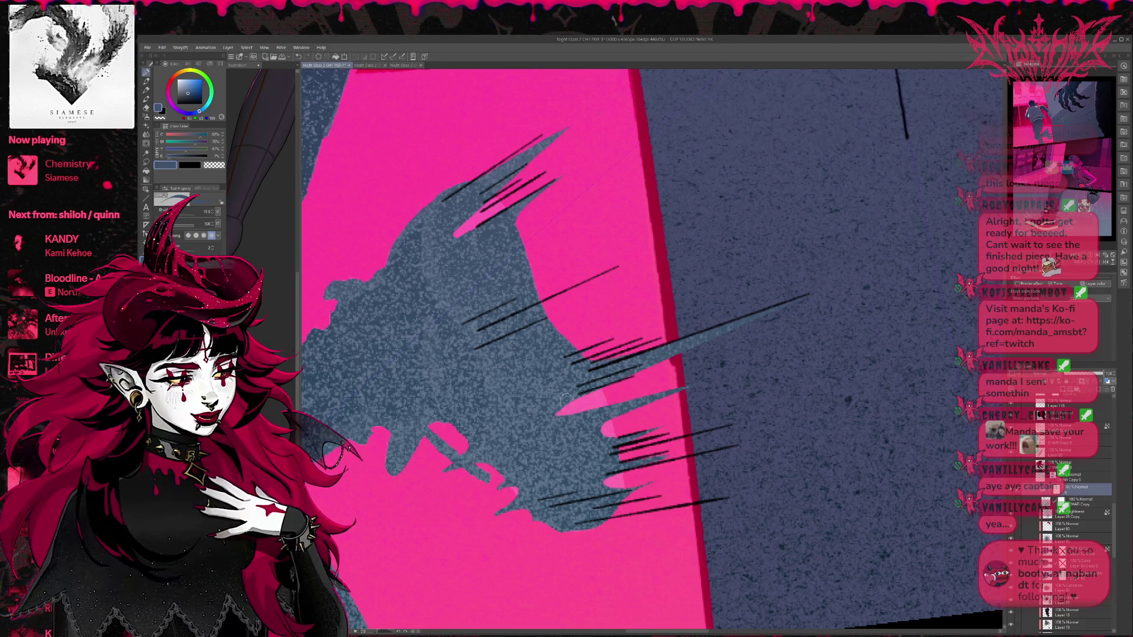
{"action": "mouse_move", "coordinate": [568, 403]}
{"action": "left_mouse_down"}
{"action": "mouse_move", "coordinate": [645, 404]}
{"action": "mouse_move", "coordinate": [640, 423]}
{"action": "left_mouse_up"}
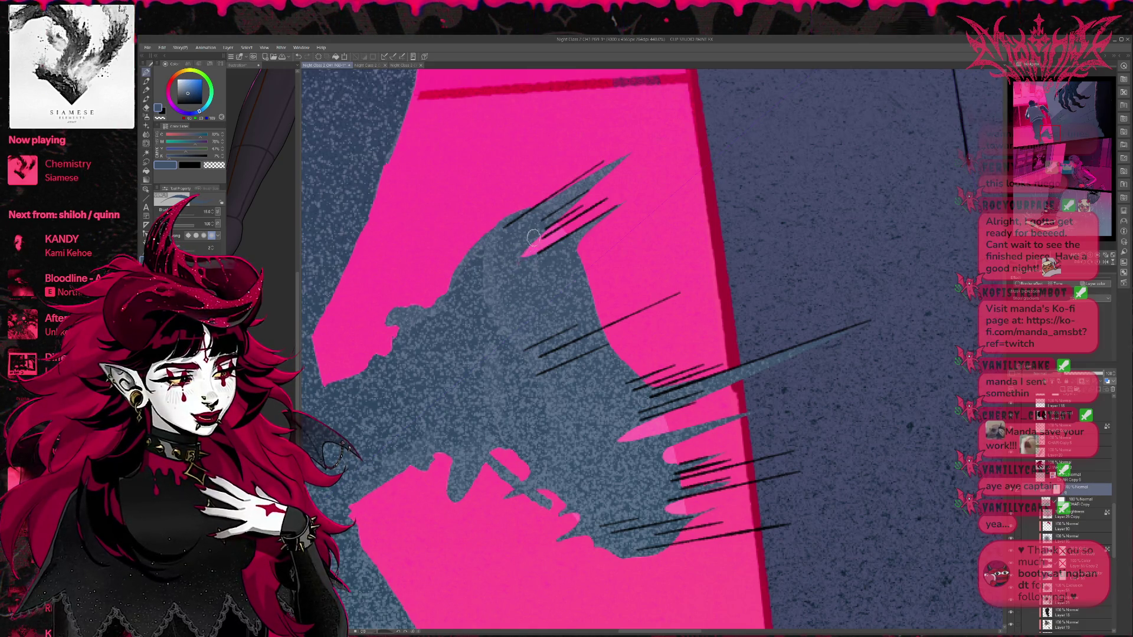
{"action": "left_click_drag", "start_coordinate": [597, 207], "coordinate": [515, 262]}
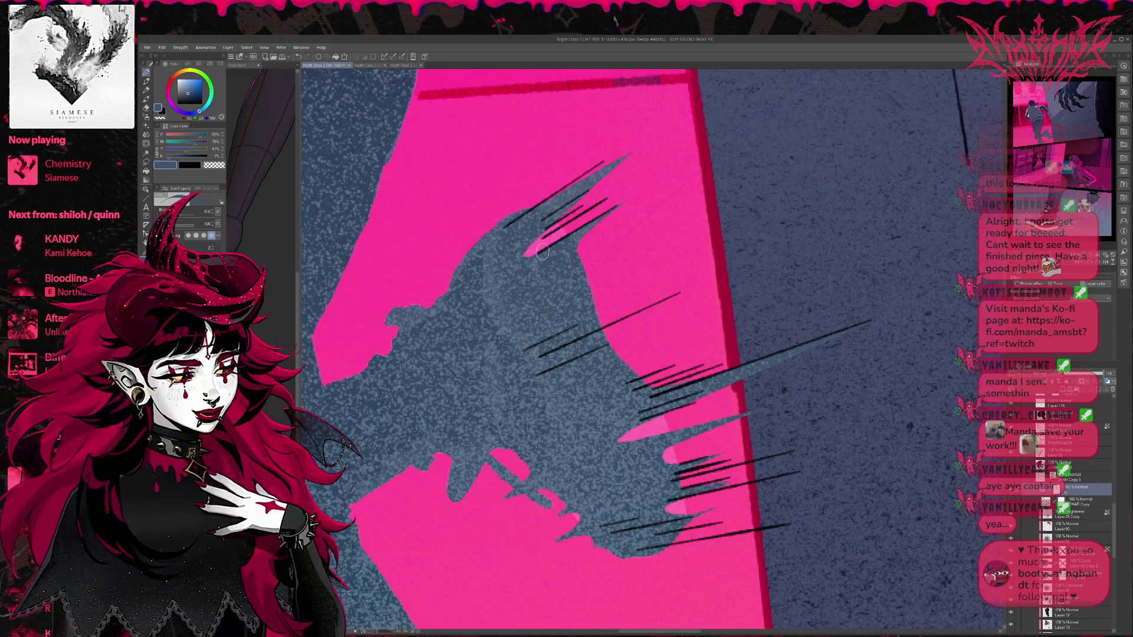
{"action": "scroll", "coordinate": [597, 264], "scroll_direction": "up", "scroll_amount": 2}
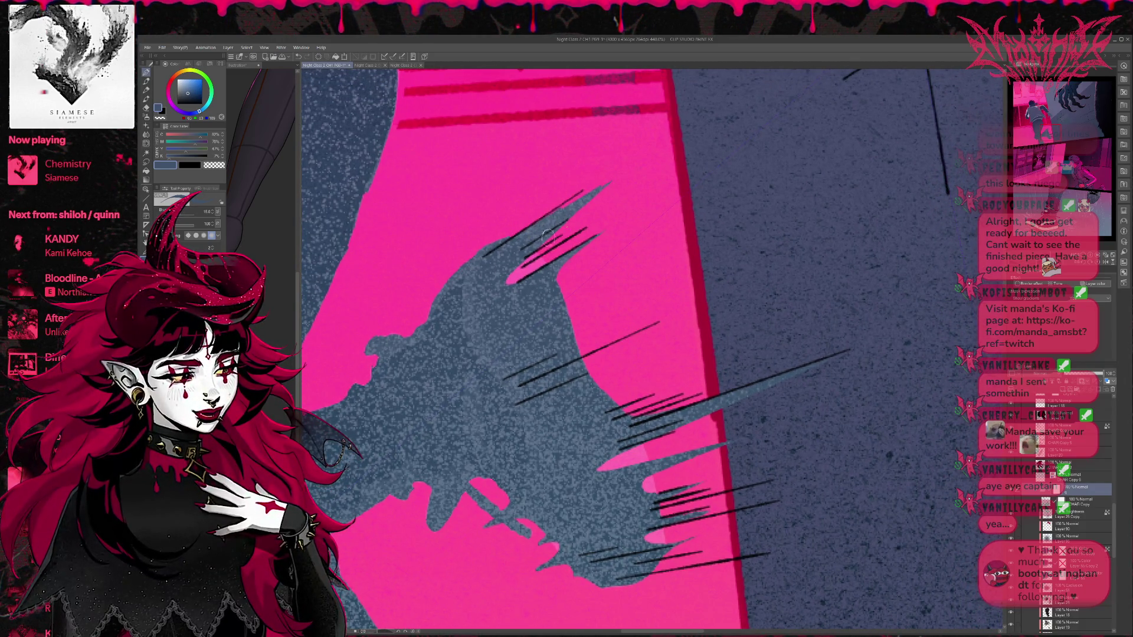
Step: Erase part of the upper black speed line to shorten it
{"action": "key", "text": "e"}
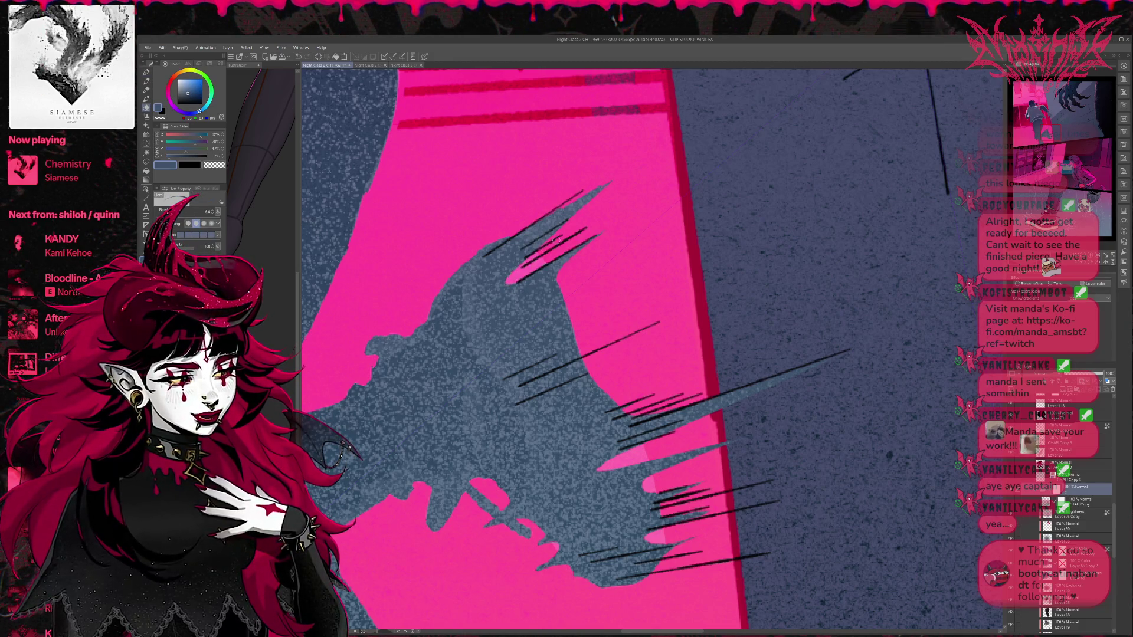
{"action": "left_click_drag", "start_coordinate": [513, 279], "coordinate": [620, 174]}
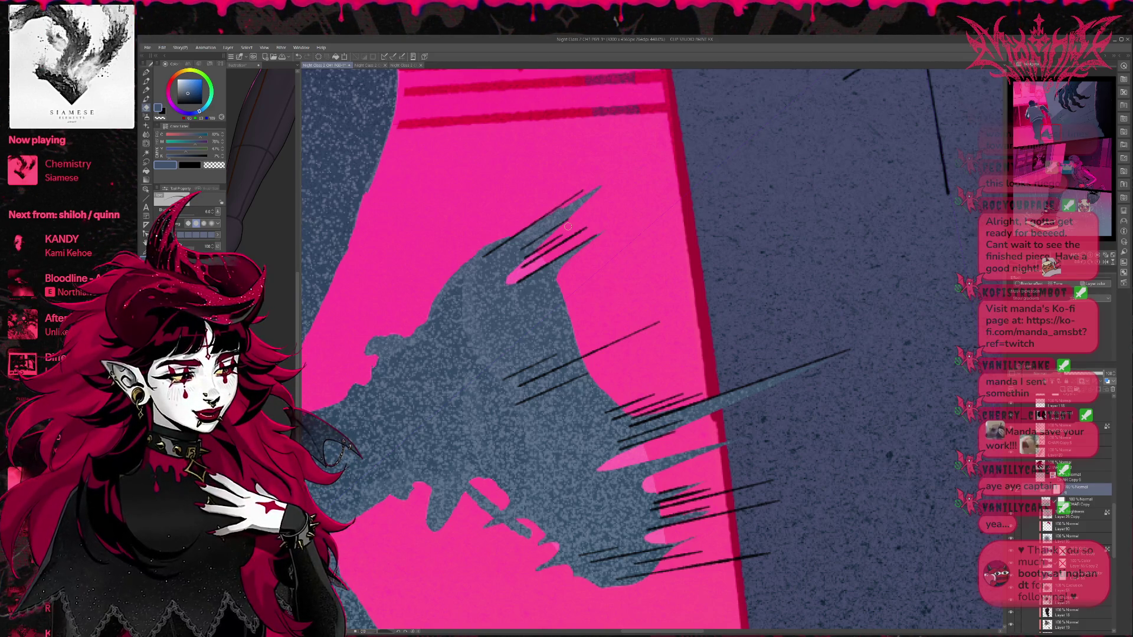
{"action": "scroll", "coordinate": [1062, 508], "scroll_direction": "down", "scroll_amount": 5}
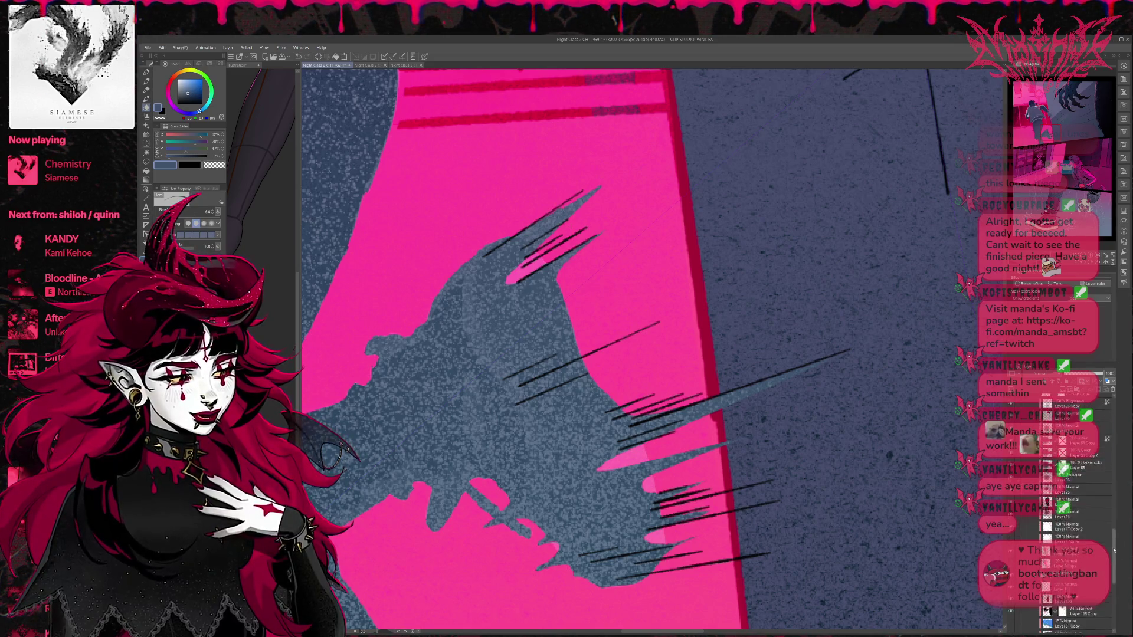
Step: On the grey spike layer, cover the dark line with sampled blue-grey and trim the spike tip
{"action": "left_click", "coordinate": [1062, 543]}
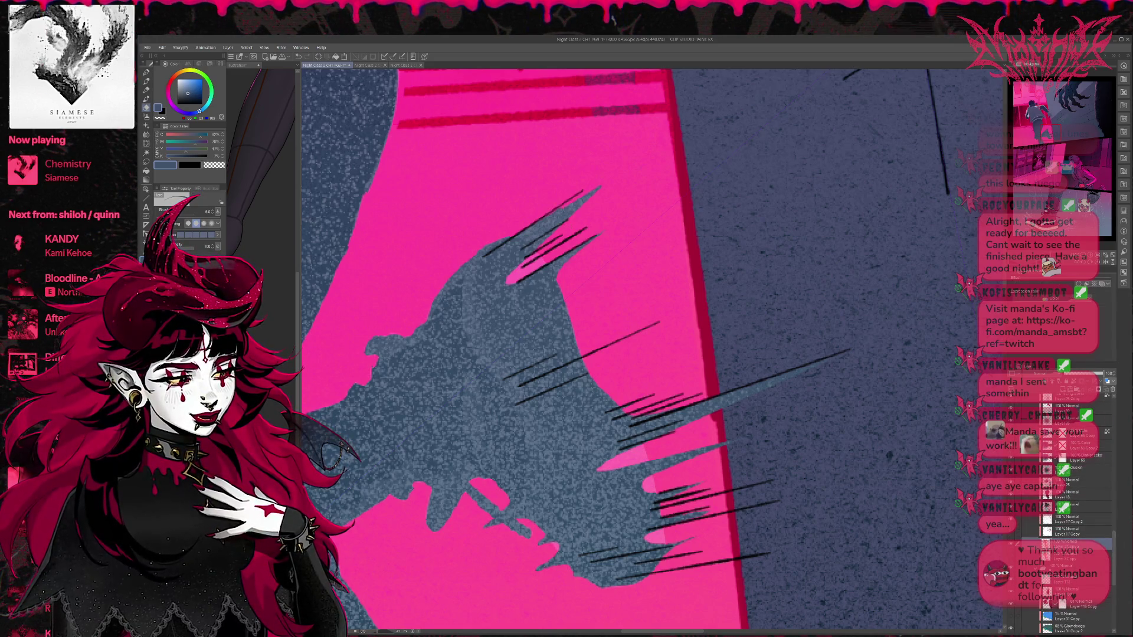
{"action": "left_click", "coordinate": [561, 213], "text": "alt"}
{"action": "key", "text": "p"}
{"action": "left_click_drag", "start_coordinate": [545, 219], "coordinate": [640, 148]}
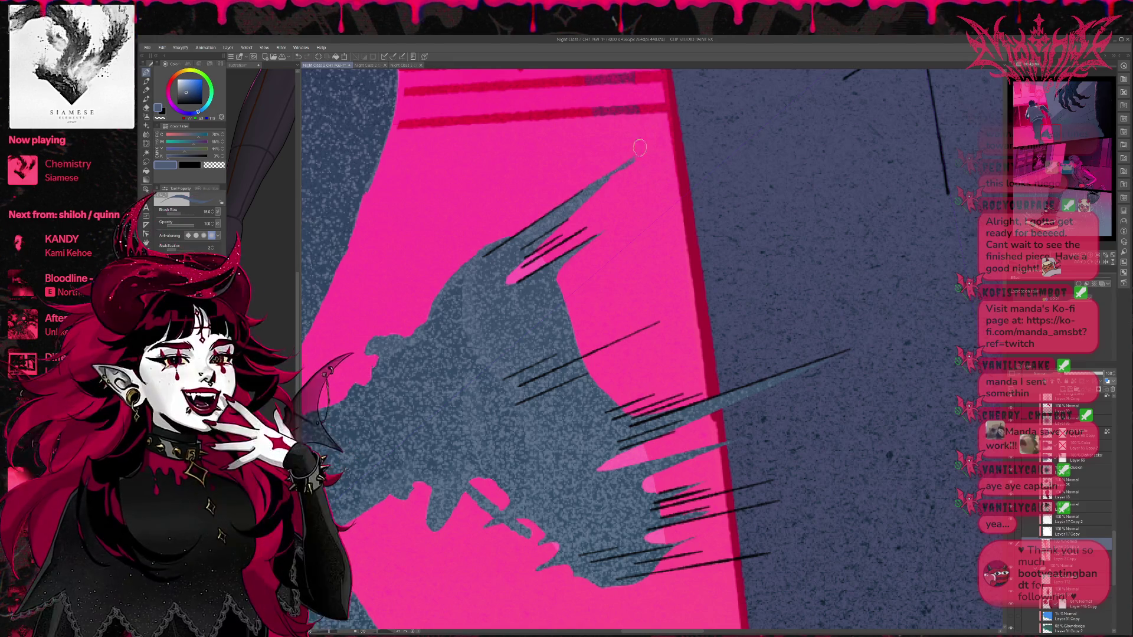
{"action": "key", "text": "e"}
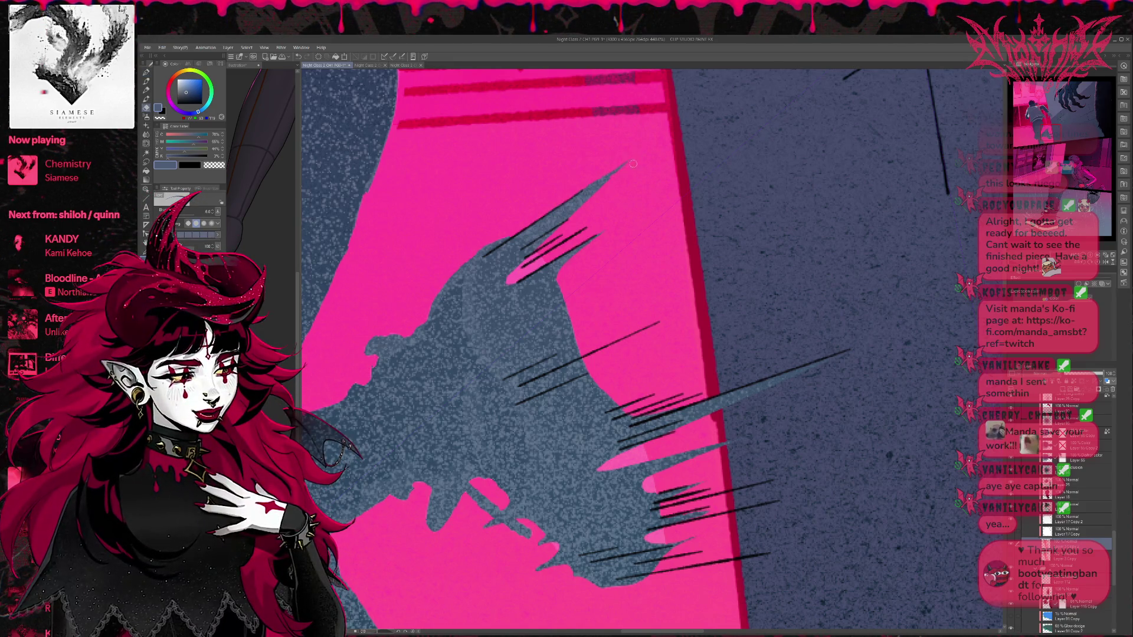
{"action": "left_click_drag", "start_coordinate": [628, 158], "coordinate": [508, 278]}
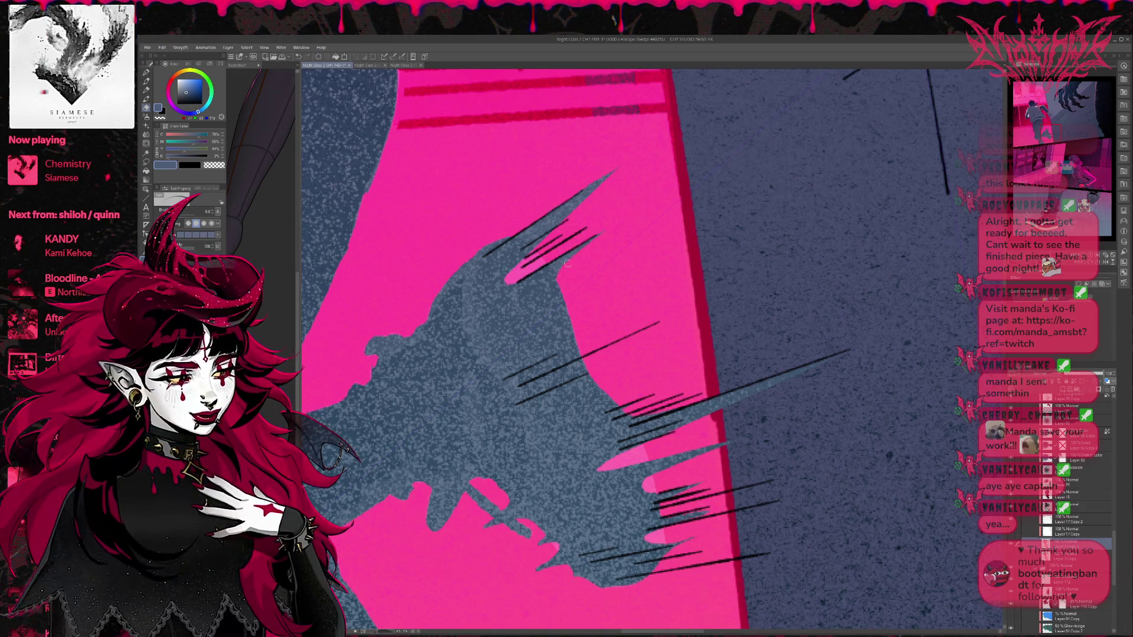
{"action": "scroll", "coordinate": [645, 167], "scroll_direction": "down", "scroll_amount": 3}
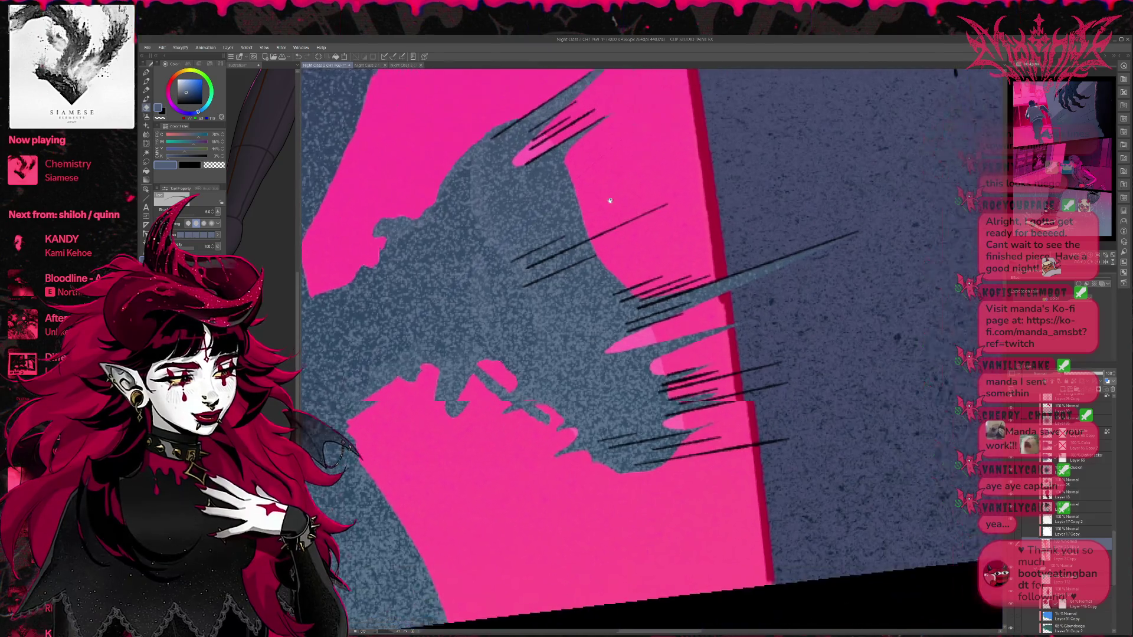
Step: Erase several black speed lines over the pink and shorten another's lower end
{"action": "left_click_drag", "start_coordinate": [1116, 536], "coordinate": [1126, 460]}
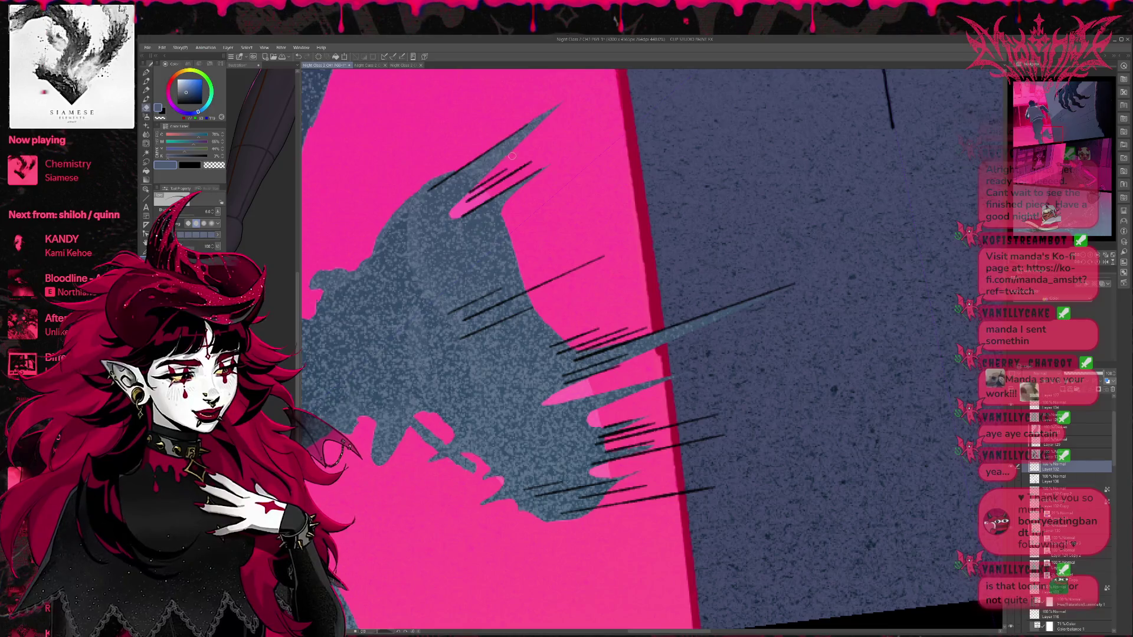
{"action": "left_click_drag", "start_coordinate": [479, 183], "coordinate": [505, 173]}
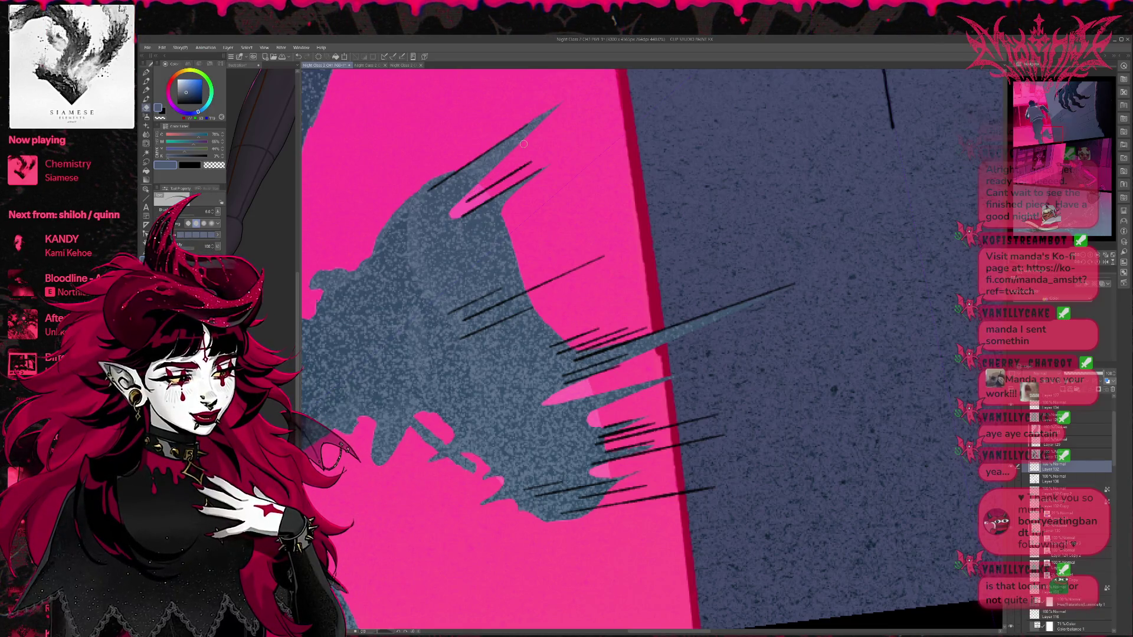
{"action": "left_click_drag", "start_coordinate": [473, 198], "coordinate": [532, 165]}
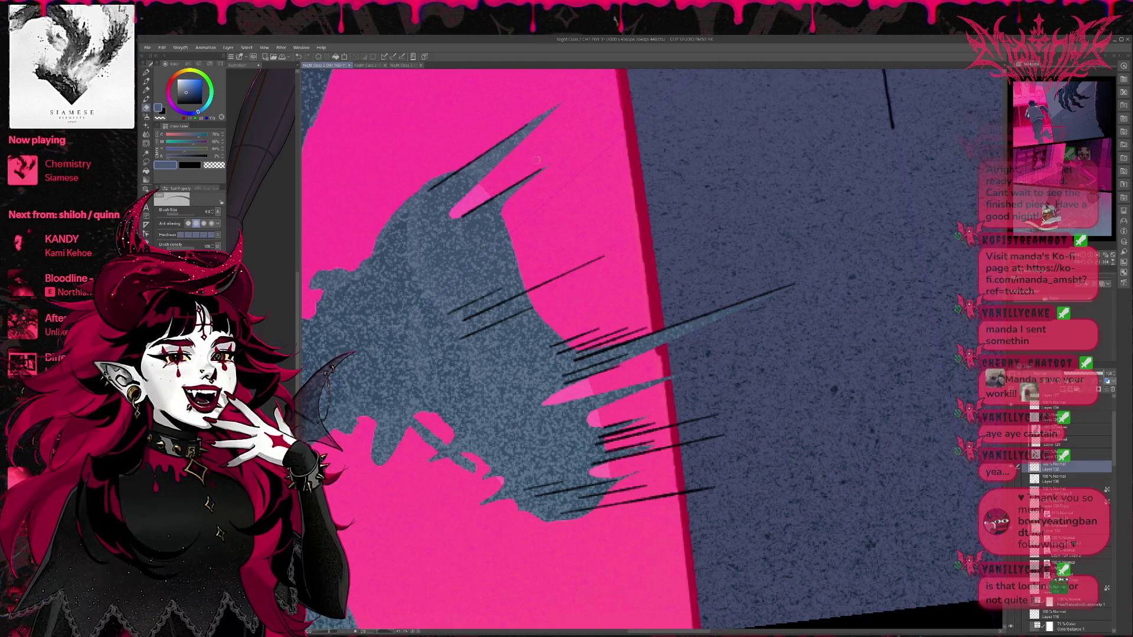
{"action": "mouse_move", "coordinate": [441, 189]}
{"action": "left_mouse_down"}
{"action": "mouse_move", "coordinate": [449, 180]}
{"action": "mouse_move", "coordinate": [433, 188]}
{"action": "left_mouse_up"}
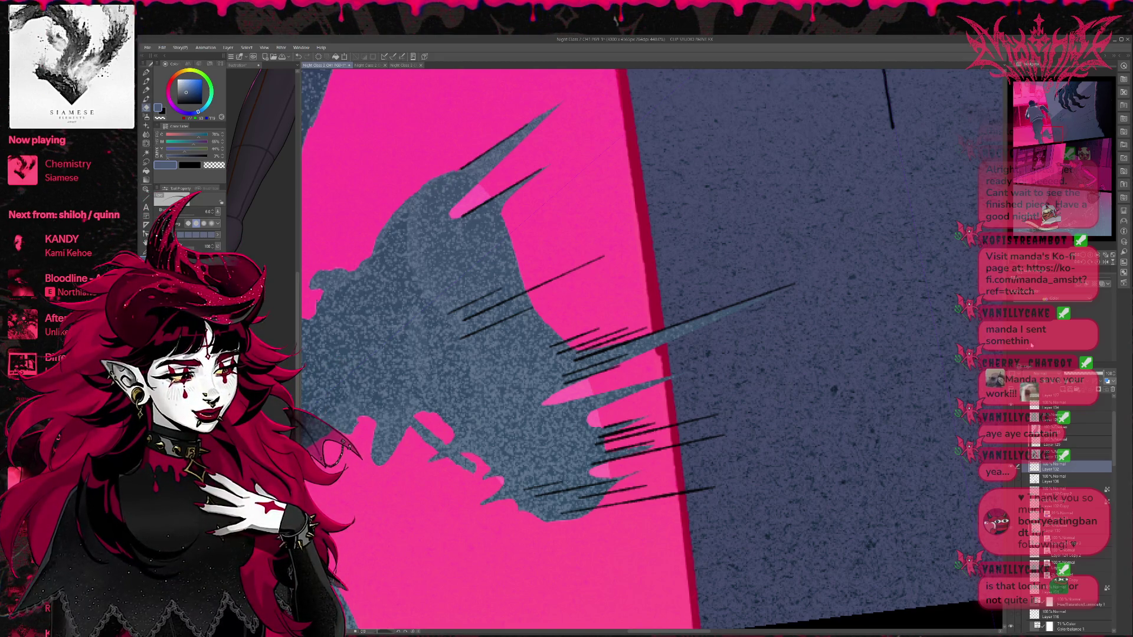
Step: Flip the canvas view horizontally and pan to check the mirrored artwork
{"action": "left_click", "coordinate": [1100, 265]}
{"action": "left_click_drag", "start_coordinate": [954, 396], "coordinate": [615, 425]}
{"action": "mouse_move", "coordinate": [1115, 466]}
{"action": "left_mouse_down"}
{"action": "mouse_move", "coordinate": [1117, 448]}
{"action": "mouse_move", "coordinate": [1109, 531]}
{"action": "mouse_move", "coordinate": [1114, 520]}
{"action": "left_mouse_up"}
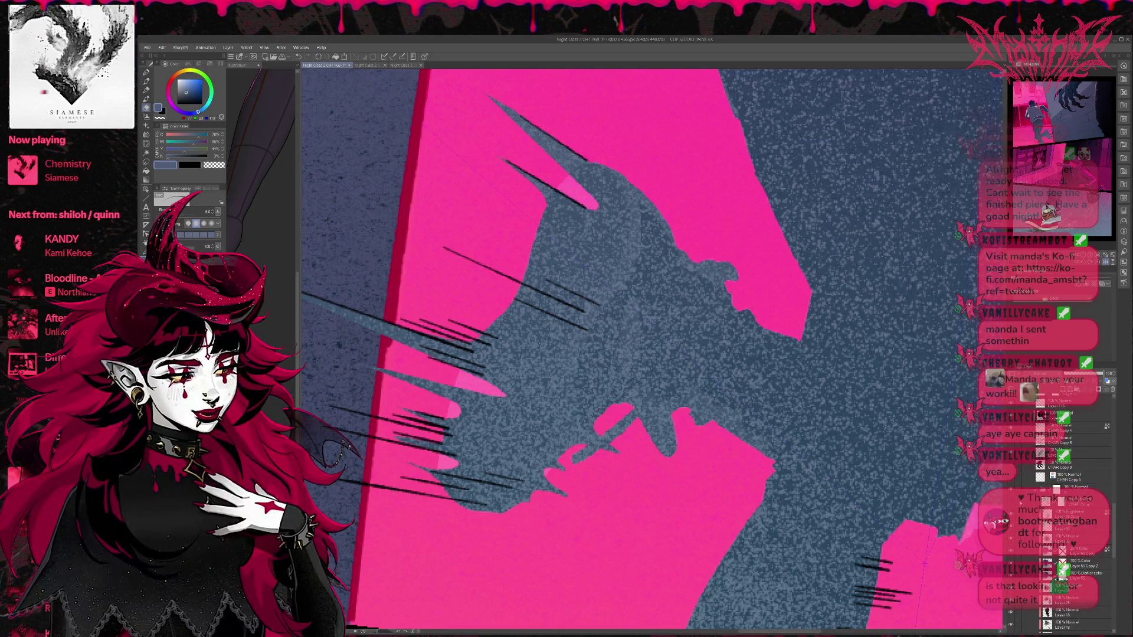
Step: Show the leg and shoe lineart layer, select CHAR Copy, and rotate the boot upright
{"action": "left_click", "coordinate": [1011, 503]}
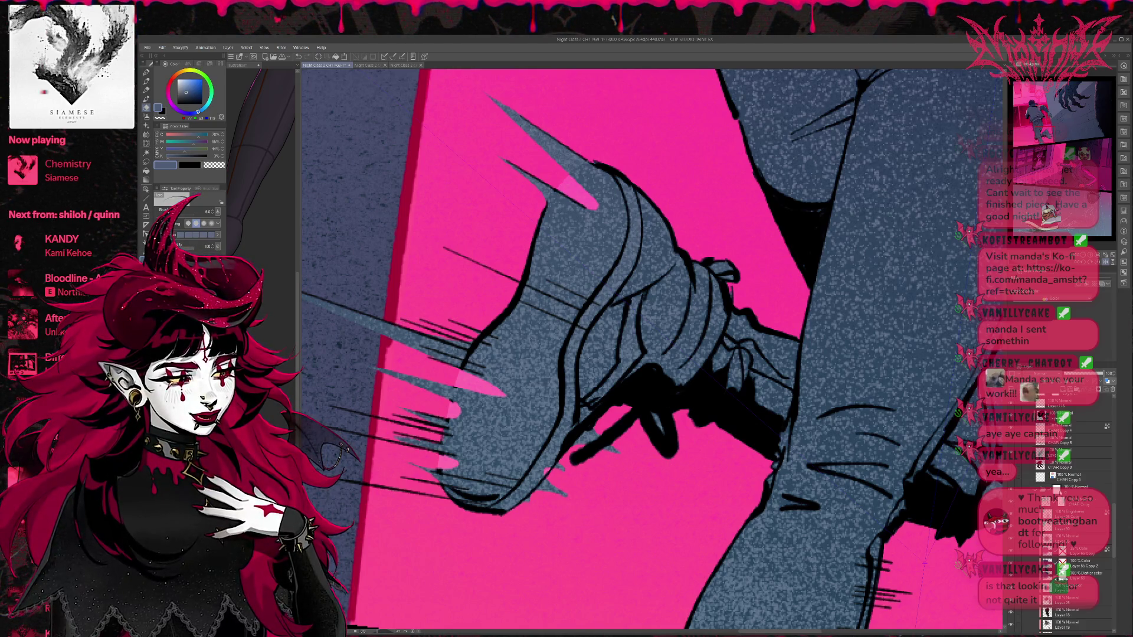
{"action": "left_click", "coordinate": [1080, 489]}
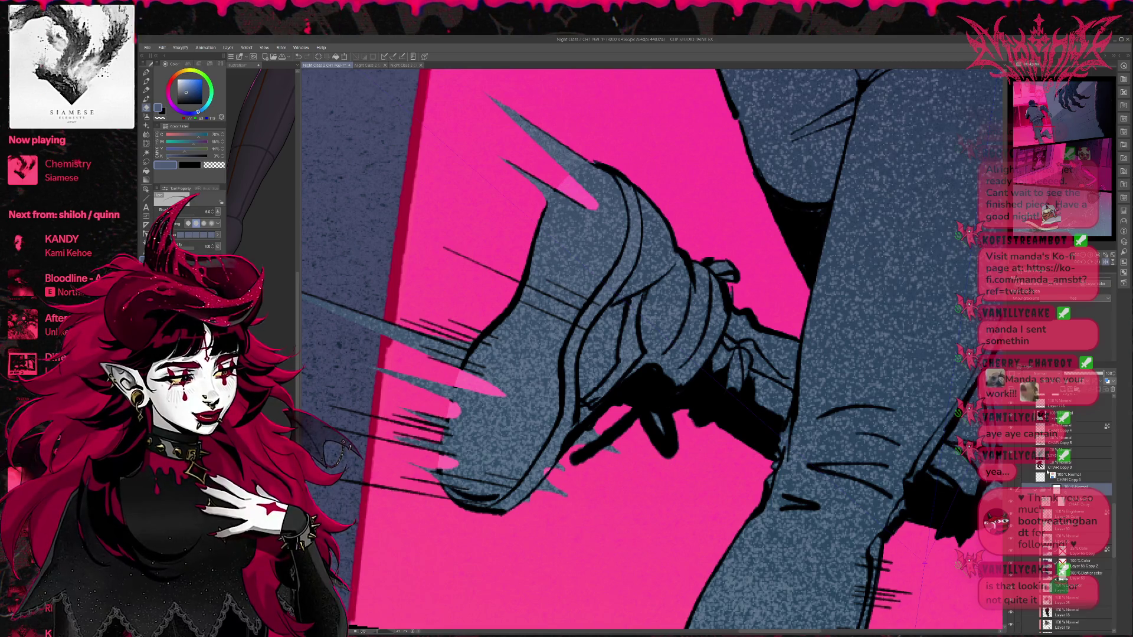
{"action": "left_click", "coordinate": [1081, 500]}
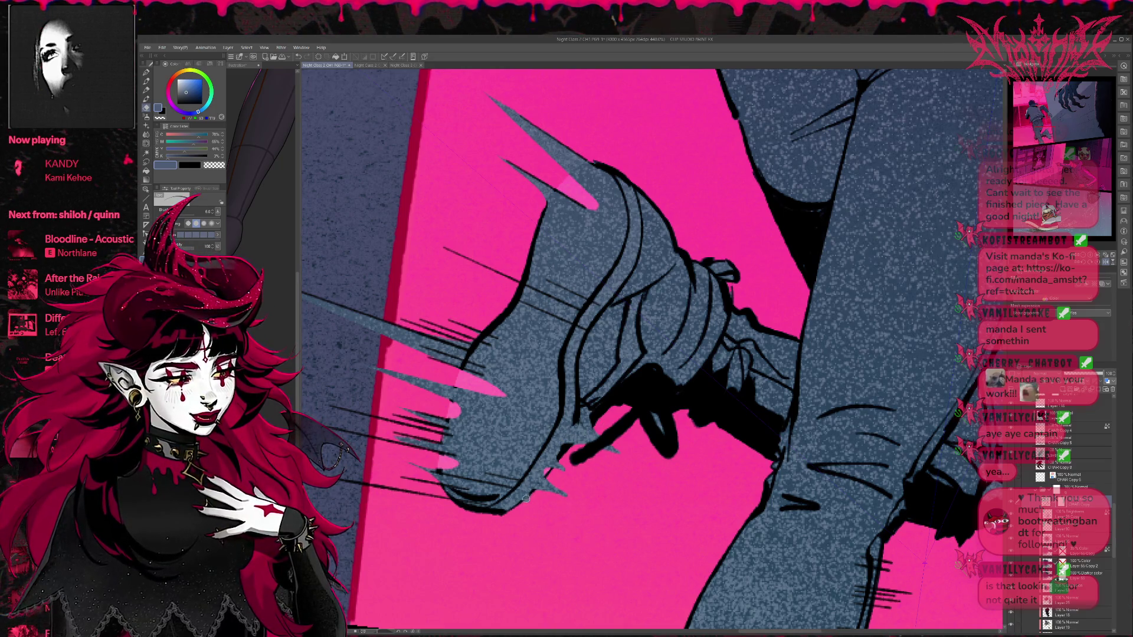
{"action": "mouse_move", "coordinate": [715, 472]}
{"action": "left_mouse_down"}
{"action": "mouse_move", "coordinate": [856, 366]}
{"action": "mouse_move", "coordinate": [864, 340]}
{"action": "left_mouse_up"}
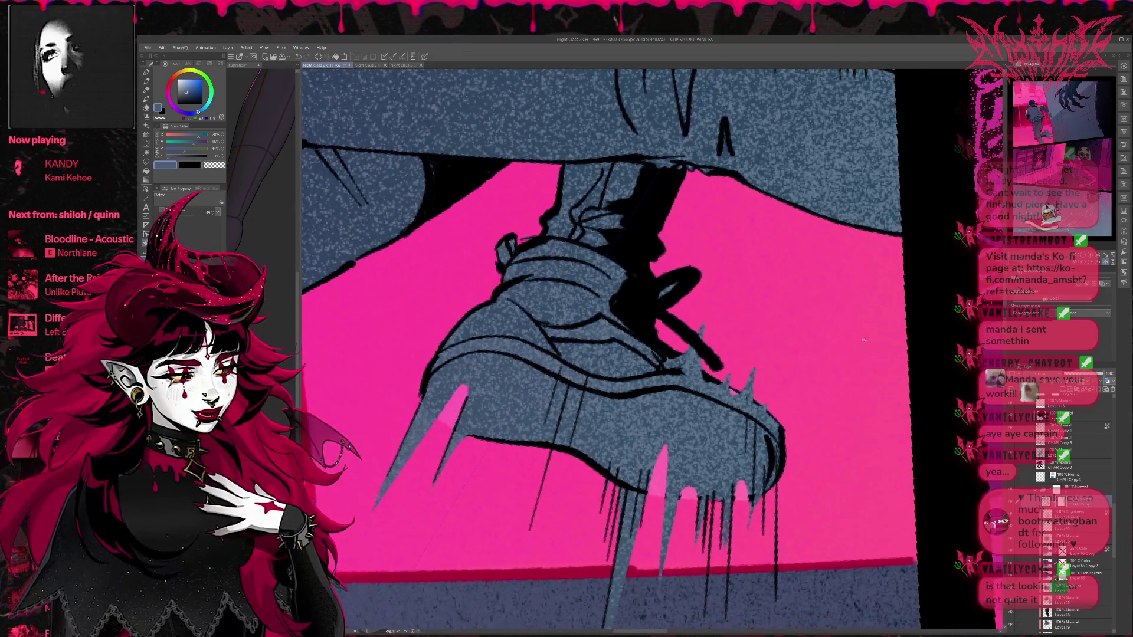
Step: Erase part of the black ink blob on the boot
{"action": "key", "text": "e"}
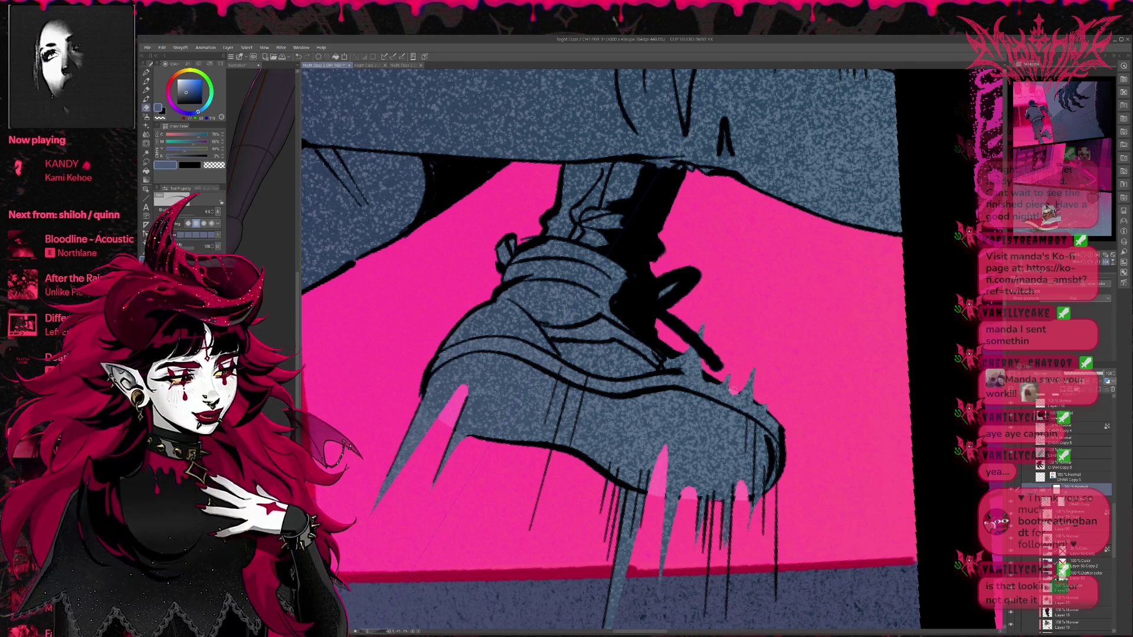
{"action": "left_click_drag", "start_coordinate": [749, 363], "coordinate": [763, 327]}
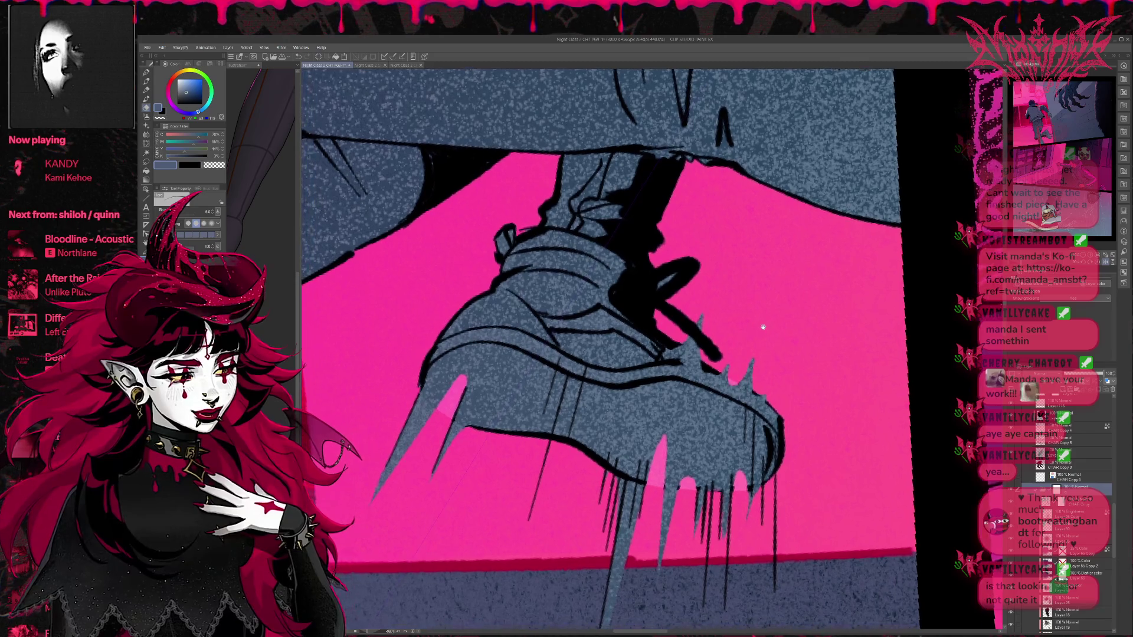
{"action": "left_click_drag", "start_coordinate": [667, 283], "coordinate": [674, 275]}
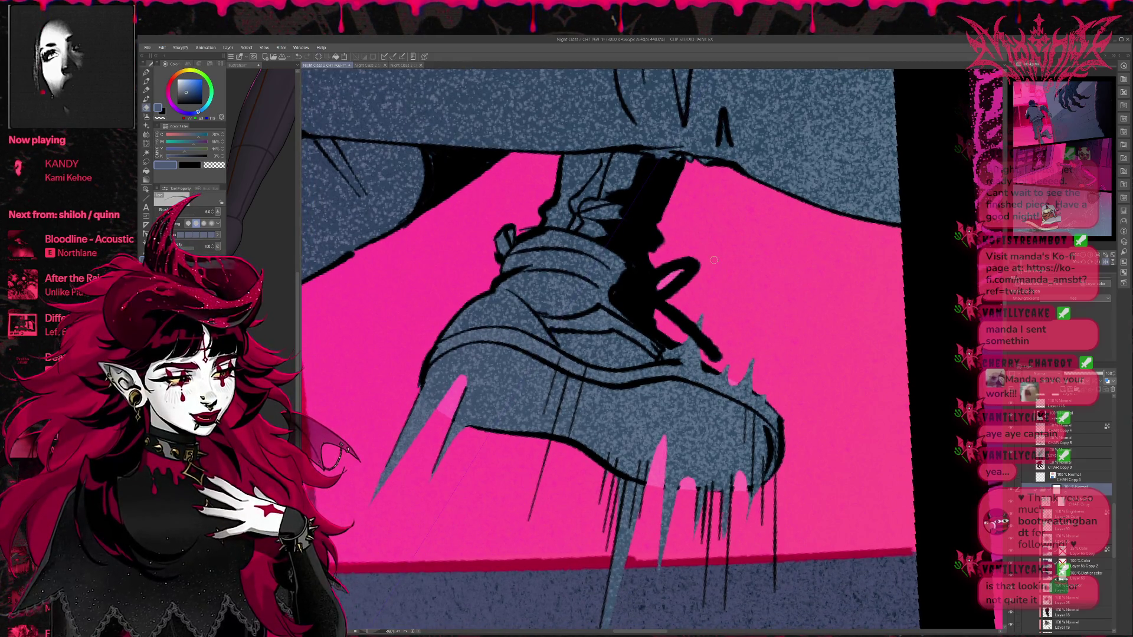
{"action": "left_click_drag", "start_coordinate": [795, 399], "coordinate": [779, 341]}
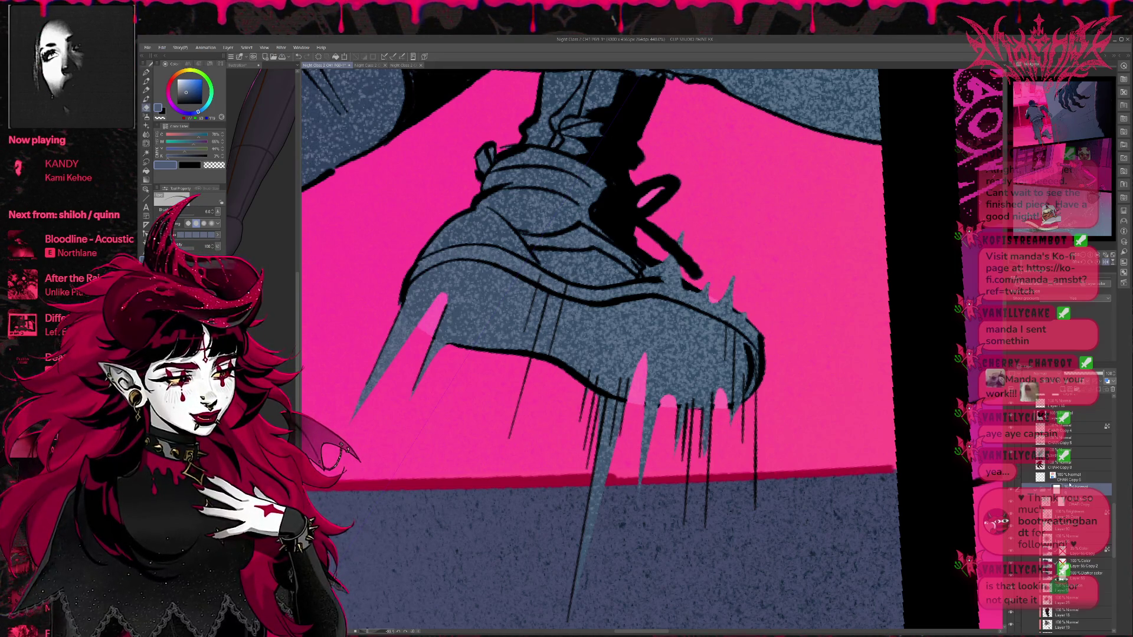
Step: On the layer above CHAR Copy, ink thin near-black spikes at the laces and toe
{"action": "left_click", "coordinate": [1083, 503]}
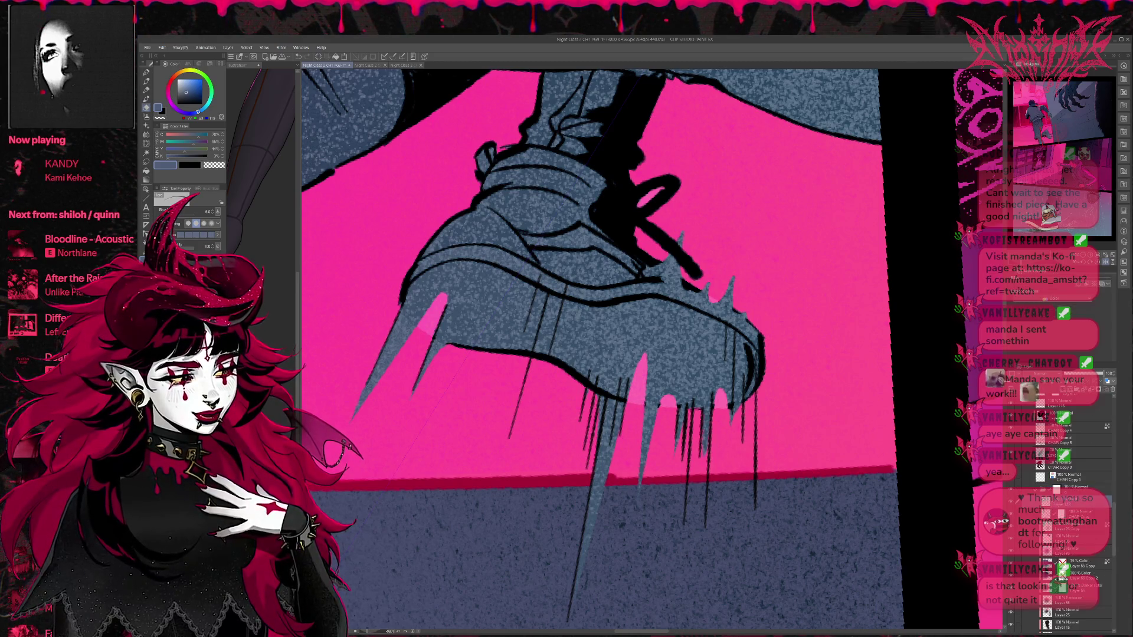
{"action": "left_click", "coordinate": [1084, 485]}
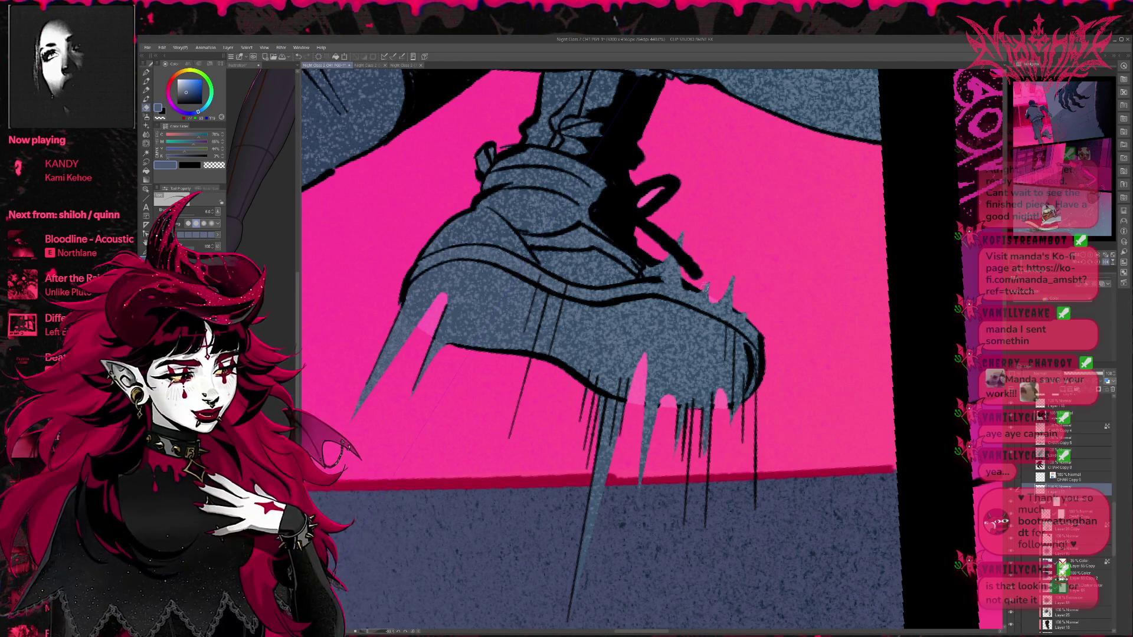
{"action": "left_click", "coordinate": [146, 73]}
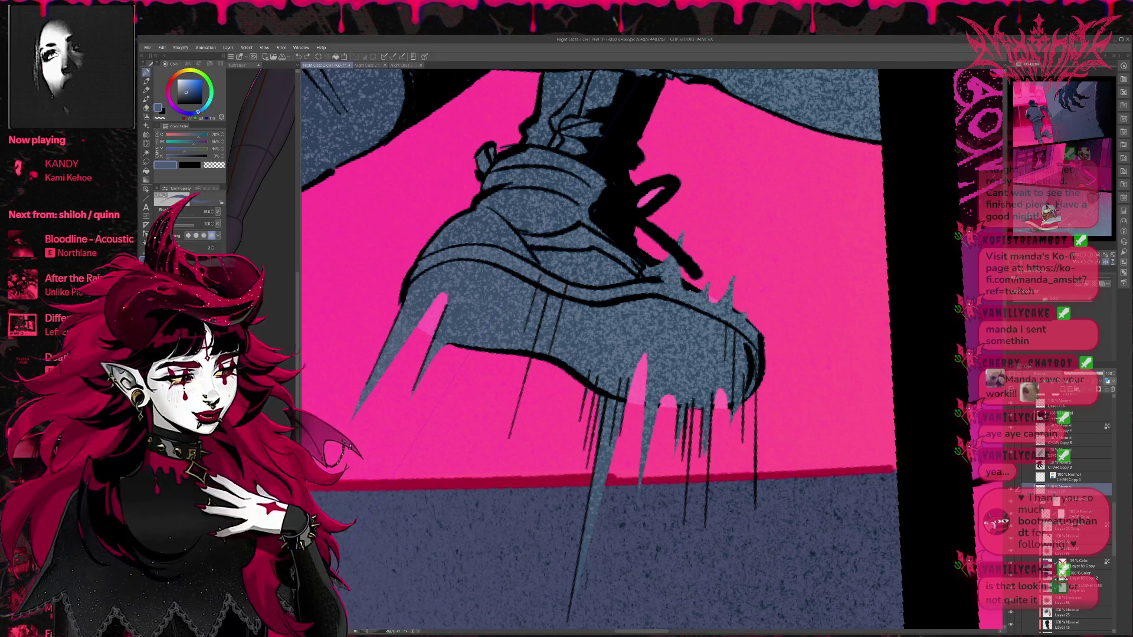
{"action": "left_click", "coordinate": [657, 269], "text": "alt"}
{"action": "left_click_drag", "start_coordinate": [657, 271], "coordinate": [688, 207]}
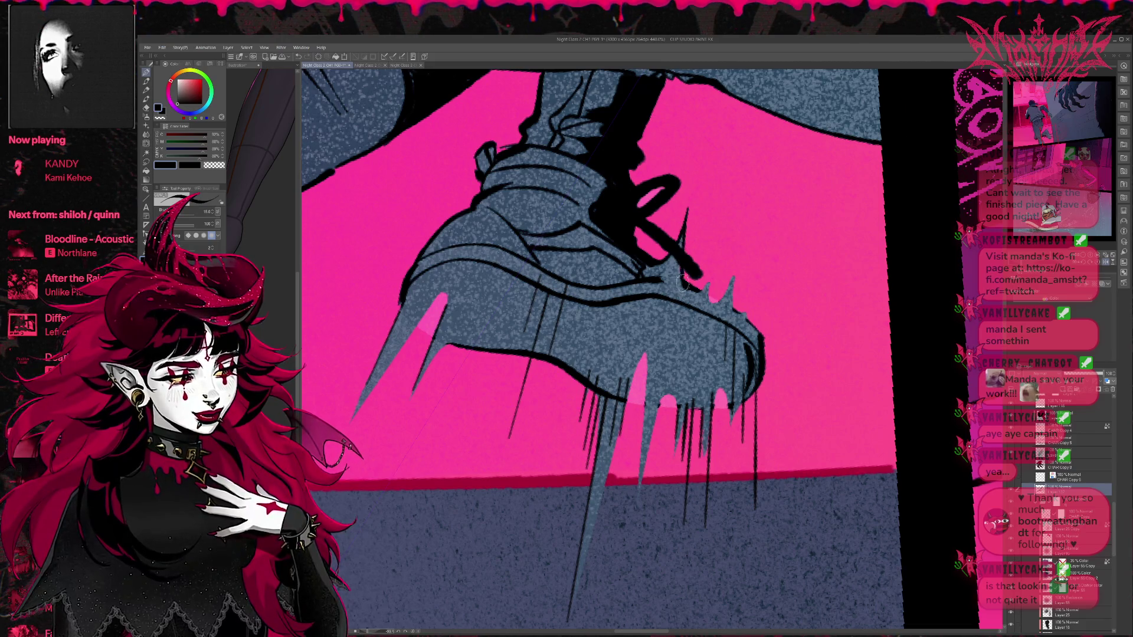
{"action": "mouse_move", "coordinate": [707, 290]}
{"action": "left_mouse_down"}
{"action": "mouse_move", "coordinate": [711, 263]}
{"action": "mouse_move", "coordinate": [737, 263]}
{"action": "mouse_move", "coordinate": [732, 298]}
{"action": "mouse_move", "coordinate": [748, 323]}
{"action": "left_mouse_up"}
{"action": "mouse_move", "coordinate": [642, 360]}
{"action": "left_mouse_down"}
{"action": "mouse_move", "coordinate": [642, 317]}
{"action": "mouse_move", "coordinate": [606, 253]}
{"action": "mouse_move", "coordinate": [611, 348]}
{"action": "left_mouse_up"}
Step: Draw long tapering black drips hanging below the shoe, redoing overlong strokes
{"action": "key", "text": "ctrl+z"}
{"action": "left_click_drag", "start_coordinate": [609, 239], "coordinate": [593, 434]}
{"action": "left_click_drag", "start_coordinate": [633, 286], "coordinate": [596, 407]}
{"action": "key", "text": "ctrl+z"}
{"action": "left_click_drag", "start_coordinate": [629, 285], "coordinate": [588, 471]}
{"action": "mouse_move", "coordinate": [624, 145]}
{"action": "left_mouse_down"}
{"action": "mouse_move", "coordinate": [592, 230]}
{"action": "mouse_move", "coordinate": [546, 451]}
{"action": "left_mouse_up"}
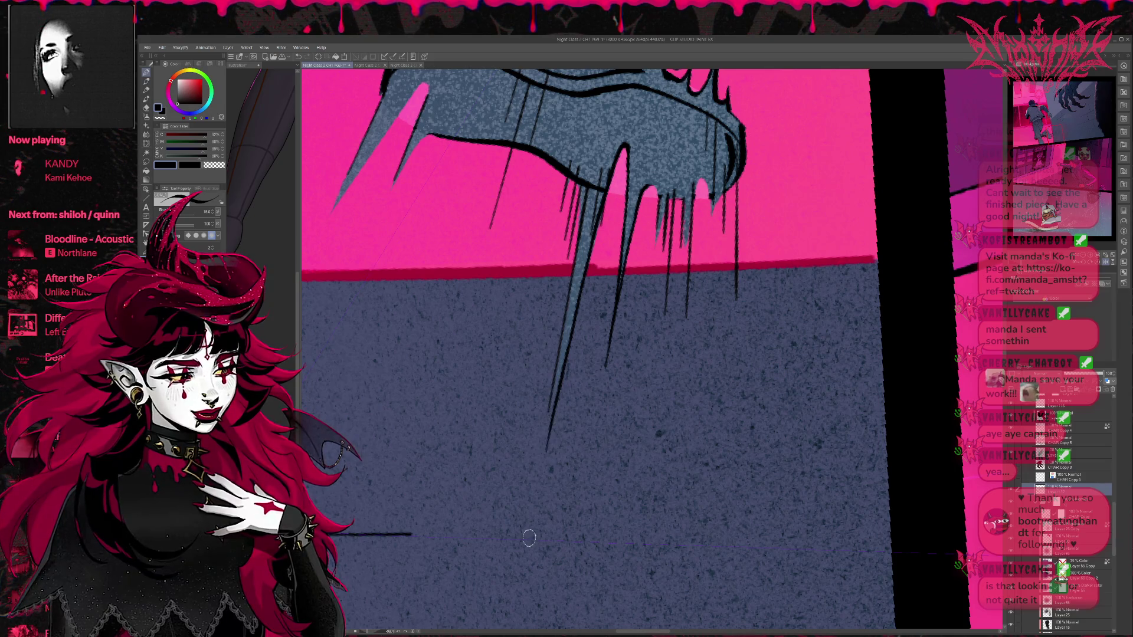
{"action": "scroll", "coordinate": [616, 278], "scroll_direction": "up", "scroll_amount": 2}
{"action": "left_click_drag", "start_coordinate": [581, 220], "coordinate": [540, 548]}
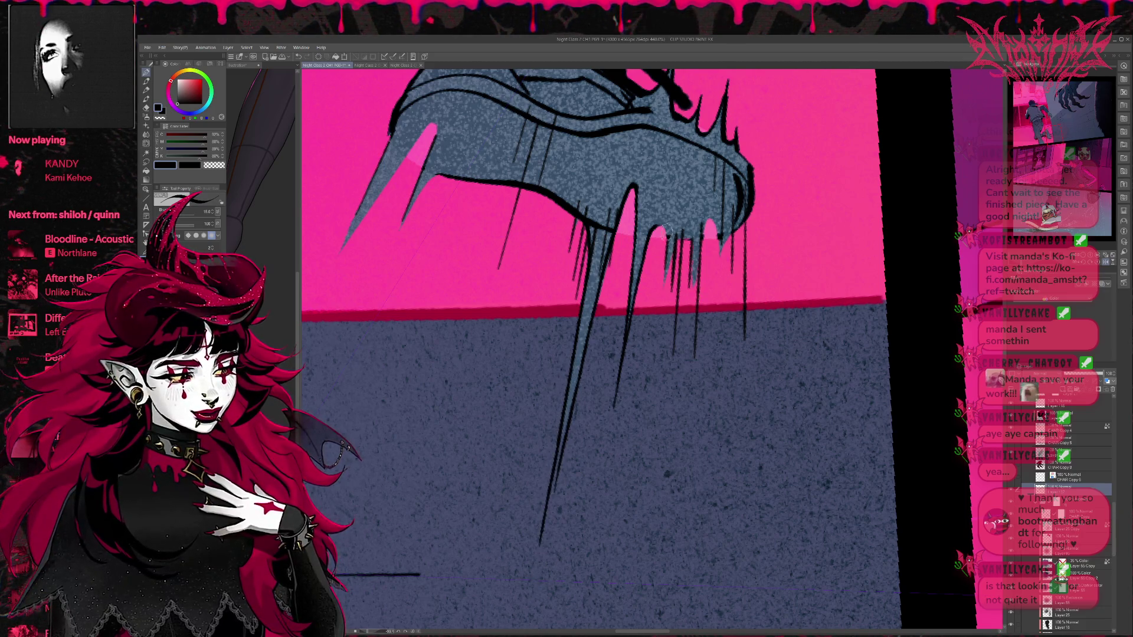
Step: Add thin drips among the spikes and fill the pink gaps beneath the sole with ink
{"action": "left_click_drag", "start_coordinate": [670, 242], "coordinate": [662, 295]}
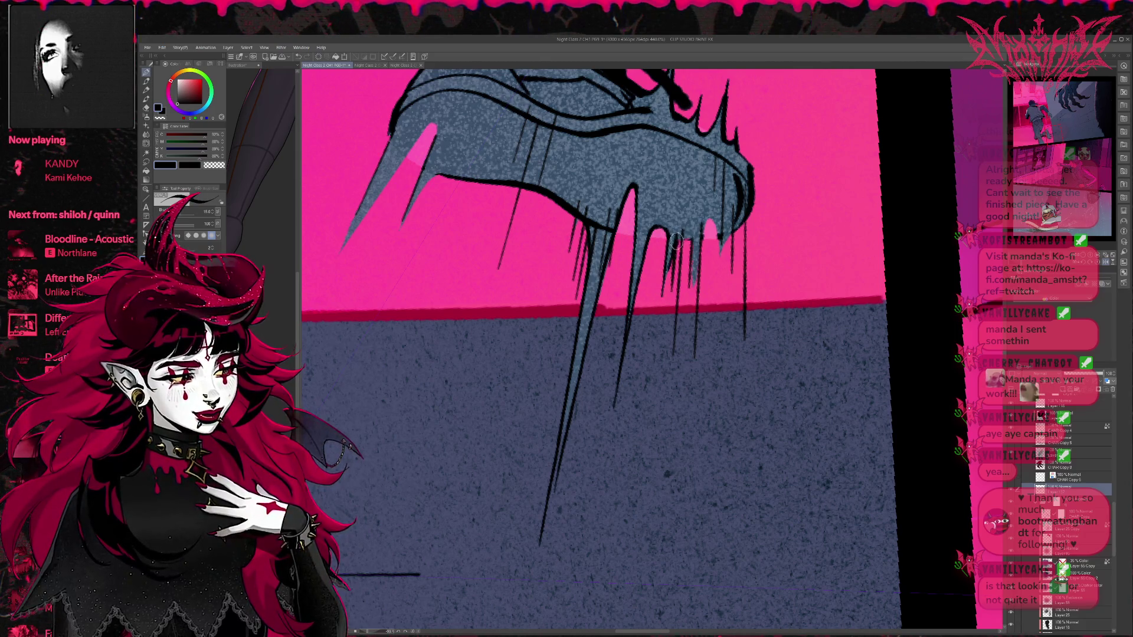
{"action": "left_click_drag", "start_coordinate": [690, 239], "coordinate": [688, 319]}
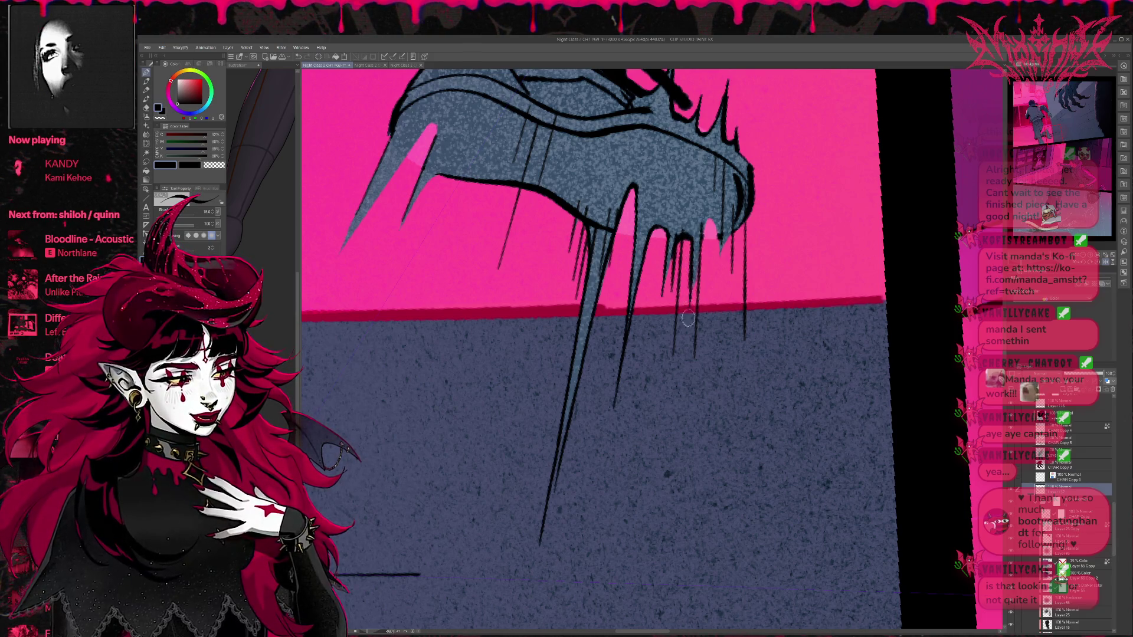
{"action": "mouse_move", "coordinate": [701, 245]}
{"action": "left_mouse_down"}
{"action": "mouse_move", "coordinate": [712, 224]}
{"action": "mouse_move", "coordinate": [718, 251]}
{"action": "mouse_move", "coordinate": [715, 224]}
{"action": "mouse_move", "coordinate": [717, 269]}
{"action": "mouse_move", "coordinate": [748, 217]}
{"action": "mouse_move", "coordinate": [738, 233]}
{"action": "left_mouse_up"}
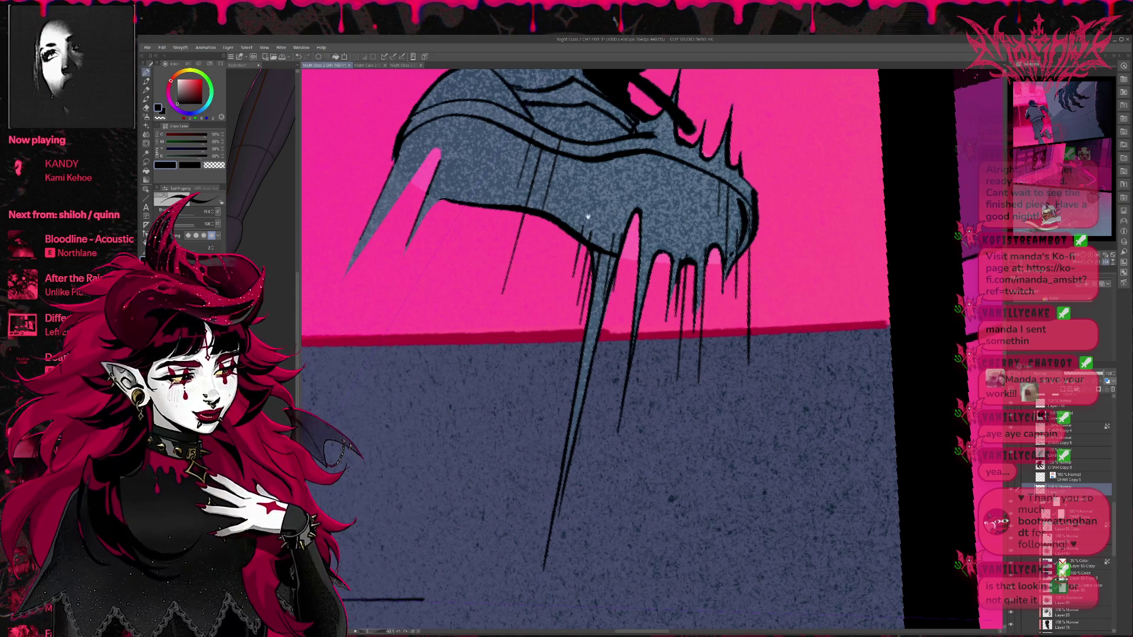
{"action": "left_click_drag", "start_coordinate": [588, 218], "coordinate": [631, 258]}
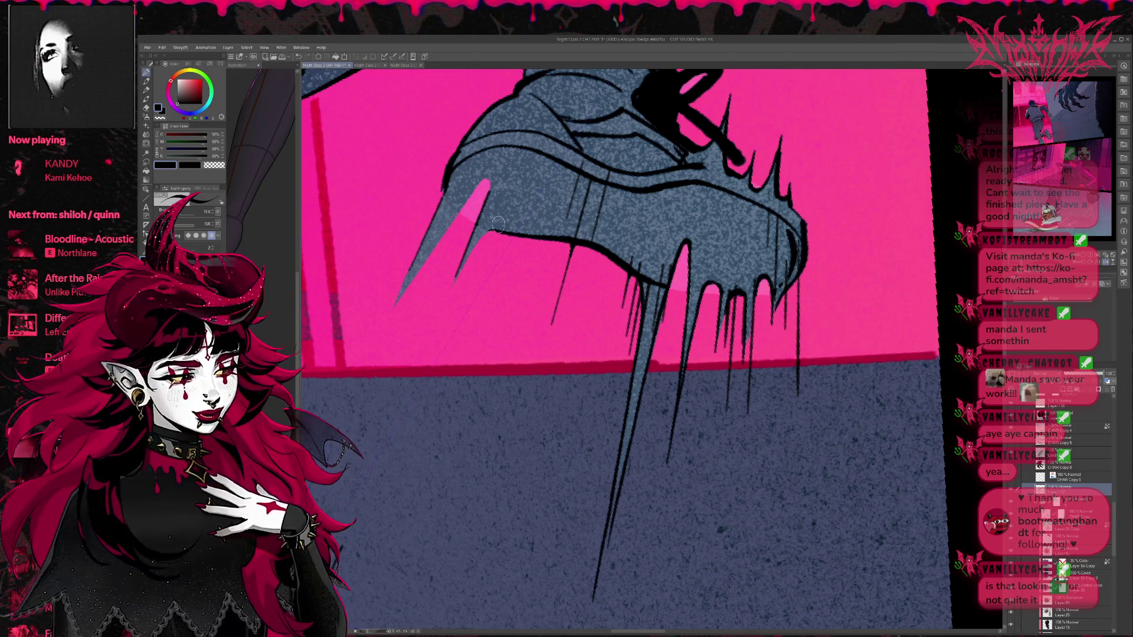
Step: Ink along the lower spike and draw a long edge line down the left spike
{"action": "key", "text": "e"}
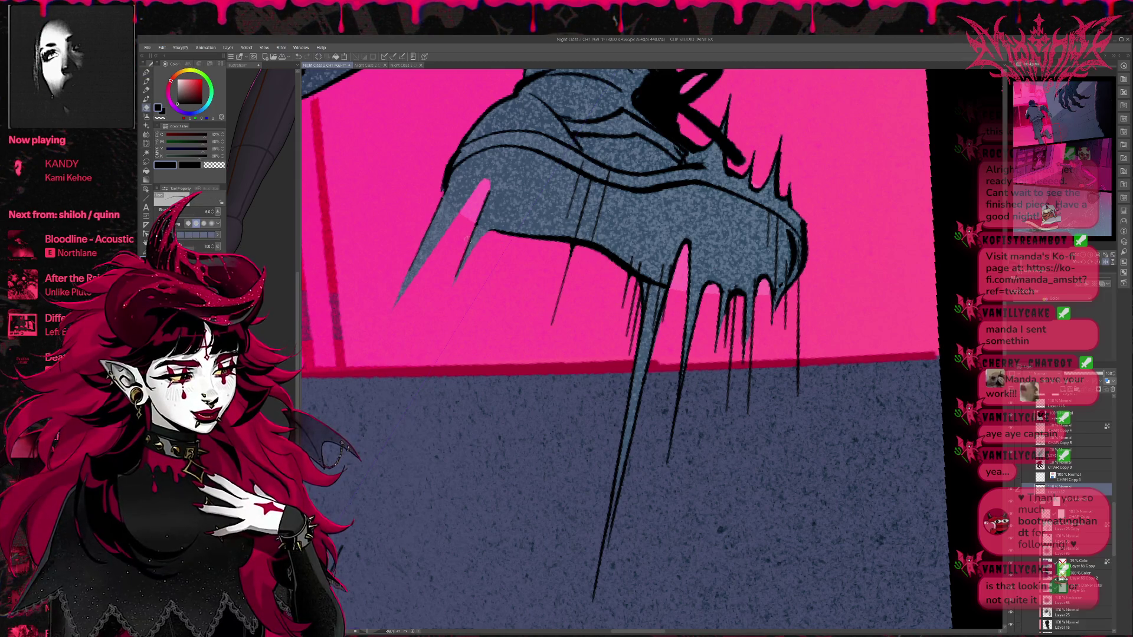
{"action": "key", "text": "p"}
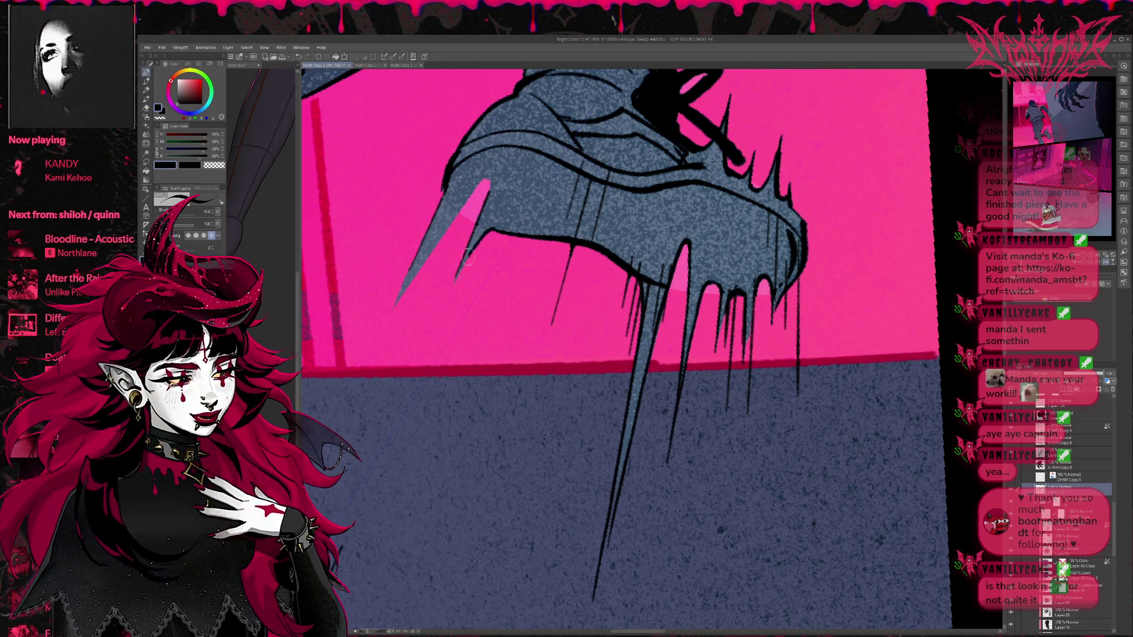
{"action": "left_click_drag", "start_coordinate": [465, 259], "coordinate": [443, 304]}
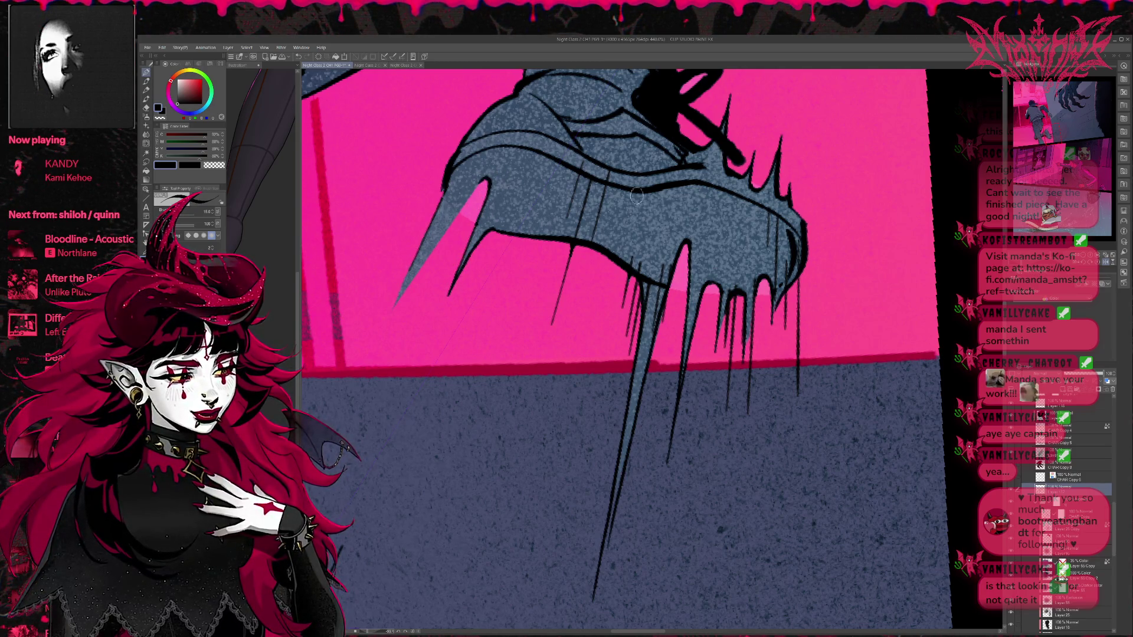
{"action": "key", "text": "r"}
{"action": "left_click_drag", "start_coordinate": [637, 197], "coordinate": [596, 211]}
{"action": "key", "text": "p"}
{"action": "left_click_drag", "start_coordinate": [403, 258], "coordinate": [426, 404]}
{"action": "key", "text": "ctrl+z"}
{"action": "left_click_drag", "start_coordinate": [403, 266], "coordinate": [431, 390]}
{"action": "key", "text": "ctrl+z"}
{"action": "left_click_drag", "start_coordinate": [401, 260], "coordinate": [441, 454]}
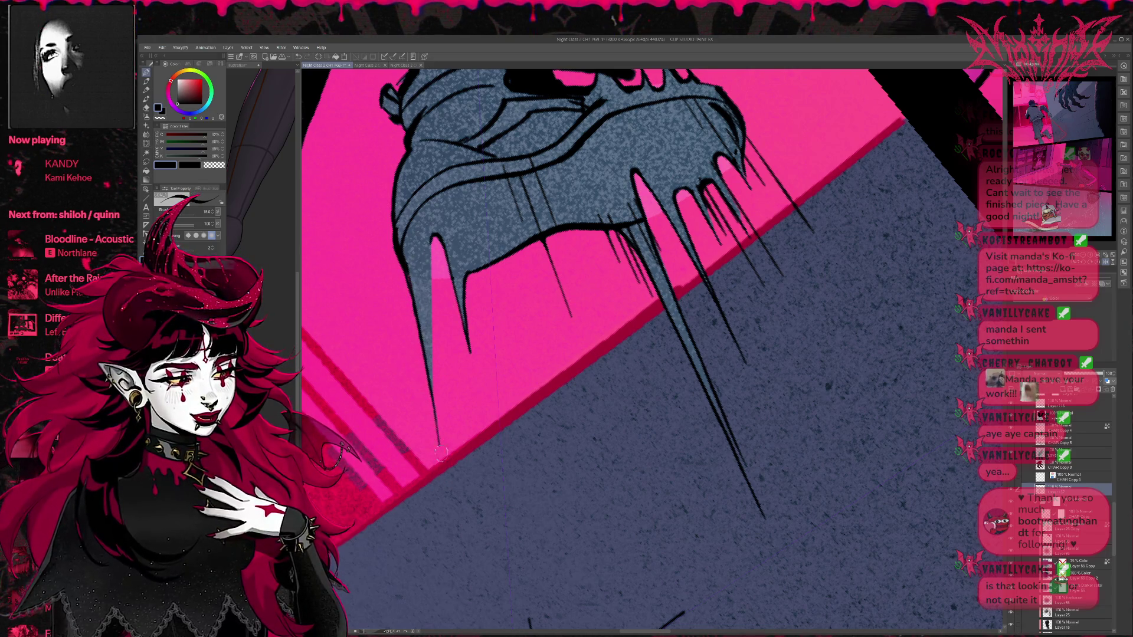
Step: Darken the left spike's edge line and rotate the view so the shoe stands upright
{"action": "left_click_drag", "start_coordinate": [434, 233], "coordinate": [439, 444]}
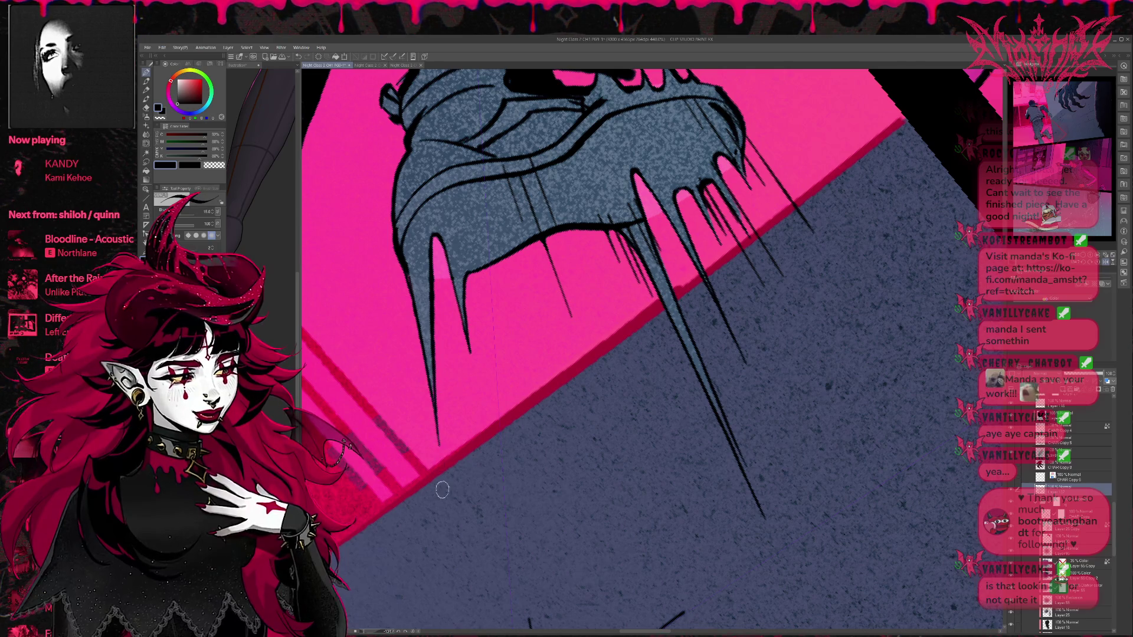
{"action": "left_click_drag", "start_coordinate": [434, 239], "coordinate": [642, 390]}
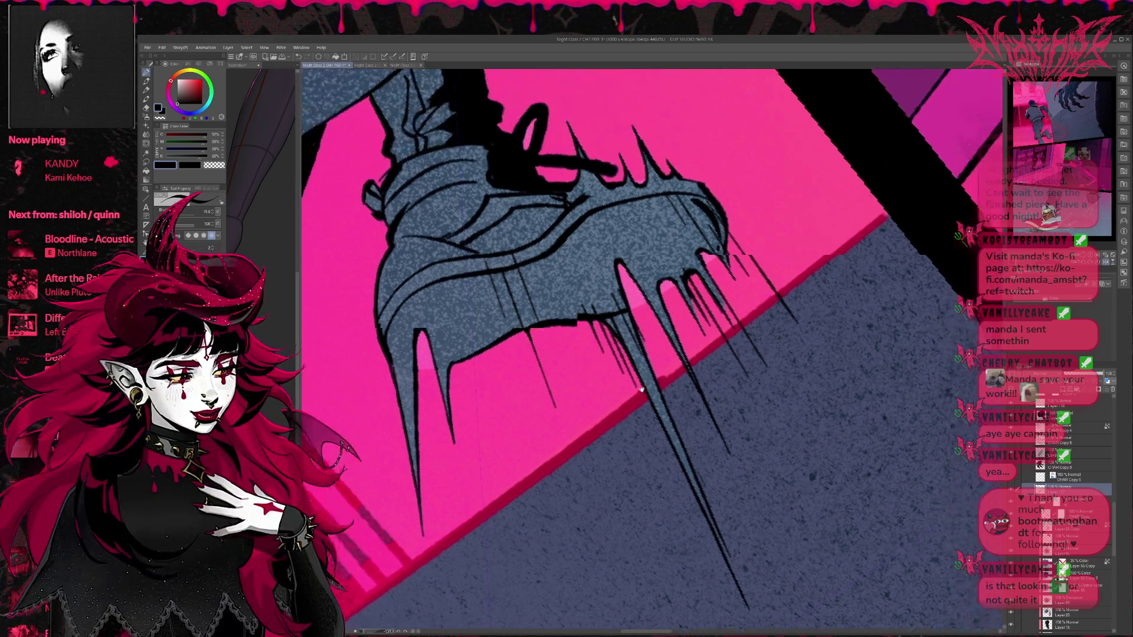
{"action": "left_click_drag", "start_coordinate": [554, 251], "coordinate": [589, 204]}
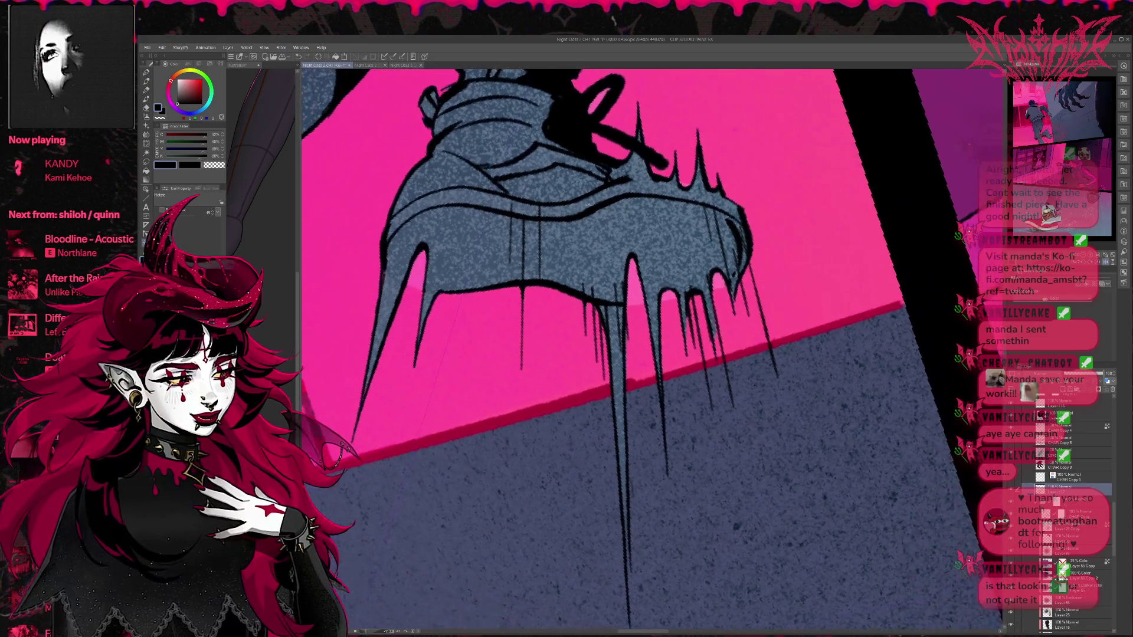
{"action": "key", "text": "p"}
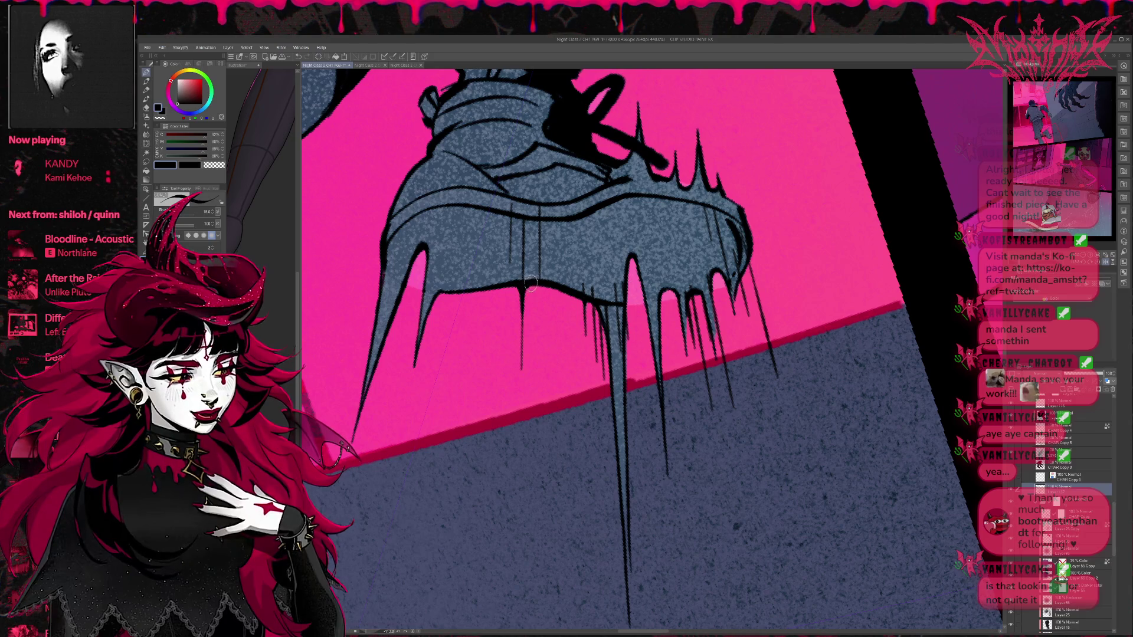
{"action": "left_click_drag", "start_coordinate": [579, 303], "coordinate": [569, 325]}
Step: Draw short thin vertical drip lines below the shoe's sole edge, touching up with the eraser
{"action": "left_click_drag", "start_coordinate": [533, 274], "coordinate": [542, 298]}
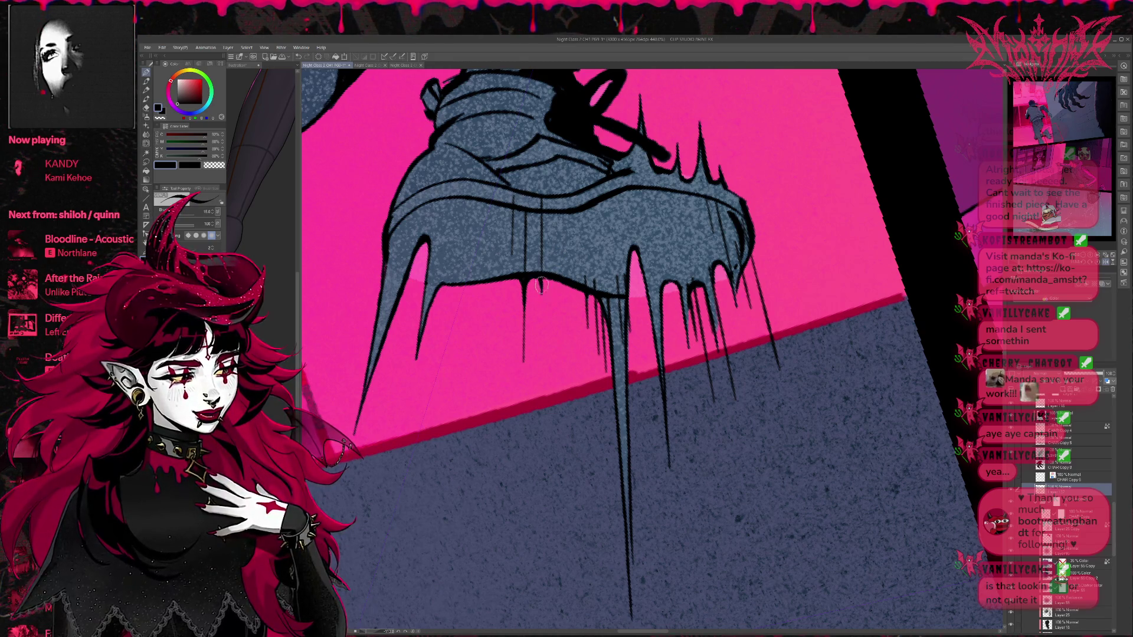
{"action": "key", "text": "e"}
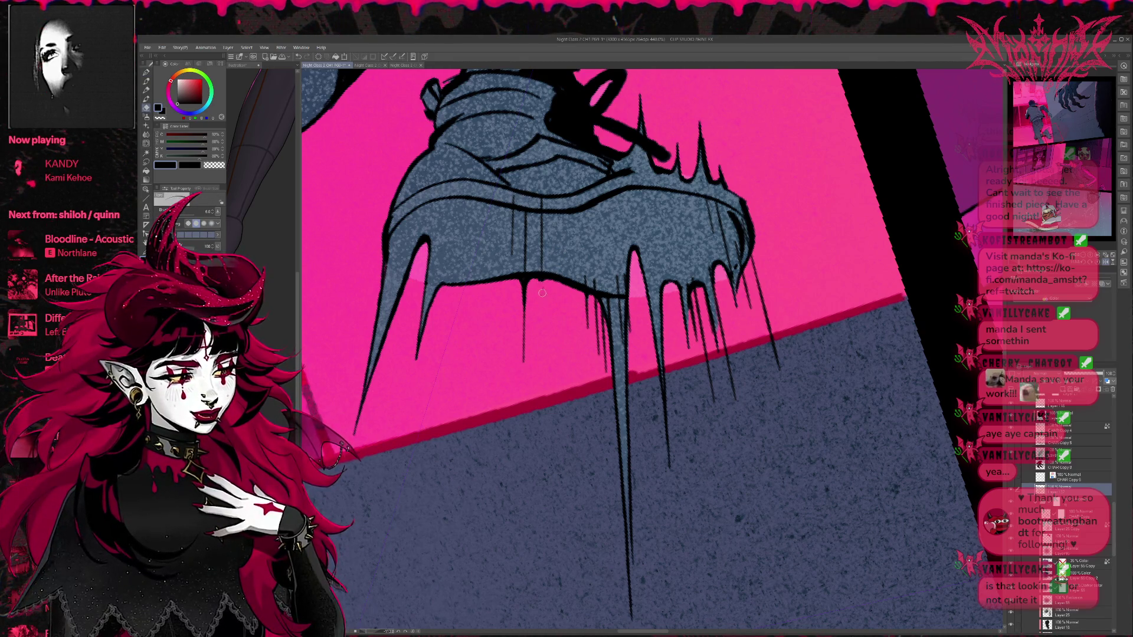
{"action": "key", "text": "p"}
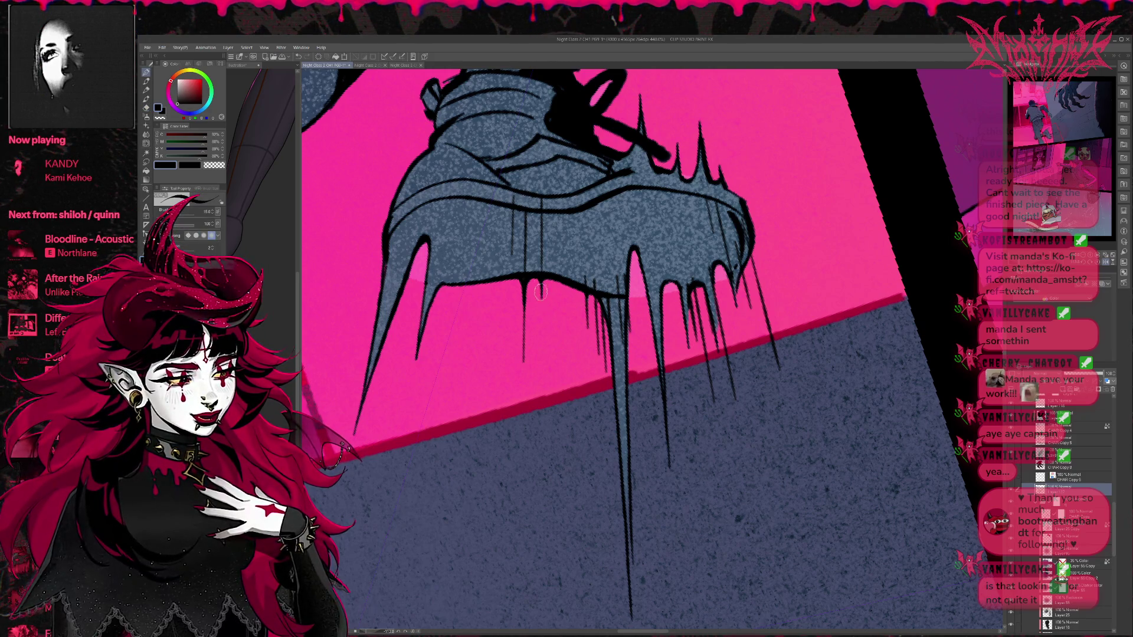
{"action": "key", "text": "e"}
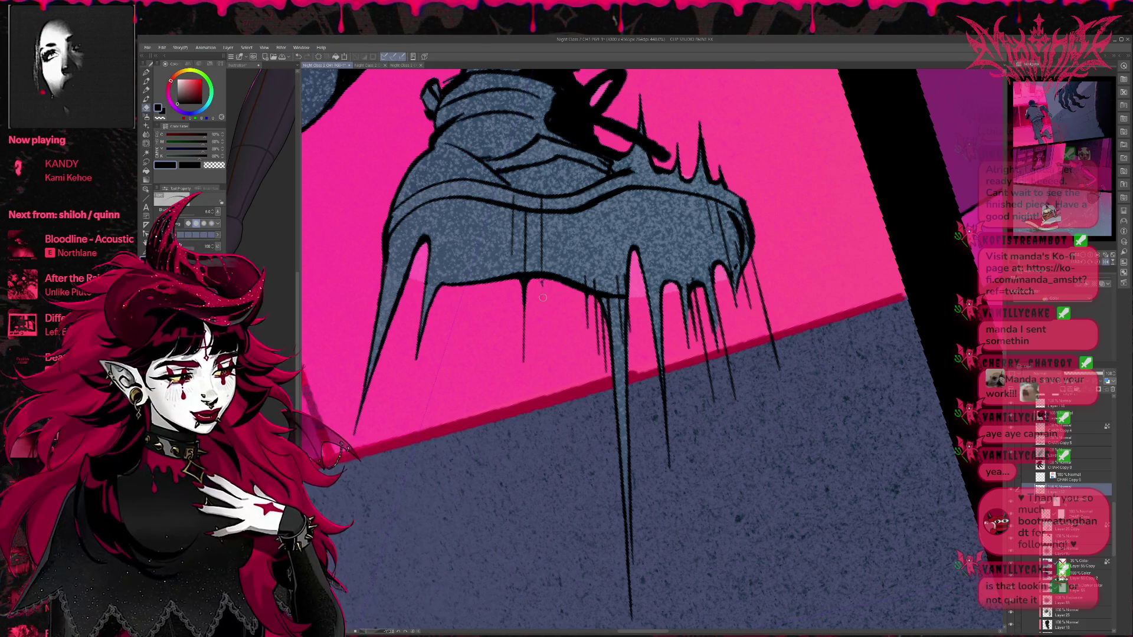
{"action": "key", "text": "p"}
{"action": "left_click_drag", "start_coordinate": [543, 285], "coordinate": [543, 303]}
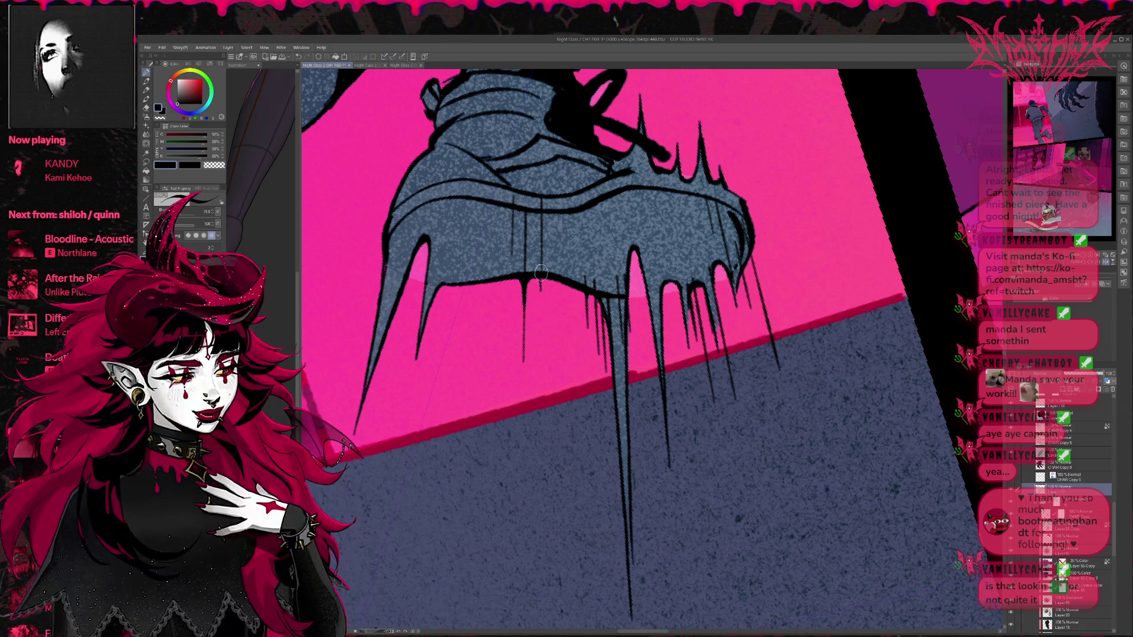
{"action": "left_click_drag", "start_coordinate": [541, 277], "coordinate": [542, 313]}
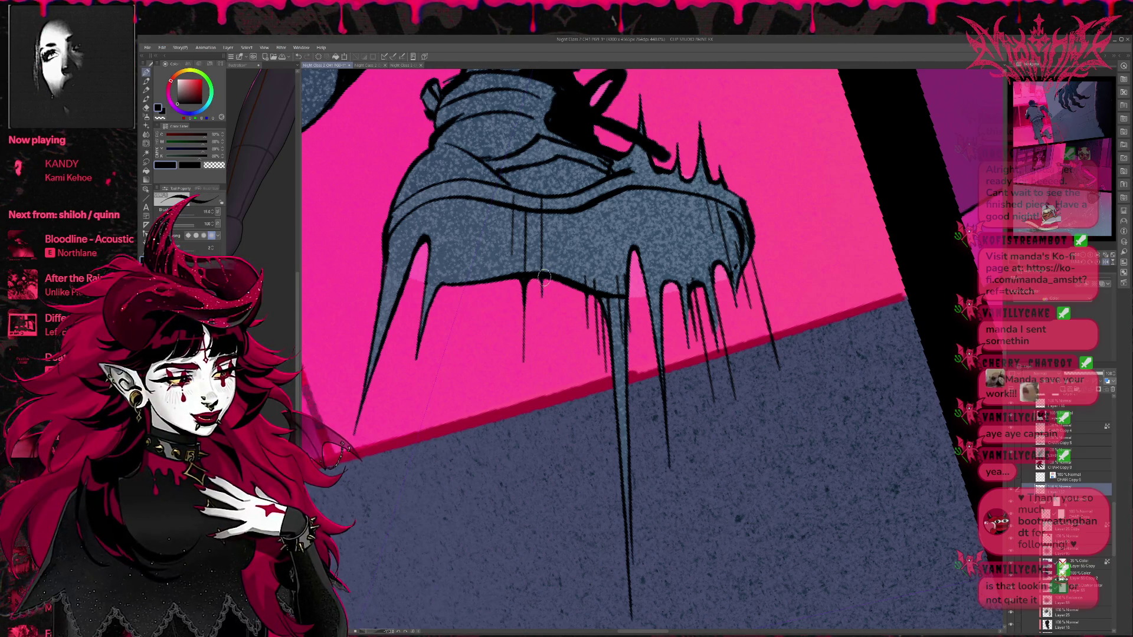
{"action": "left_click_drag", "start_coordinate": [733, 281], "coordinate": [690, 278]}
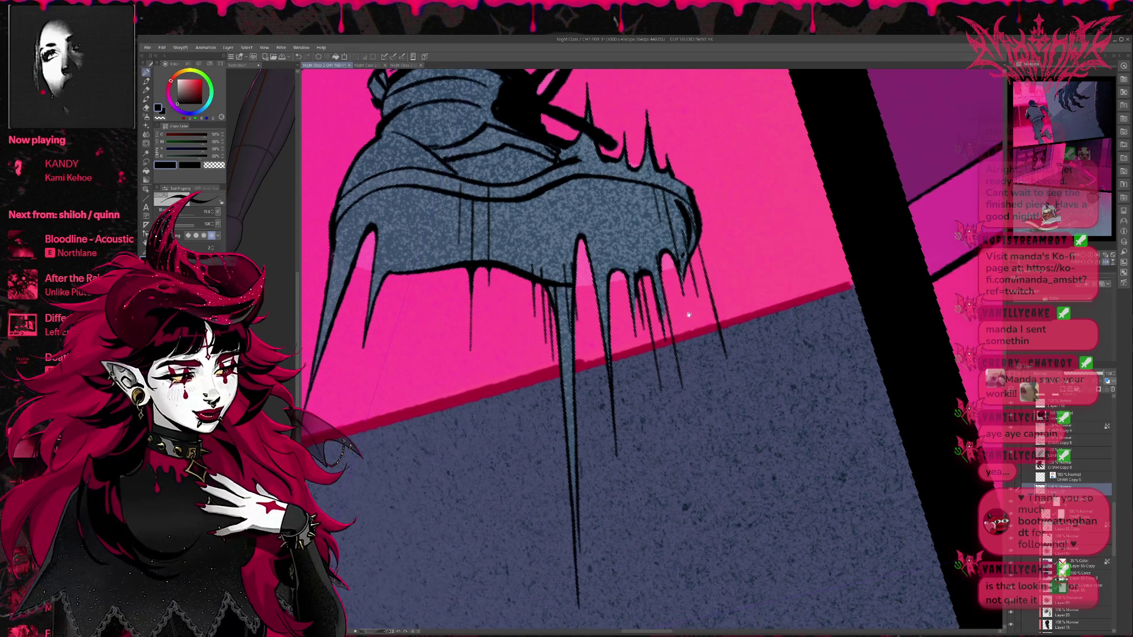
{"action": "key", "text": "e"}
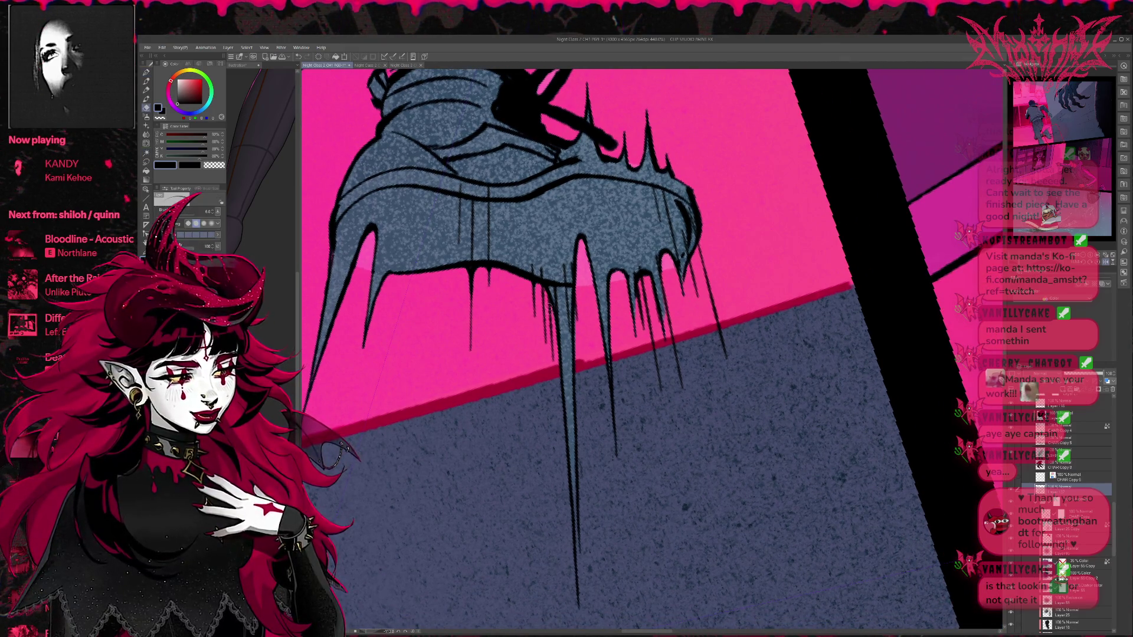
{"action": "scroll", "coordinate": [1092, 460], "scroll_direction": "up", "scroll_amount": 5}
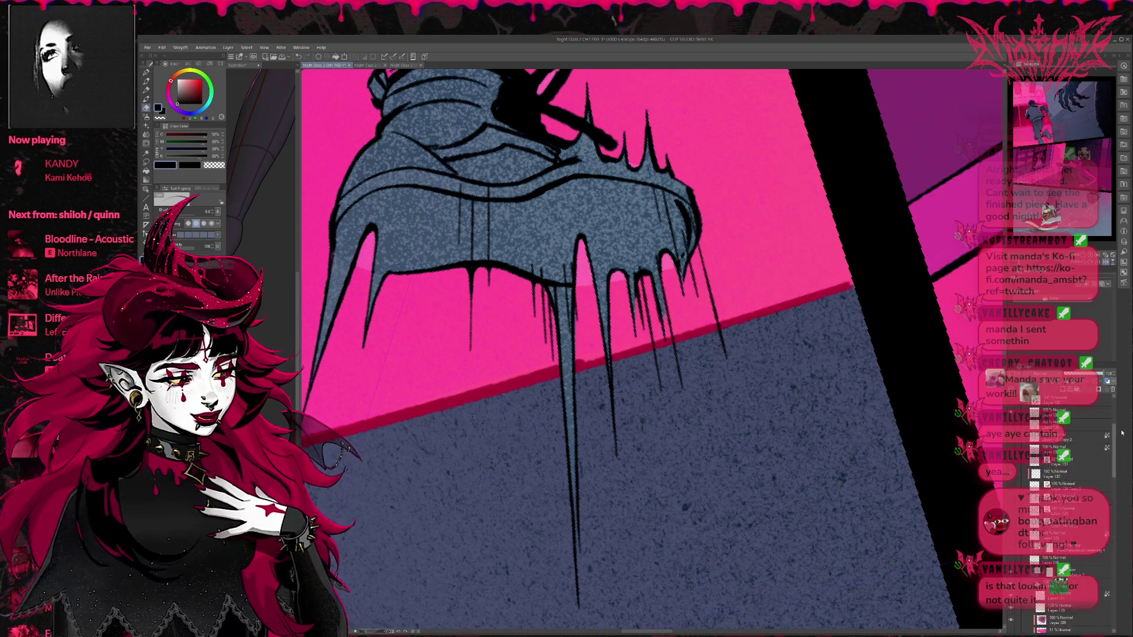
Step: Select the drip-lines layer, check it by toggling visibility, and add a layer mask to it
{"action": "left_click", "coordinate": [1083, 443]}
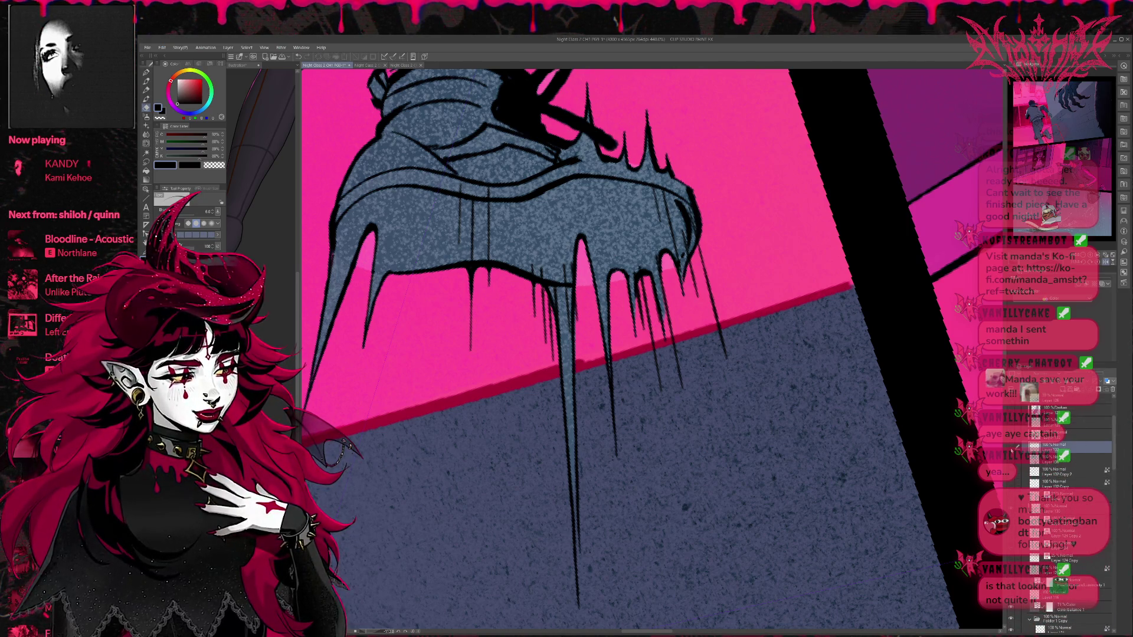
{"action": "left_click", "coordinate": [1017, 448]}
{"action": "left_click", "coordinate": [1011, 449]}
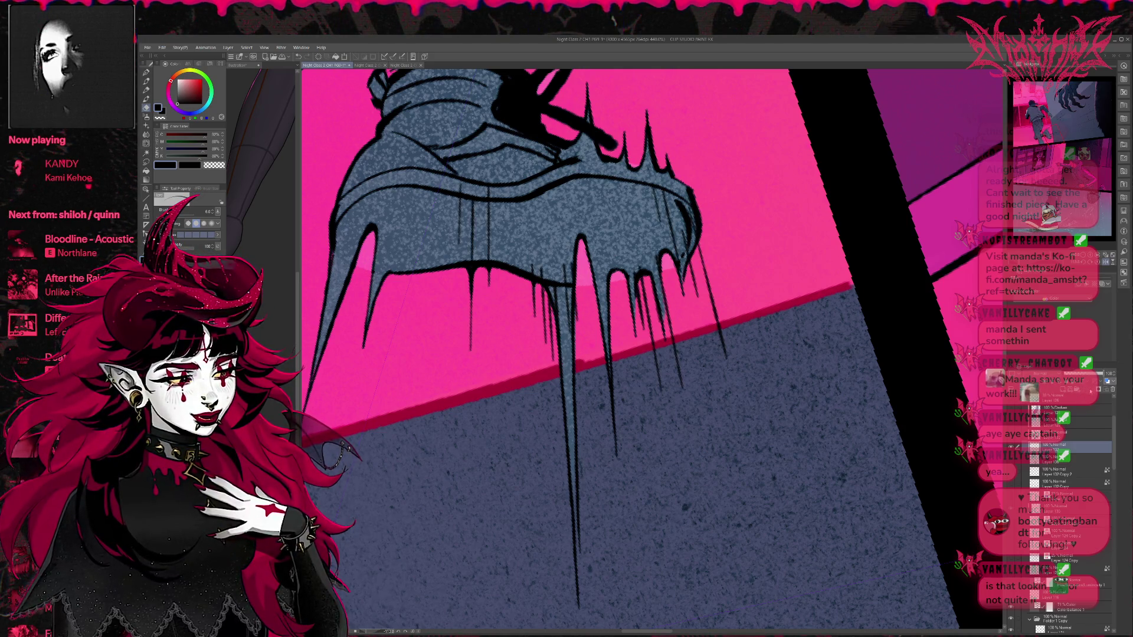
{"action": "left_click", "coordinate": [1099, 390]}
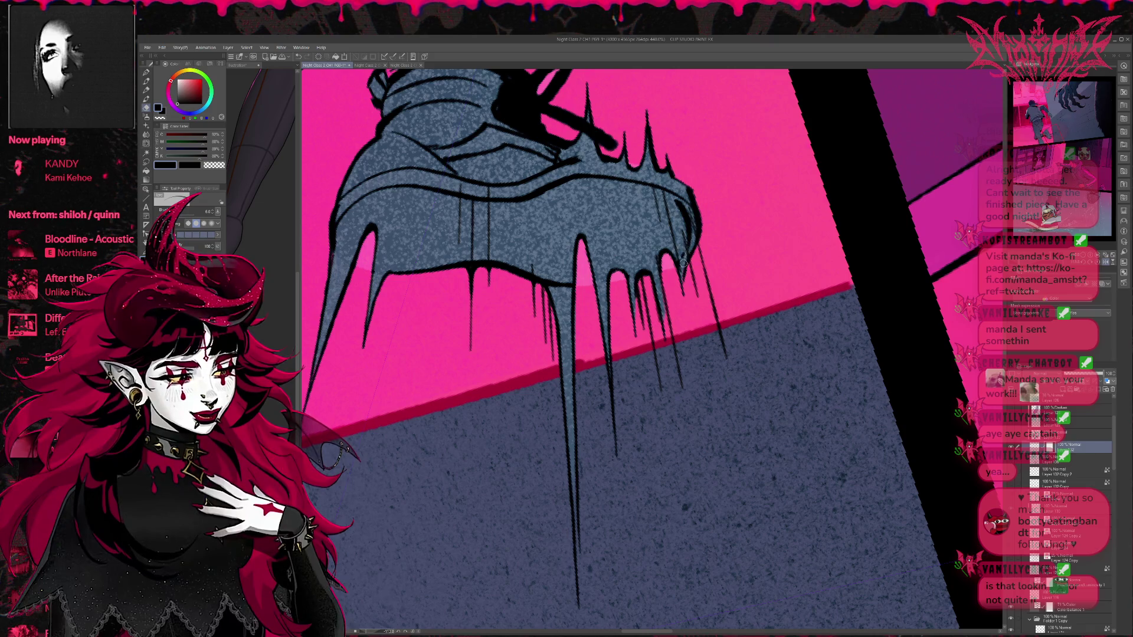
{"action": "left_click_drag", "start_coordinate": [699, 272], "coordinate": [752, 360]}
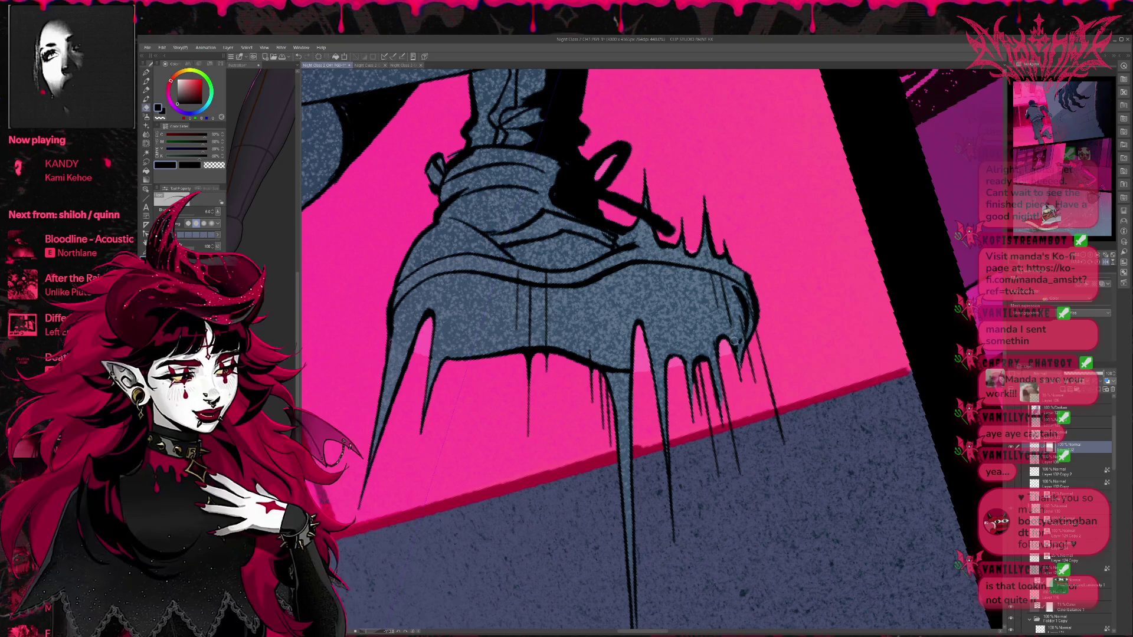
{"action": "scroll", "coordinate": [743, 375], "scroll_direction": "down", "scroll_amount": 2}
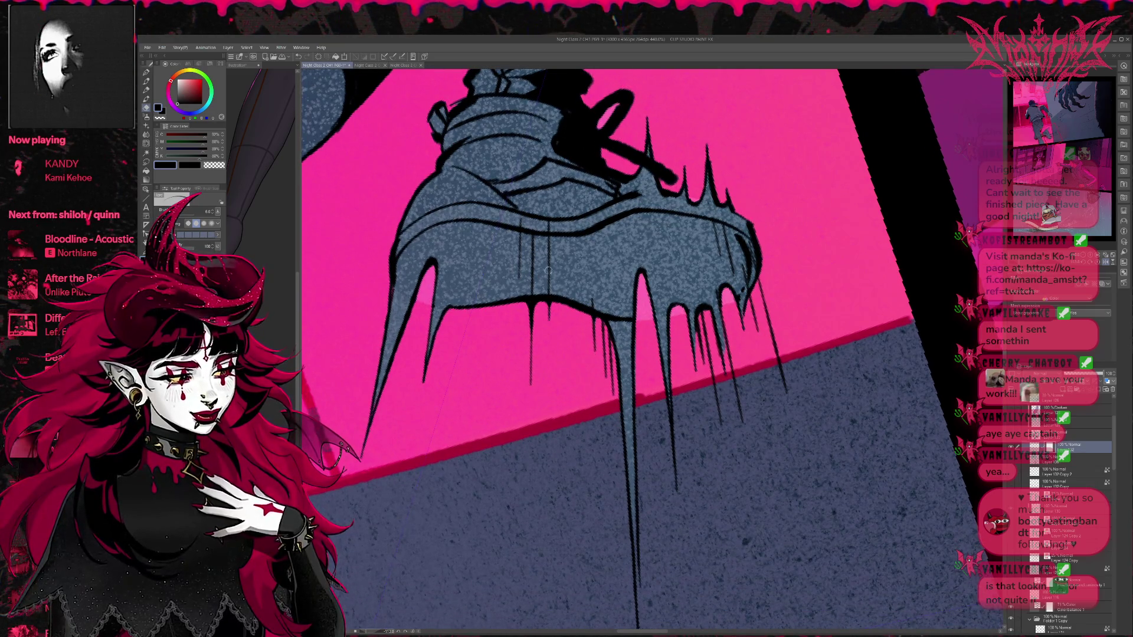
{"action": "scroll", "coordinate": [534, 225], "scroll_direction": "up", "scroll_amount": 1}
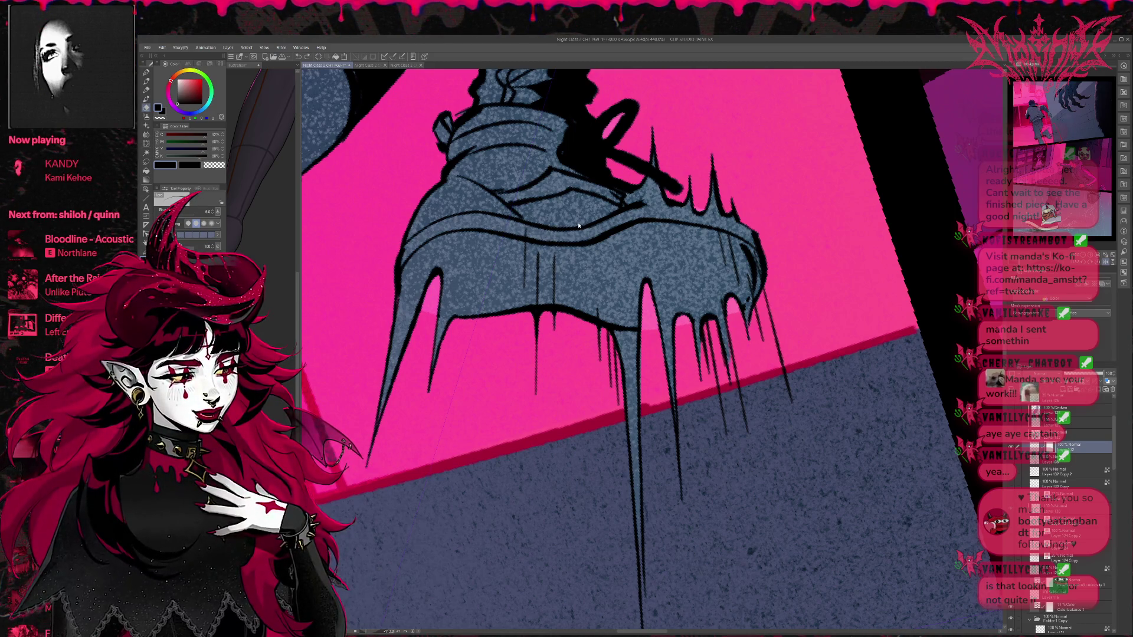
{"action": "left_click_drag", "start_coordinate": [1115, 453], "coordinate": [1117, 539]}
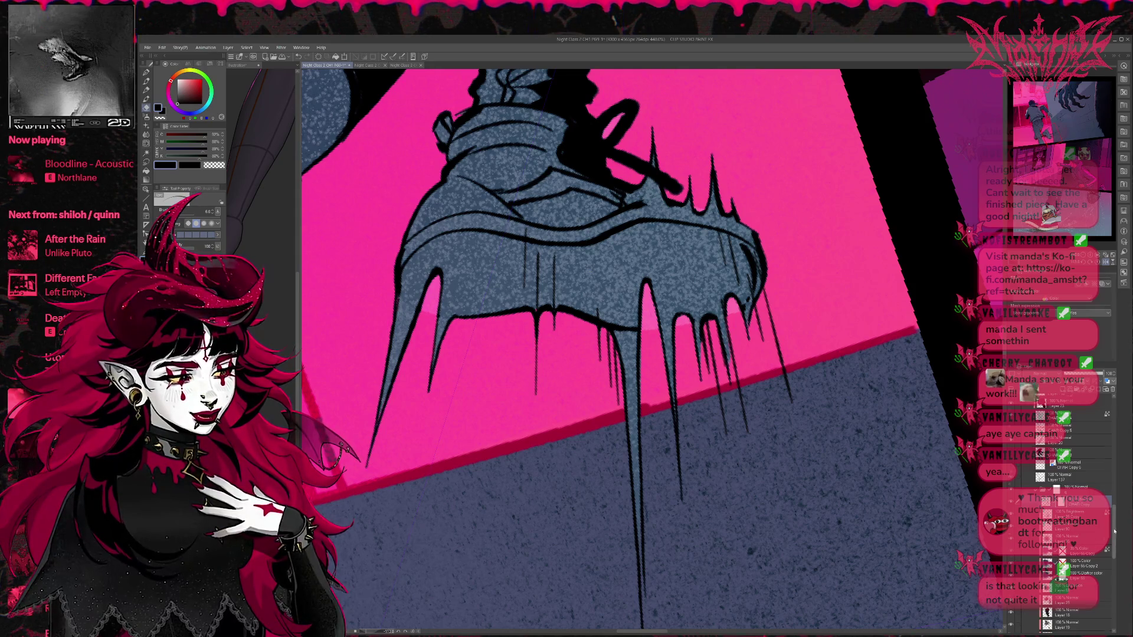
{"action": "scroll", "coordinate": [1054, 507], "scroll_direction": "down", "scroll_amount": 5}
{"action": "key", "text": "p"}
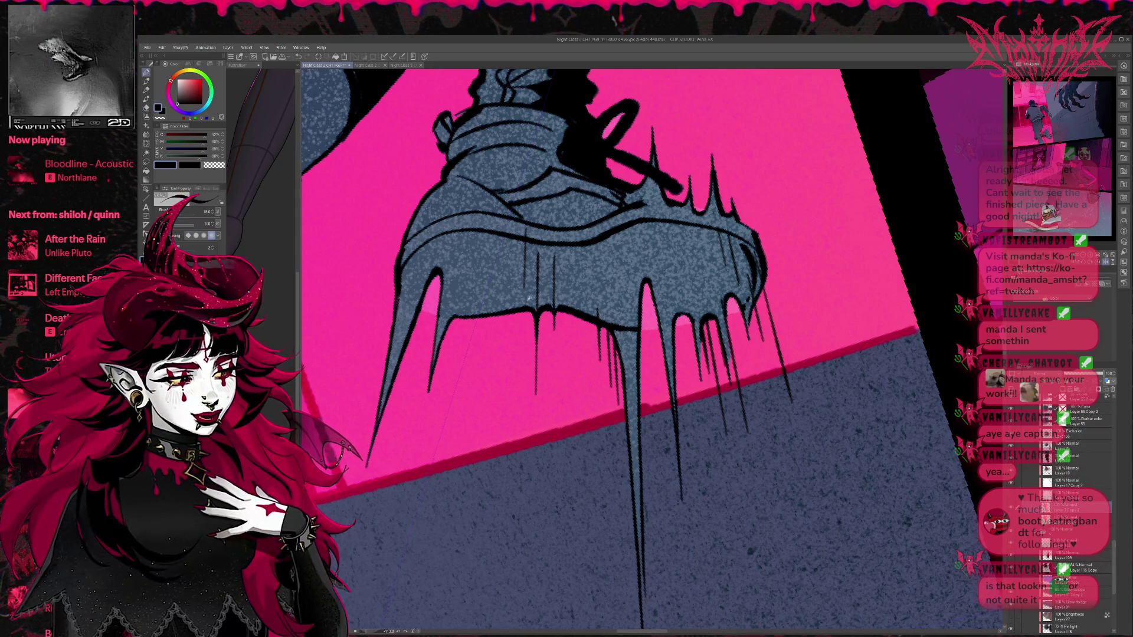
{"action": "left_click", "coordinate": [534, 299], "text": "alt"}
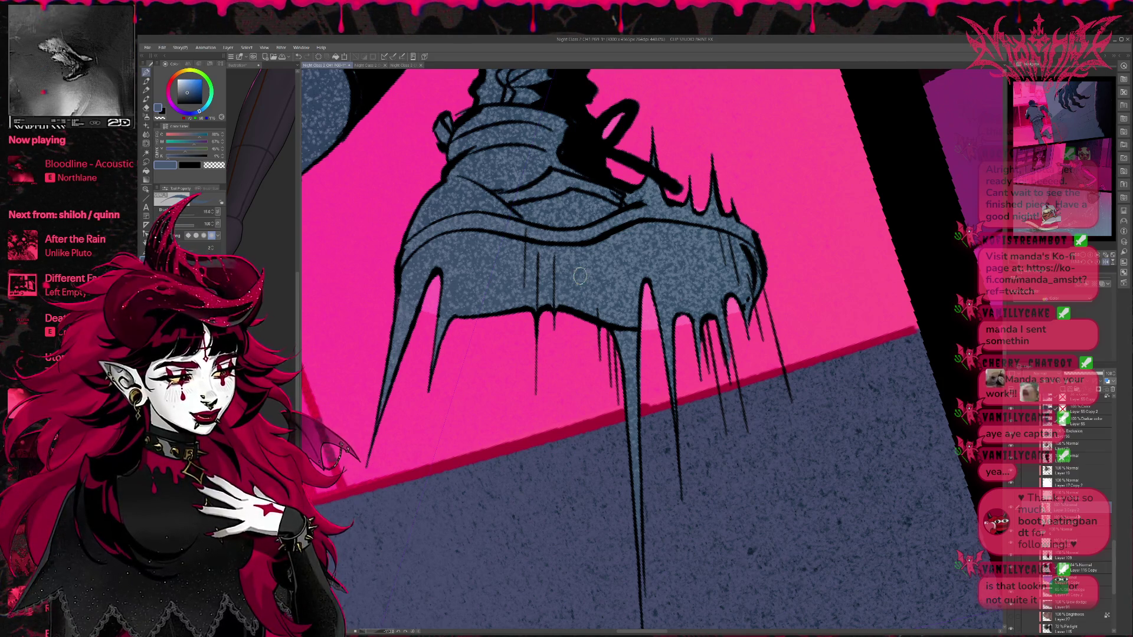
{"action": "scroll", "coordinate": [1116, 549], "scroll_direction": "up", "scroll_amount": 2}
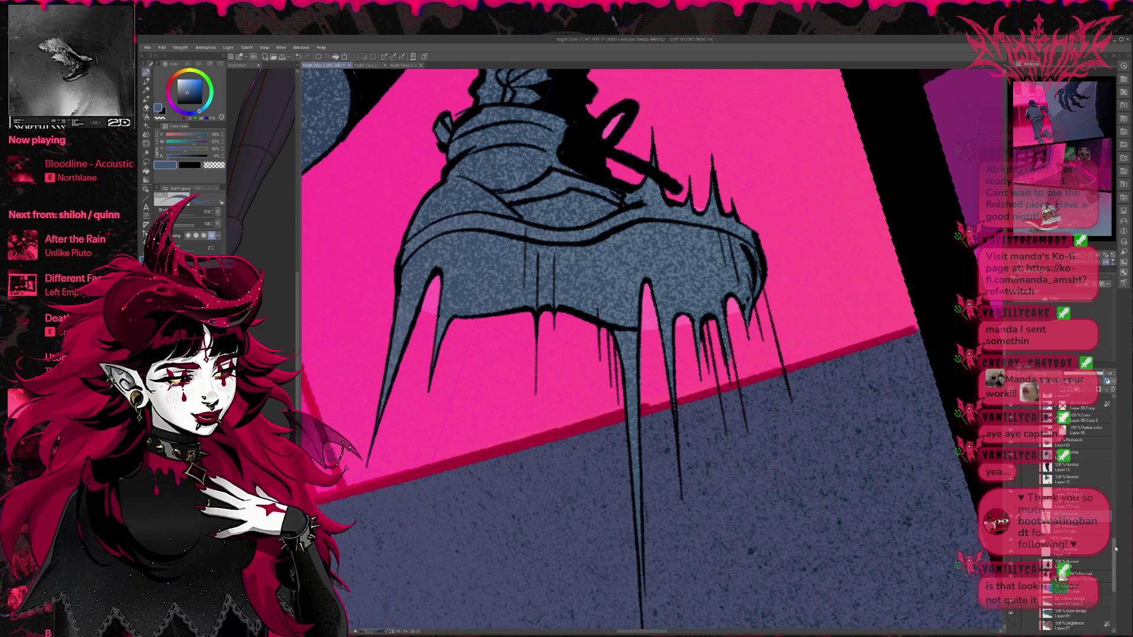
{"action": "left_click_drag", "start_coordinate": [1114, 548], "coordinate": [1118, 438]}
{"action": "scroll", "coordinate": [1083, 439], "scroll_direction": "up", "scroll_amount": 3}
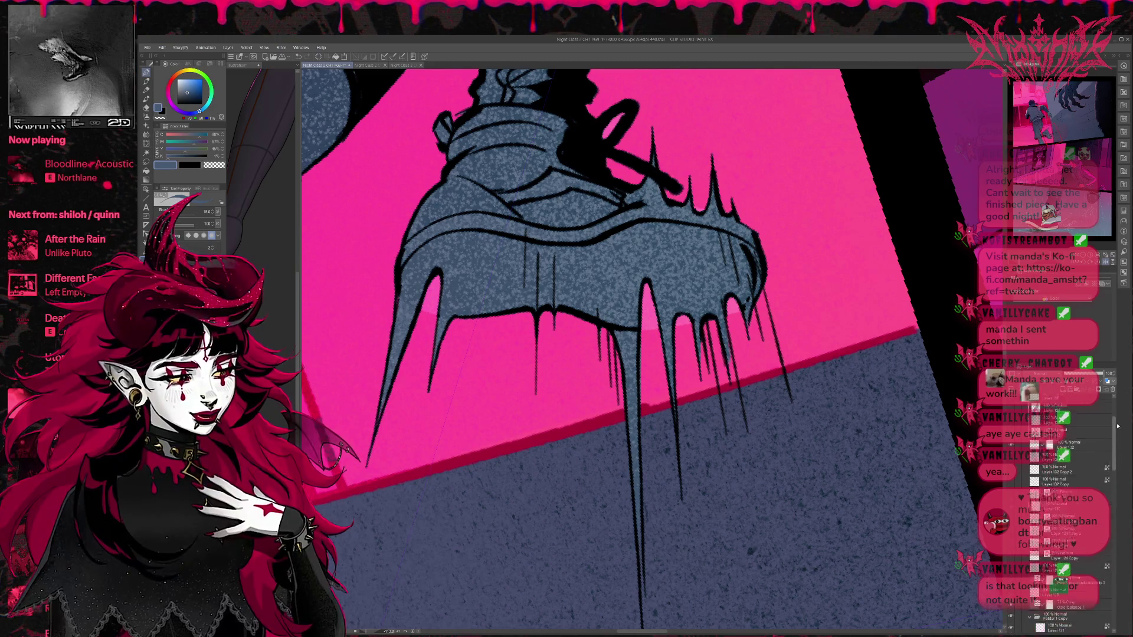
{"action": "left_click", "coordinate": [1074, 453]}
{"action": "key", "text": "e"}
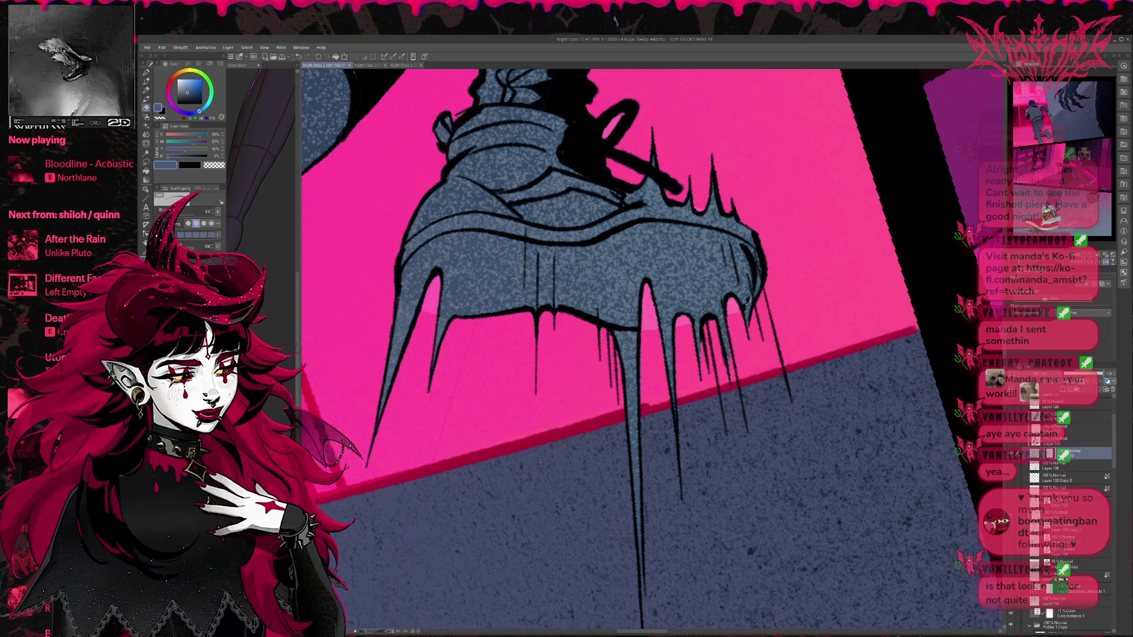
{"action": "left_click_drag", "start_coordinate": [1117, 459], "coordinate": [1116, 531]}
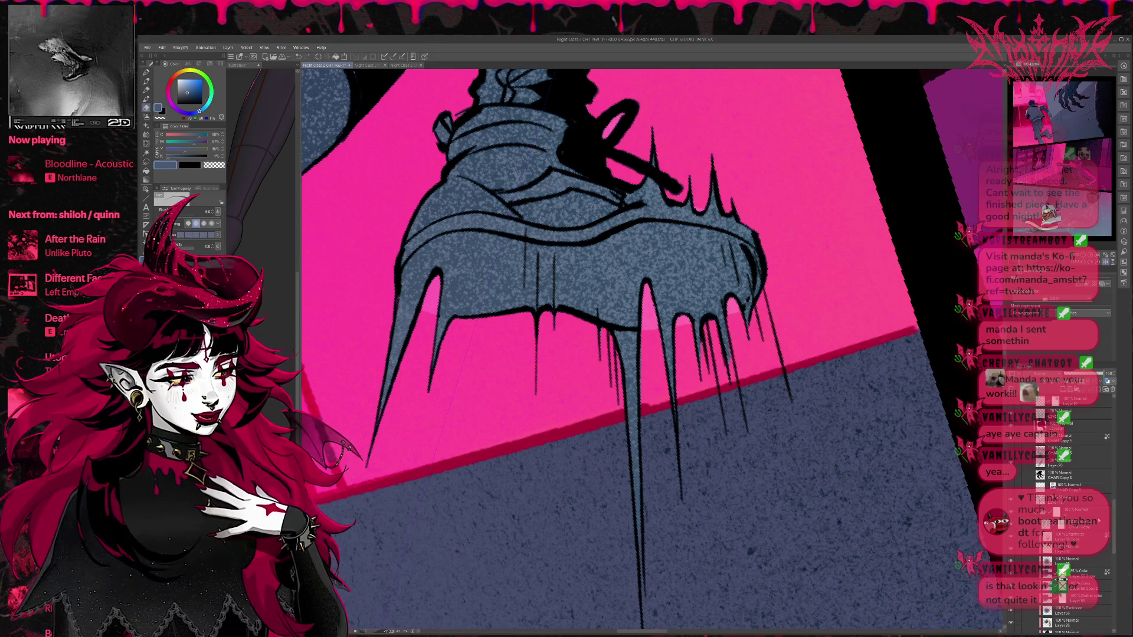
{"action": "left_click", "coordinate": [1062, 525]}
{"action": "left_click_drag", "start_coordinate": [1110, 522], "coordinate": [1127, 407]}
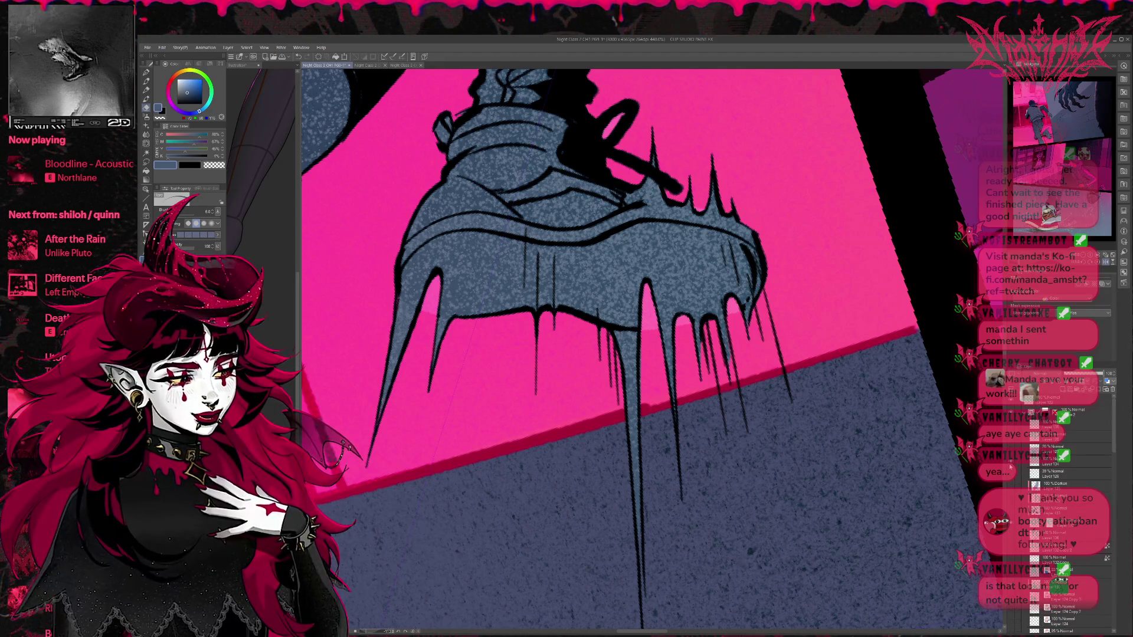
{"action": "scroll", "coordinate": [1082, 471], "scroll_direction": "down", "scroll_amount": 5}
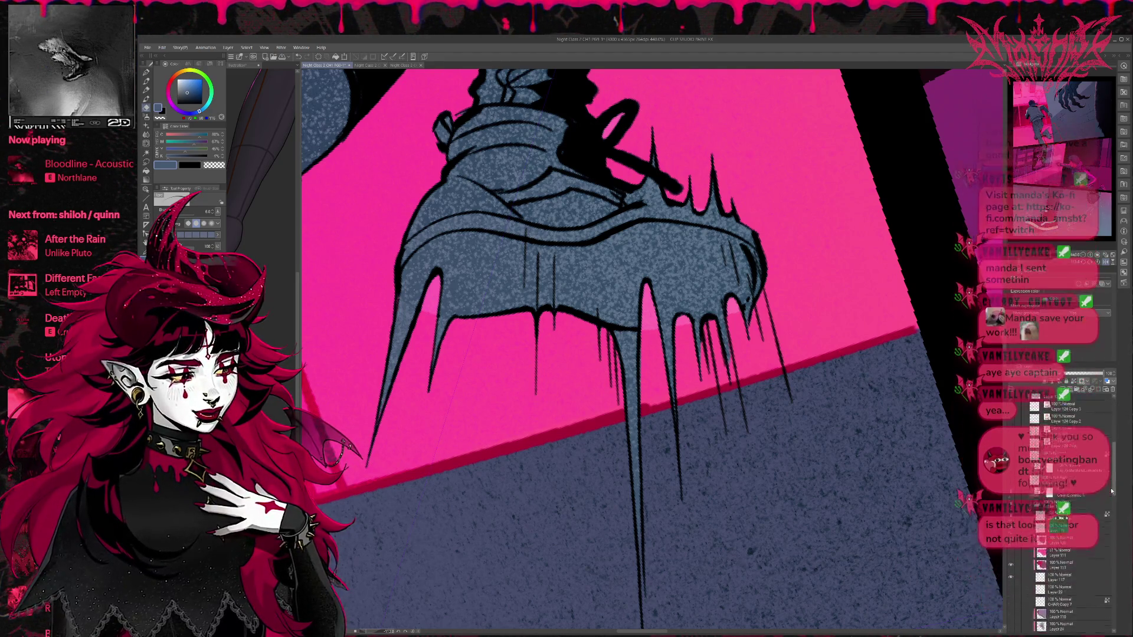
{"action": "scroll", "coordinate": [1108, 522], "scroll_direction": "down", "scroll_amount": 5}
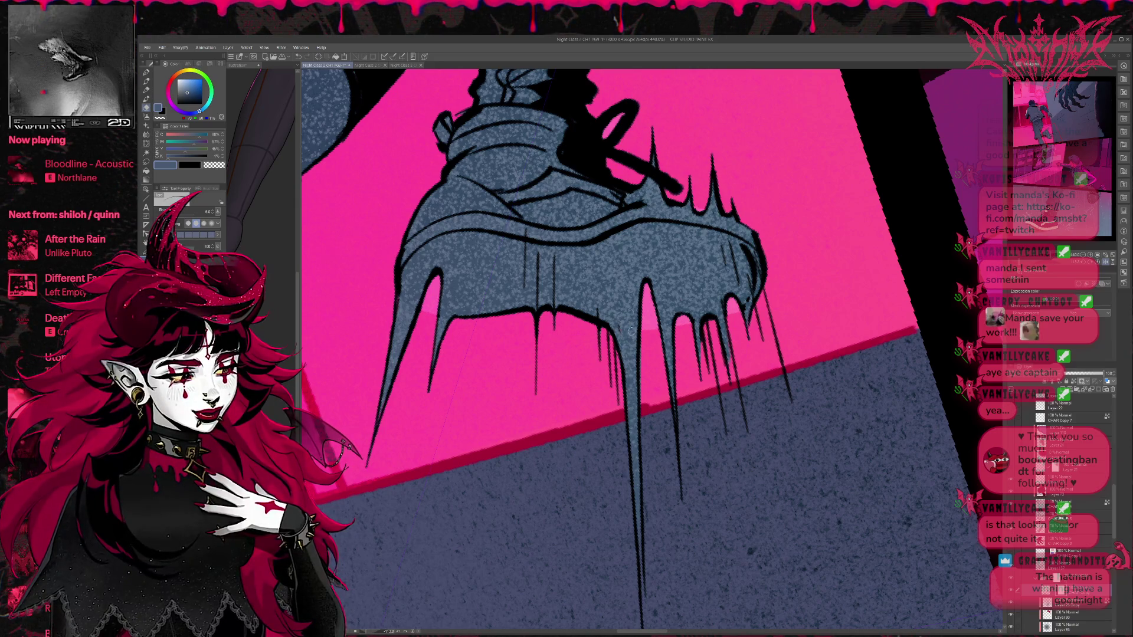
Step: Erase the stray line bits on the shoe's heel
{"action": "key", "text": "p"}
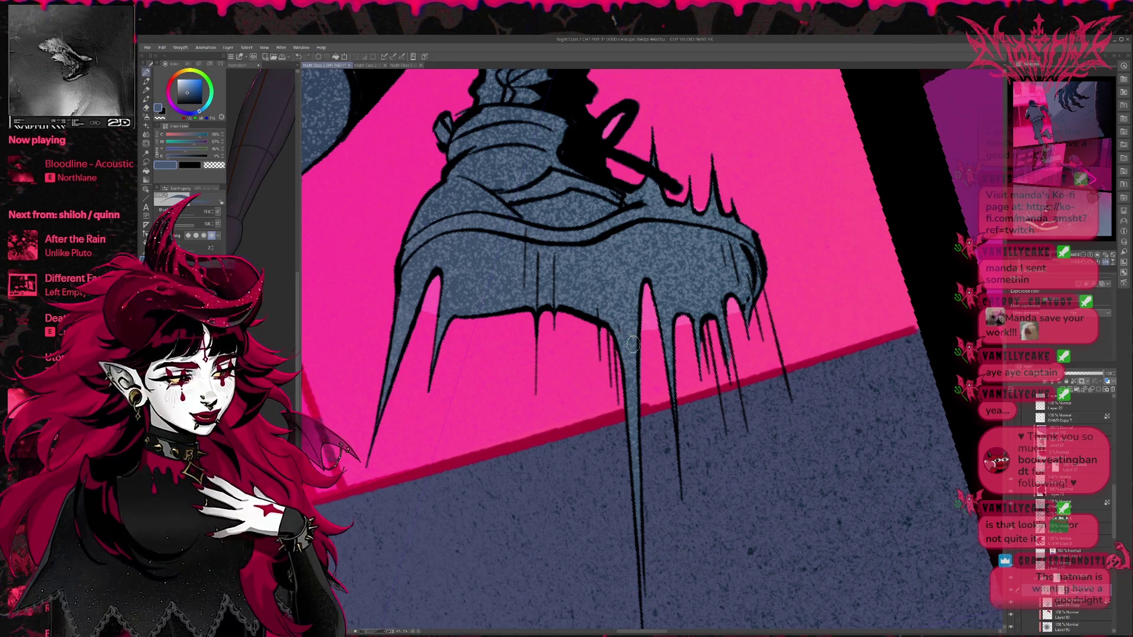
{"action": "key", "text": "e"}
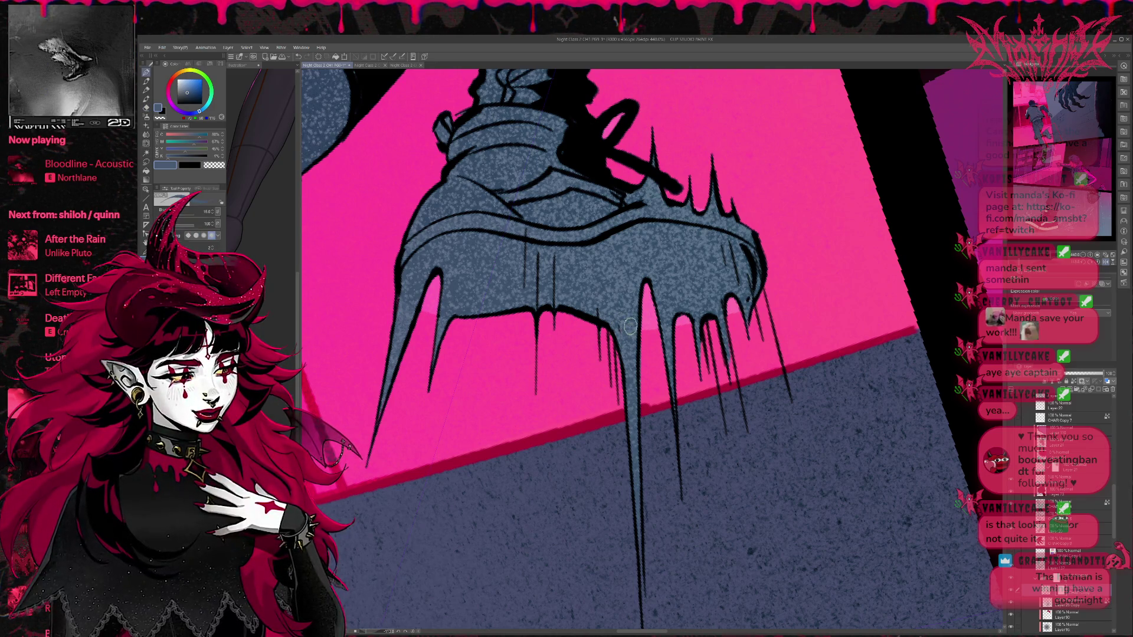
{"action": "scroll", "coordinate": [634, 321], "scroll_direction": "up", "scroll_amount": 1}
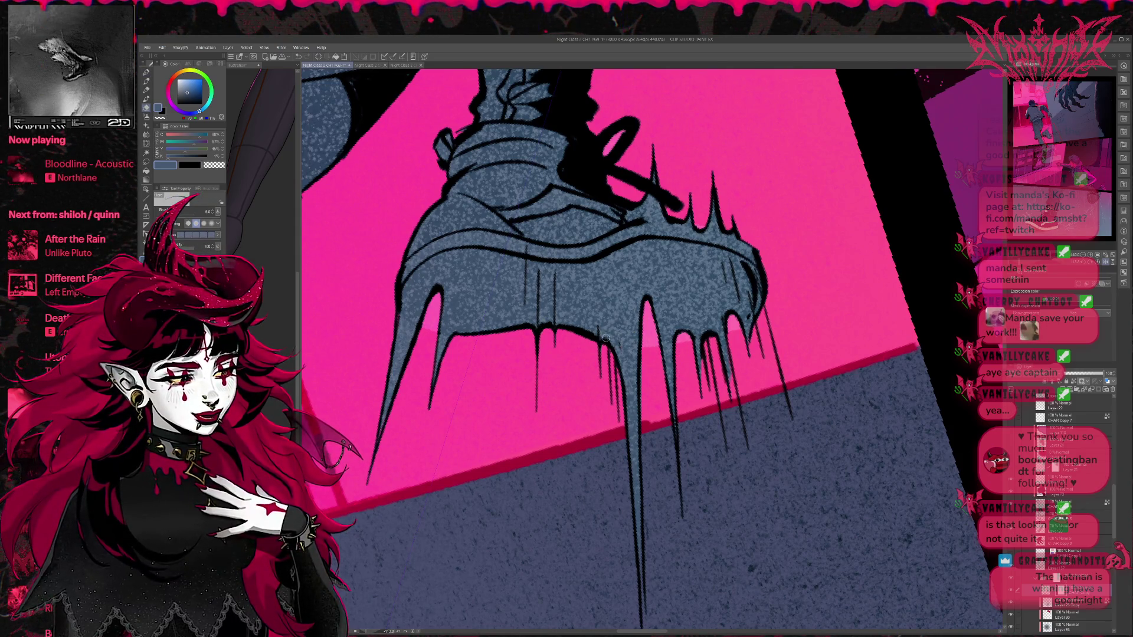
{"action": "scroll", "coordinate": [614, 331], "scroll_direction": "up", "scroll_amount": 2}
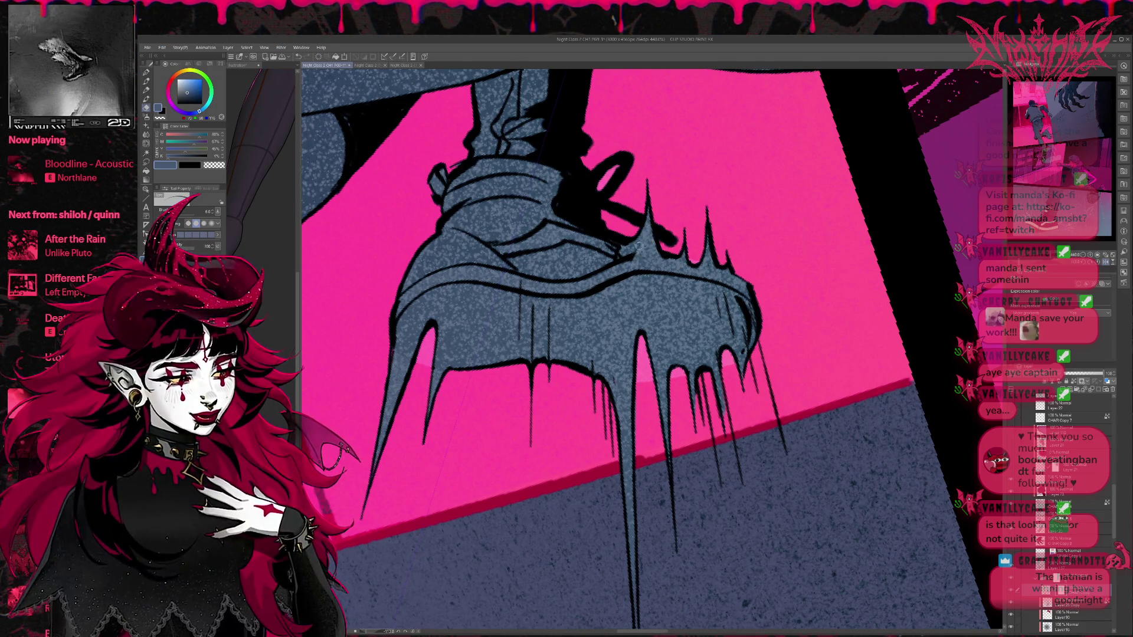
{"action": "key", "text": "p"}
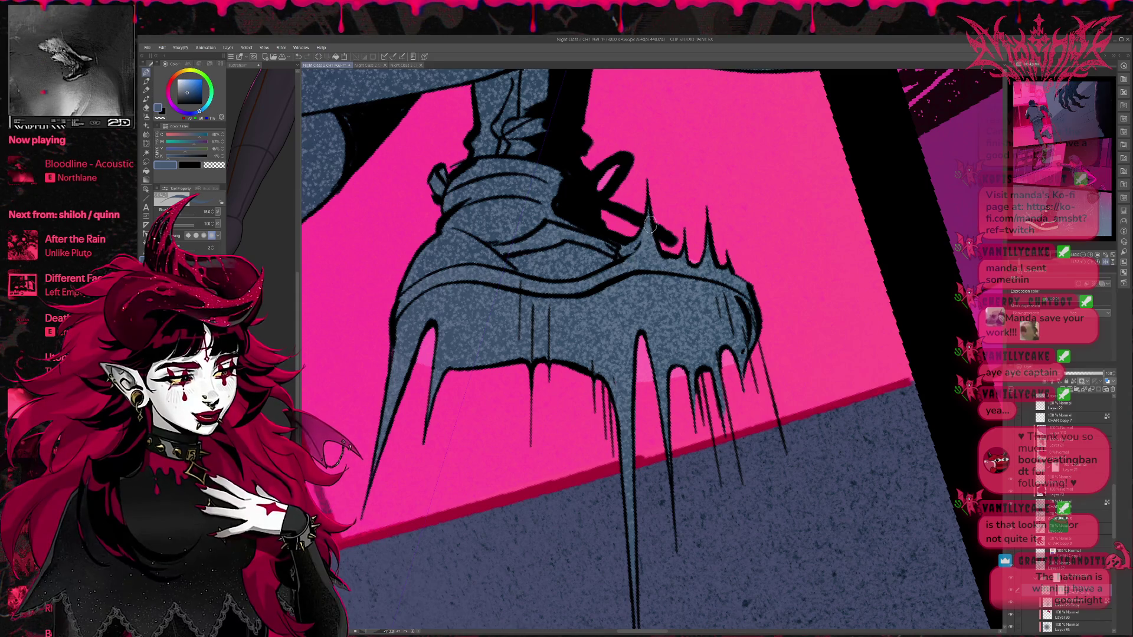
{"action": "key", "text": "e"}
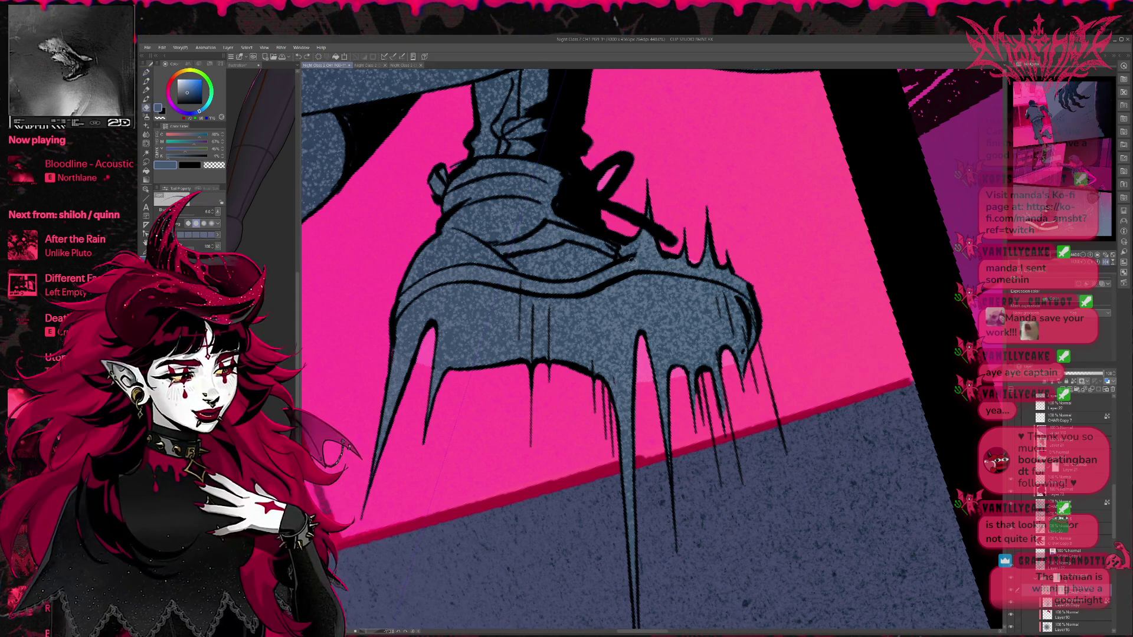
{"action": "mouse_move", "coordinate": [762, 335]}
{"action": "left_mouse_down"}
{"action": "mouse_move", "coordinate": [741, 307]}
{"action": "mouse_move", "coordinate": [750, 319]}
{"action": "left_mouse_up"}
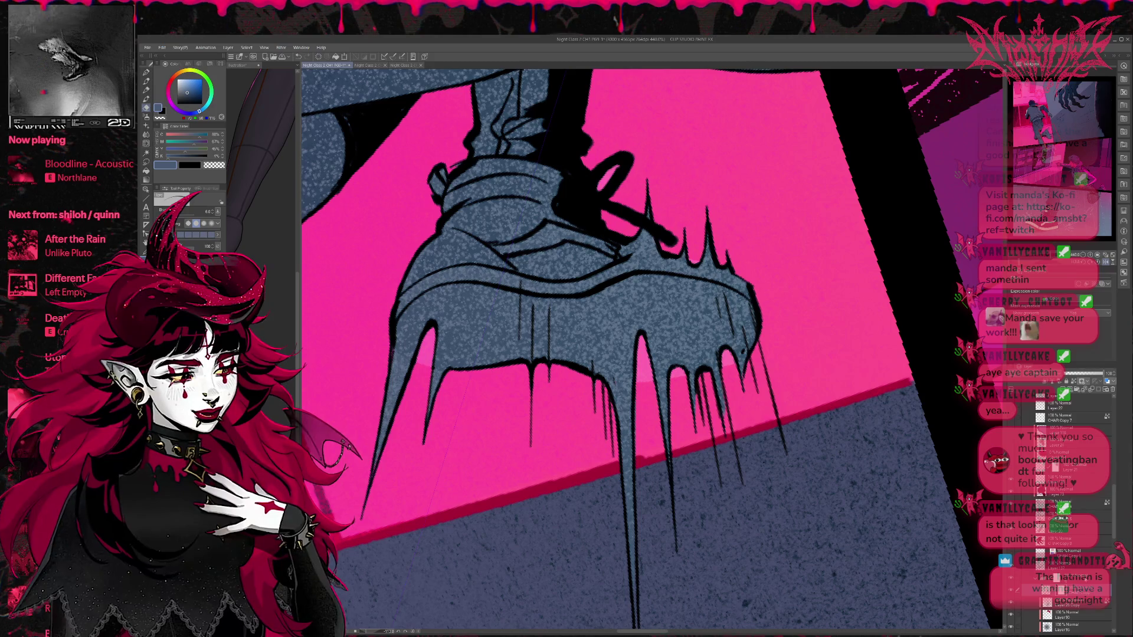
Step: On the layer above, ink spiky dark navy strokes along the sole's top edge by the laces
{"action": "left_click", "coordinate": [1084, 558]}
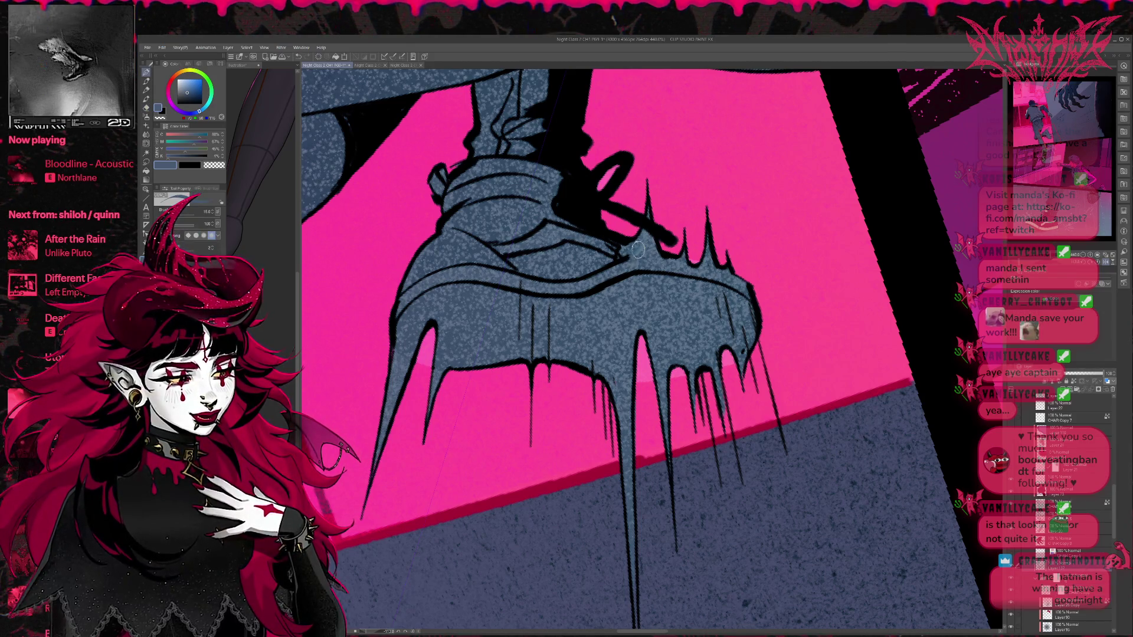
{"action": "key", "text": "p"}
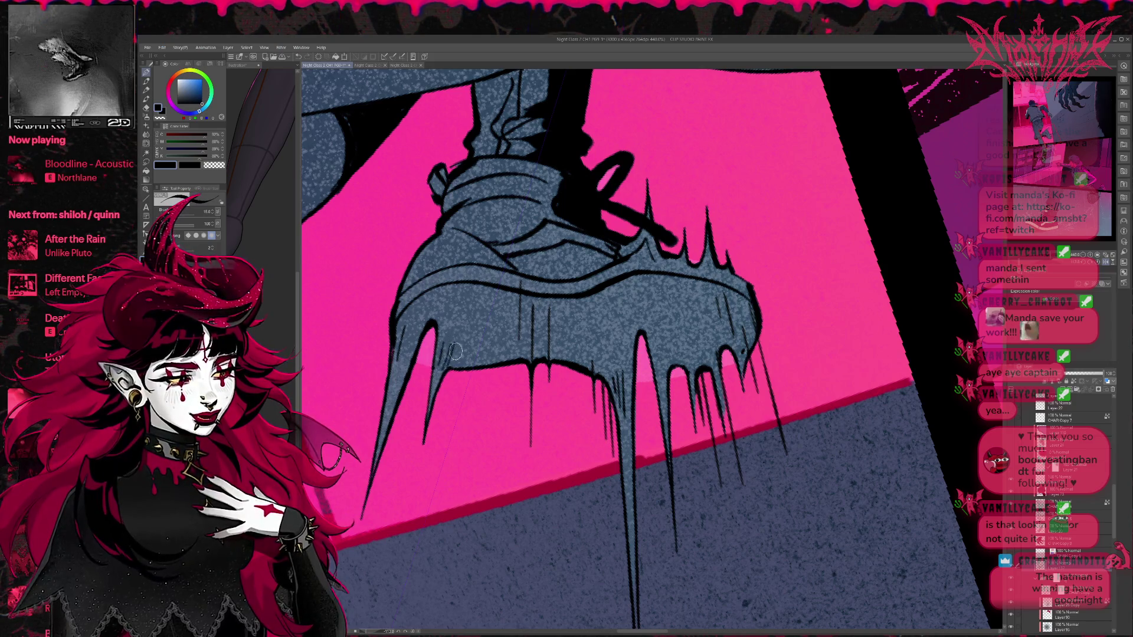
{"action": "key", "text": "e"}
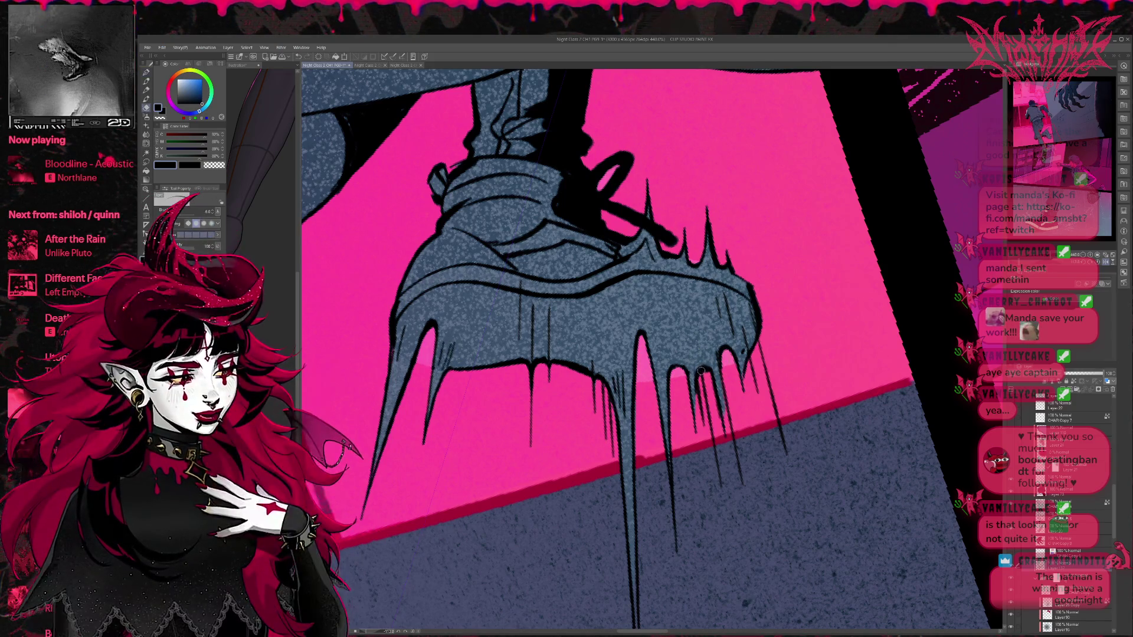
{"action": "key", "text": "p"}
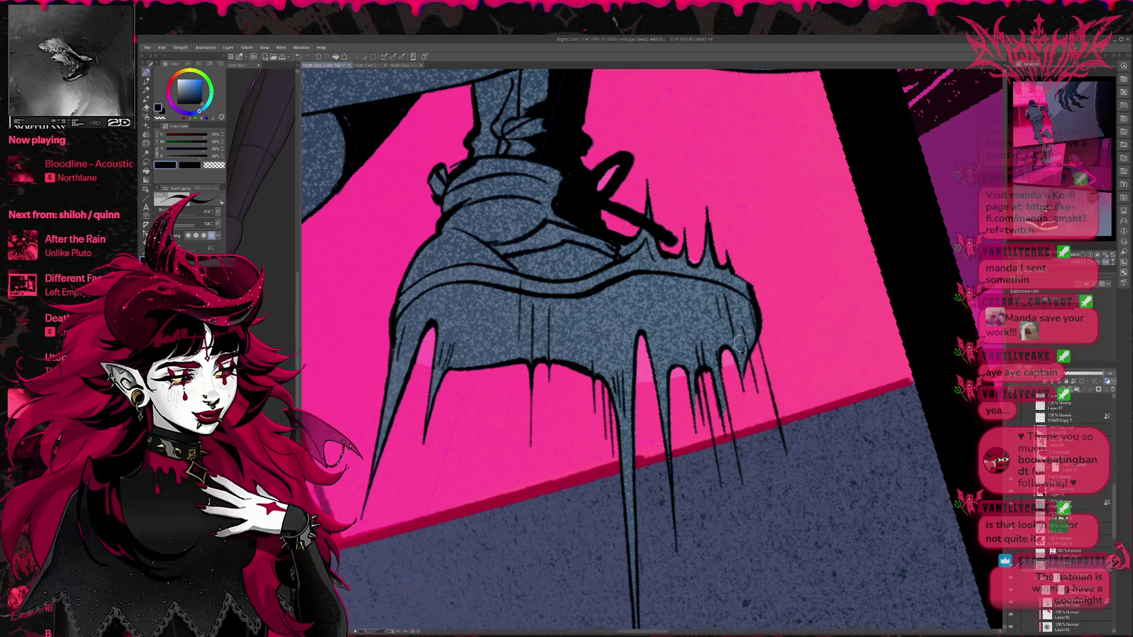
{"action": "key", "text": "e"}
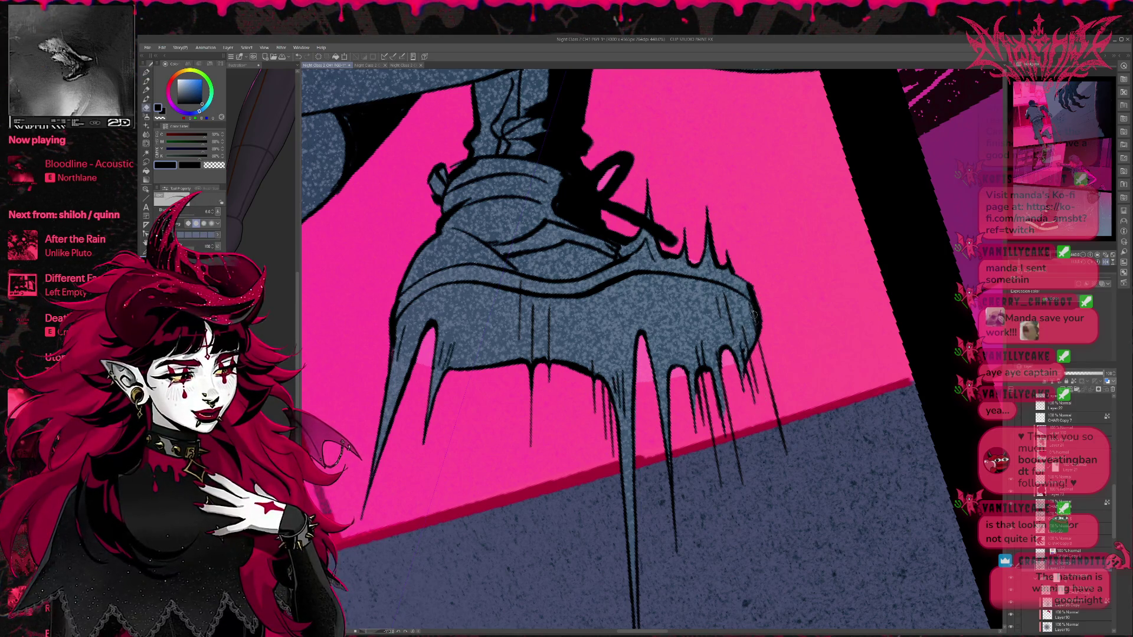
{"action": "key", "text": "p"}
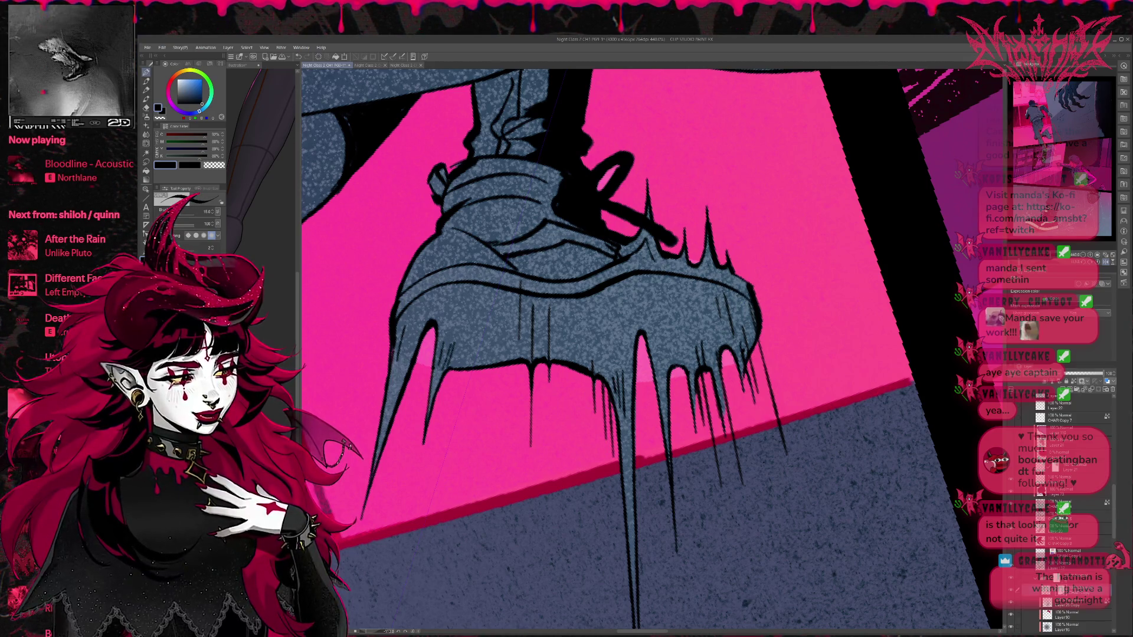
{"action": "key", "text": "e"}
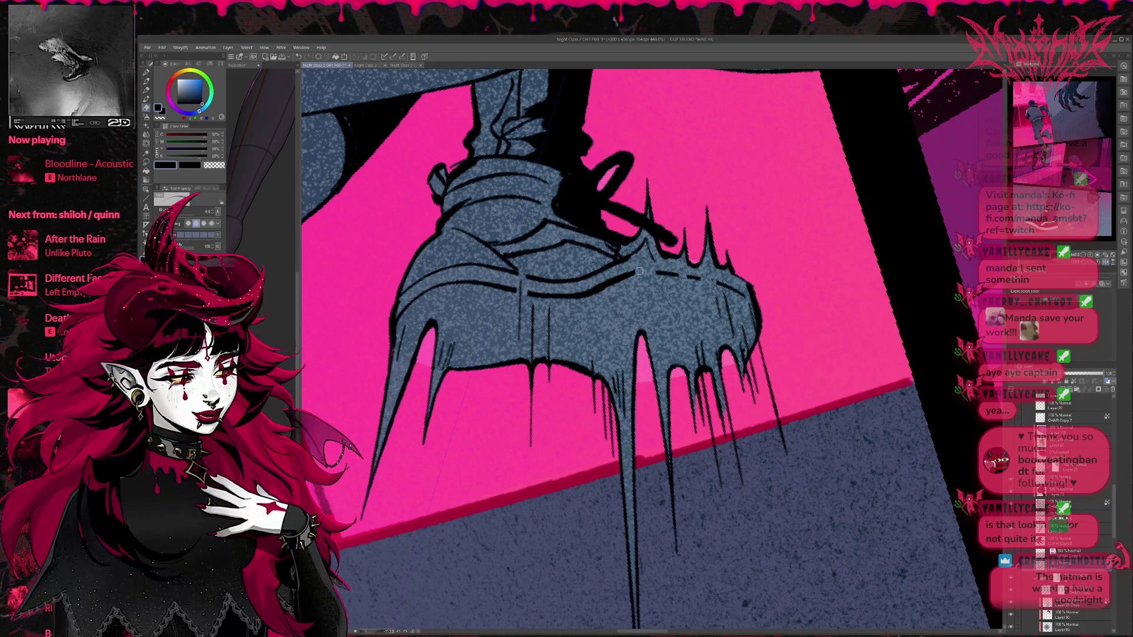
{"action": "key", "text": "p"}
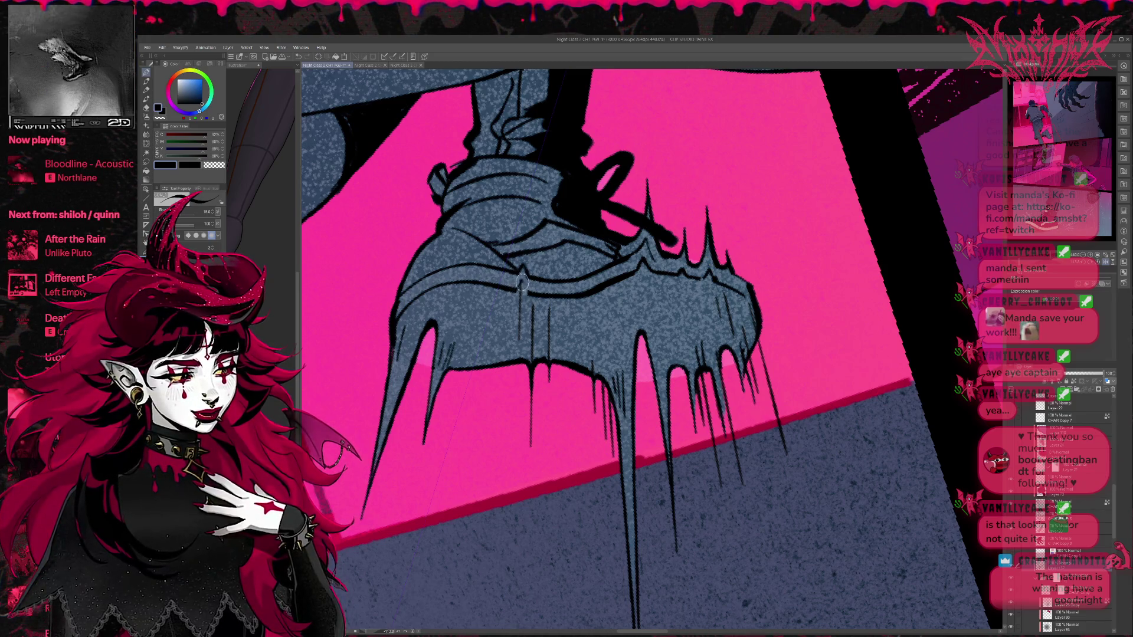
{"action": "left_click_drag", "start_coordinate": [539, 271], "coordinate": [652, 301]}
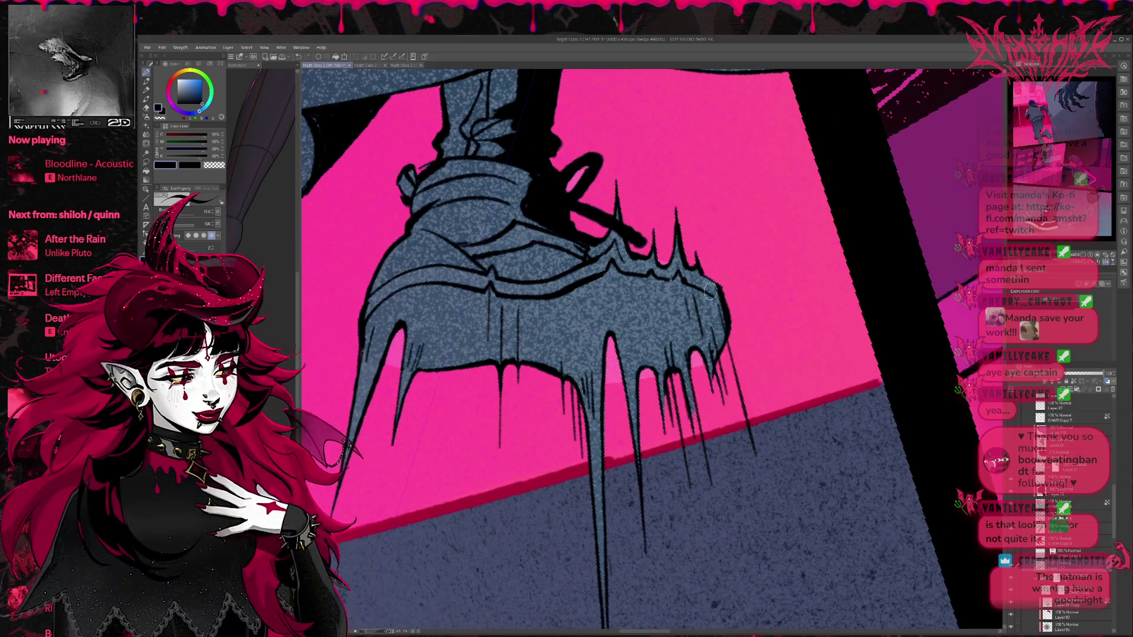
{"action": "mouse_move", "coordinate": [720, 295]}
{"action": "left_mouse_down"}
{"action": "mouse_move", "coordinate": [718, 271]}
{"action": "mouse_move", "coordinate": [762, 331]}
{"action": "mouse_move", "coordinate": [785, 401]}
{"action": "left_mouse_up"}
{"action": "scroll", "coordinate": [785, 401], "scroll_direction": "up", "scroll_amount": 2}
{"action": "scroll", "coordinate": [678, 330], "scroll_direction": "down", "scroll_amount": 5}
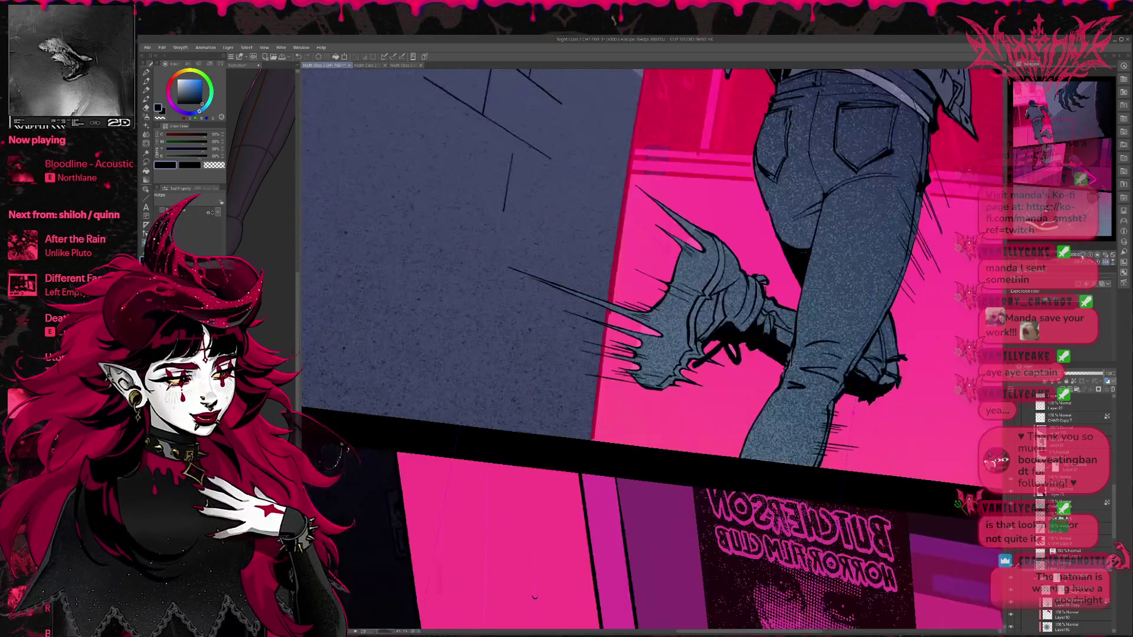
{"action": "left_click", "coordinate": [1107, 263]}
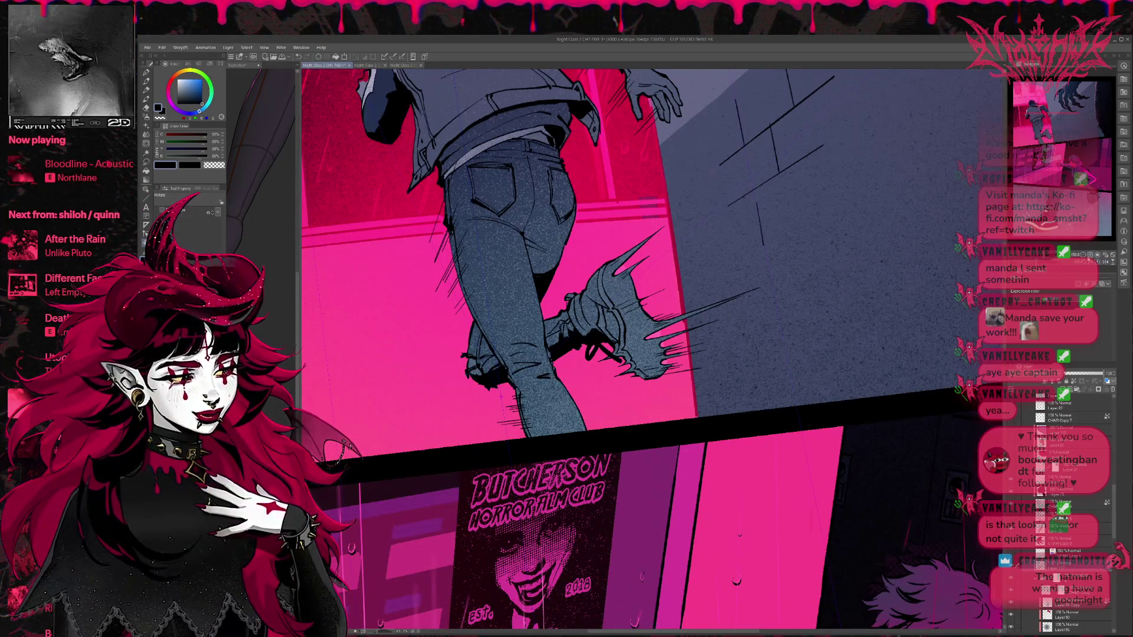
{"action": "scroll", "coordinate": [850, 289], "scroll_direction": "down", "scroll_amount": 4}
{"action": "mouse_move", "coordinate": [850, 290]}
{"action": "left_mouse_down"}
{"action": "mouse_move", "coordinate": [842, 316]}
{"action": "mouse_move", "coordinate": [796, 302]}
{"action": "left_mouse_up"}
{"action": "left_click", "coordinate": [1093, 255]}
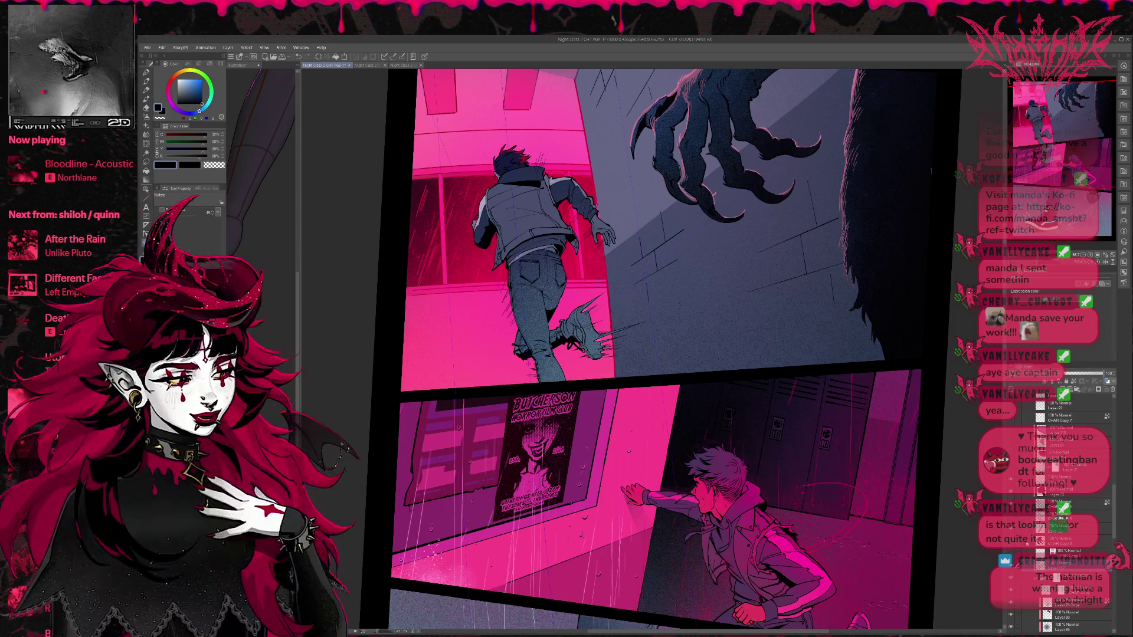
{"action": "key", "text": "ctrl+z"}
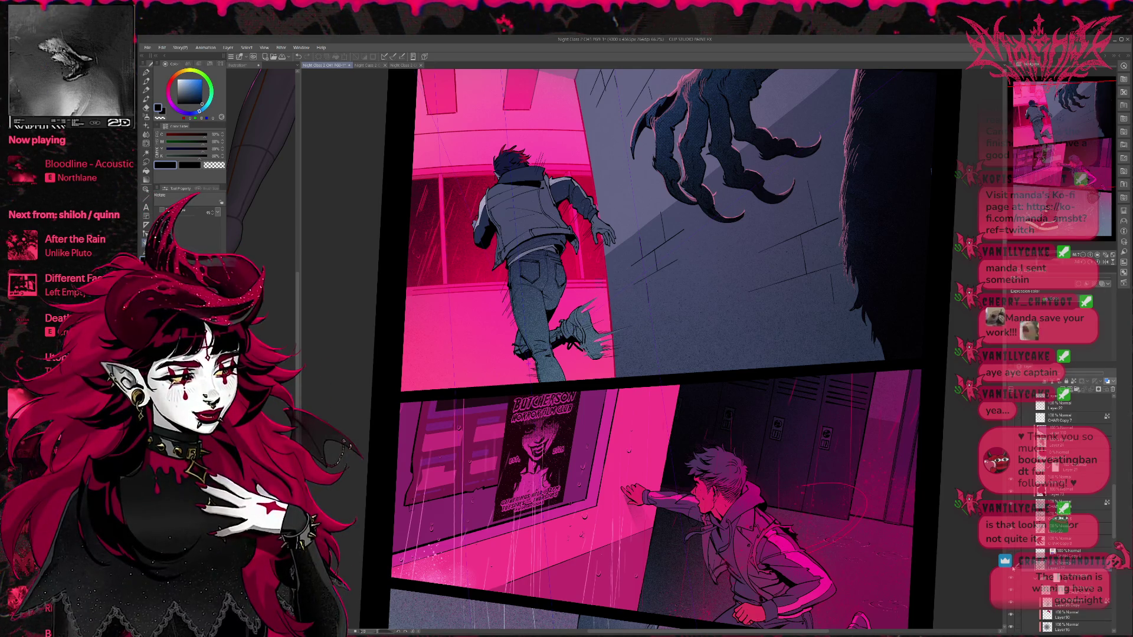
{"action": "key", "text": "ctrl+y"}
{"action": "key", "text": "ctrl+z"}
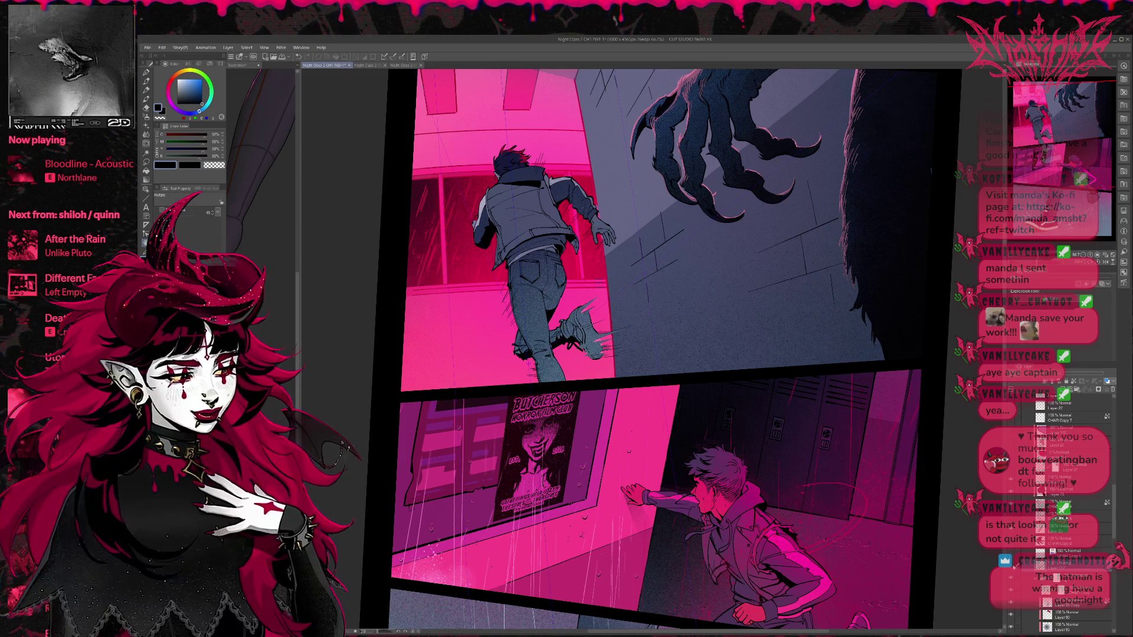
{"action": "key", "text": "ctrl+y"}
{"action": "key", "text": "ctrl+z"}
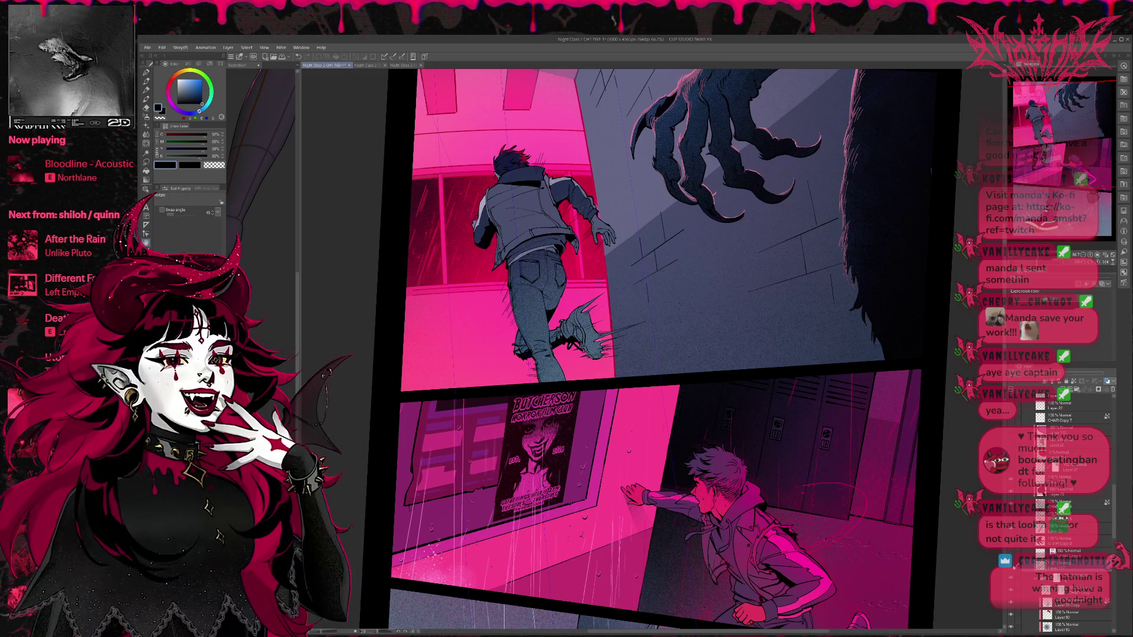
{"action": "key", "text": "ctrl+y"}
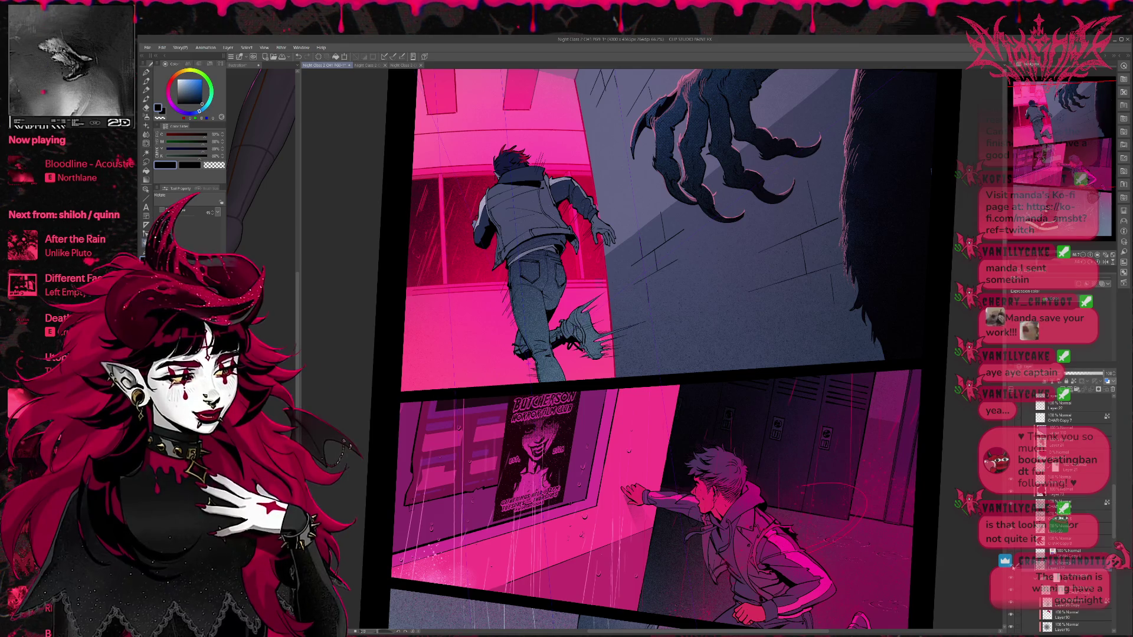
{"action": "key", "text": "ctrl+z"}
{"action": "key", "text": "ctrl+y"}
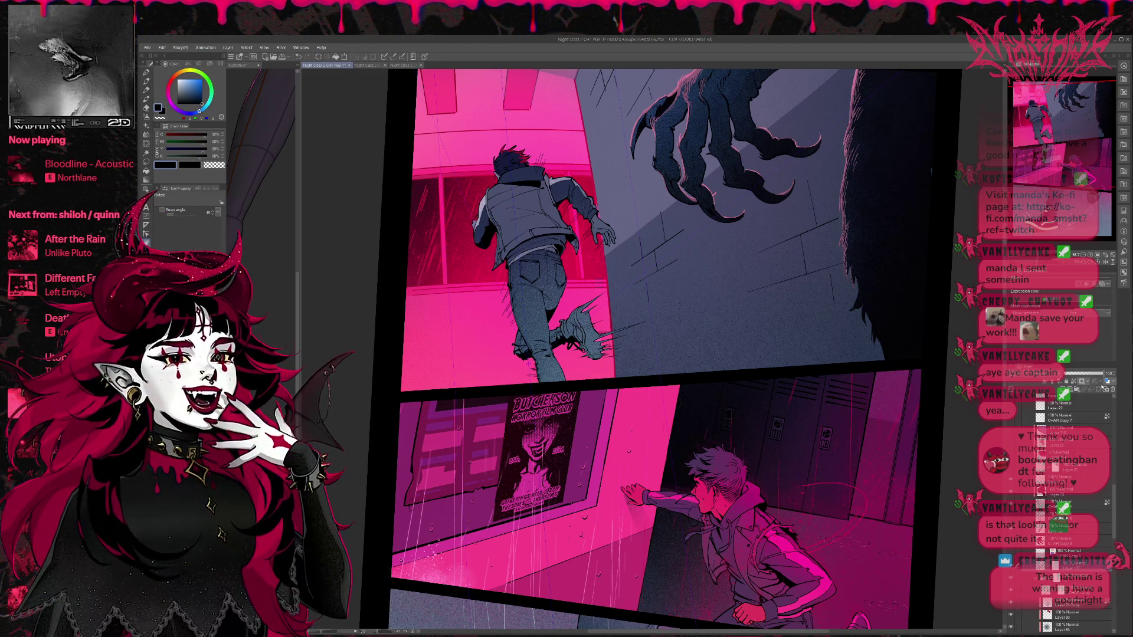
{"action": "left_click", "coordinate": [146, 73]}
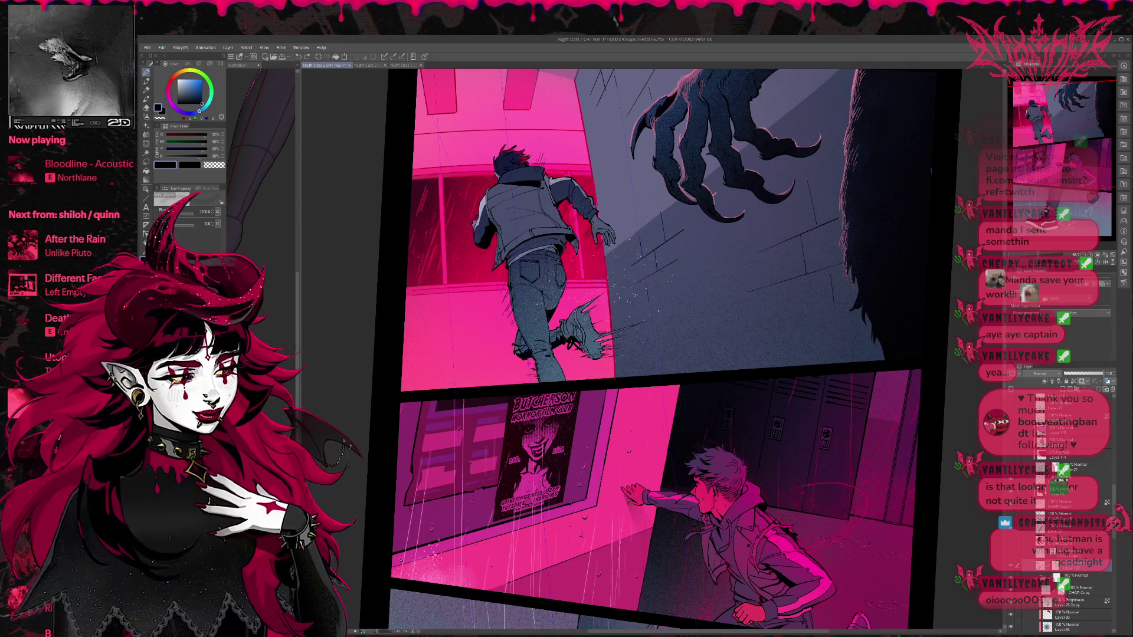
{"action": "key", "text": "c"}
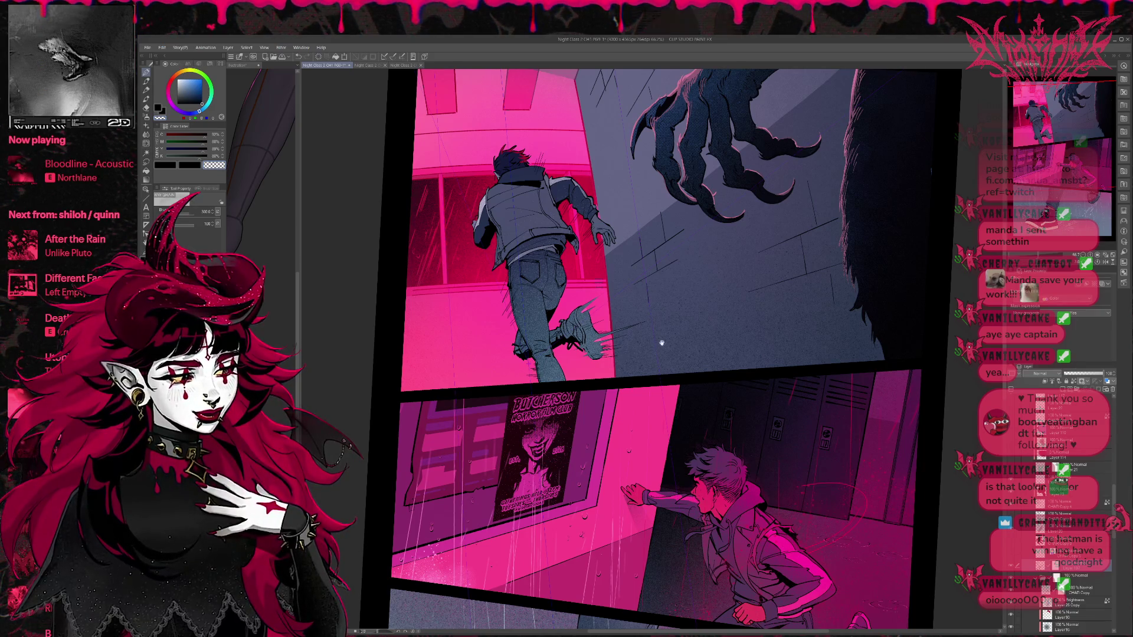
{"action": "left_click_drag", "start_coordinate": [662, 343], "coordinate": [629, 340]}
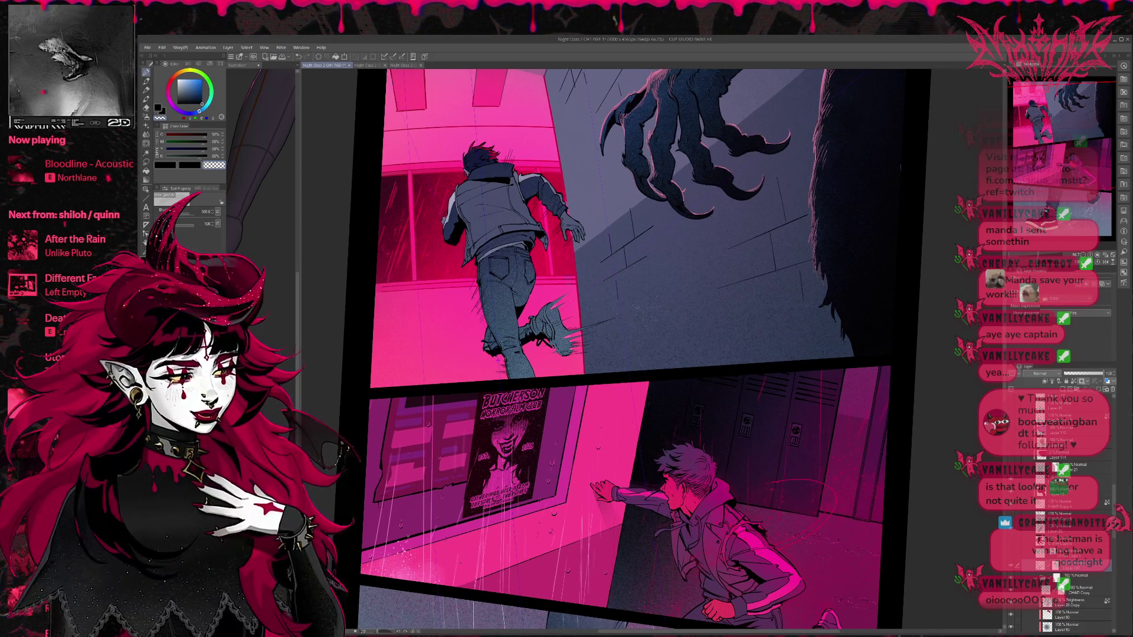
{"action": "left_click_drag", "start_coordinate": [695, 305], "coordinate": [673, 301]}
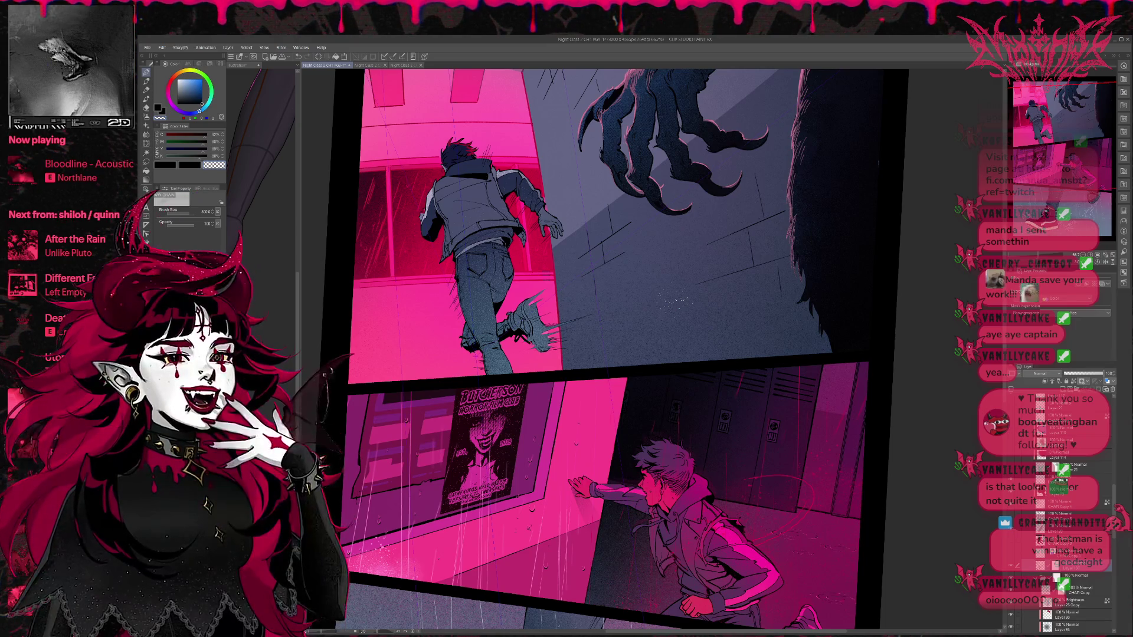
{"action": "scroll", "coordinate": [564, 342], "scroll_direction": "up", "scroll_amount": 5}
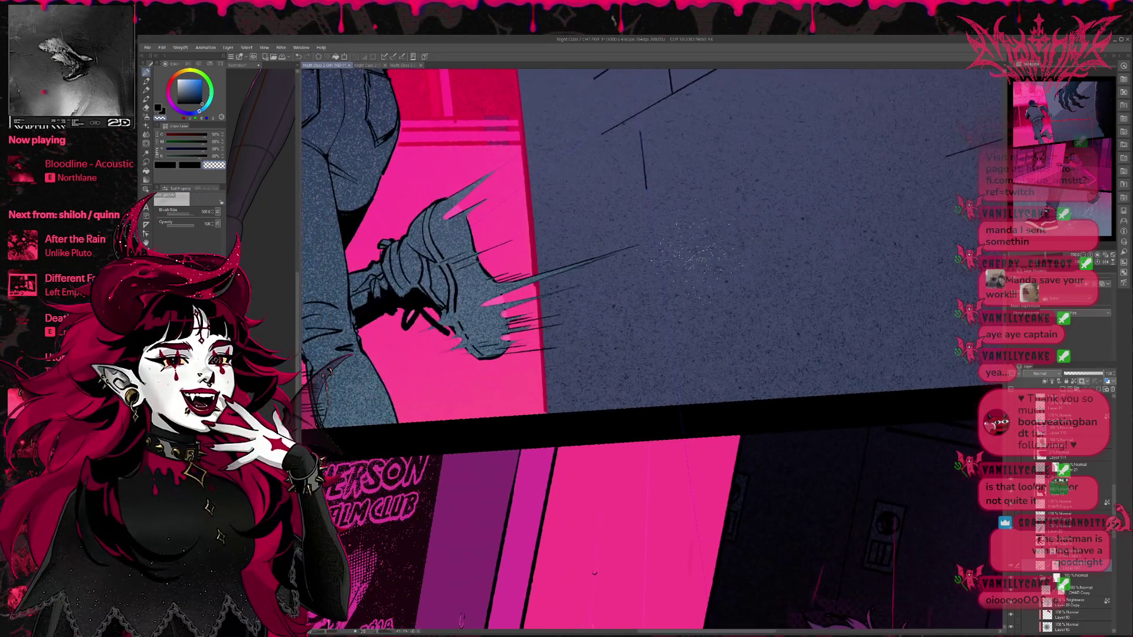
Step: Sample the wall's hot pink behind the shoe with the Eyedropper as the drawing colour
{"action": "scroll", "coordinate": [671, 291], "scroll_direction": "up", "scroll_amount": 4}
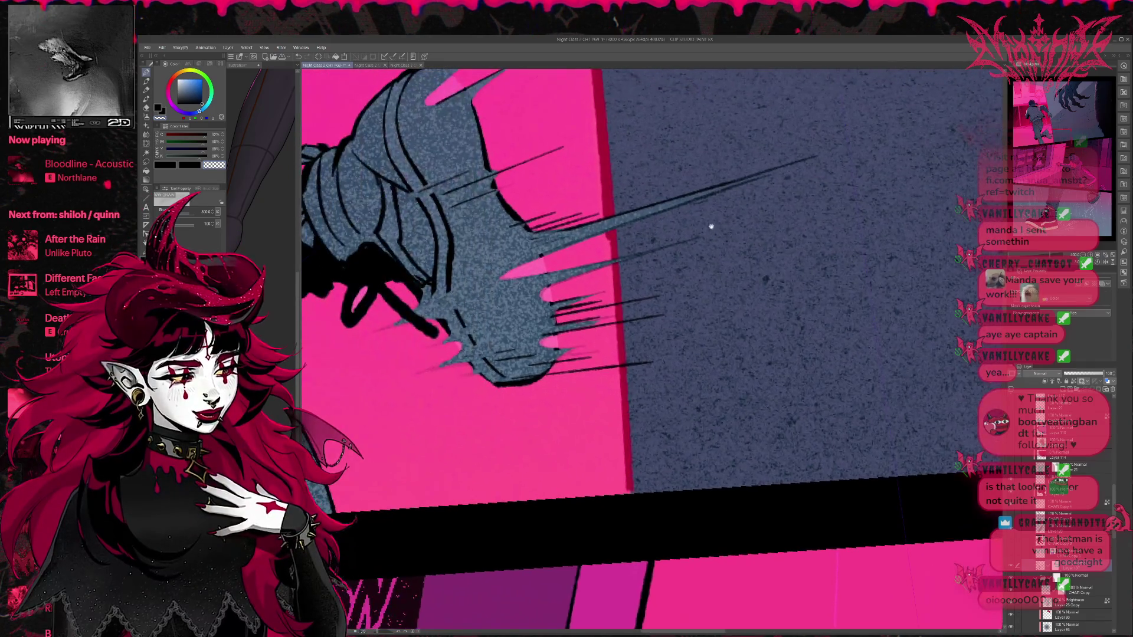
{"action": "left_click", "coordinate": [149, 173]}
{"action": "scroll", "coordinate": [1062, 514], "scroll_direction": "down", "scroll_amount": 5}
{"action": "scroll", "coordinate": [1063, 501], "scroll_direction": "down", "scroll_amount": 3}
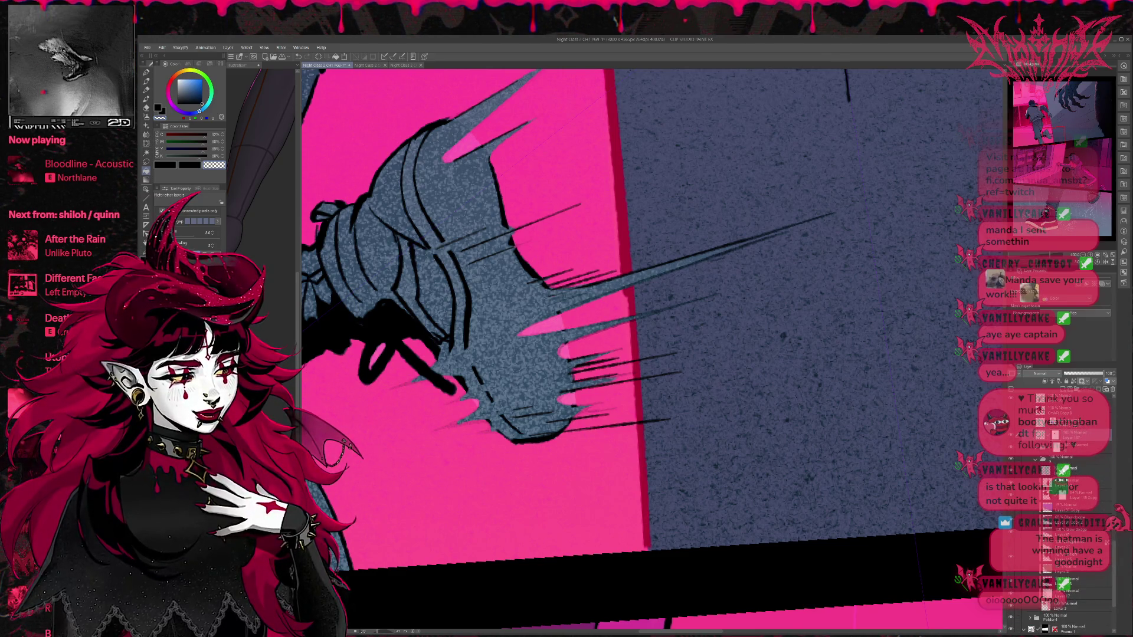
{"action": "scroll", "coordinate": [1062, 508], "scroll_direction": "down", "scroll_amount": 5}
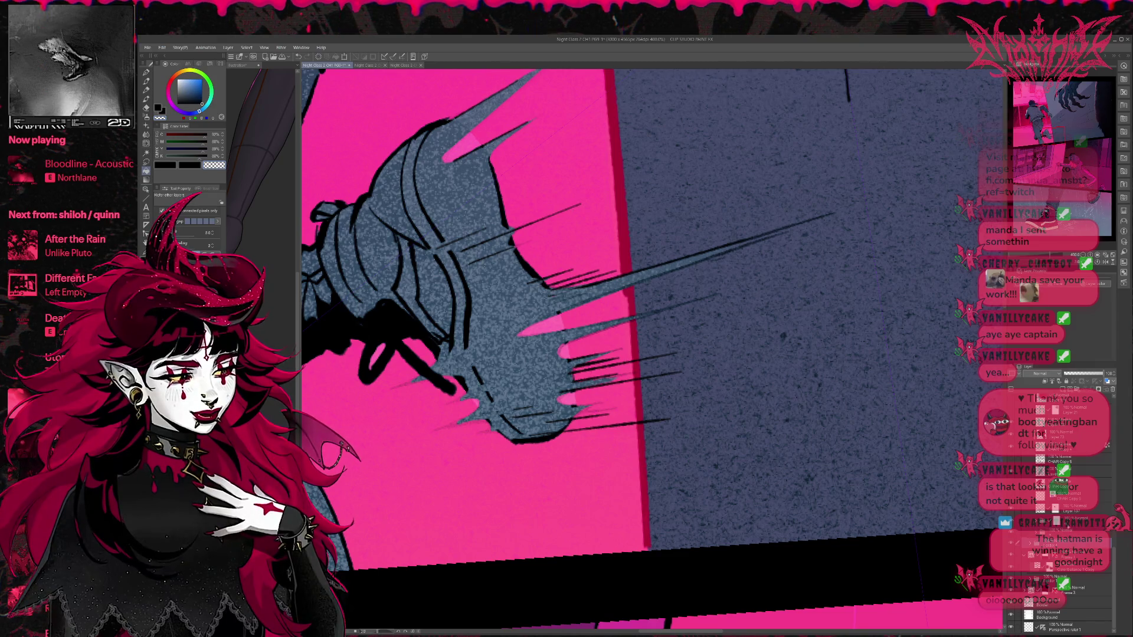
{"action": "scroll", "coordinate": [1057, 549], "scroll_direction": "up", "scroll_amount": 1}
{"action": "left_click", "coordinate": [519, 183], "text": "alt"}
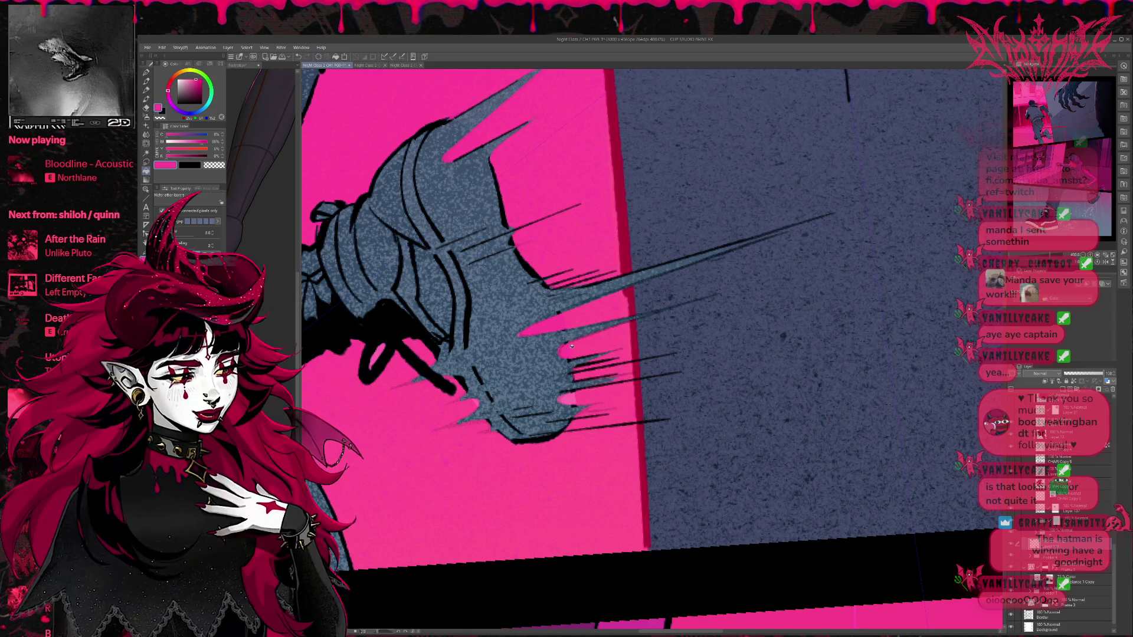
{"action": "scroll", "coordinate": [573, 394], "scroll_direction": "up", "scroll_amount": 3}
{"action": "scroll", "coordinate": [572, 395], "scroll_direction": "left", "scroll_amount": 3}
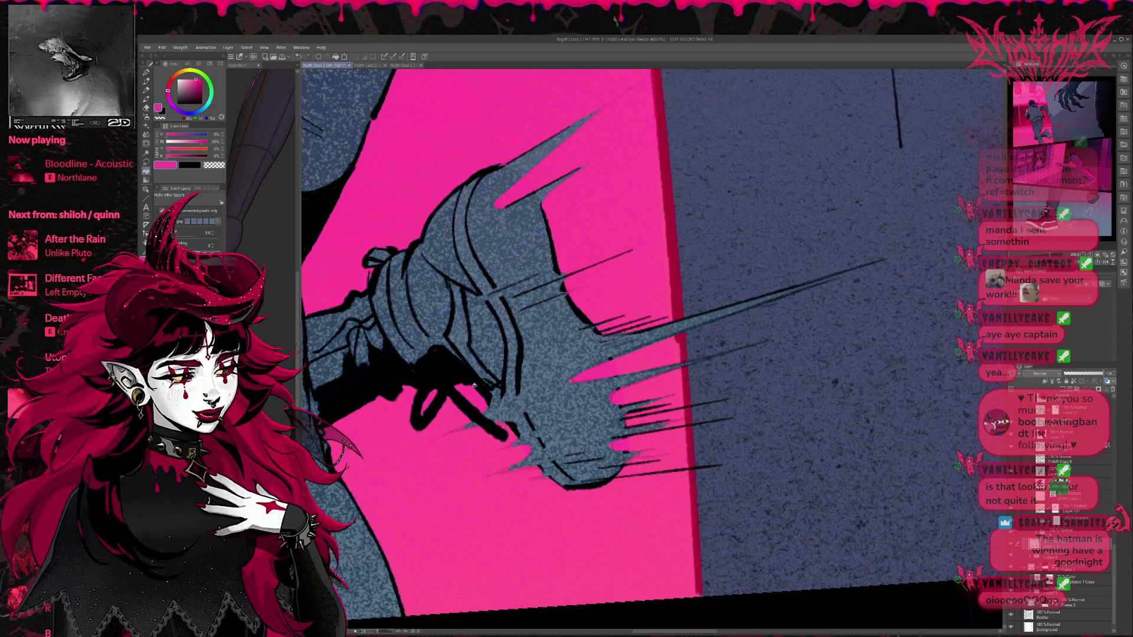
{"action": "scroll", "coordinate": [474, 385], "scroll_direction": "down", "scroll_amount": 5}
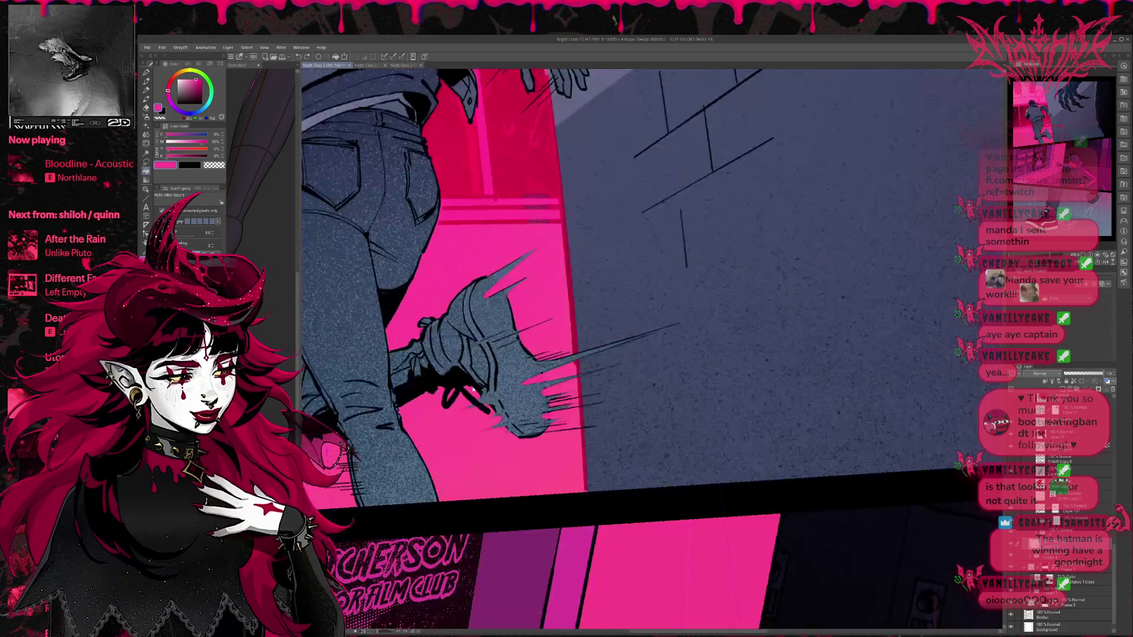
{"action": "scroll", "coordinate": [474, 385], "scroll_direction": "down", "scroll_amount": 2}
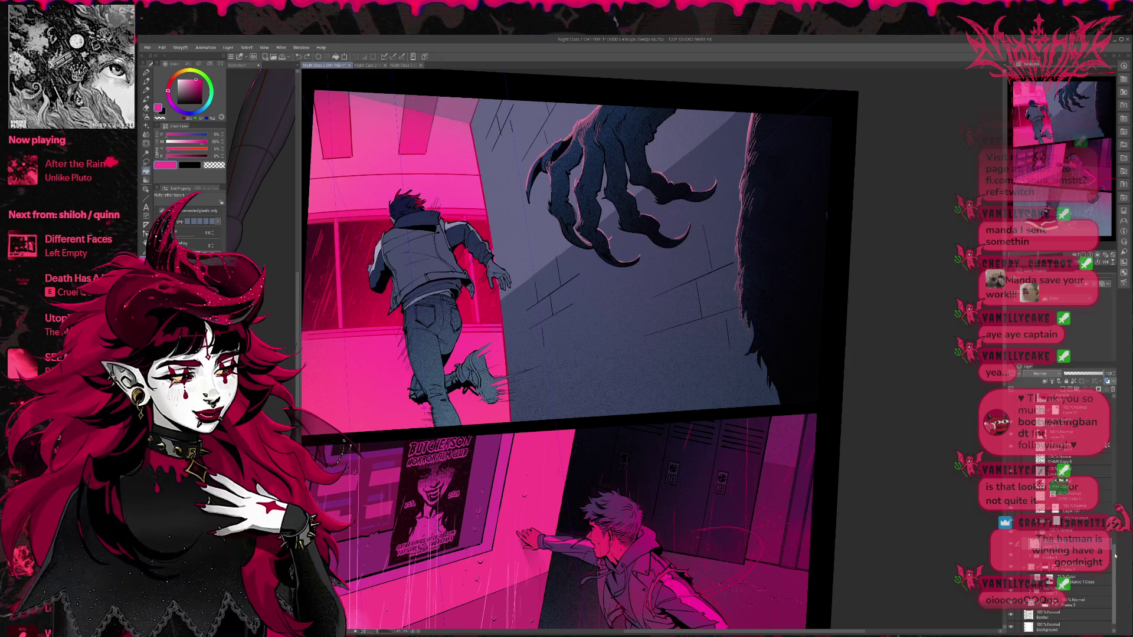
{"action": "scroll", "coordinate": [1114, 559], "scroll_direction": "down", "scroll_amount": 2}
{"action": "scroll", "coordinate": [1115, 558], "scroll_direction": "up", "scroll_amount": 1}
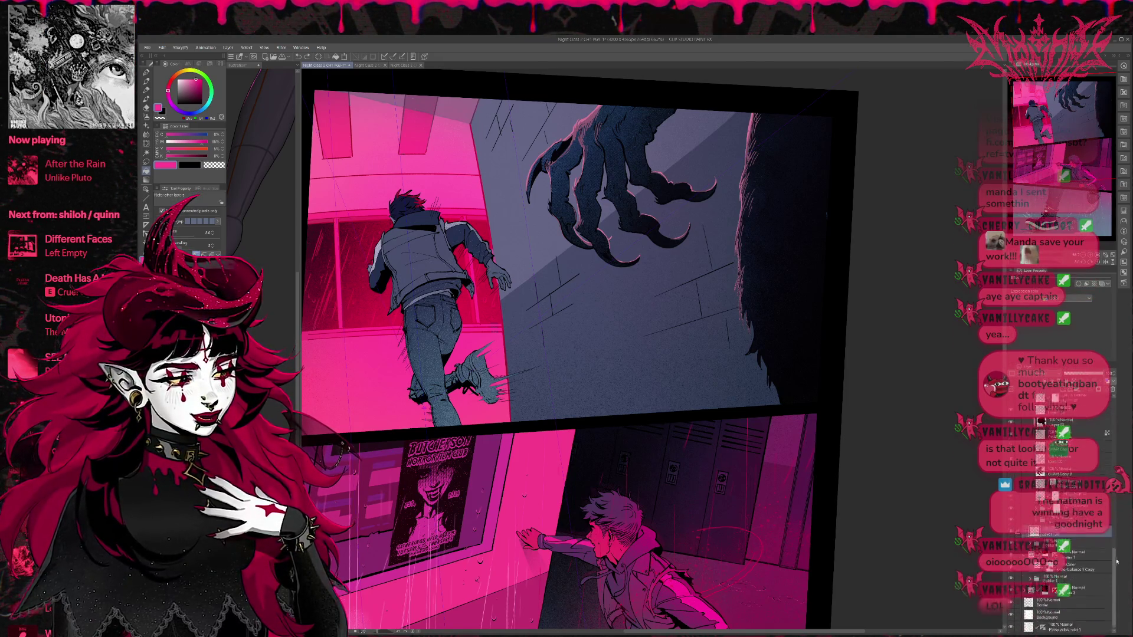
{"action": "scroll", "coordinate": [1119, 554], "scroll_direction": "up", "scroll_amount": 1}
{"action": "scroll", "coordinate": [1119, 554], "scroll_direction": "up", "scroll_amount": 10}
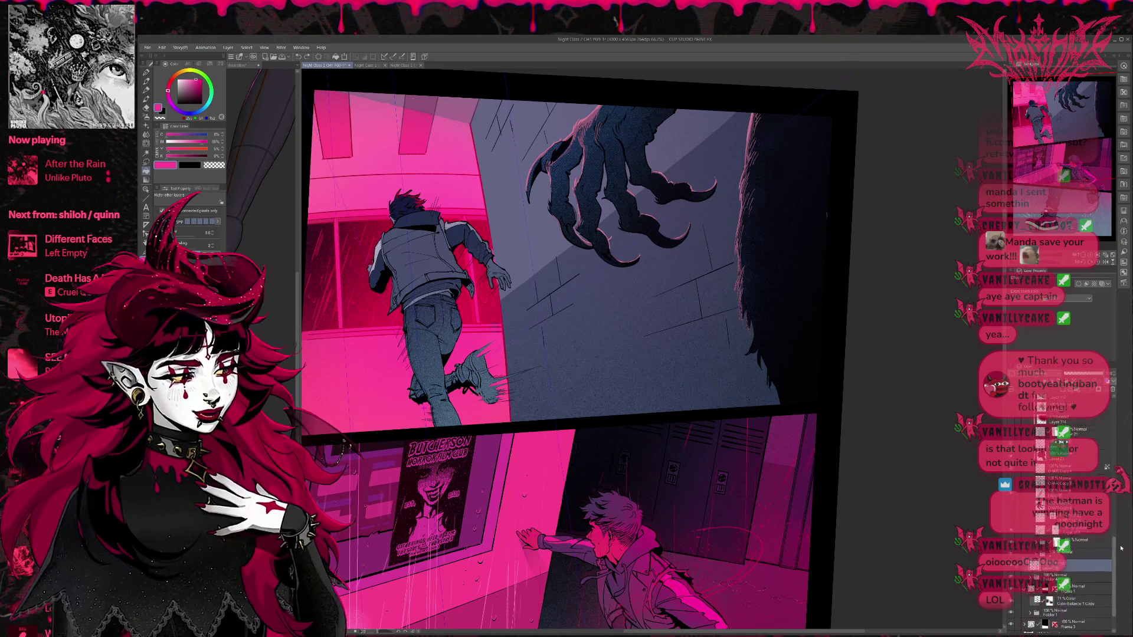
{"action": "scroll", "coordinate": [1109, 502], "scroll_direction": "up", "scroll_amount": 10}
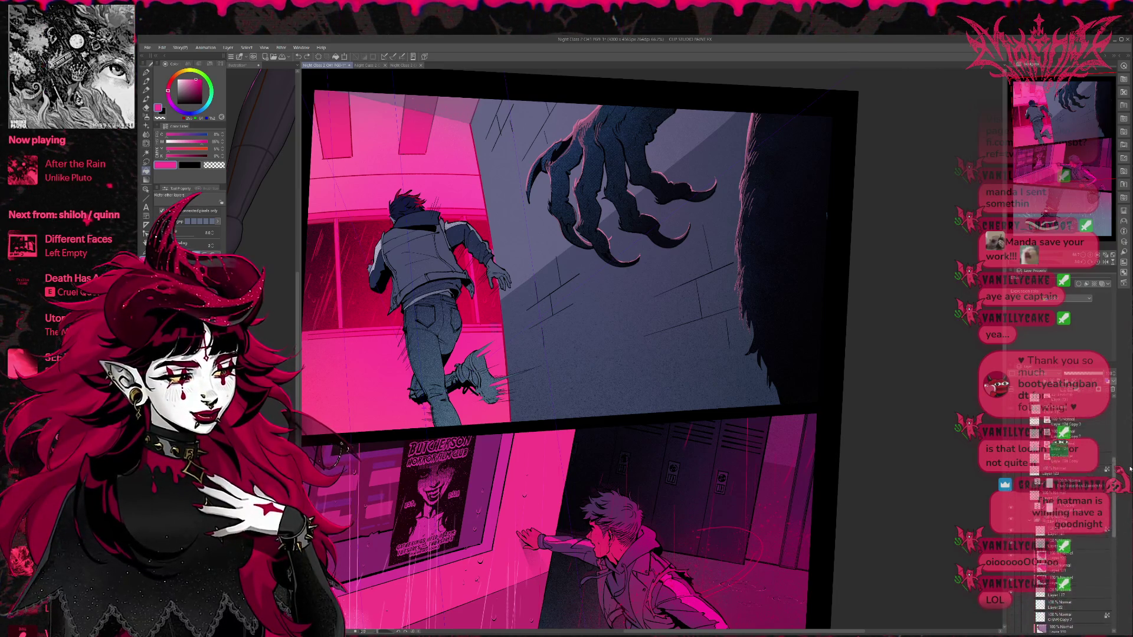
{"action": "scroll", "coordinate": [1115, 511], "scroll_direction": "down", "scroll_amount": 10}
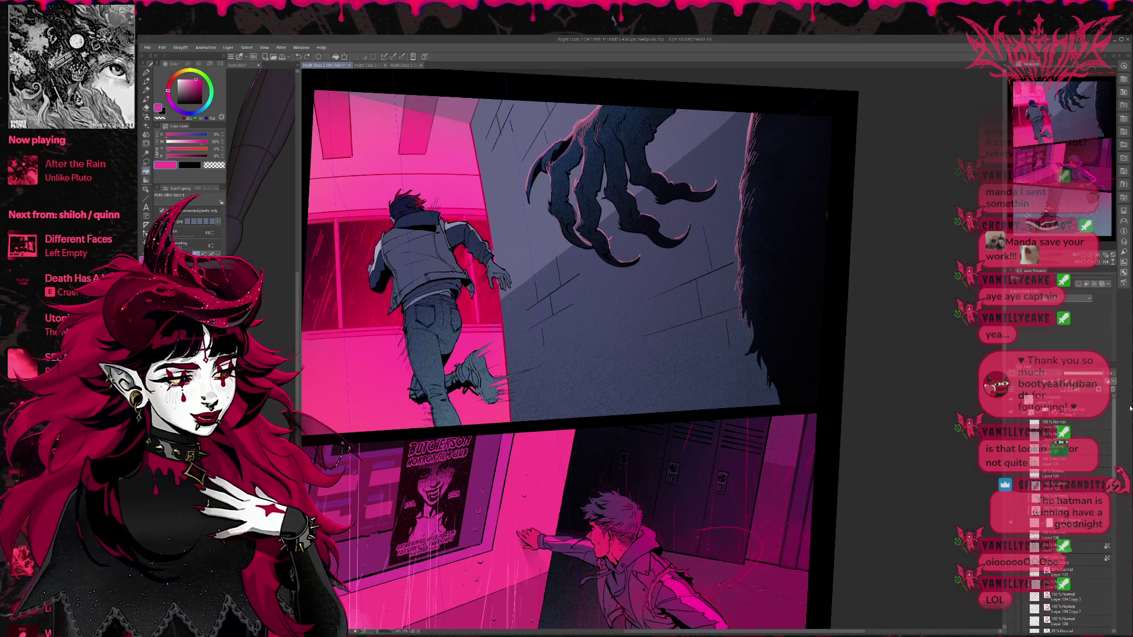
{"action": "scroll", "coordinate": [1116, 511], "scroll_direction": "down", "scroll_amount": 6}
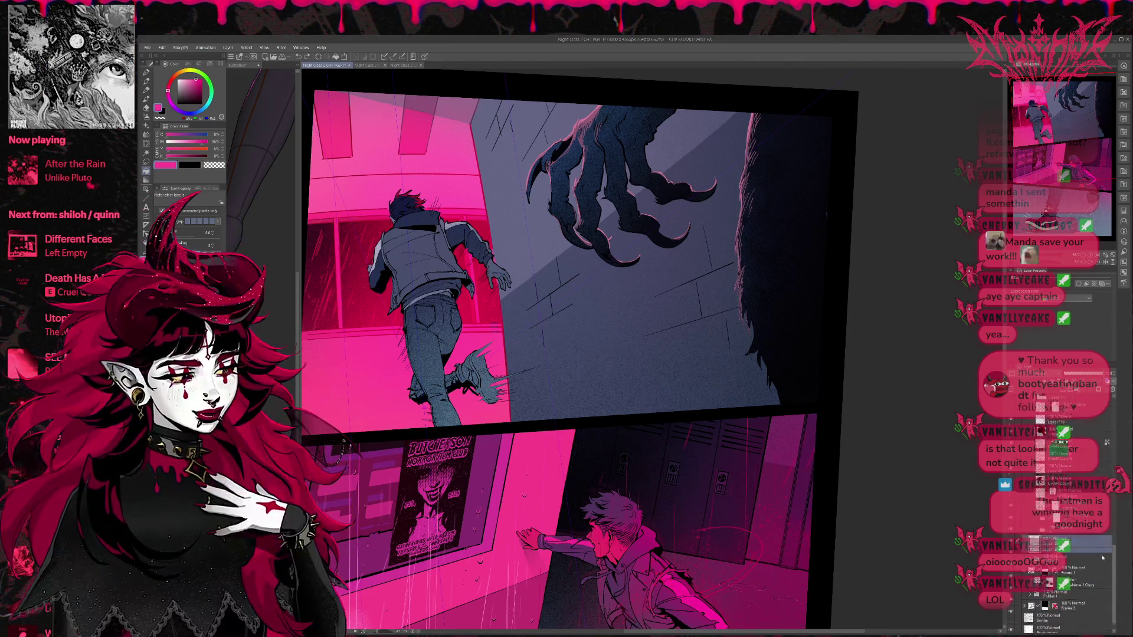
{"action": "left_click", "coordinate": [1011, 511]}
{"action": "left_click", "coordinate": [1011, 502]}
{"action": "left_click", "coordinate": [1011, 511]}
{"action": "left_click", "coordinate": [1011, 512]}
{"action": "left_click", "coordinate": [1011, 511]}
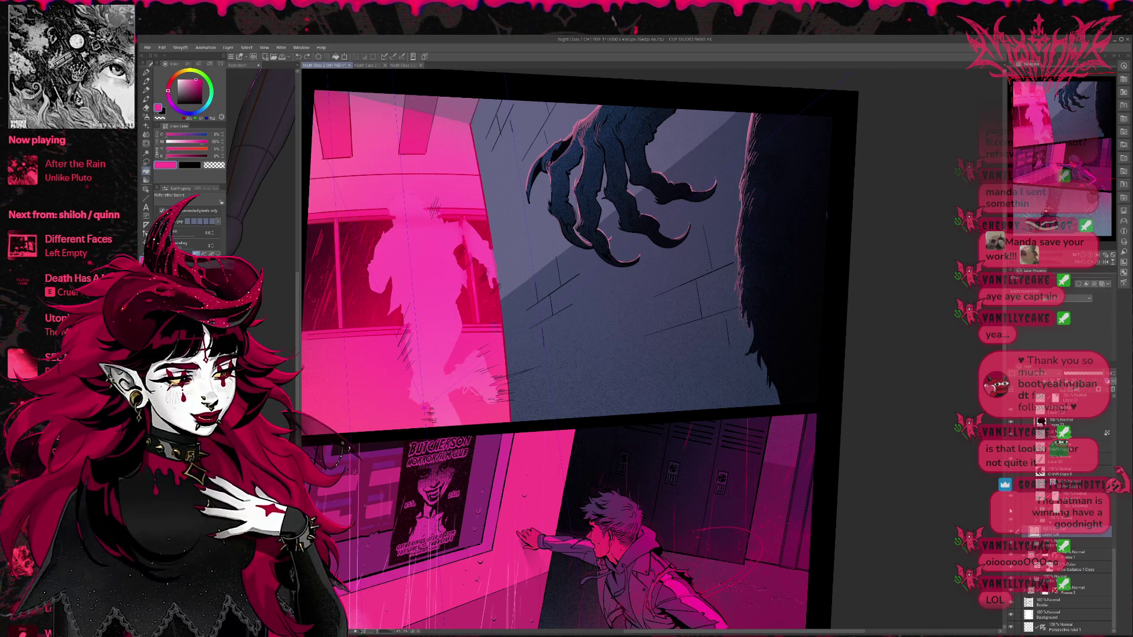
{"action": "left_click", "coordinate": [1011, 511]}
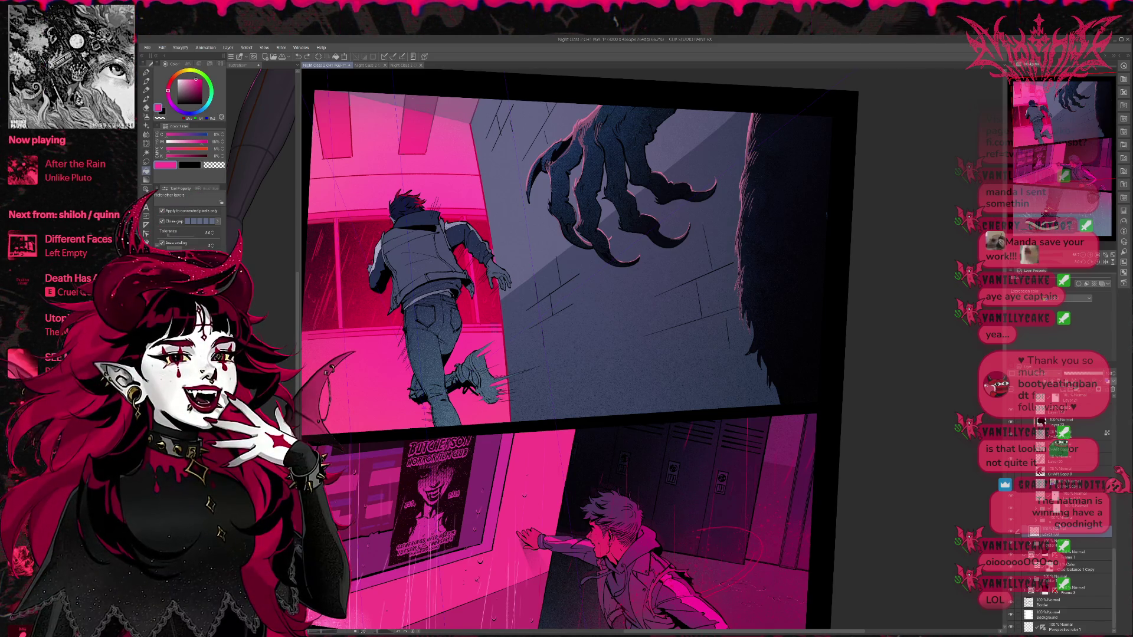
{"action": "left_click", "coordinate": [1062, 508]}
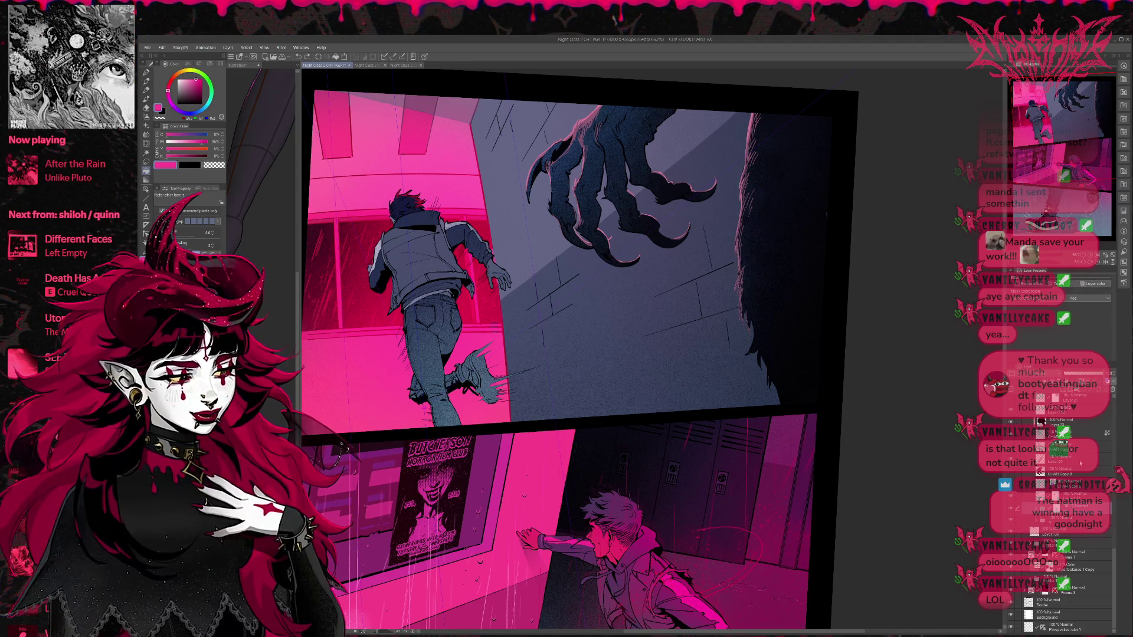
{"action": "scroll", "coordinate": [681, 296], "scroll_direction": "up", "scroll_amount": 5}
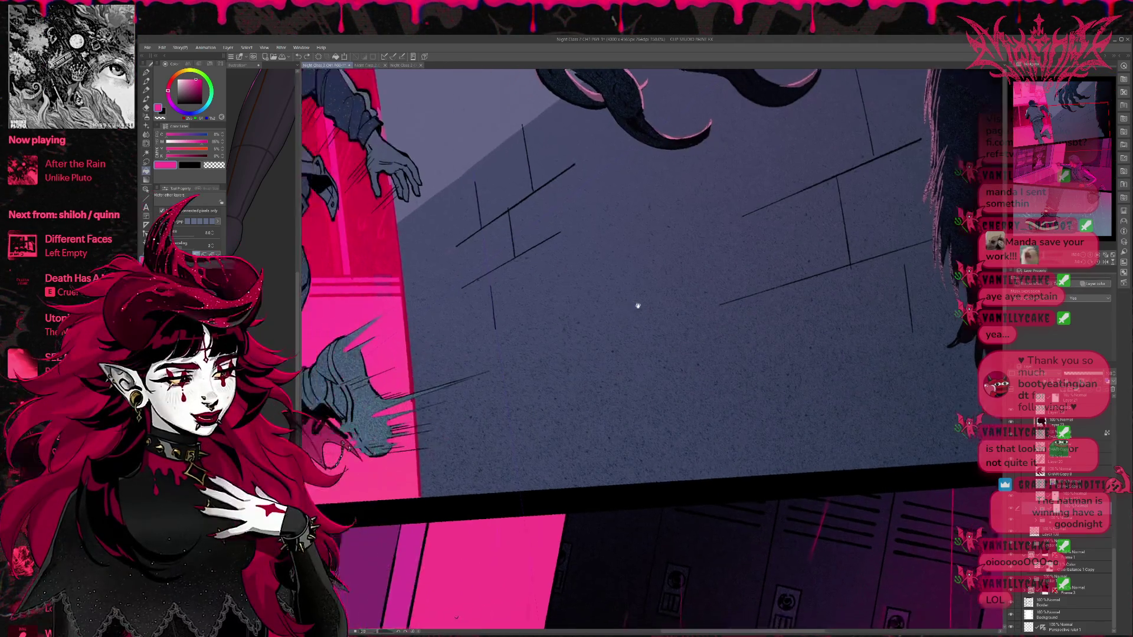
Step: Switch to the pen, select the shoe layer and zoom in on the runner's shoe
{"action": "left_click", "coordinate": [149, 74]}
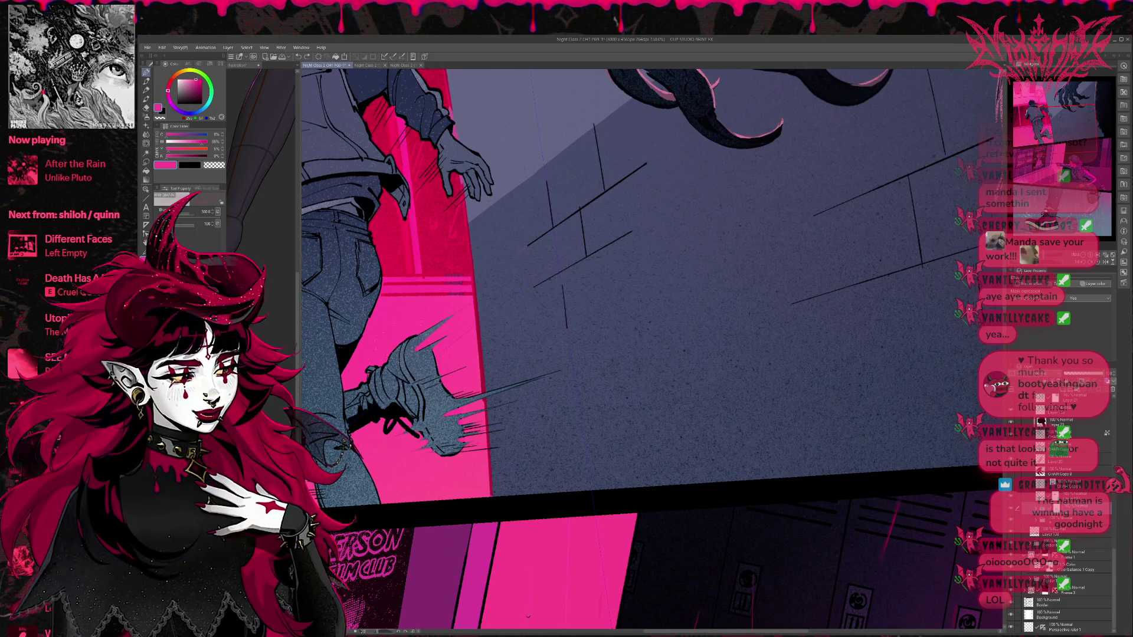
{"action": "left_click", "coordinate": [147, 80]}
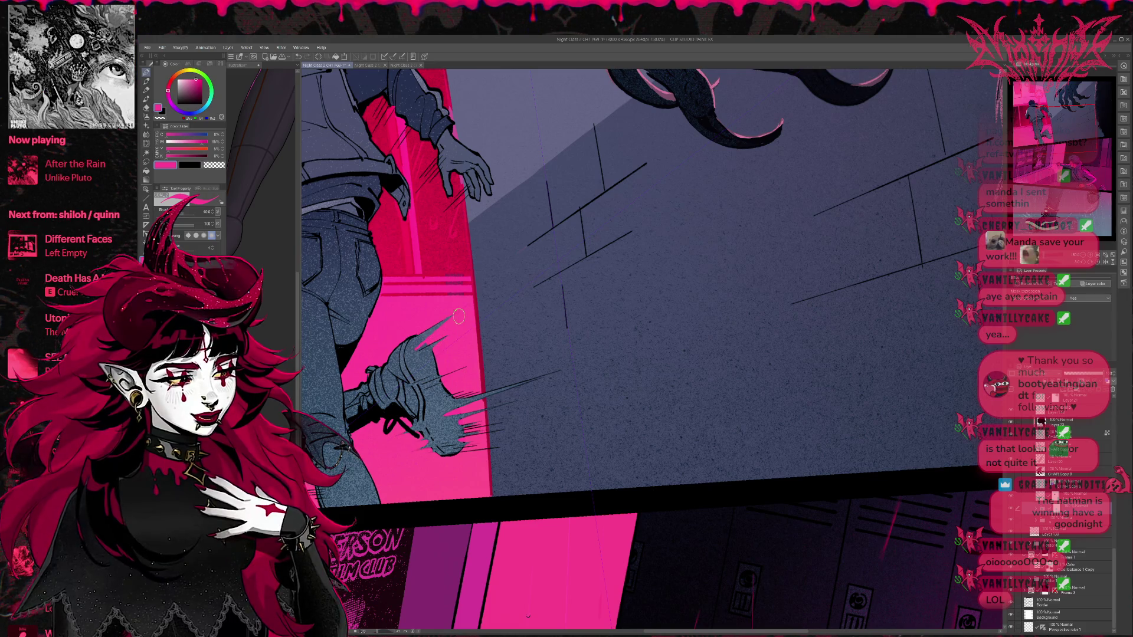
{"action": "left_click_drag", "start_coordinate": [474, 343], "coordinate": [539, 290]}
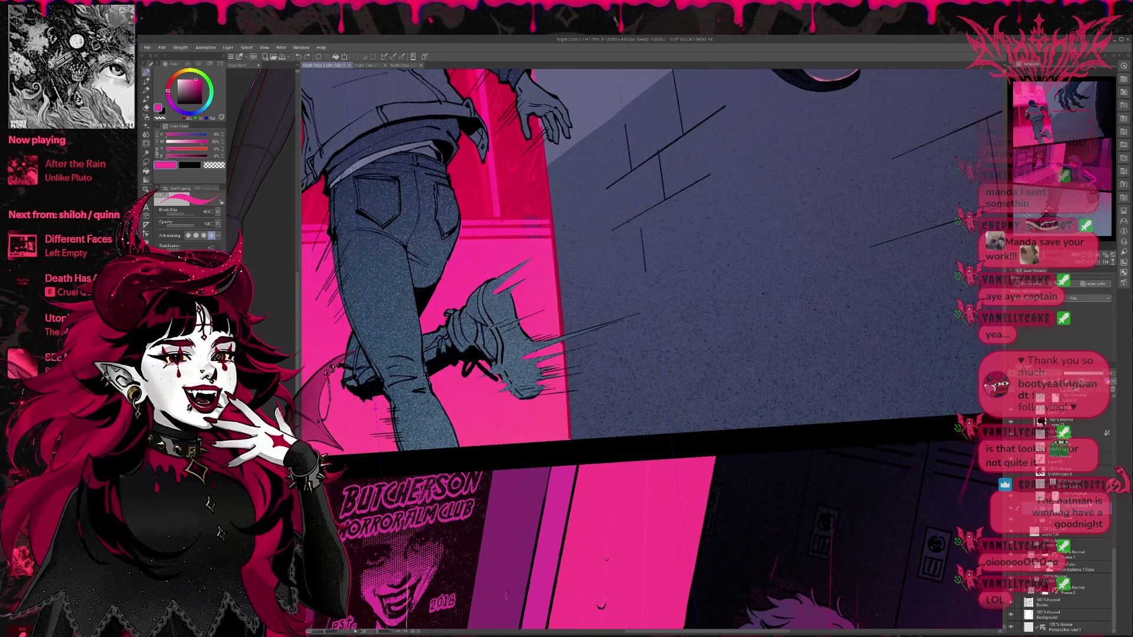
{"action": "left_click", "coordinate": [1085, 447]}
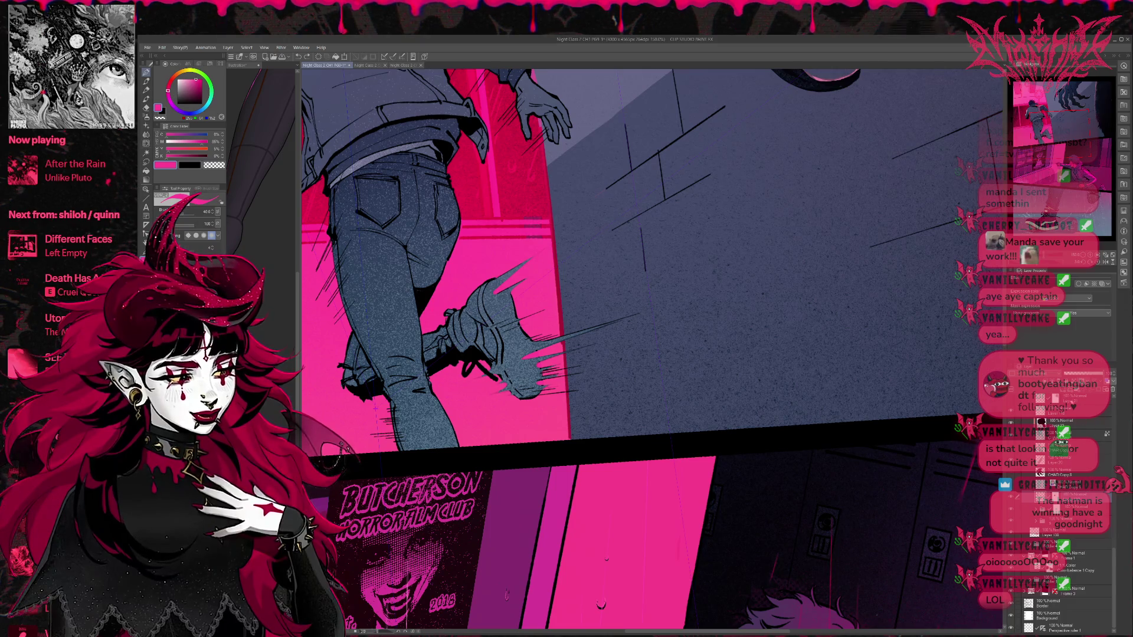
{"action": "scroll", "coordinate": [1104, 522], "scroll_direction": "up", "scroll_amount": 1}
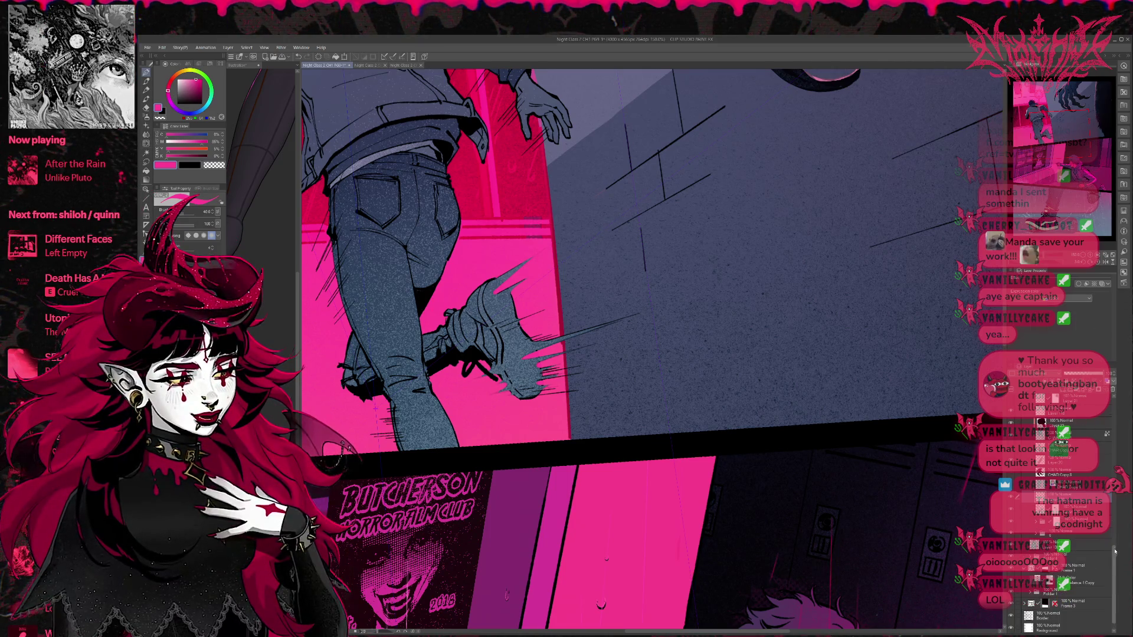
{"action": "scroll", "coordinate": [1109, 525], "scroll_direction": "up", "scroll_amount": 5}
{"action": "key", "text": "ctrl+plus"}
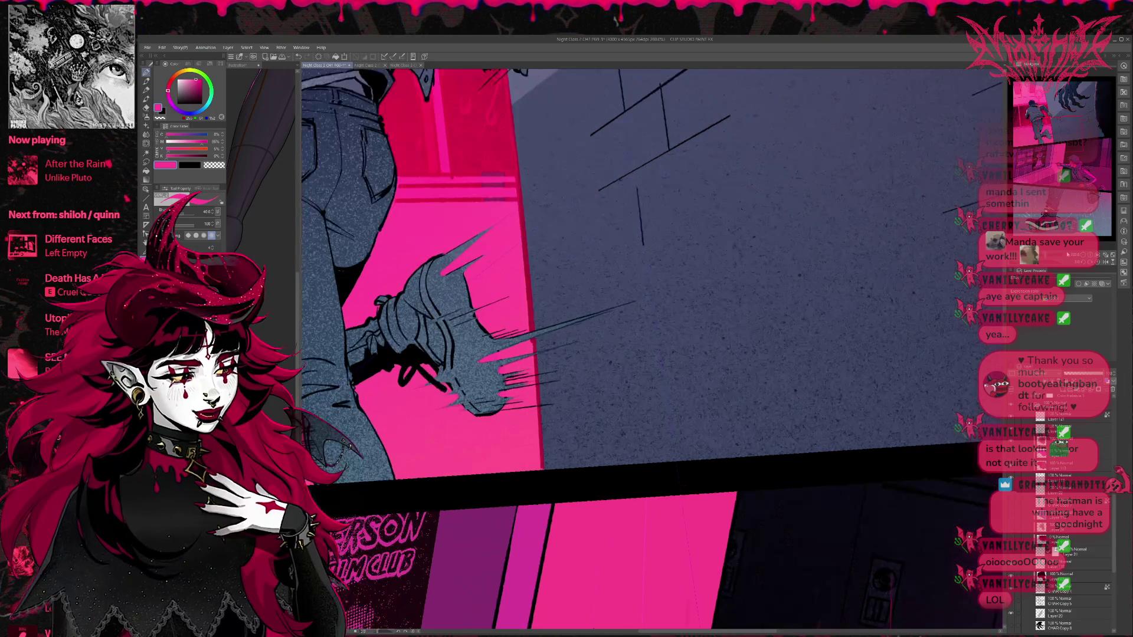
Step: Sample the shoe's blue-grey and paint over the pink streaks in its spikes and sole
{"action": "left_click", "coordinate": [447, 271], "text": "alt"}
{"action": "left_click_drag", "start_coordinate": [446, 275], "coordinate": [469, 267]}
{"action": "mouse_move", "coordinate": [488, 351]}
{"action": "left_mouse_down"}
{"action": "mouse_move", "coordinate": [490, 363]}
{"action": "mouse_move", "coordinate": [645, 316]}
{"action": "left_mouse_up"}
{"action": "left_click", "coordinate": [1106, 262]}
{"action": "mouse_move", "coordinate": [891, 307]}
{"action": "left_mouse_down"}
{"action": "mouse_move", "coordinate": [722, 313]}
{"action": "mouse_move", "coordinate": [645, 332]}
{"action": "left_mouse_up"}
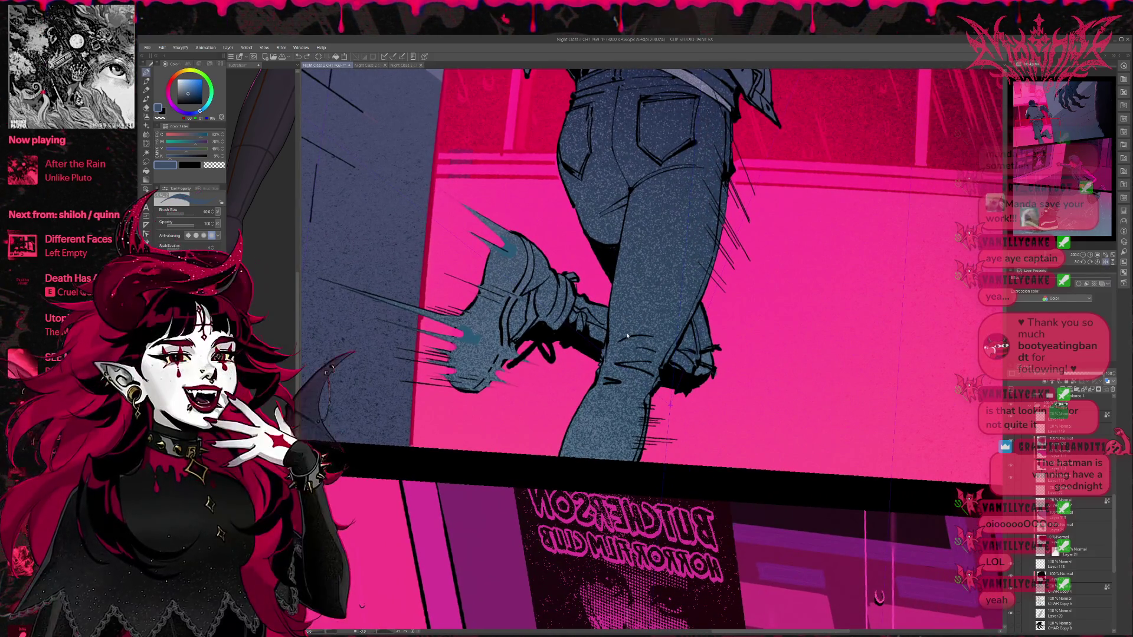
Step: Brush teal onto the shoe's lower spikes and toe top, rotating the view toward the spikes
{"action": "mouse_move", "coordinate": [451, 372]}
{"action": "left_mouse_down"}
{"action": "mouse_move", "coordinate": [454, 353]}
{"action": "mouse_move", "coordinate": [463, 363]}
{"action": "left_mouse_up"}
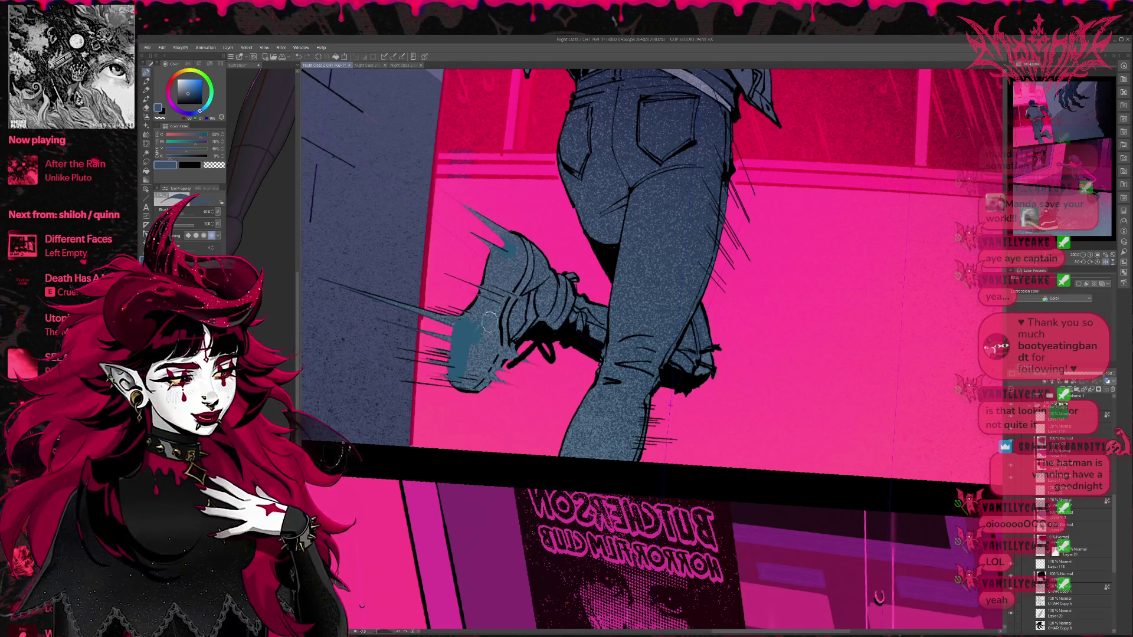
{"action": "left_click_drag", "start_coordinate": [502, 241], "coordinate": [511, 235]}
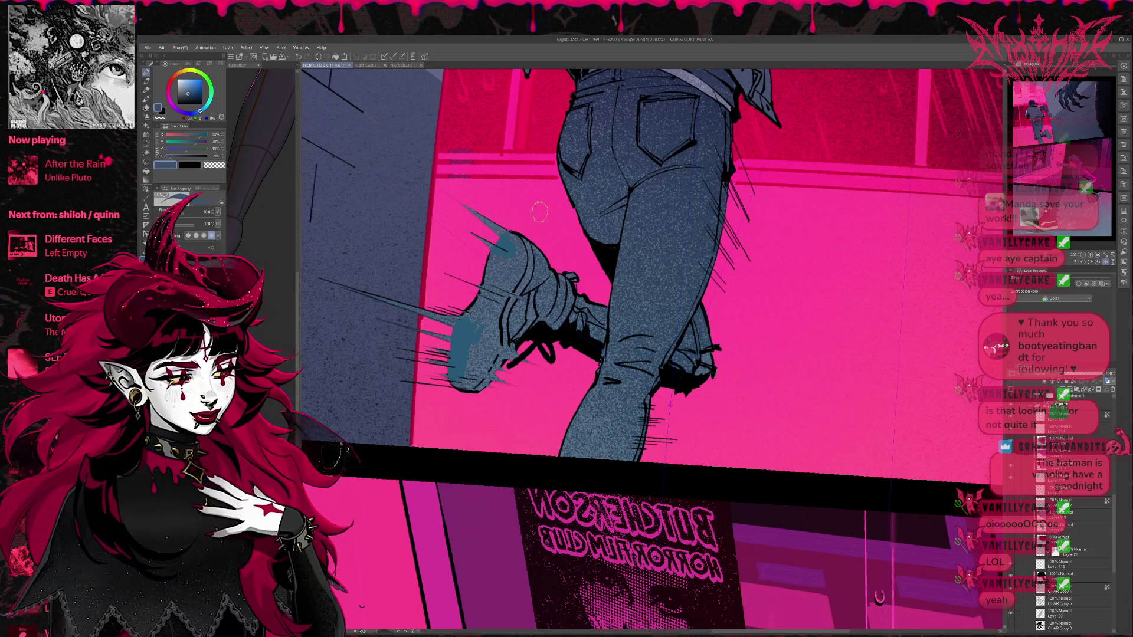
{"action": "left_click_drag", "start_coordinate": [592, 334], "coordinate": [937, 481]}
{"action": "left_click_drag", "start_coordinate": [590, 427], "coordinate": [589, 420]}
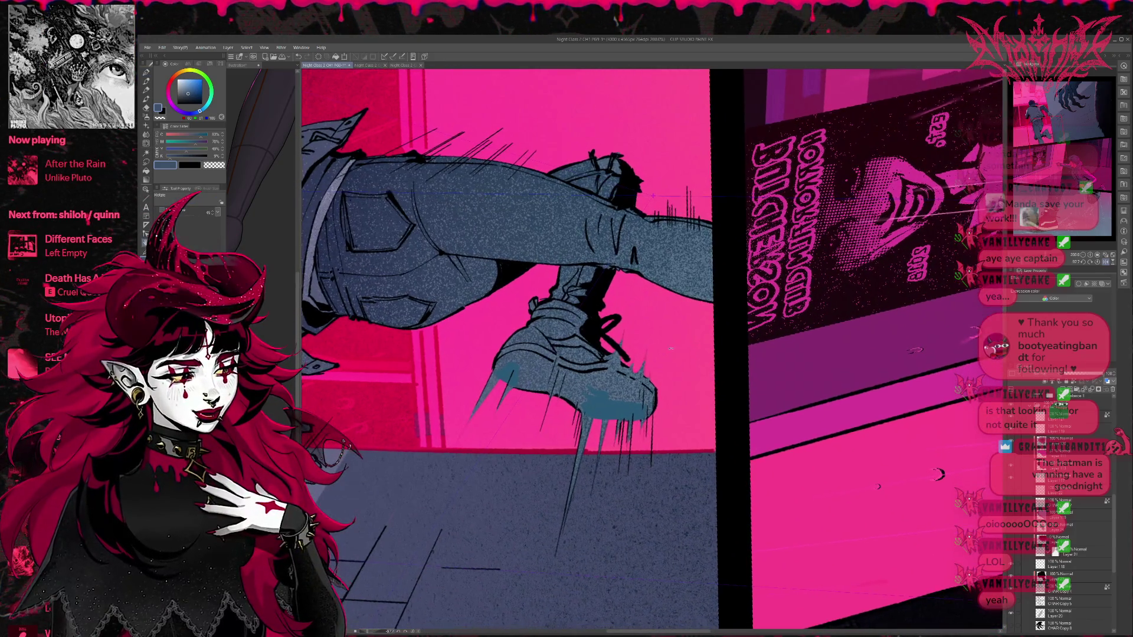
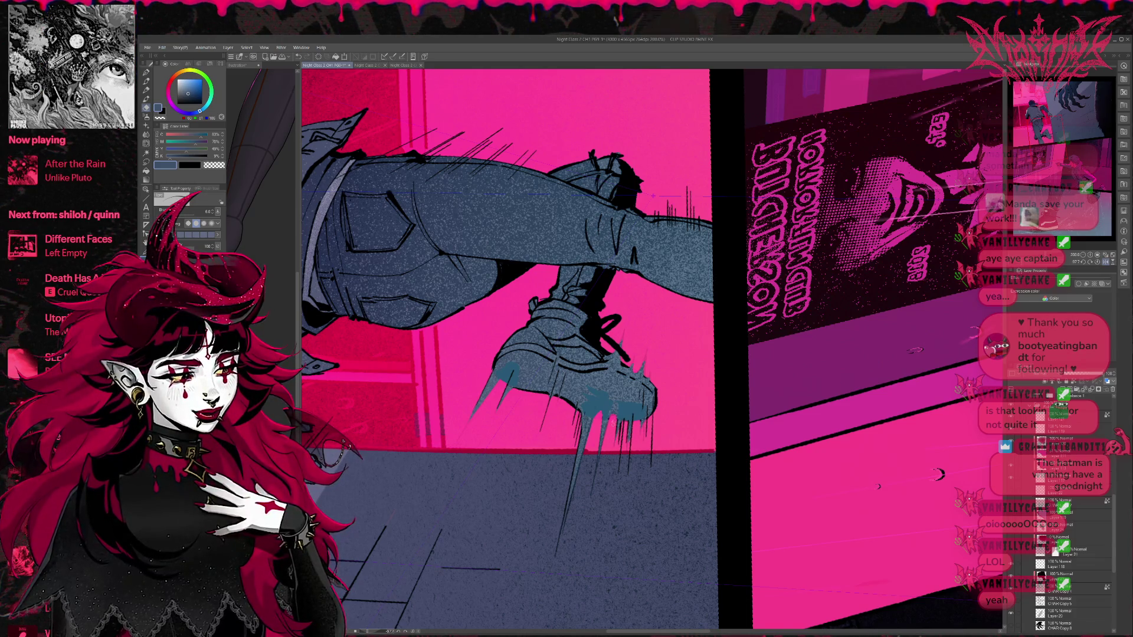
Step: Retouch the teal streaks under the sneaker in sampled hot pink and shoe blue, alternating pen and eraser
{"action": "key", "text": "p"}
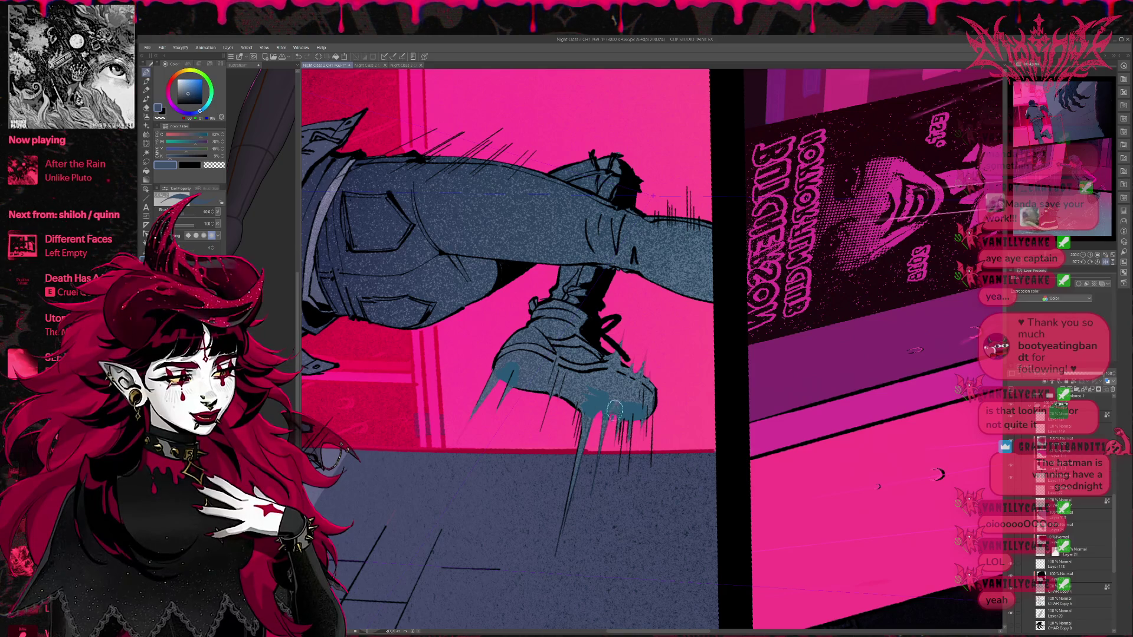
{"action": "left_click", "coordinate": [611, 426], "text": "alt"}
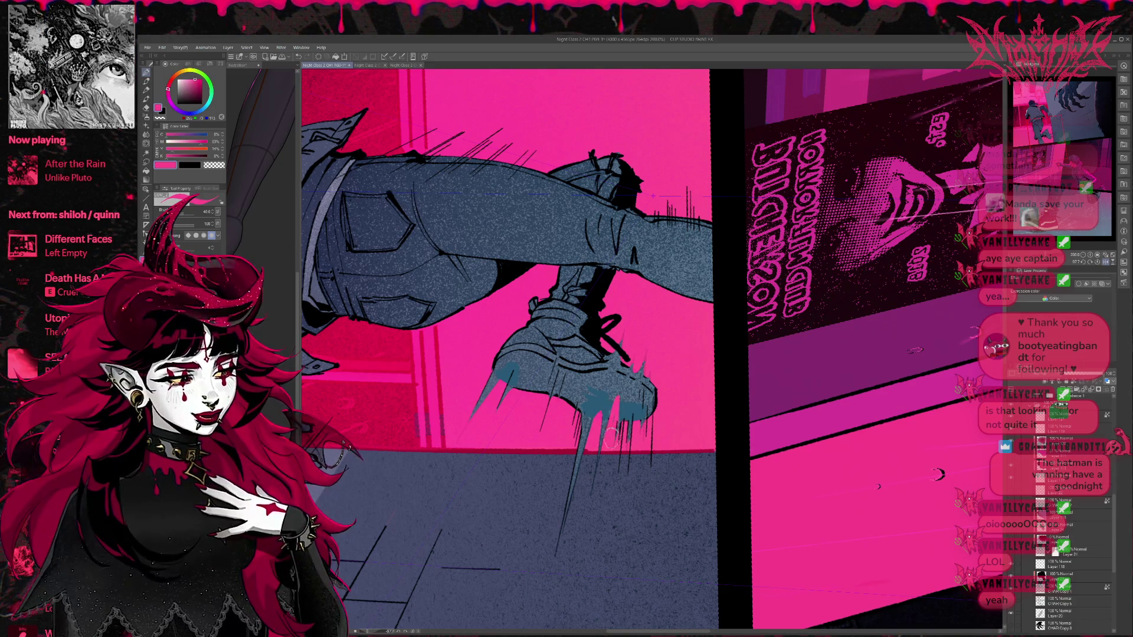
{"action": "left_click", "coordinate": [599, 409], "text": "alt"}
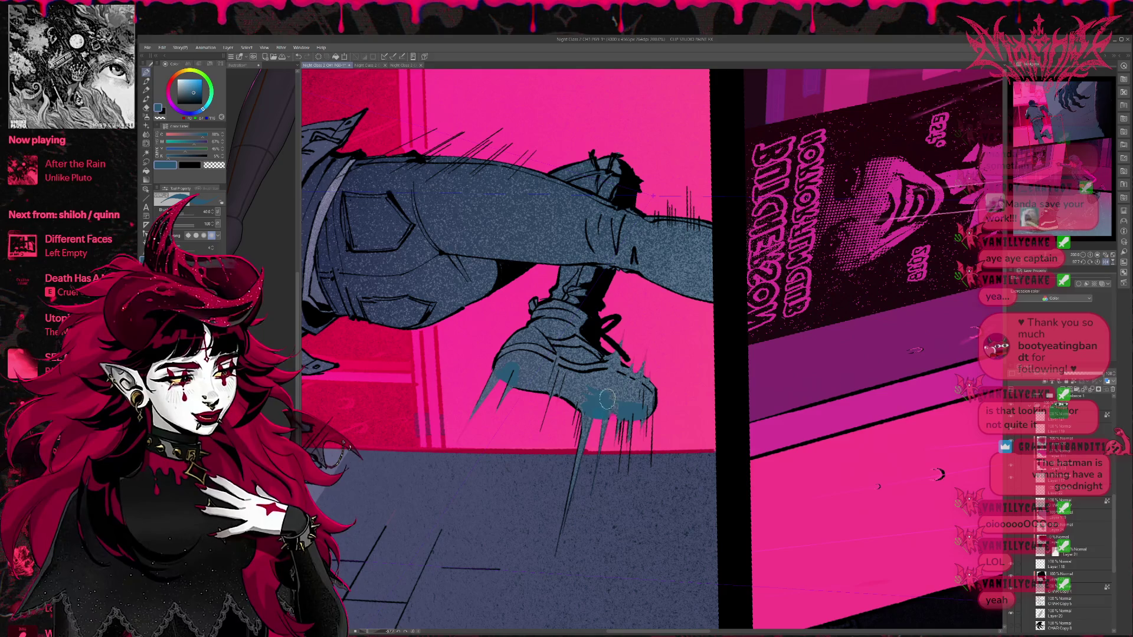
{"action": "key", "text": "e"}
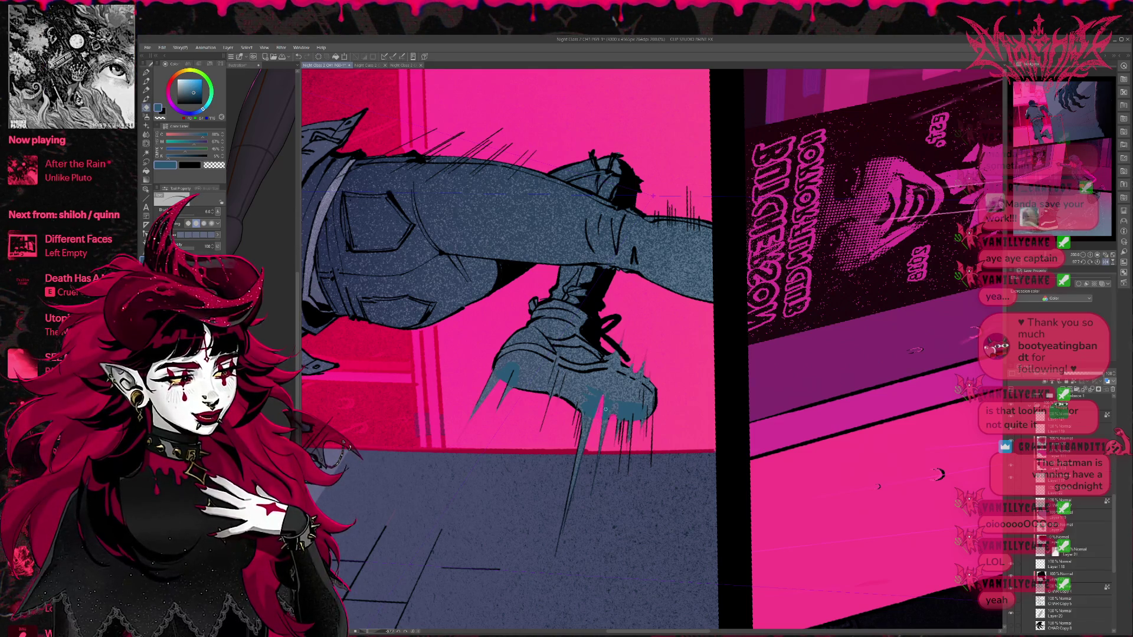
{"action": "key", "text": "p"}
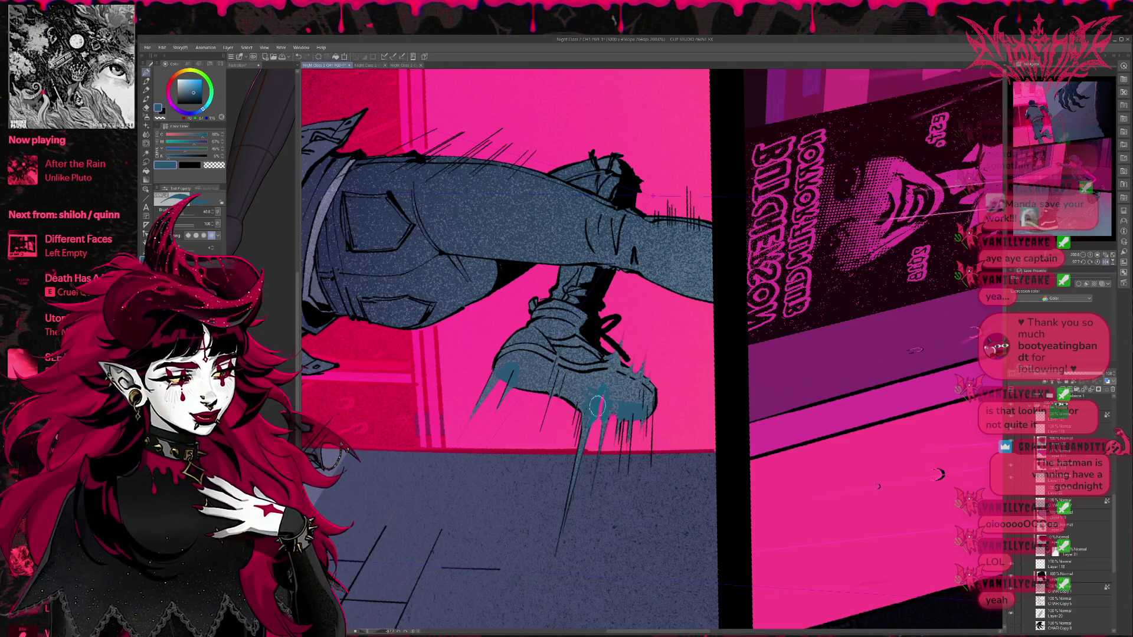
{"action": "key", "text": "p"}
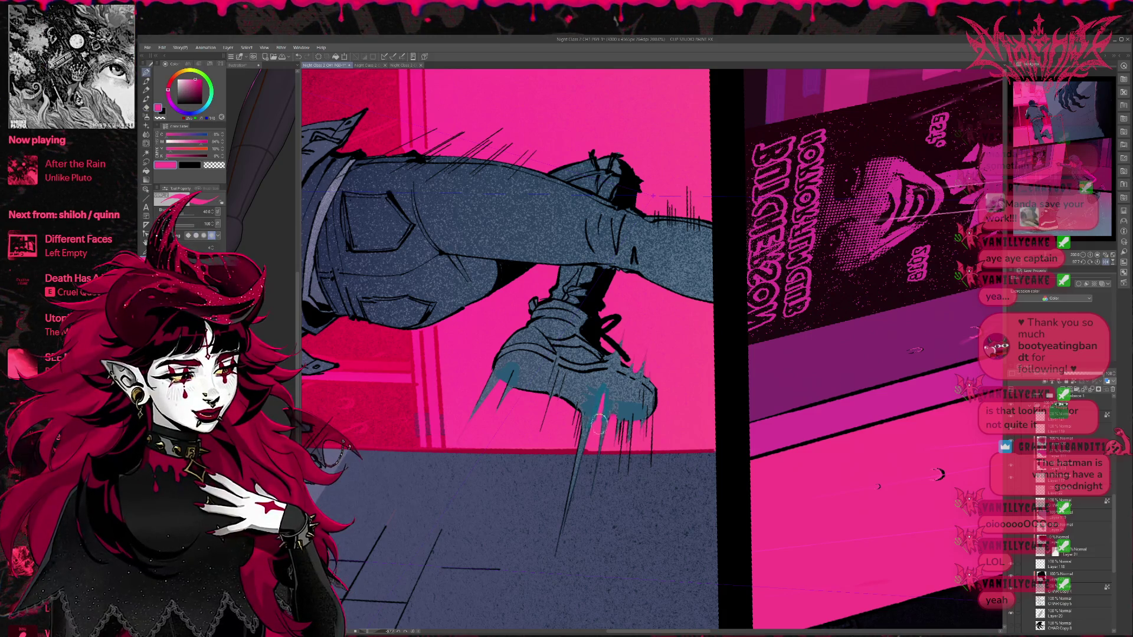
{"action": "mouse_move", "coordinate": [638, 369]}
{"action": "left_mouse_down"}
{"action": "mouse_move", "coordinate": [708, 448]}
{"action": "mouse_move", "coordinate": [561, 472]}
{"action": "left_mouse_up"}
{"action": "mouse_move", "coordinate": [748, 320]}
{"action": "left_mouse_down"}
{"action": "mouse_move", "coordinate": [787, 413]}
{"action": "mouse_move", "coordinate": [633, 317]}
{"action": "left_mouse_up"}
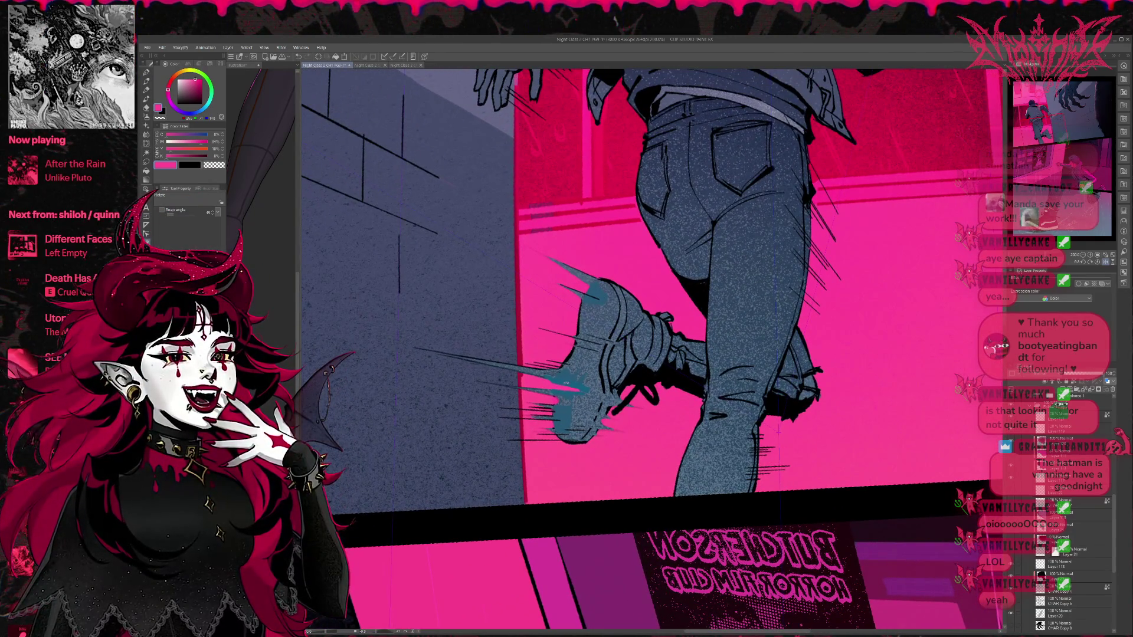
Step: Sample the shoe's blue-grey and repaint the teal streaks at the shoe's toe
{"action": "mouse_move", "coordinate": [554, 381]}
{"action": "left_mouse_down"}
{"action": "mouse_move", "coordinate": [649, 275]}
{"action": "mouse_move", "coordinate": [633, 317]}
{"action": "left_mouse_up"}
{"action": "left_click", "coordinate": [564, 384], "text": "alt"}
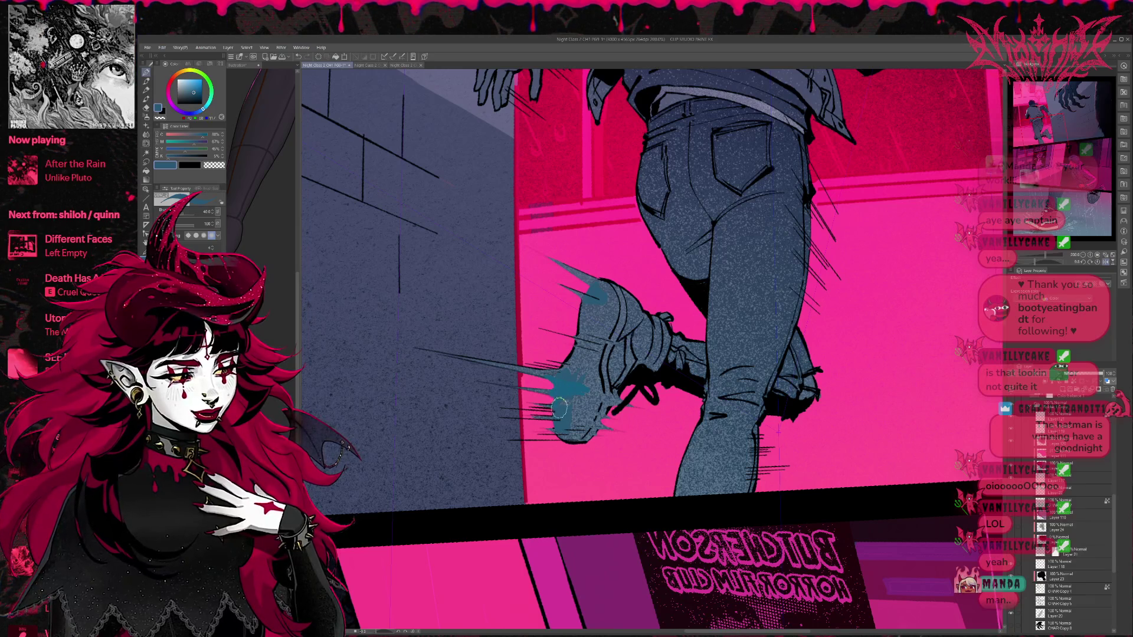
{"action": "left_click_drag", "start_coordinate": [557, 406], "coordinate": [586, 373]}
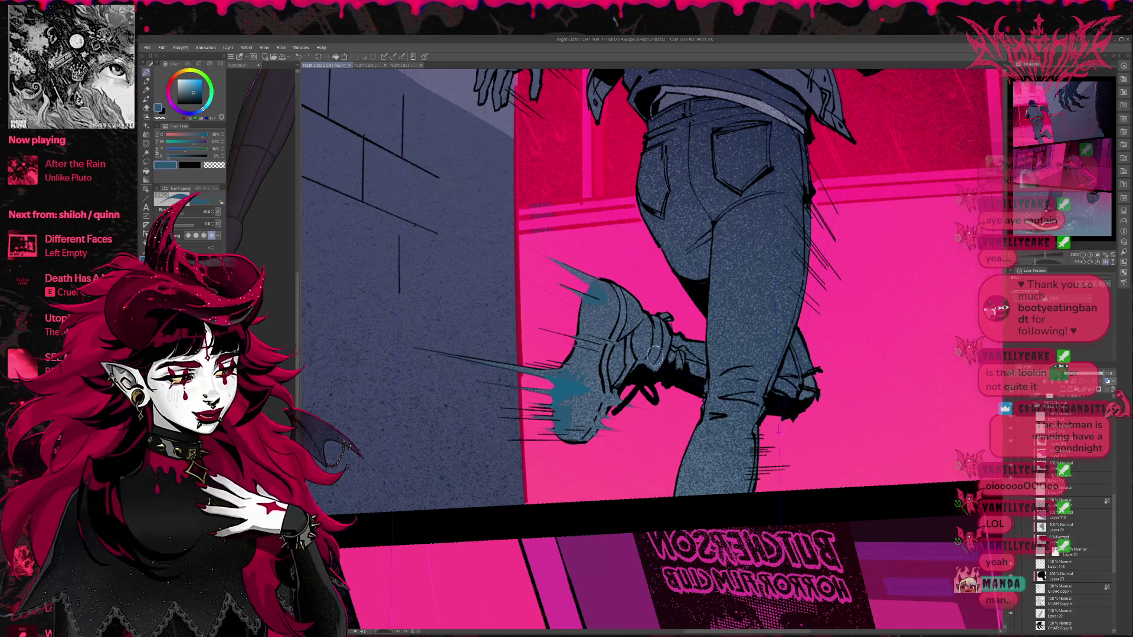
{"action": "scroll", "coordinate": [623, 392], "scroll_direction": "down", "scroll_amount": 1}
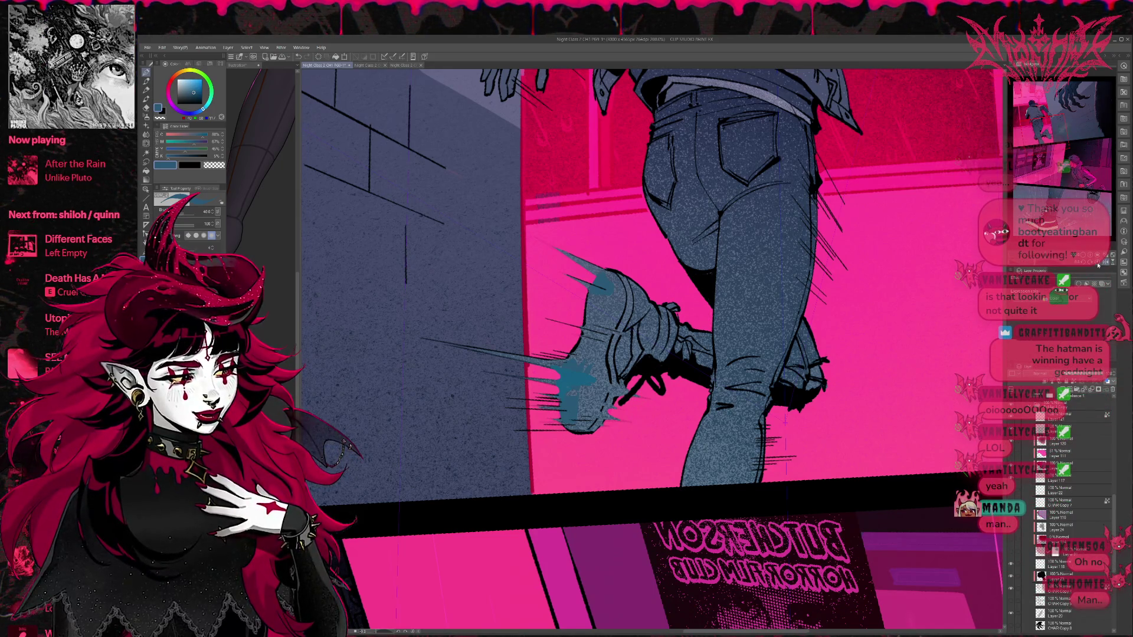
Step: Alternately paint and erase around the shoe's streaks to tidy the motion lines
{"action": "left_click", "coordinate": [1102, 266]}
{"action": "left_click", "coordinate": [1102, 265]}
{"action": "mouse_move", "coordinate": [874, 366]}
{"action": "left_mouse_down"}
{"action": "mouse_move", "coordinate": [847, 397]}
{"action": "mouse_move", "coordinate": [810, 384]}
{"action": "mouse_move", "coordinate": [830, 374]}
{"action": "left_mouse_up"}
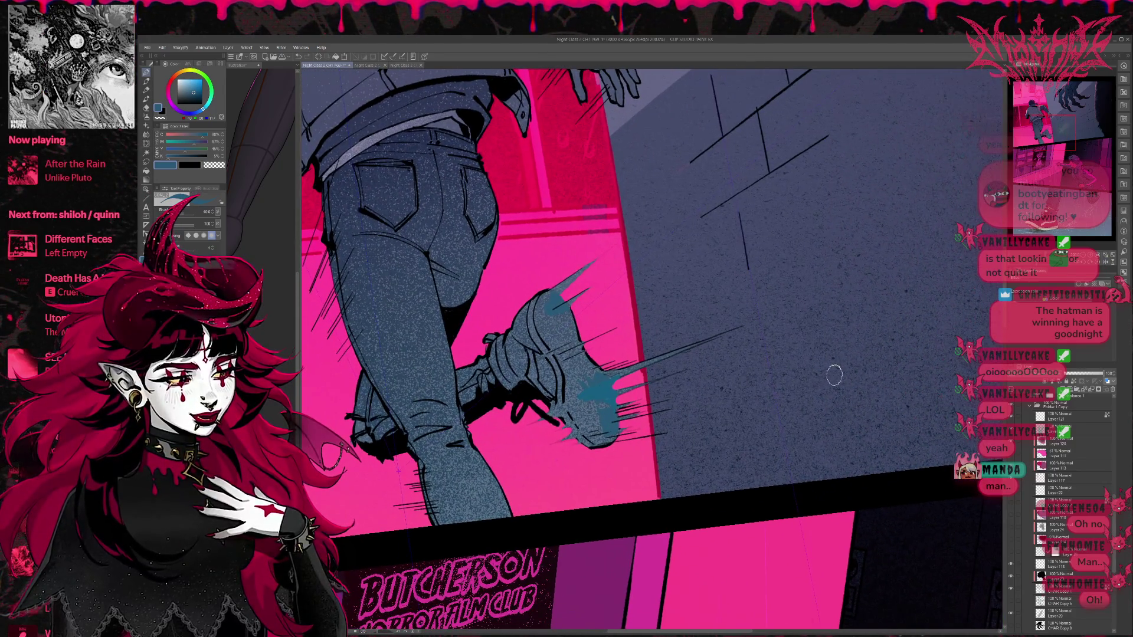
{"action": "key", "text": "e"}
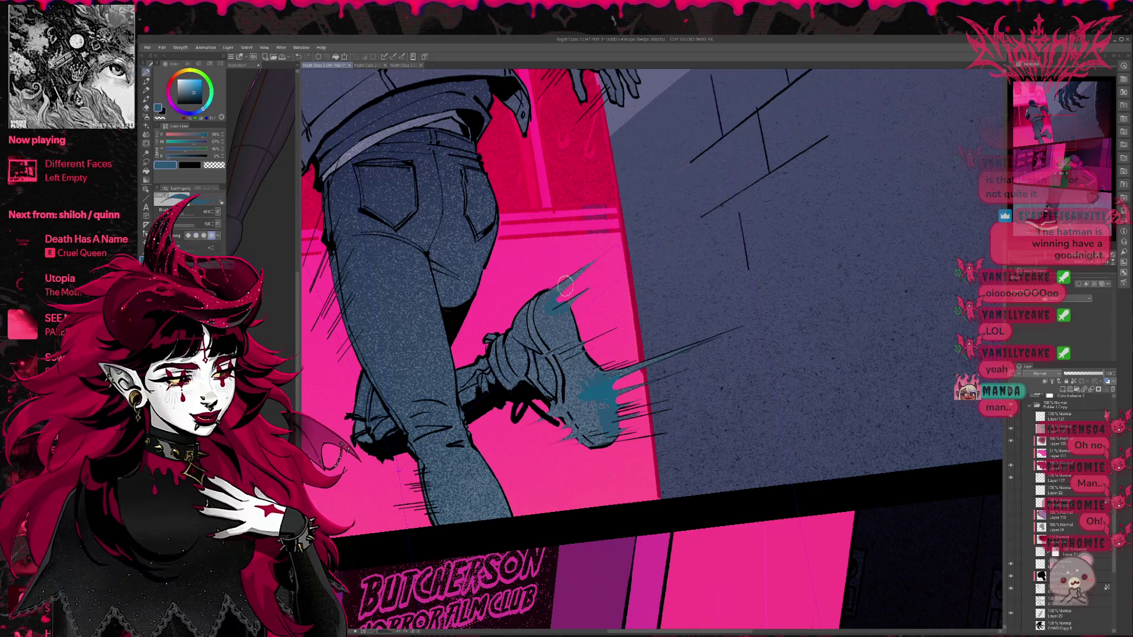
{"action": "key", "text": "p"}
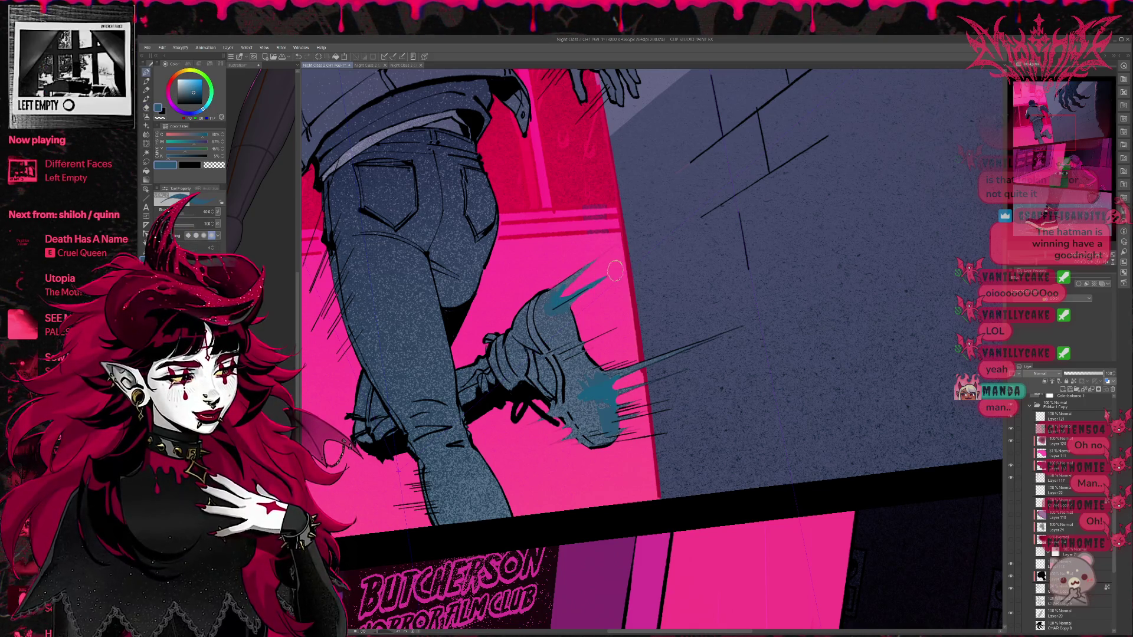
{"action": "key", "text": "e"}
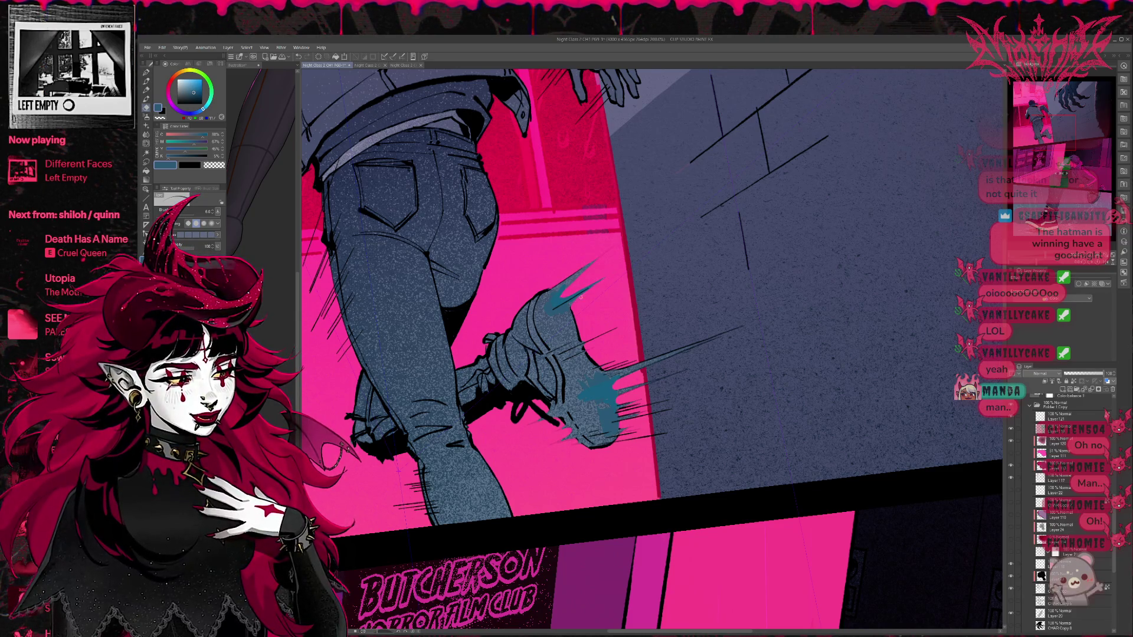
{"action": "key", "text": "p"}
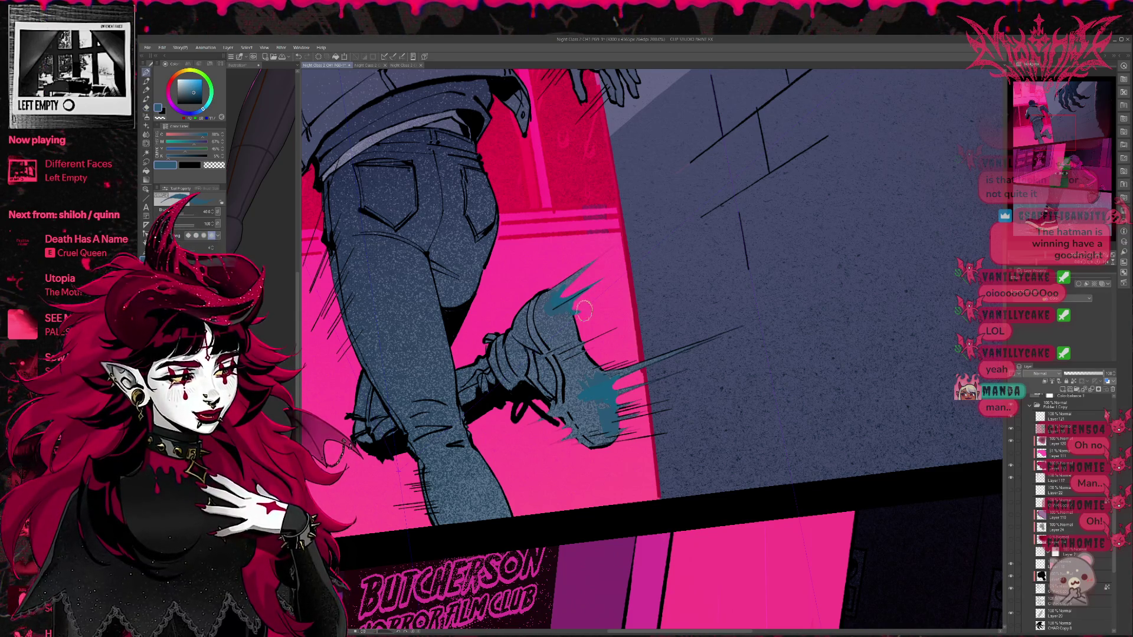
{"action": "key", "text": "e"}
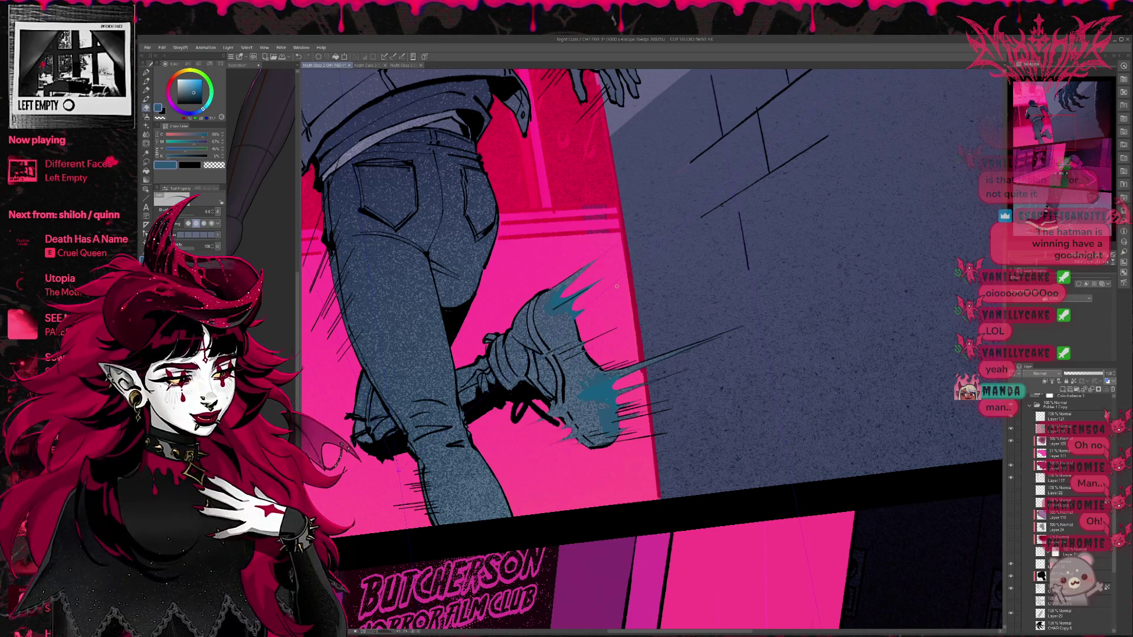
{"action": "key", "text": "p"}
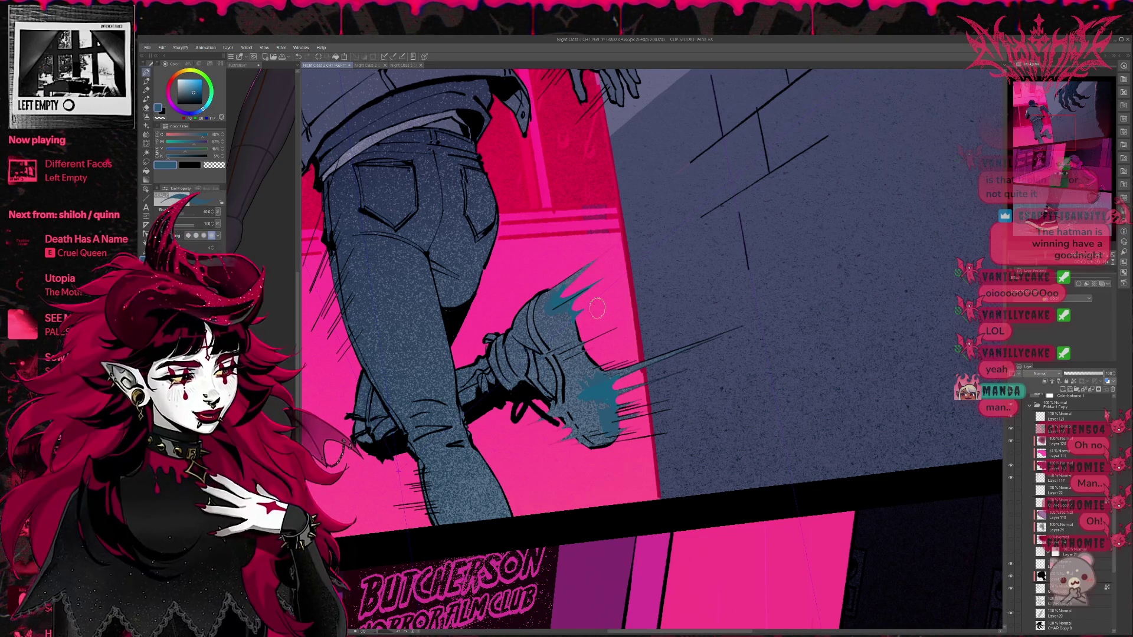
{"action": "key", "text": "e"}
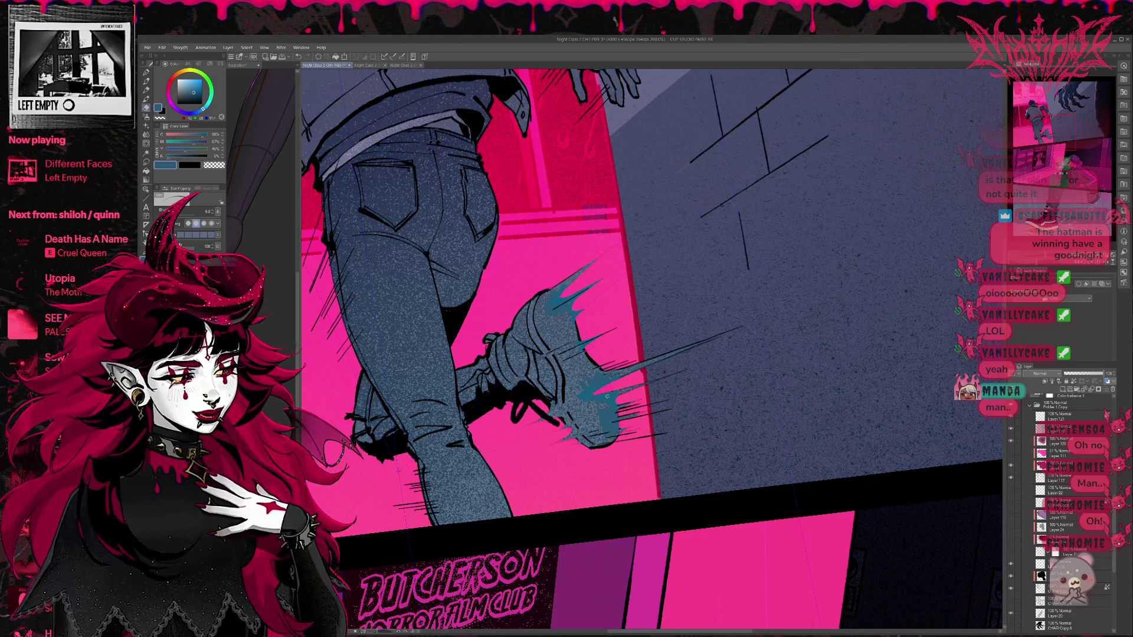
{"action": "left_click_drag", "start_coordinate": [638, 367], "coordinate": [578, 360]}
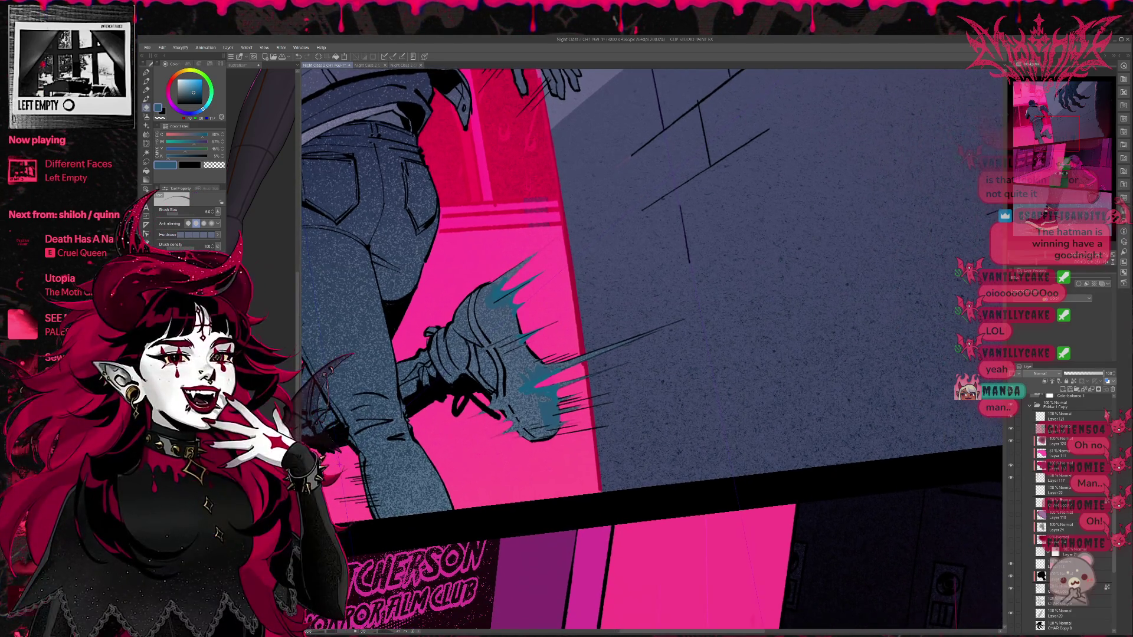
Step: Hide the teal speed-streak layer and toggle the light speed lines to compare
{"action": "scroll", "coordinate": [1108, 490], "scroll_direction": "down", "scroll_amount": 5}
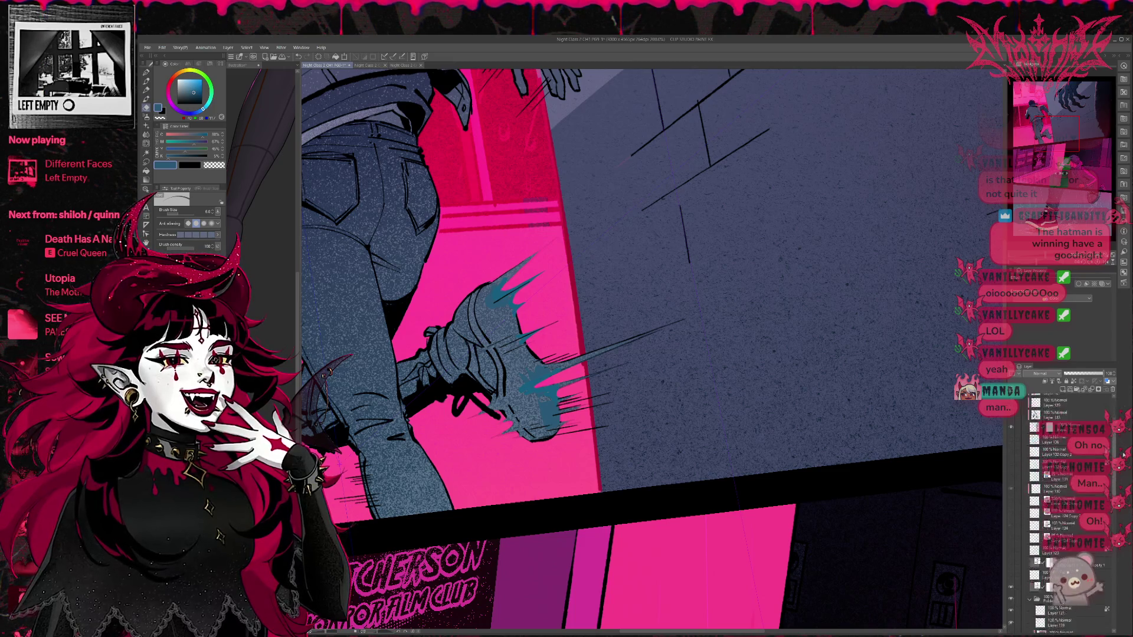
{"action": "scroll", "coordinate": [1069, 513], "scroll_direction": "down", "scroll_amount": 1}
{"action": "left_click", "coordinate": [1011, 543]}
{"action": "left_click", "coordinate": [1046, 544]}
{"action": "left_click", "coordinate": [1015, 544]}
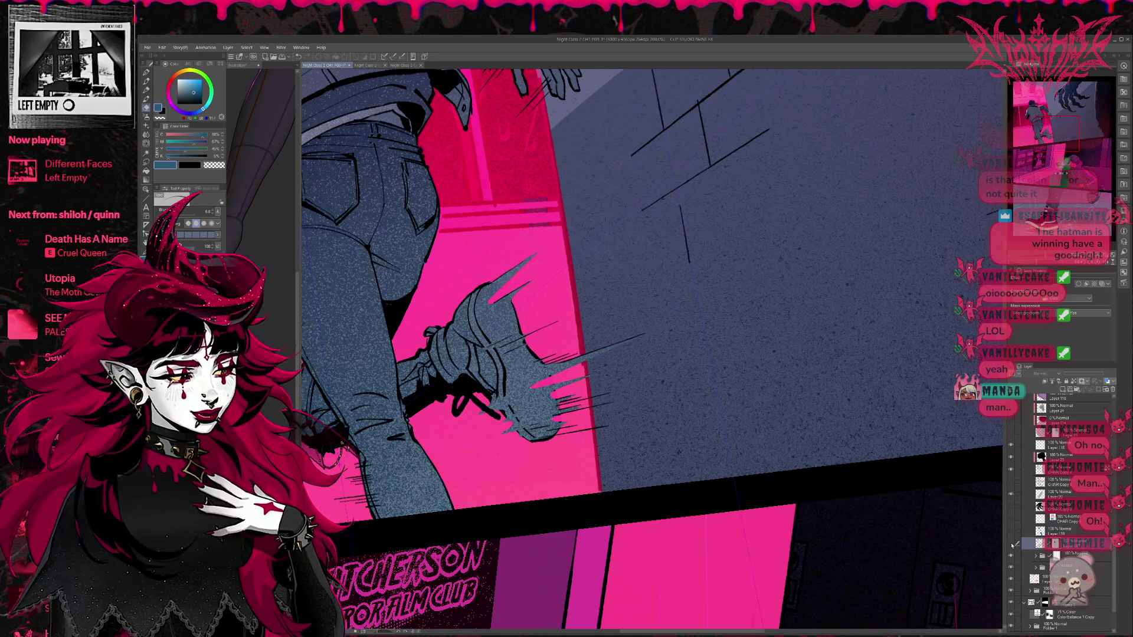
{"action": "left_click", "coordinate": [1015, 544]}
{"action": "left_click", "coordinate": [1014, 545]}
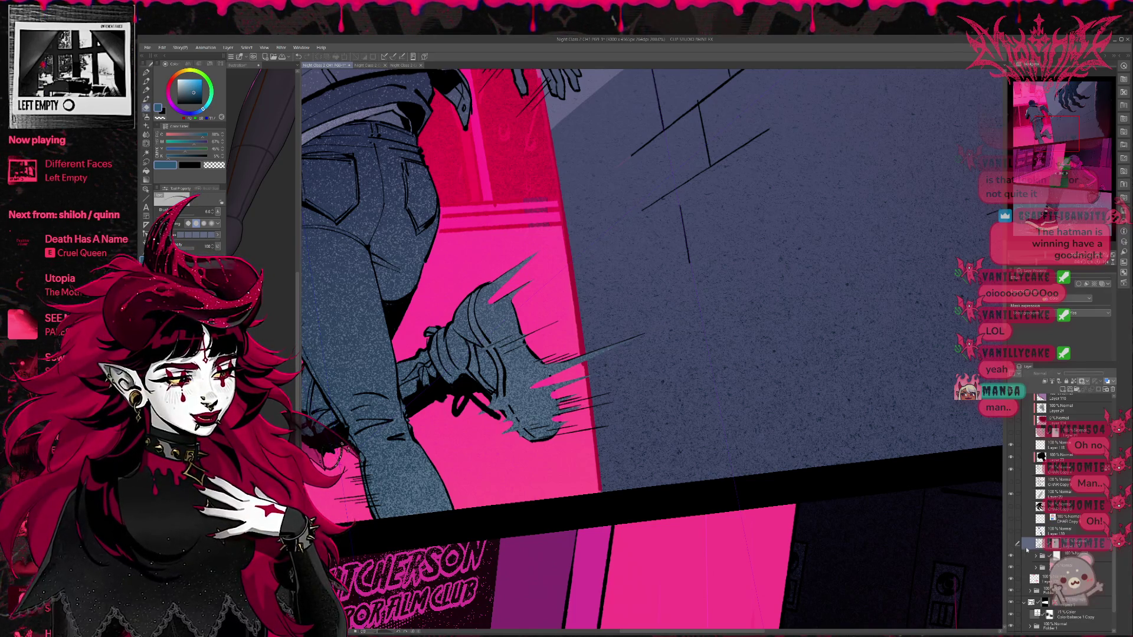
Step: Expand the figure's folder, hide the blue speed streaks, and keep the textured jeans visible
{"action": "scroll", "coordinate": [1108, 557], "scroll_direction": "down", "scroll_amount": 2}
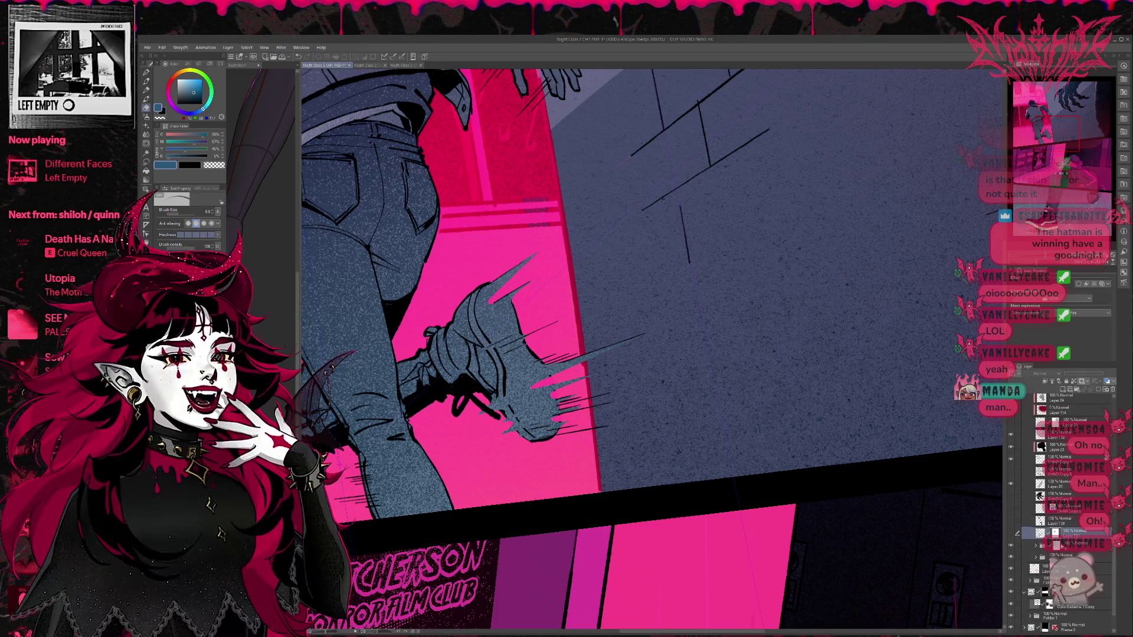
{"action": "left_click", "coordinate": [1056, 543]}
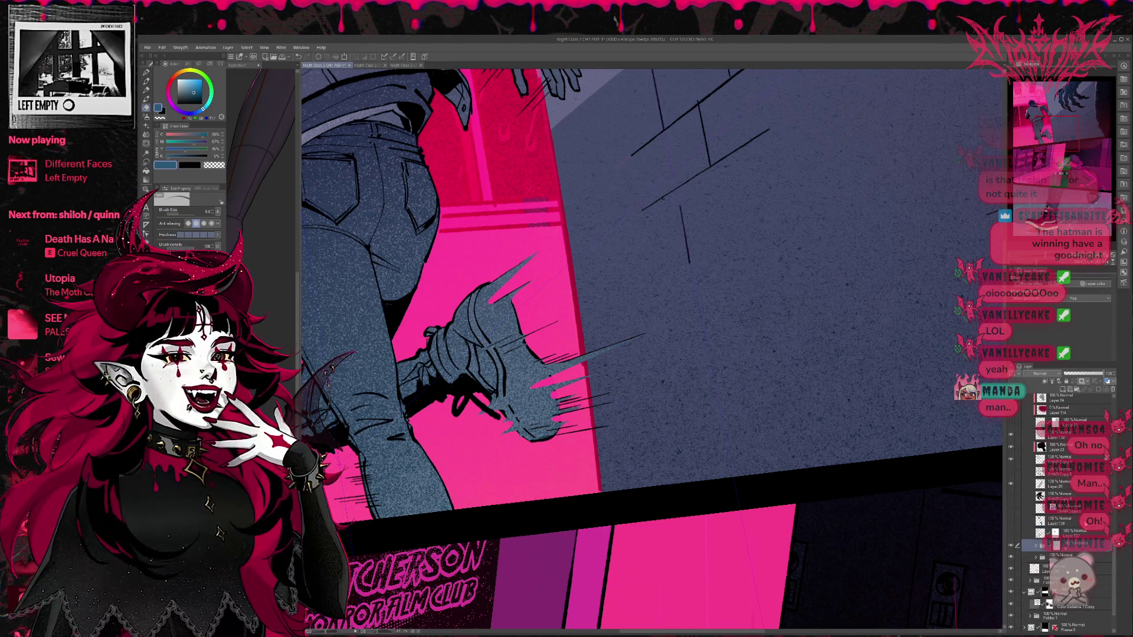
{"action": "left_click", "coordinate": [1037, 546]}
{"action": "scroll", "coordinate": [1108, 557], "scroll_direction": "down", "scroll_amount": 5}
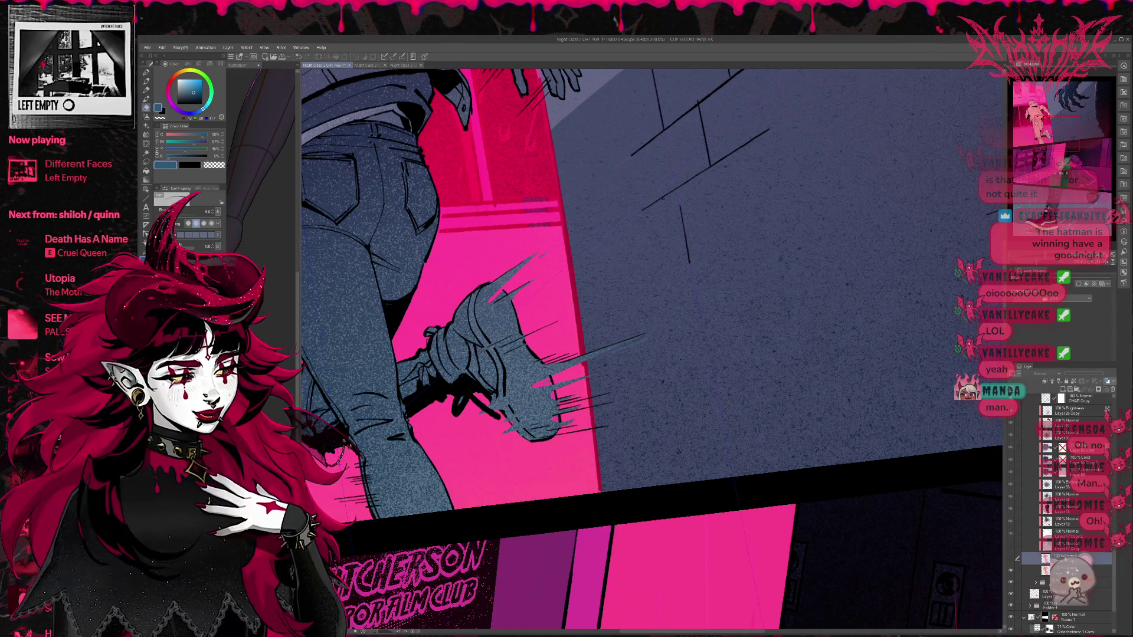
{"action": "left_click", "coordinate": [1029, 557]}
{"action": "left_click", "coordinate": [1013, 572]}
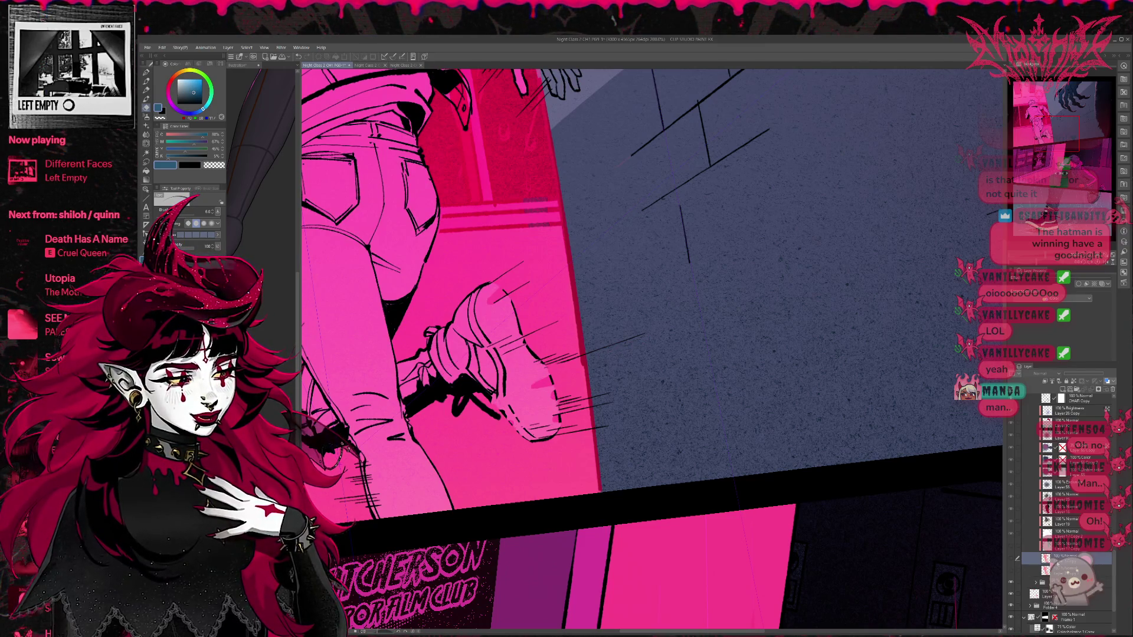
{"action": "left_click", "coordinate": [1012, 560]}
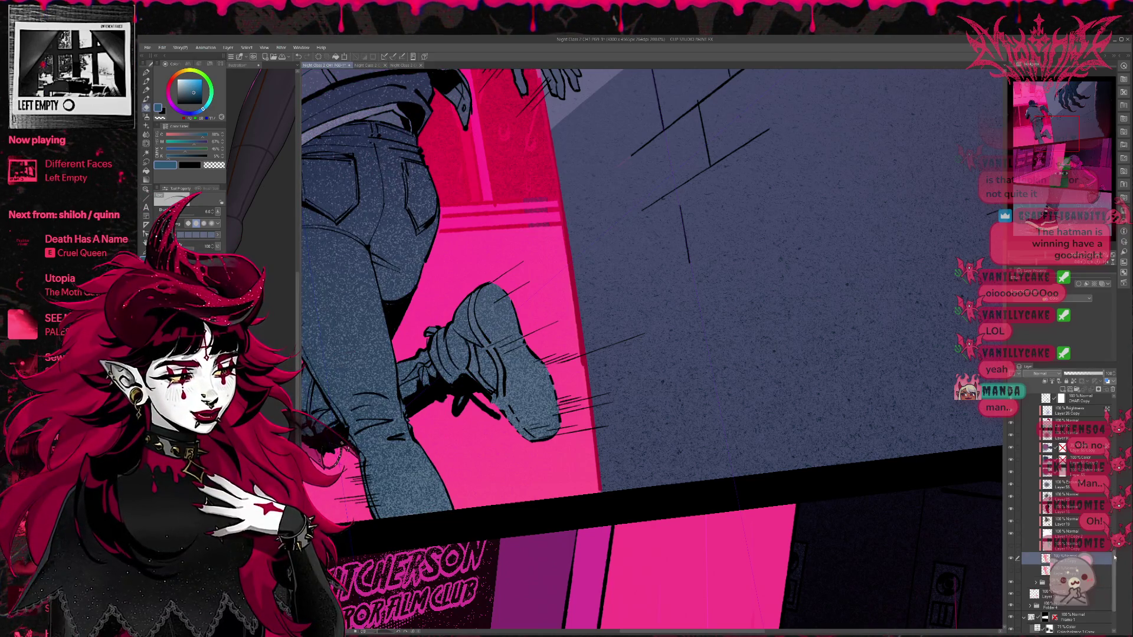
{"action": "scroll", "coordinate": [1038, 536], "scroll_direction": "down", "scroll_amount": 5}
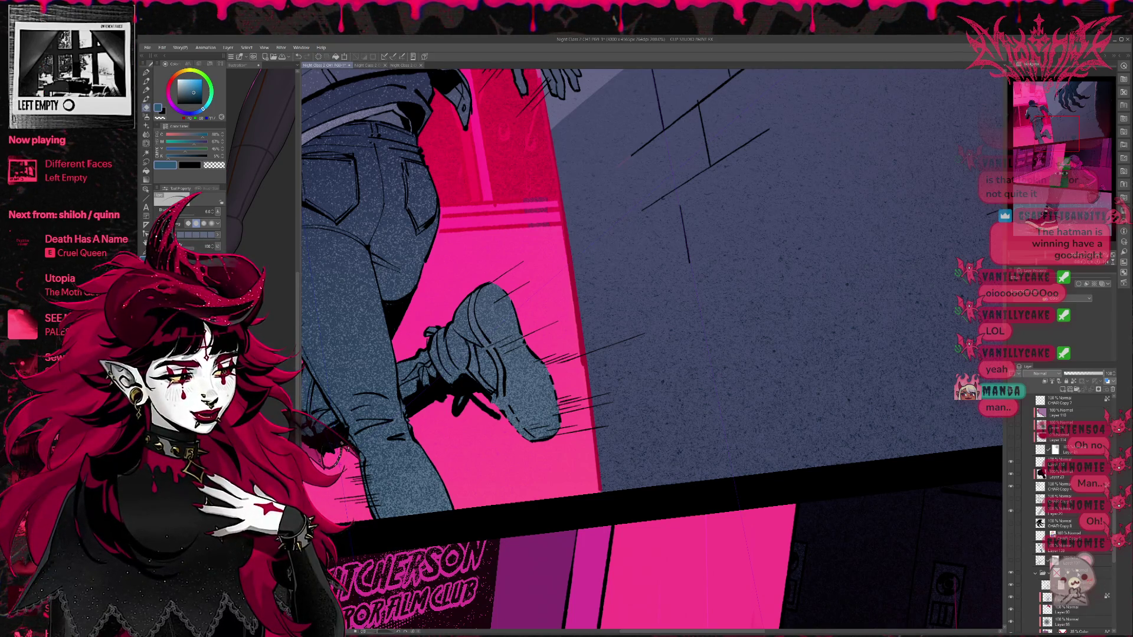
Step: Move the masked layer above the folder and duplicate the character layer
{"action": "left_click", "coordinate": [1045, 585]}
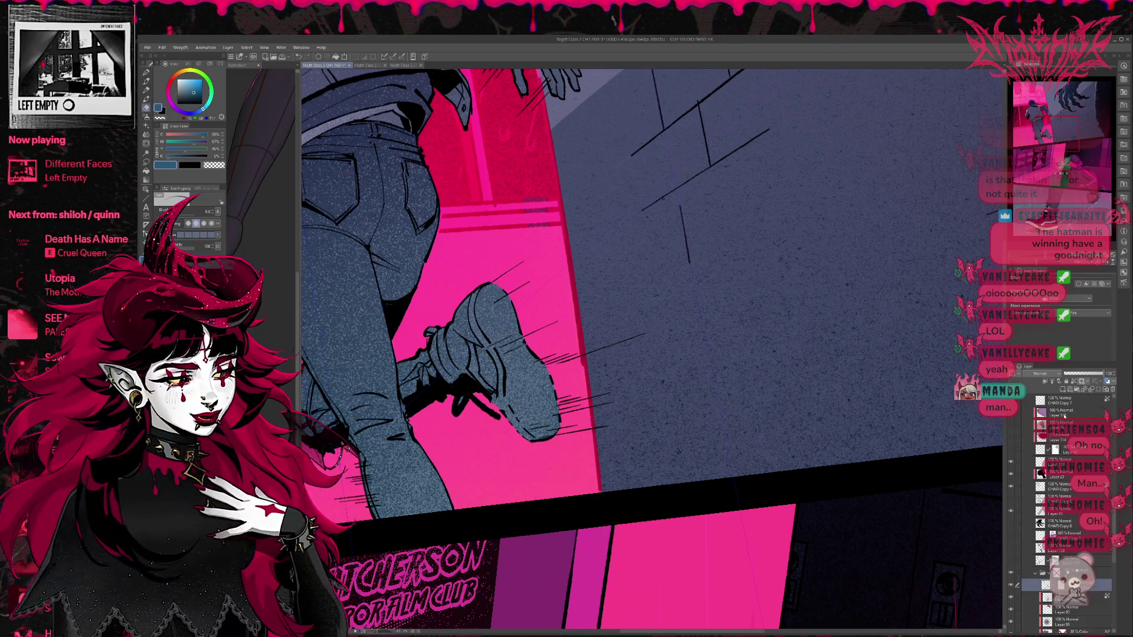
{"action": "left_click_drag", "start_coordinate": [1044, 585], "coordinate": [1045, 571]}
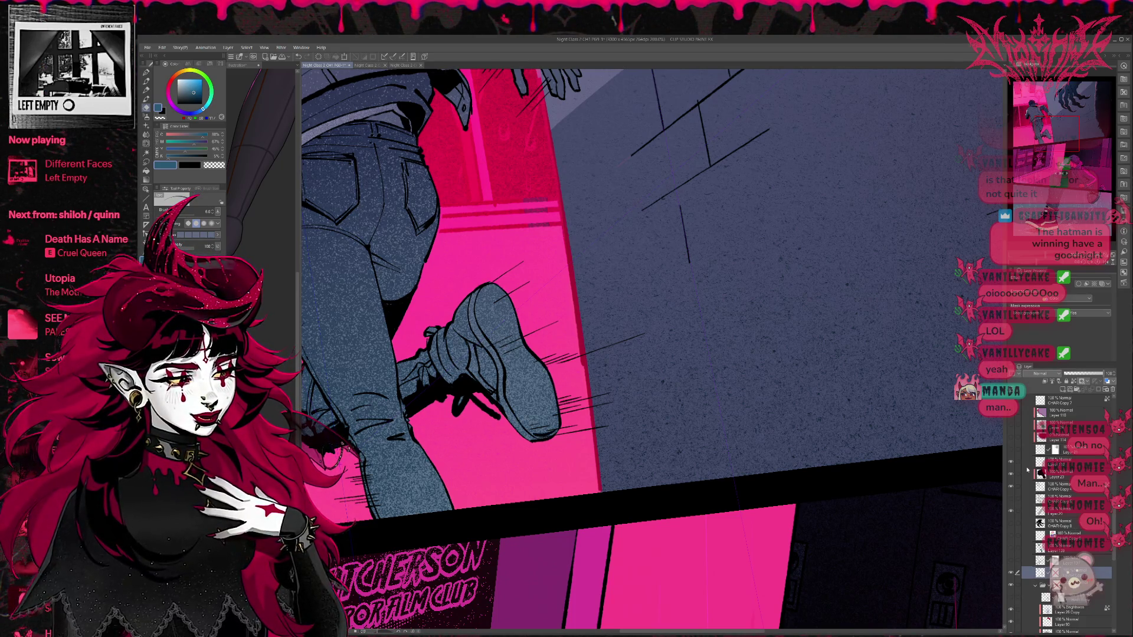
{"action": "scroll", "coordinate": [656, 374], "scroll_direction": "down", "scroll_amount": 1}
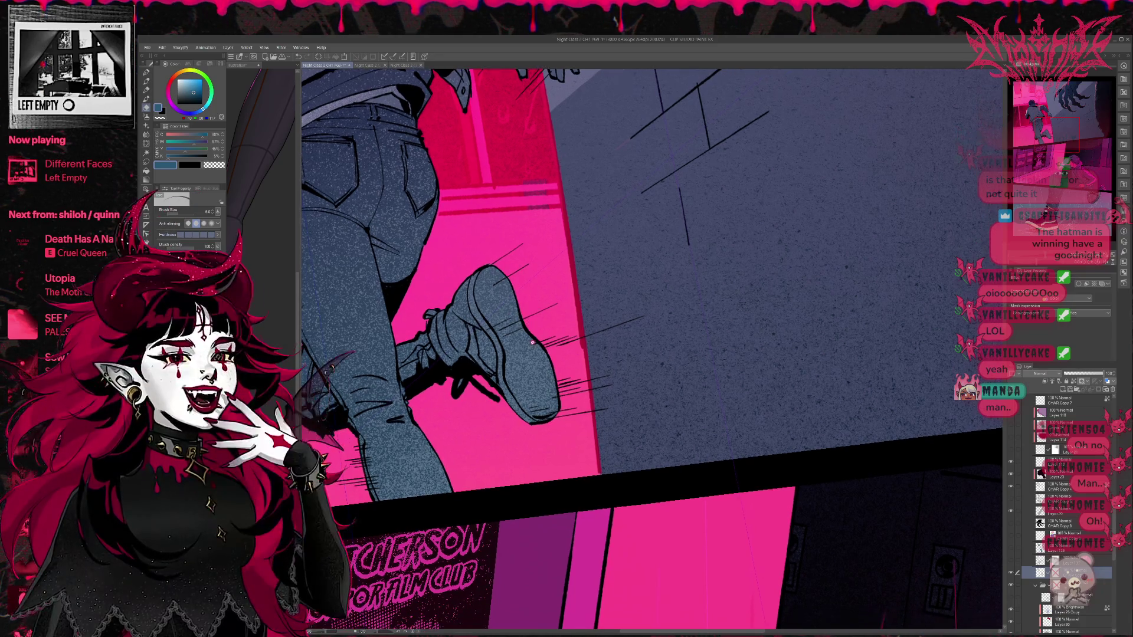
{"action": "key", "text": "r"}
{"action": "left_click_drag", "start_coordinate": [556, 236], "coordinate": [636, 264]}
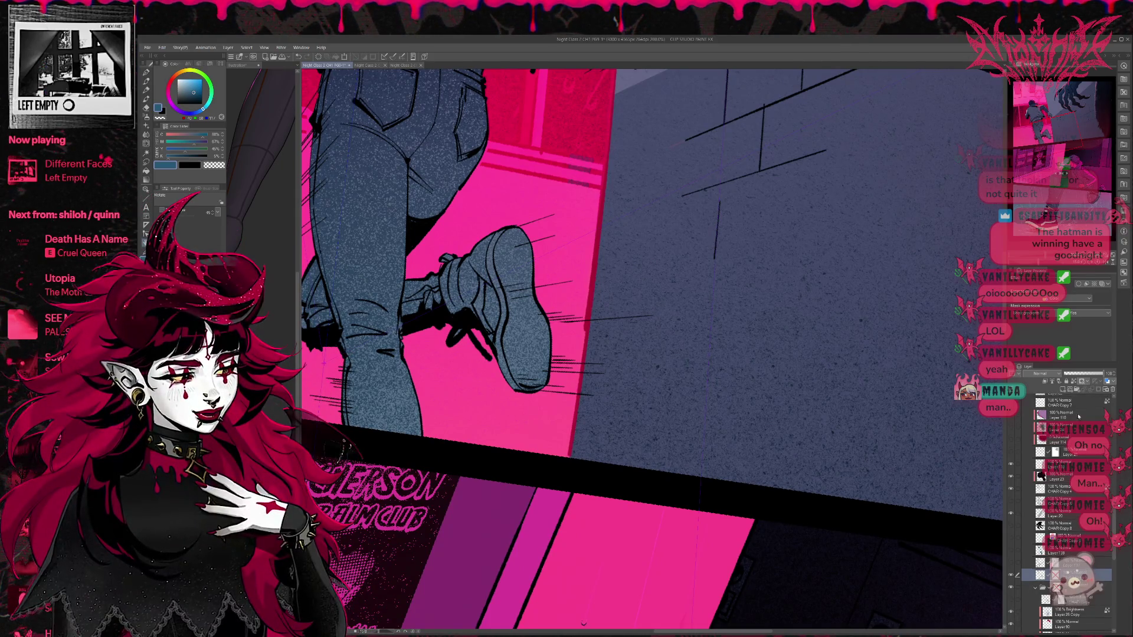
{"action": "left_click", "coordinate": [1085, 390]}
Step: Draw heavier speed lines in the shoe's dark navy under, beside and off the heel
{"action": "left_click_drag", "start_coordinate": [545, 285], "coordinate": [557, 298]}
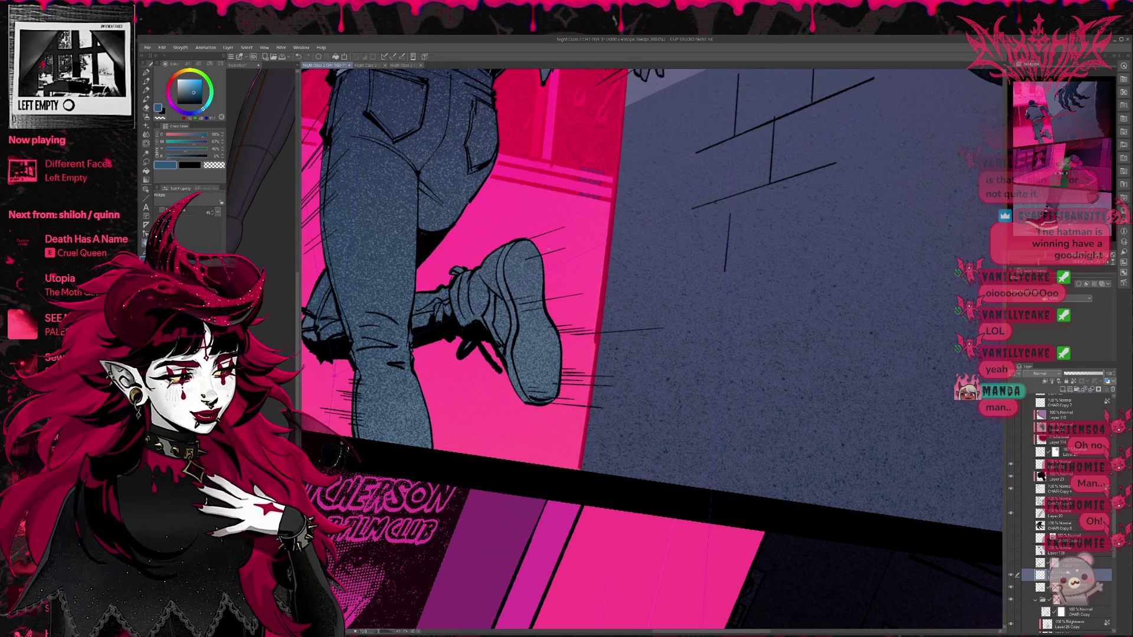
{"action": "left_click", "coordinate": [146, 72]}
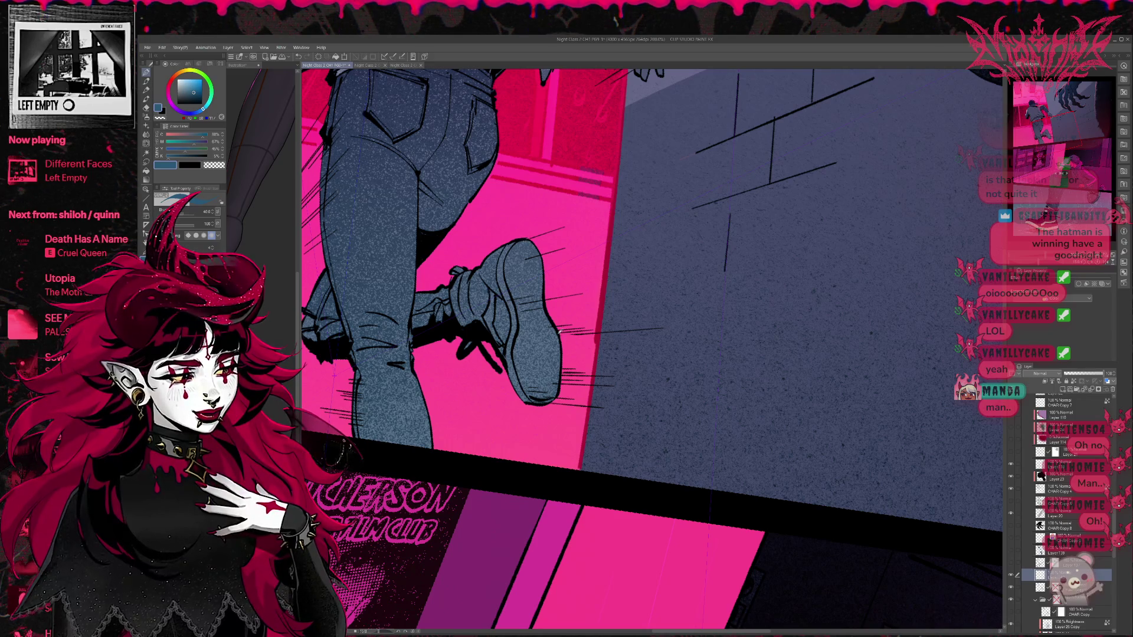
{"action": "left_click", "coordinate": [562, 337], "text": "alt"}
{"action": "mouse_move", "coordinate": [562, 390]}
{"action": "left_mouse_down"}
{"action": "mouse_move", "coordinate": [608, 385]}
{"action": "mouse_move", "coordinate": [584, 395]}
{"action": "mouse_move", "coordinate": [590, 407]}
{"action": "left_mouse_up"}
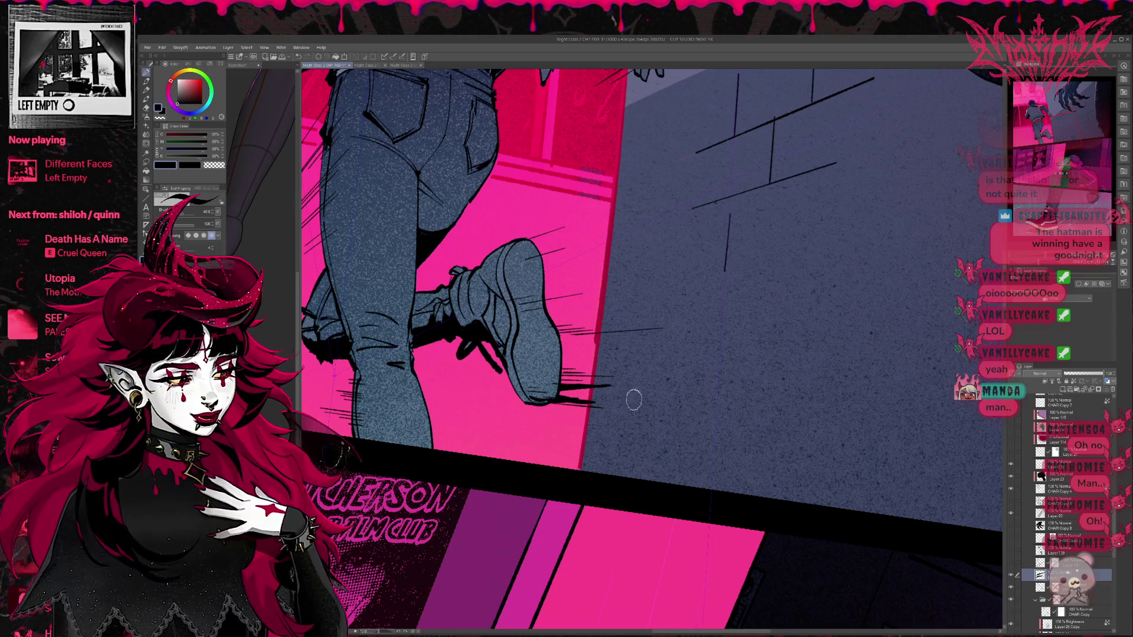
{"action": "key", "text": "ctrl+z"}
{"action": "key", "text": "ctrl+z"}
{"action": "key", "text": "ctrl+z"}
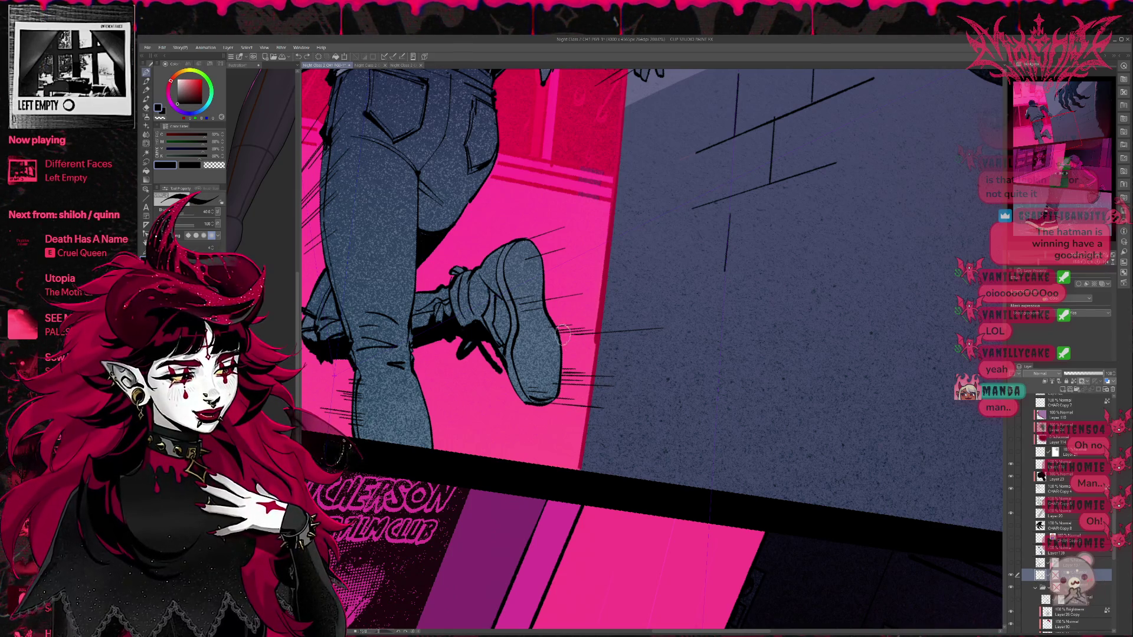
{"action": "key", "text": "ctrl+y"}
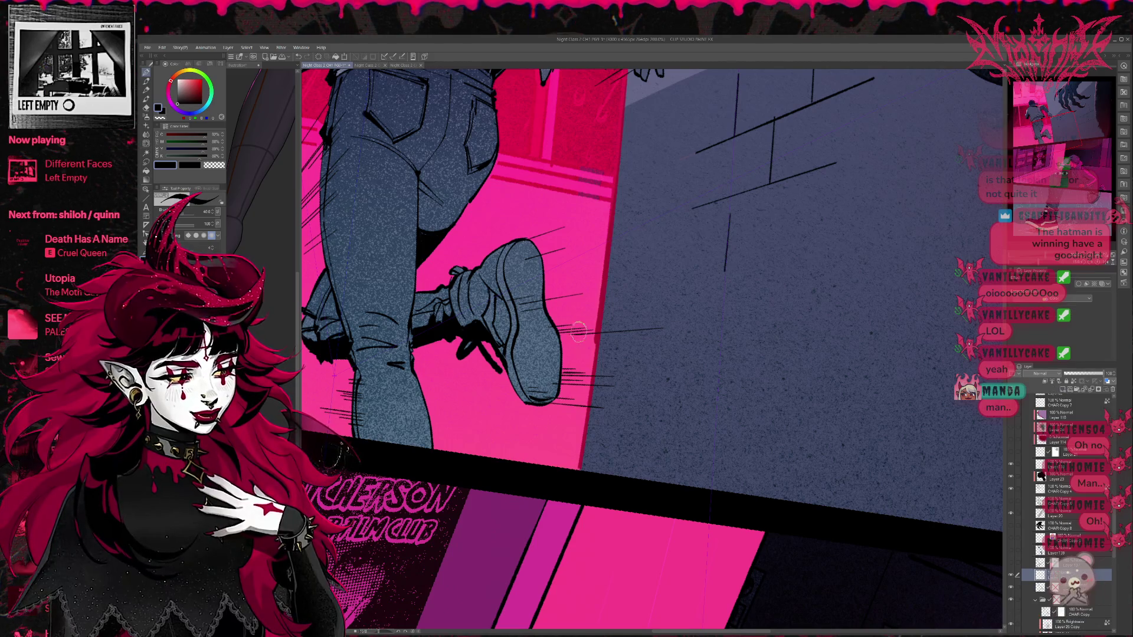
{"action": "left_click_drag", "start_coordinate": [558, 335], "coordinate": [629, 330]}
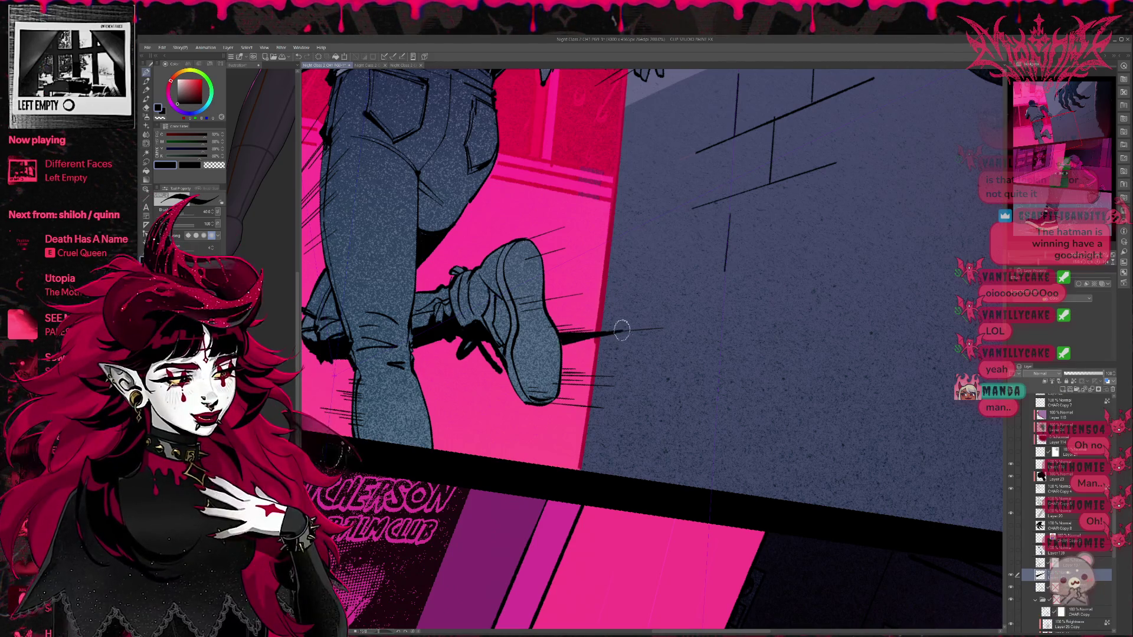
{"action": "mouse_move", "coordinate": [559, 361]}
{"action": "left_mouse_down"}
{"action": "mouse_move", "coordinate": [581, 367]}
{"action": "mouse_move", "coordinate": [556, 389]}
{"action": "mouse_move", "coordinate": [616, 383]}
{"action": "left_mouse_up"}
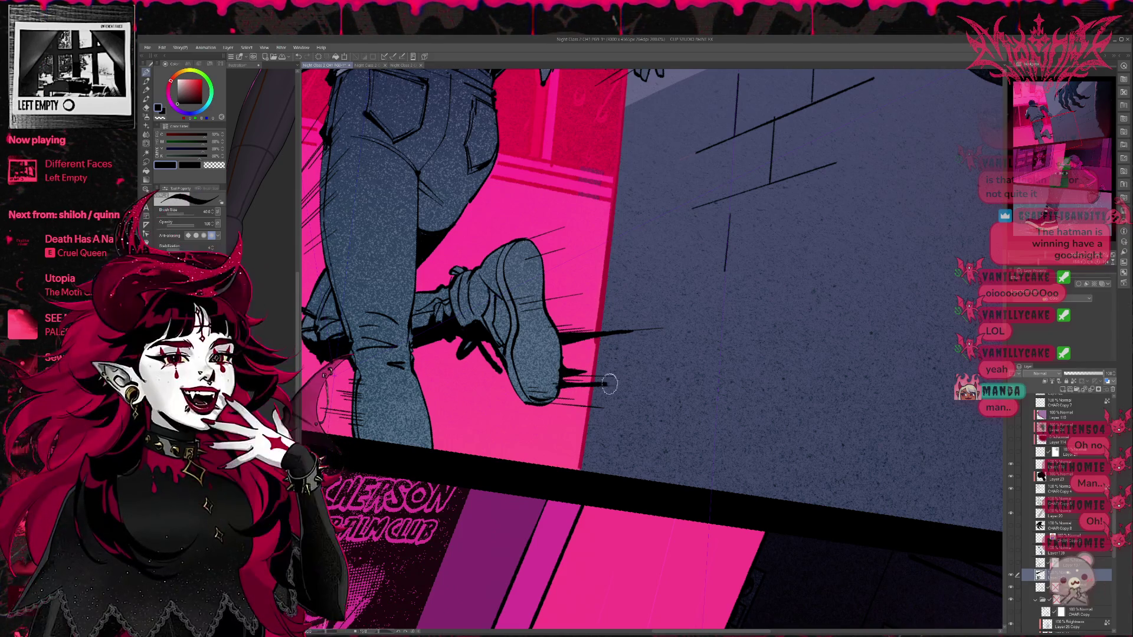
{"action": "left_click_drag", "start_coordinate": [540, 304], "coordinate": [587, 294]}
{"action": "mouse_move", "coordinate": [531, 260]}
{"action": "left_mouse_down"}
{"action": "mouse_move", "coordinate": [576, 239]}
{"action": "mouse_move", "coordinate": [551, 233]}
{"action": "mouse_move", "coordinate": [560, 229]}
{"action": "left_mouse_up"}
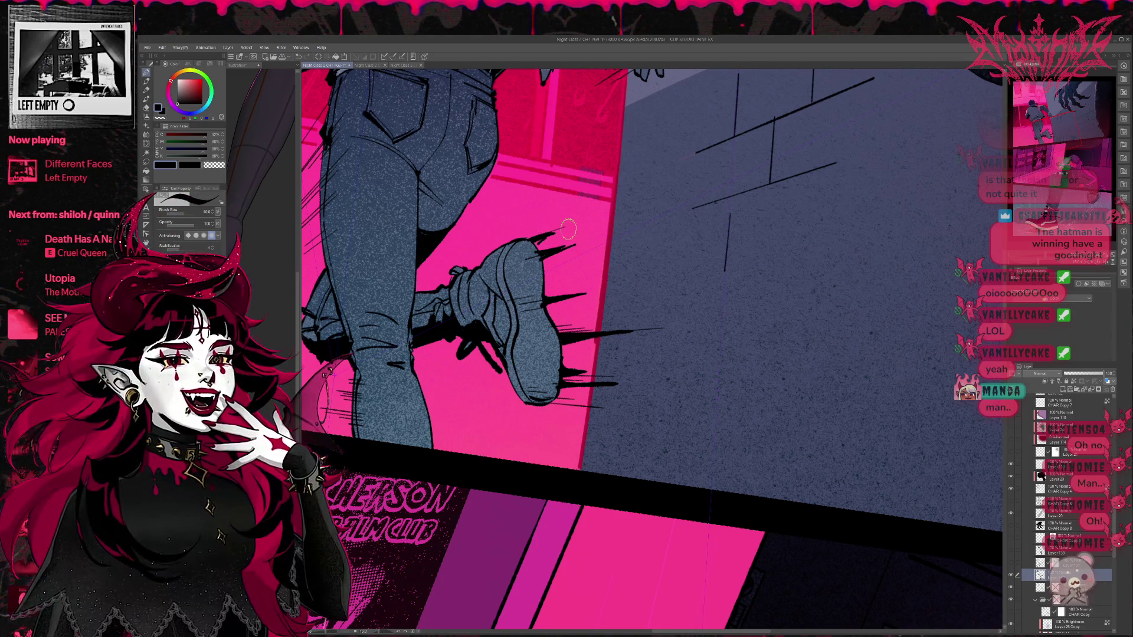
Step: Erase the spiky speed lines around the heel
{"action": "key", "text": "e"}
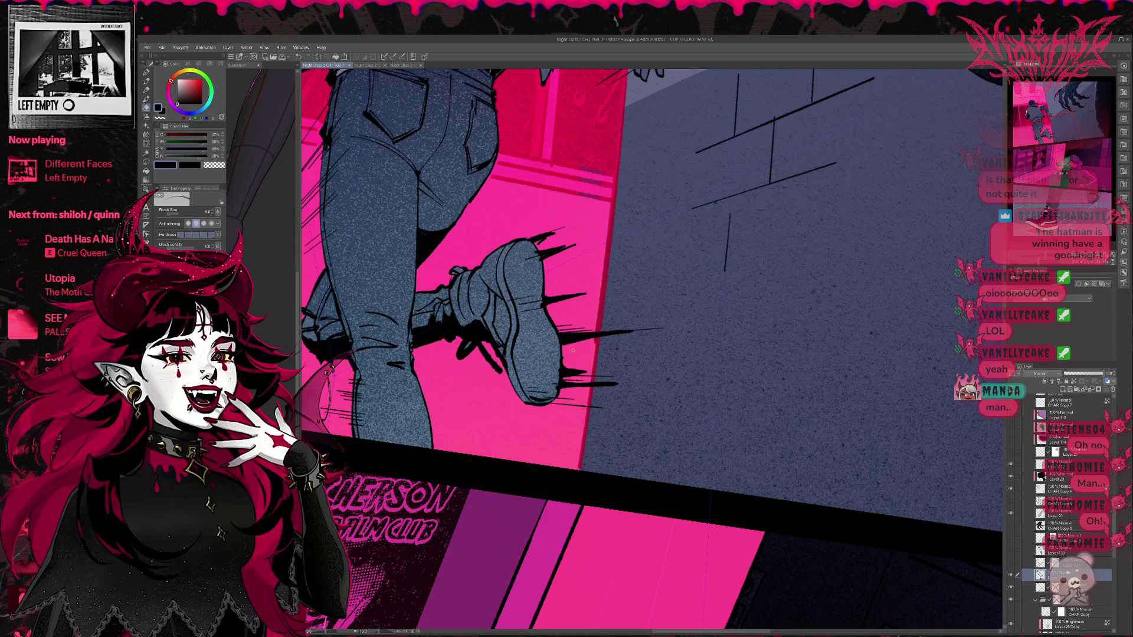
{"action": "mouse_move", "coordinate": [576, 348]}
{"action": "left_mouse_down"}
{"action": "mouse_move", "coordinate": [555, 248]}
{"action": "mouse_move", "coordinate": [608, 401]}
{"action": "left_mouse_up"}
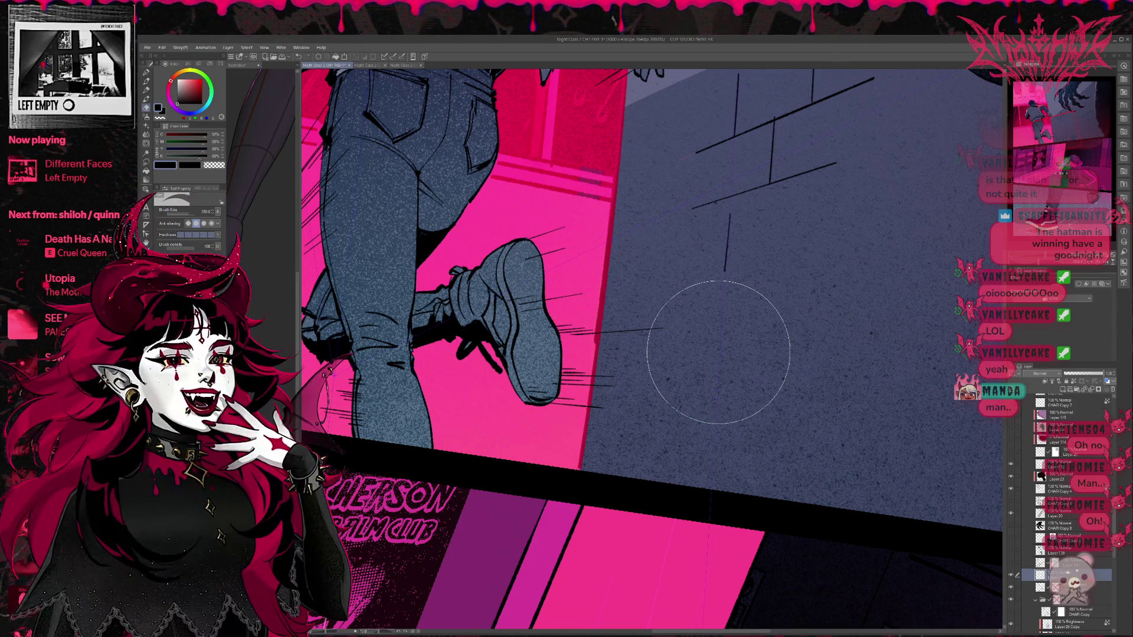
{"action": "scroll", "coordinate": [838, 389], "scroll_direction": "down", "scroll_amount": 4}
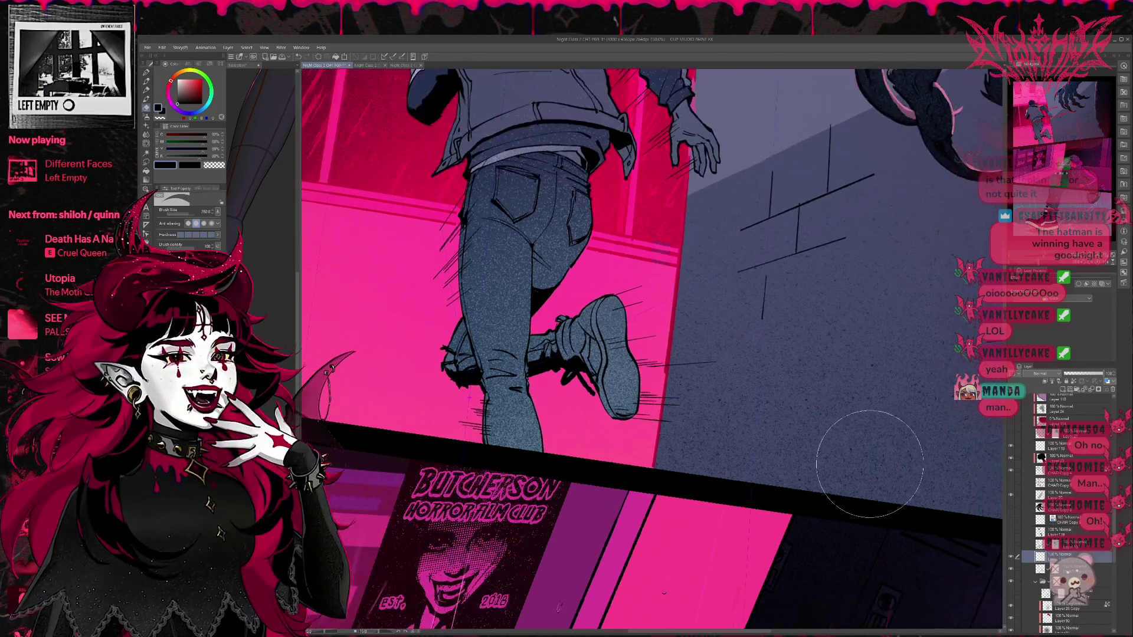
Step: Group the two layers above the collapsed folder into a new folder with Ctrl+G and collapse it
{"action": "scroll", "coordinate": [843, 373], "scroll_direction": "up", "scroll_amount": 3}
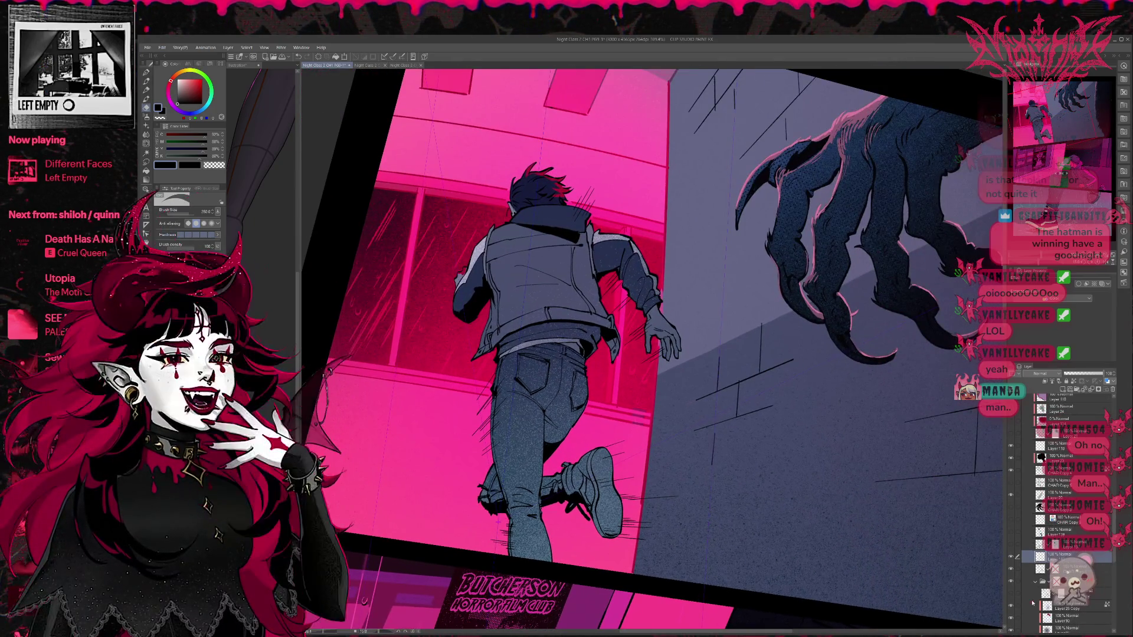
{"action": "left_click", "coordinate": [1036, 582]}
{"action": "left_click", "coordinate": [1044, 582]}
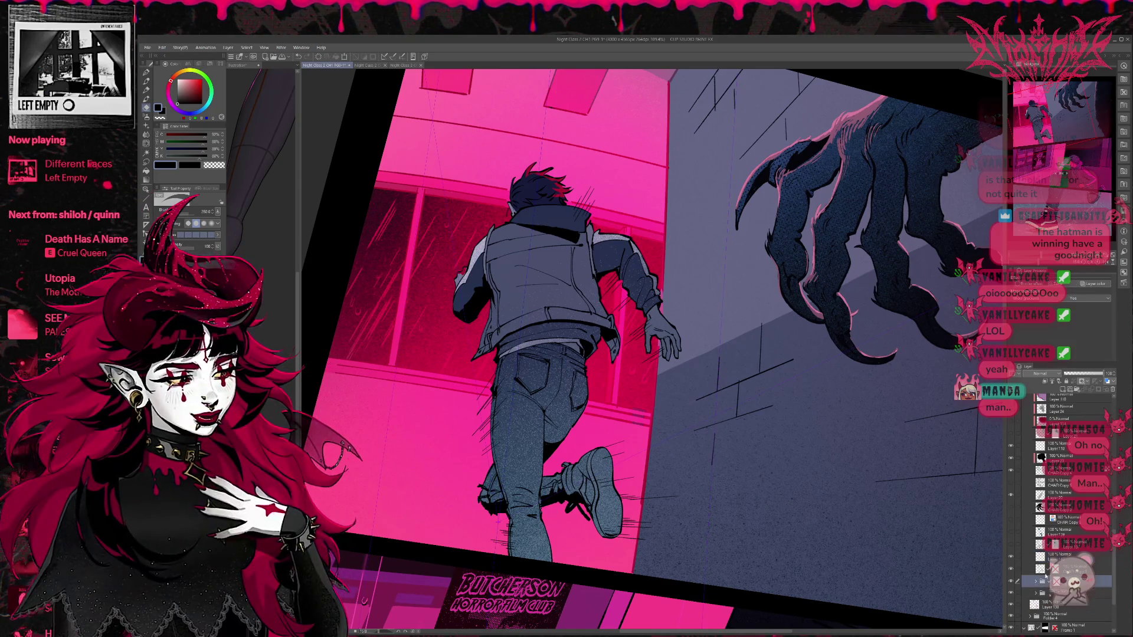
{"action": "left_click", "coordinate": [1057, 569], "text": "ctrl"}
{"action": "left_click", "coordinate": [1057, 556], "text": "ctrl"}
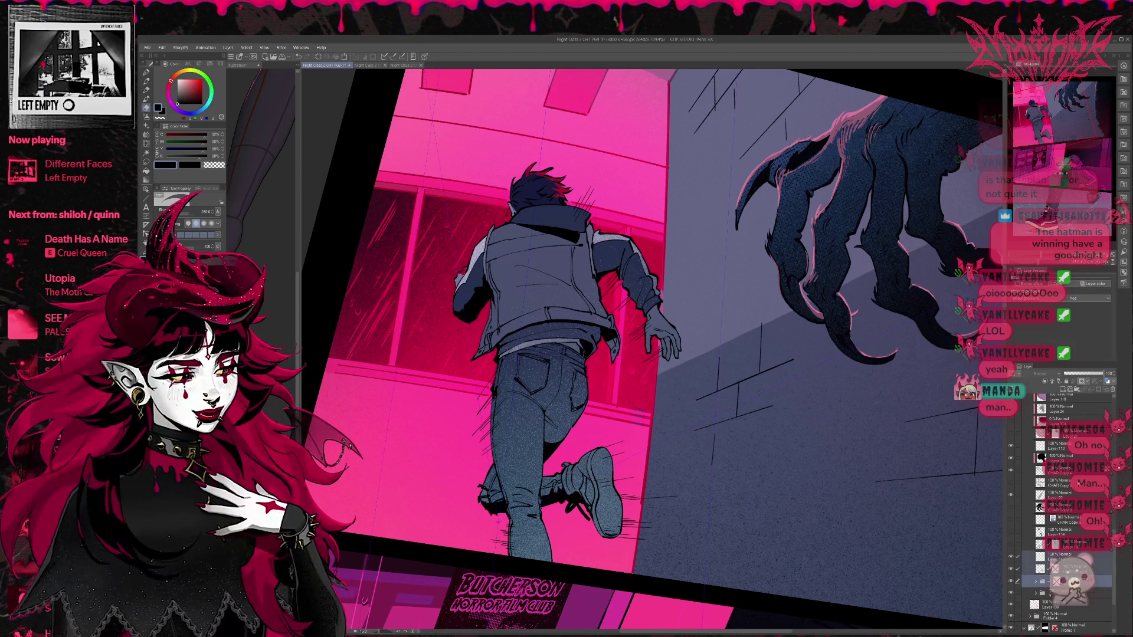
{"action": "key", "text": "ctrl+g"}
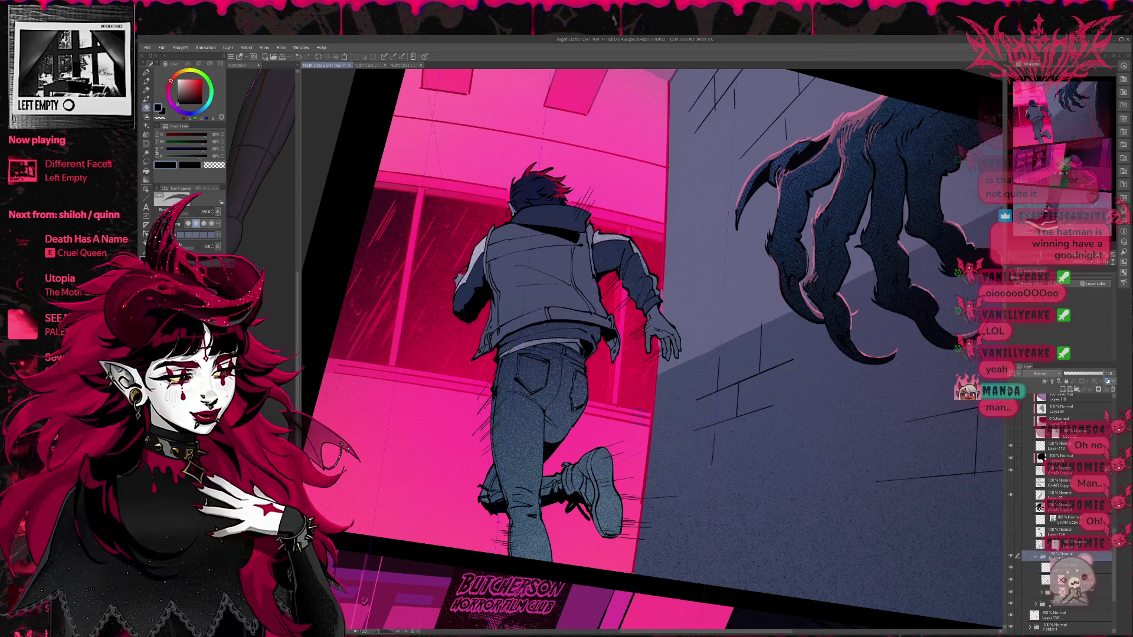
{"action": "left_click", "coordinate": [1036, 557]}
{"action": "left_click", "coordinate": [1062, 389]}
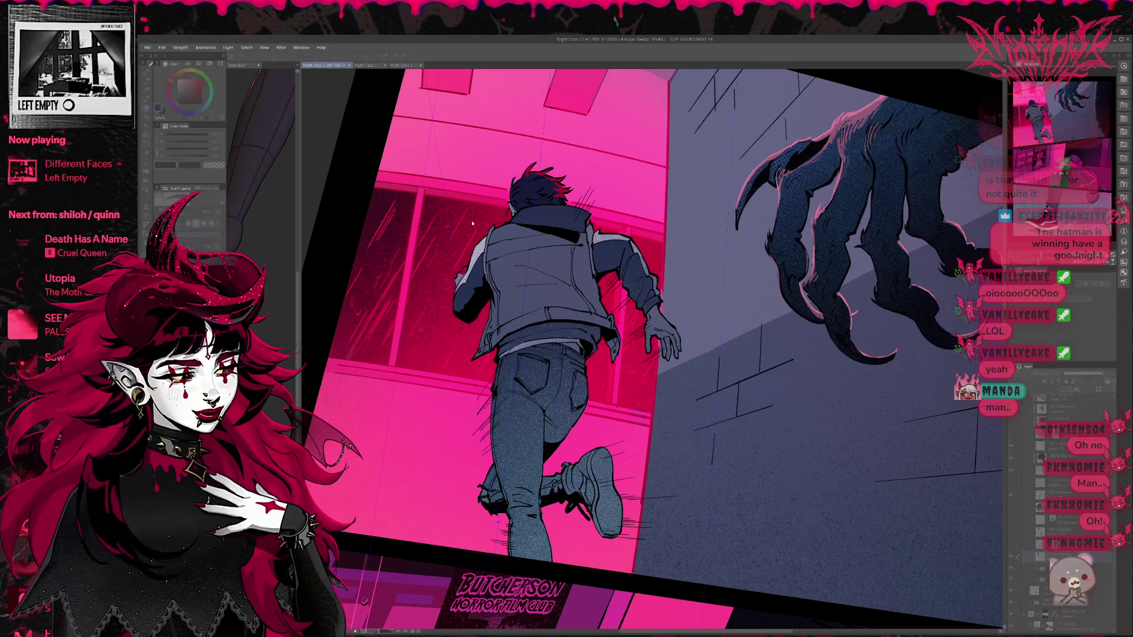
{"action": "scroll", "coordinate": [530, 452], "scroll_direction": "down", "scroll_amount": 5}
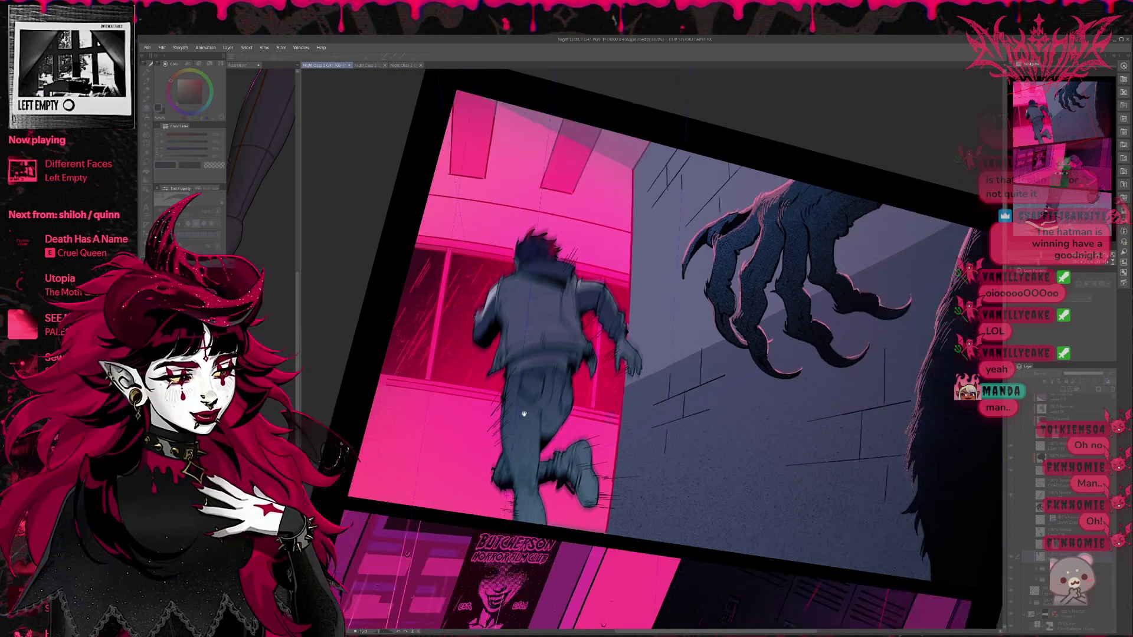
Step: Brush blur over the running figure in the top panel, comparing blurred and sharp versions with undo/redo
{"action": "scroll", "coordinate": [573, 494], "scroll_direction": "up", "scroll_amount": 2}
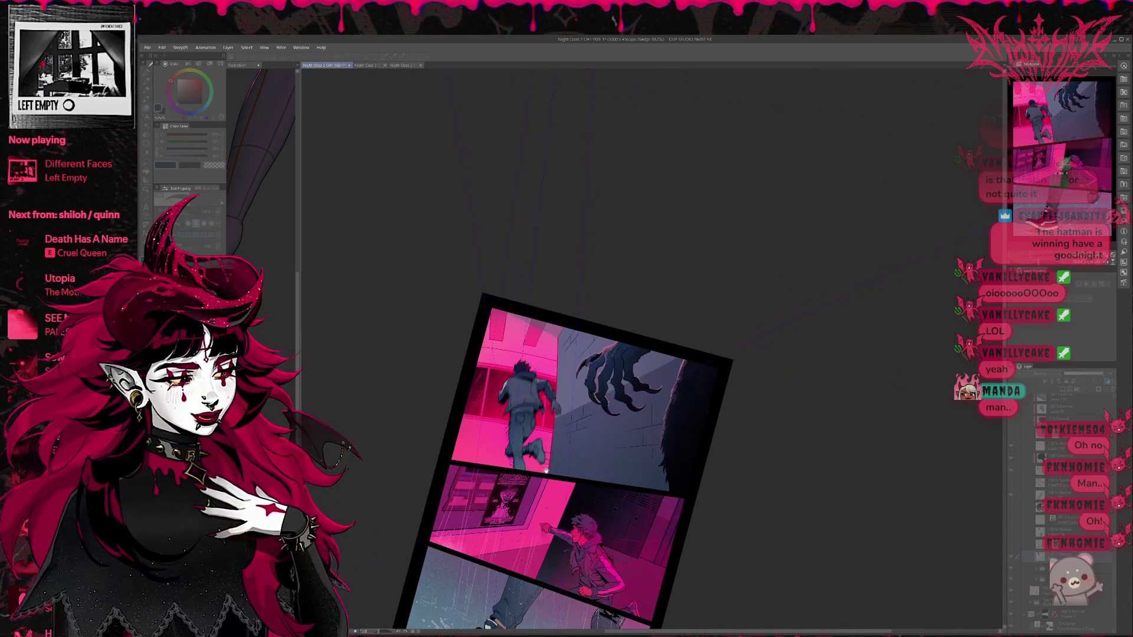
{"action": "scroll", "coordinate": [523, 439], "scroll_direction": "up", "scroll_amount": 3}
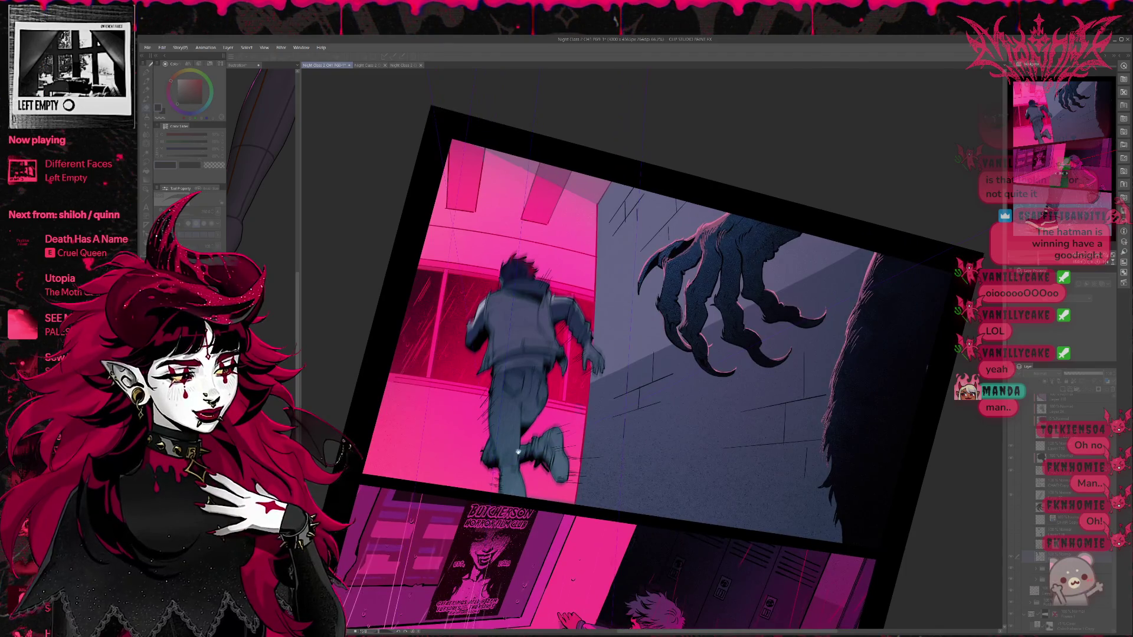
{"action": "scroll", "coordinate": [471, 420], "scroll_direction": "up", "scroll_amount": 1}
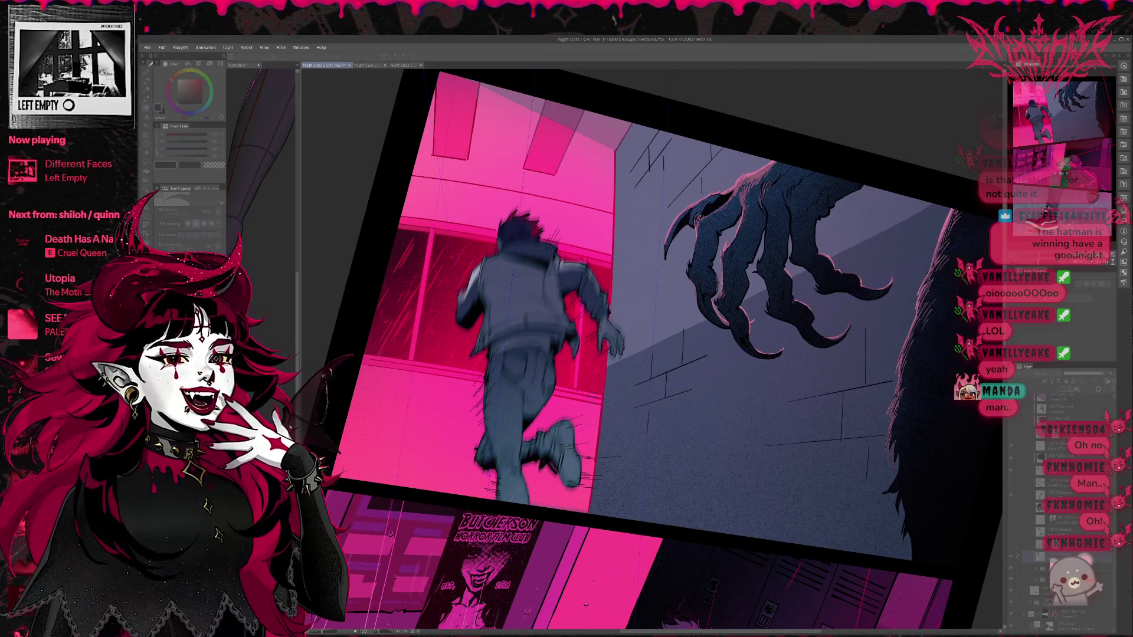
{"action": "left_click_drag", "start_coordinate": [531, 365], "coordinate": [526, 472]}
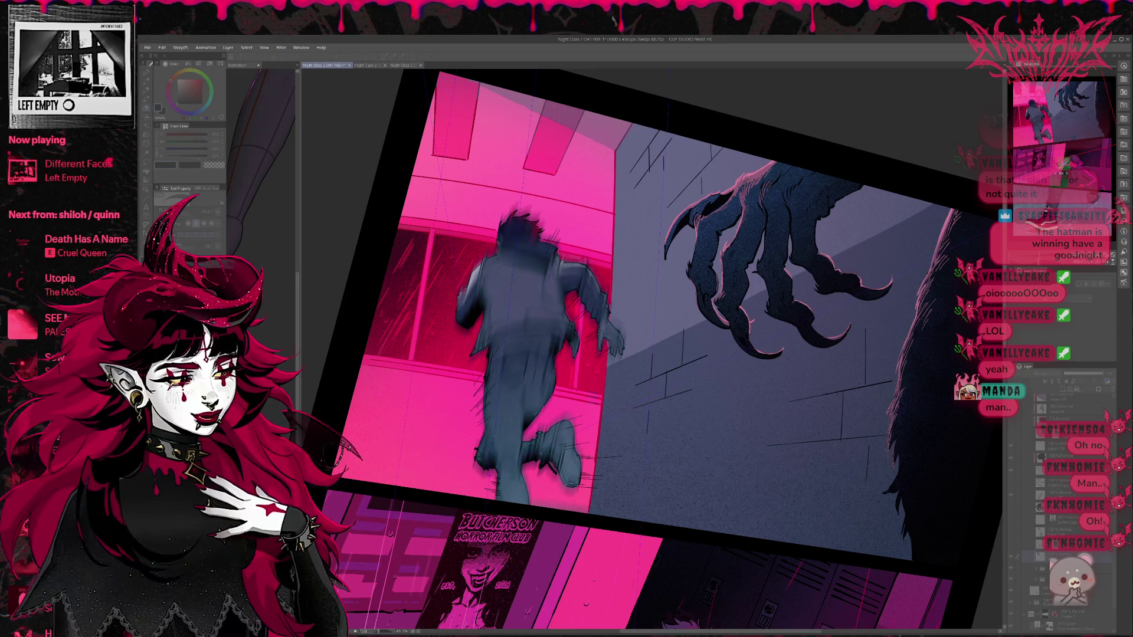
{"action": "key", "text": "ctrl+z"}
{"action": "key", "text": "ctrl+z"}
{"action": "key", "text": "ctrl+z"}
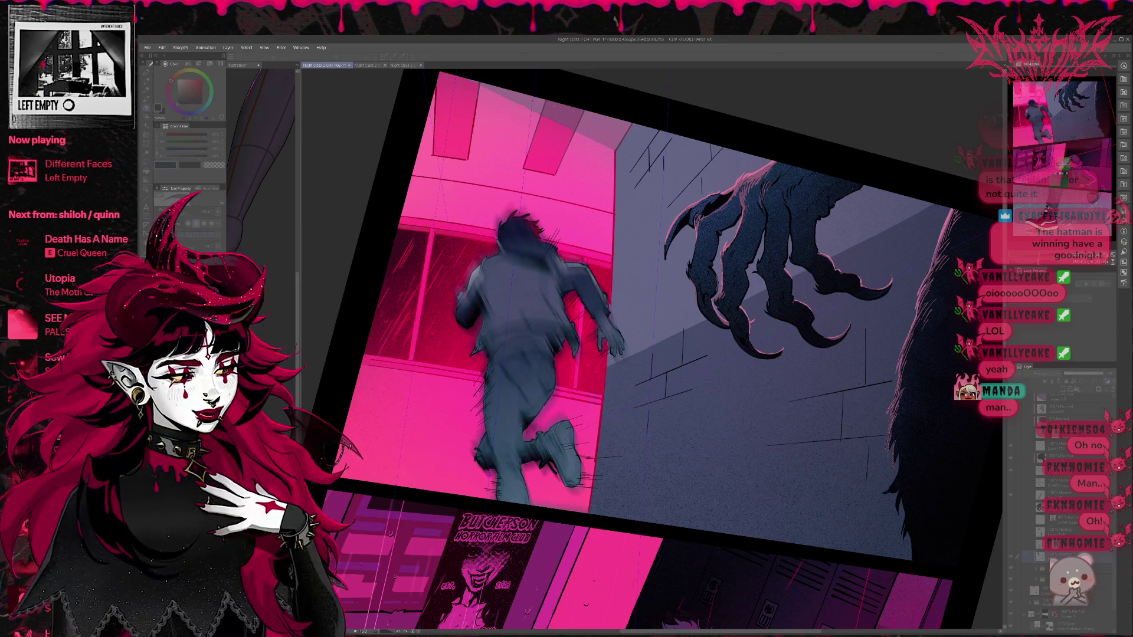
{"action": "key", "text": "ctrl+y"}
{"action": "key", "text": "ctrl+y"}
{"action": "key", "text": "ctrl+y"}
{"action": "key", "text": "ctrl+z"}
{"action": "key", "text": "ctrl+z"}
{"action": "key", "text": "ctrl+z"}
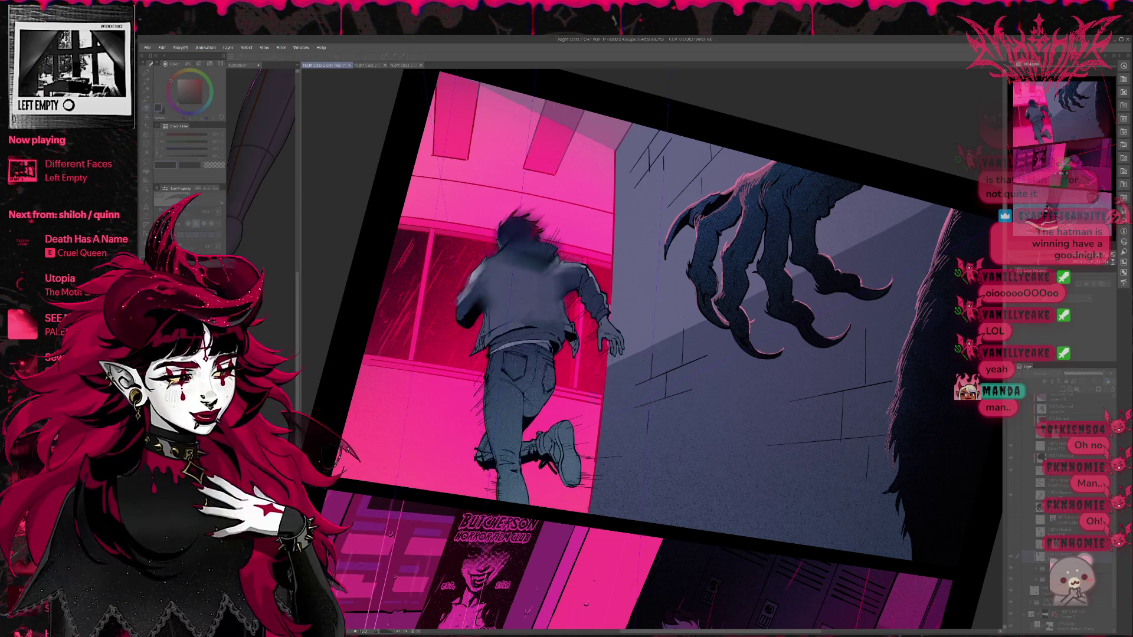
{"action": "key", "text": "ctrl+y"}
{"action": "key", "text": "ctrl+z"}
{"action": "key", "text": "ctrl+z"}
{"action": "key", "text": "ctrl+z"}
{"action": "key", "text": "ctrl+y"}
{"action": "key", "text": "ctrl+y"}
{"action": "key", "text": "ctrl+y"}
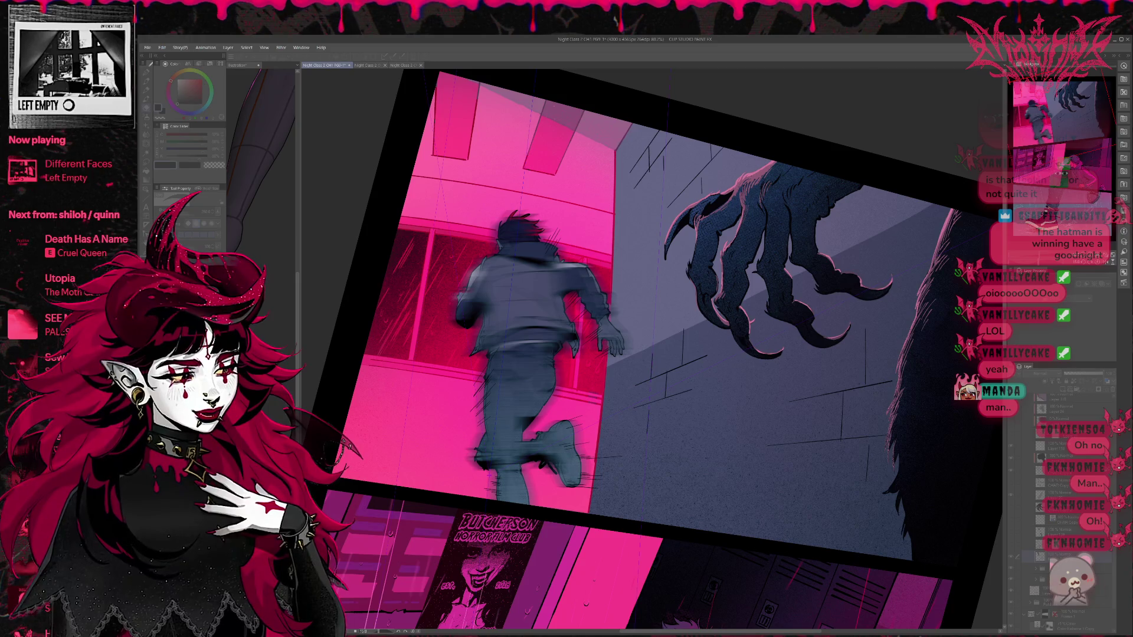
{"action": "key", "text": "ctrl+z"}
{"action": "key", "text": "ctrl+z"}
{"action": "key", "text": "ctrl+z"}
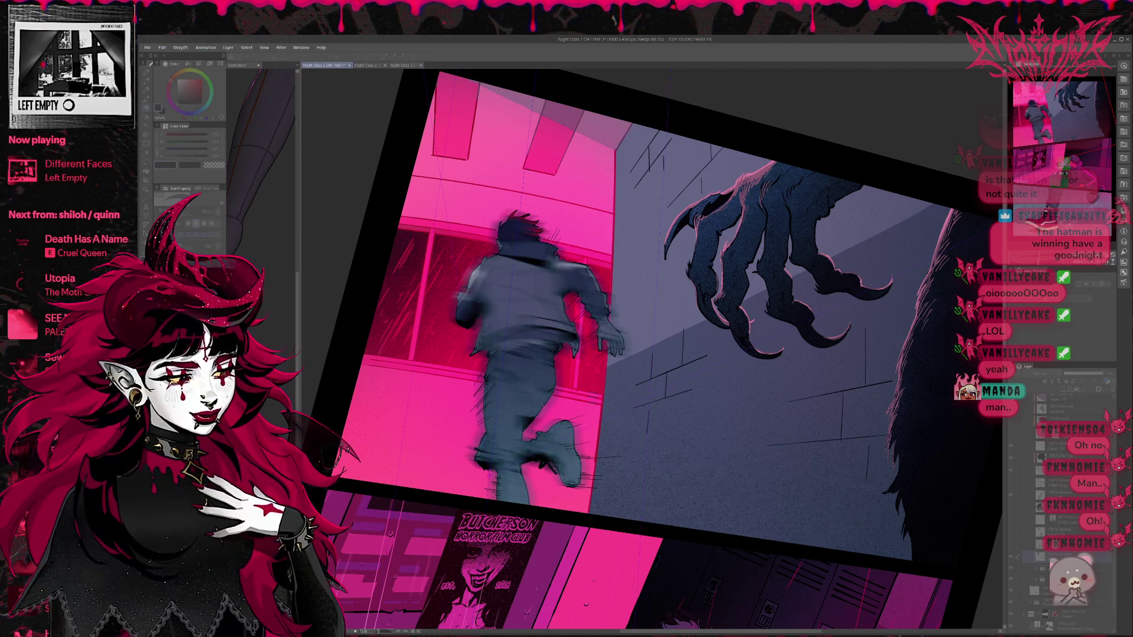
{"action": "key", "text": "ctrl+z"}
{"action": "key", "text": "ctrl+z"}
{"action": "key", "text": "ctrl+z"}
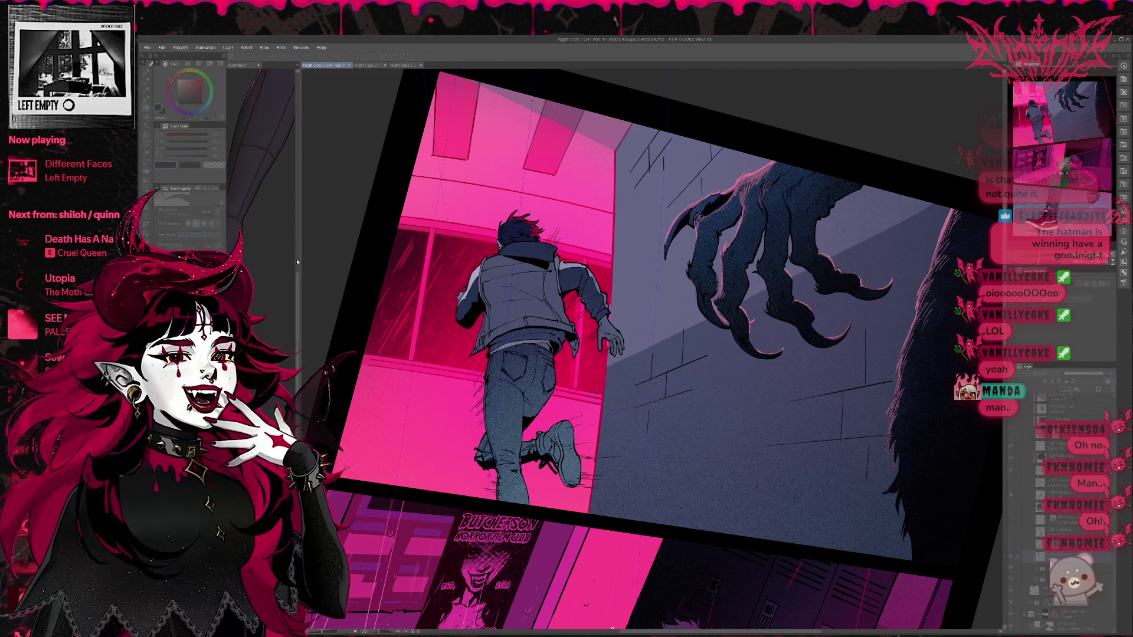
{"action": "scroll", "coordinate": [590, 580], "scroll_direction": "down", "scroll_amount": 2}
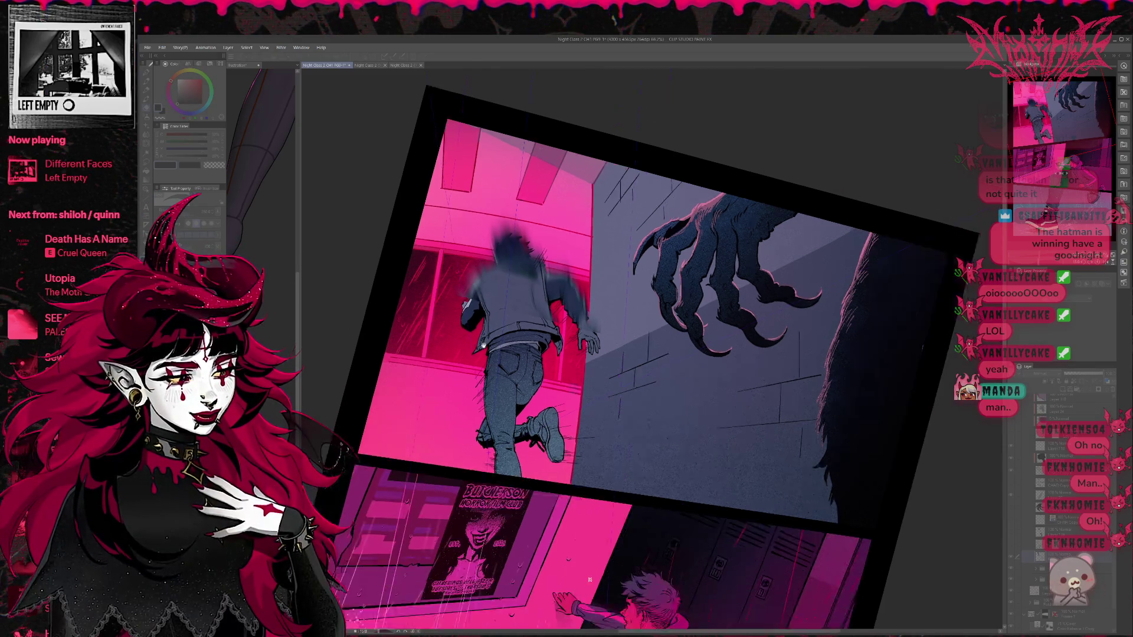
Step: Strip the motion blur off the runner, then restore it over the hair, jacket and torso
{"action": "scroll", "coordinate": [590, 581], "scroll_direction": "down", "scroll_amount": 1}
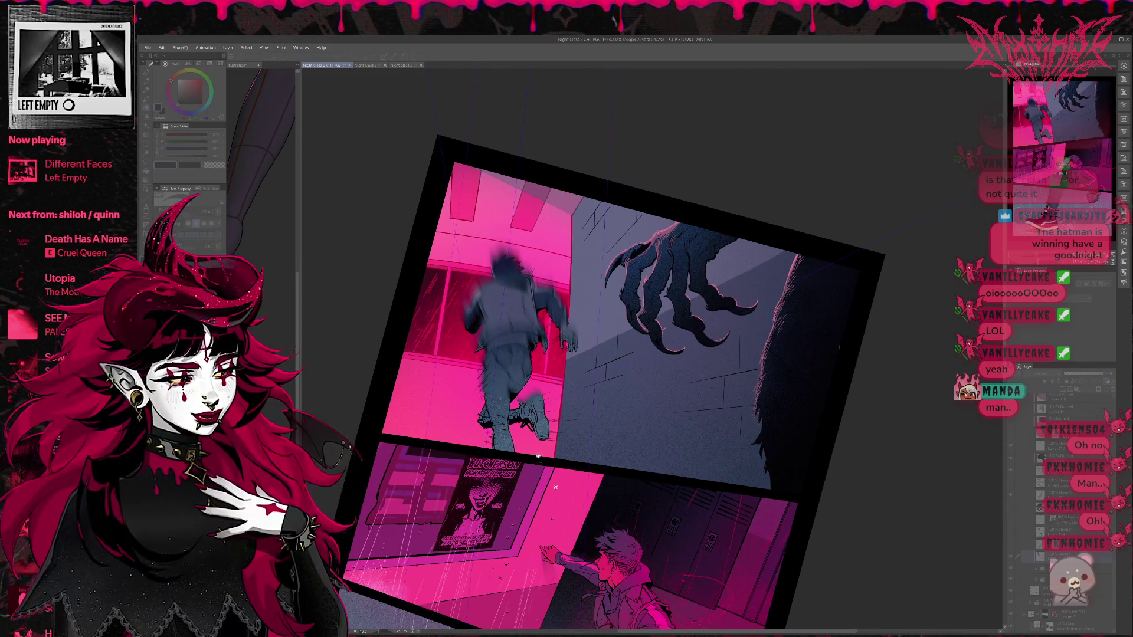
{"action": "key", "text": "Escape"}
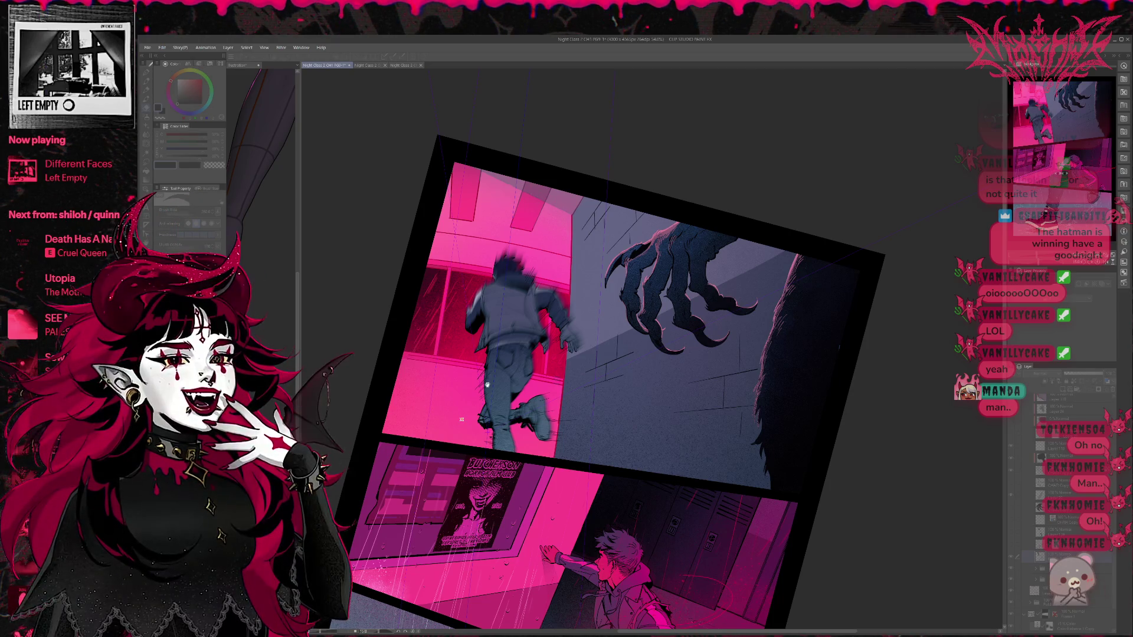
{"action": "scroll", "coordinate": [462, 422], "scroll_direction": "up", "scroll_amount": 3}
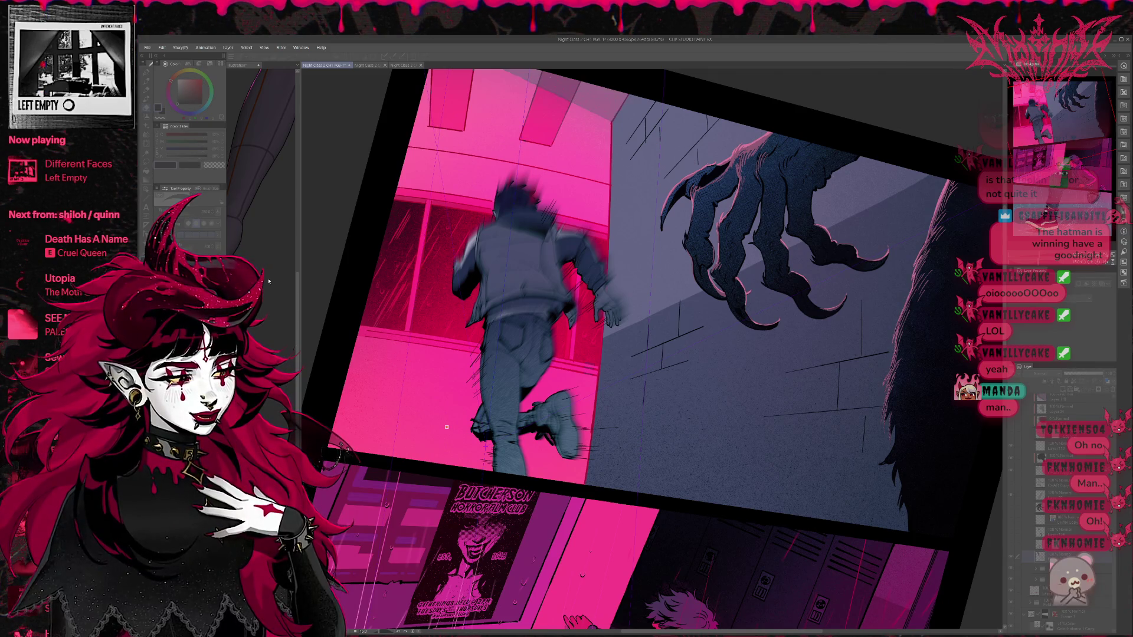
{"action": "key", "text": "ctrl+z"}
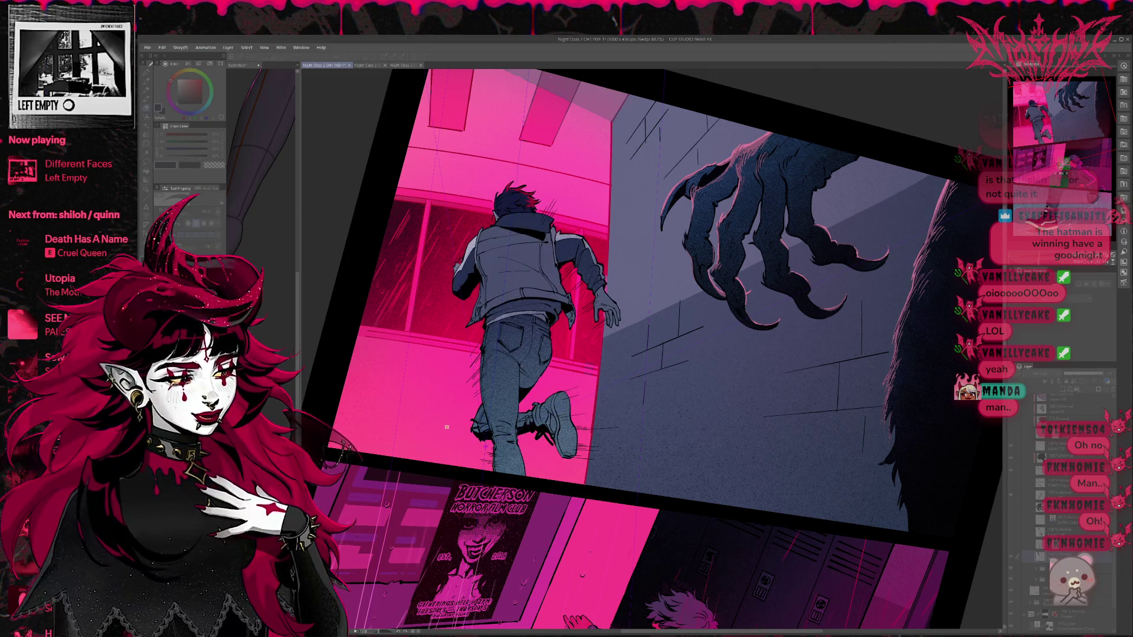
{"action": "key", "text": "ctrl+y"}
{"action": "key", "text": "ctrl+y"}
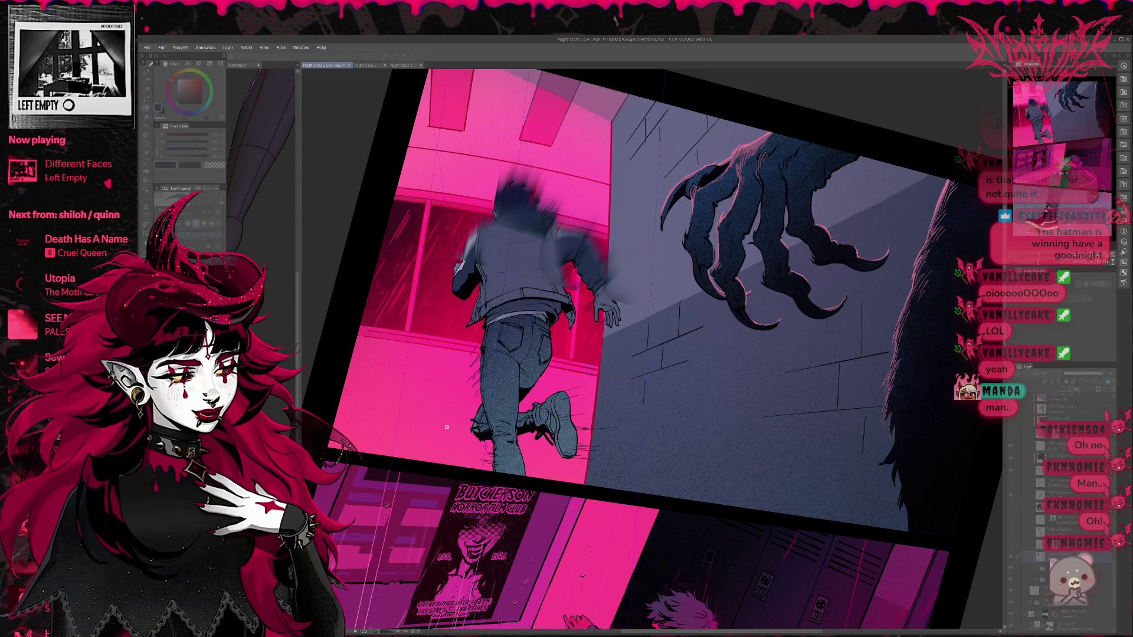
{"action": "key", "text": "ctrl+y"}
{"action": "key", "text": "ctrl+y"}
{"action": "key", "text": "ctrl+y"}
{"action": "key", "text": "ctrl+y"}
{"action": "key", "text": "ctrl+y"}
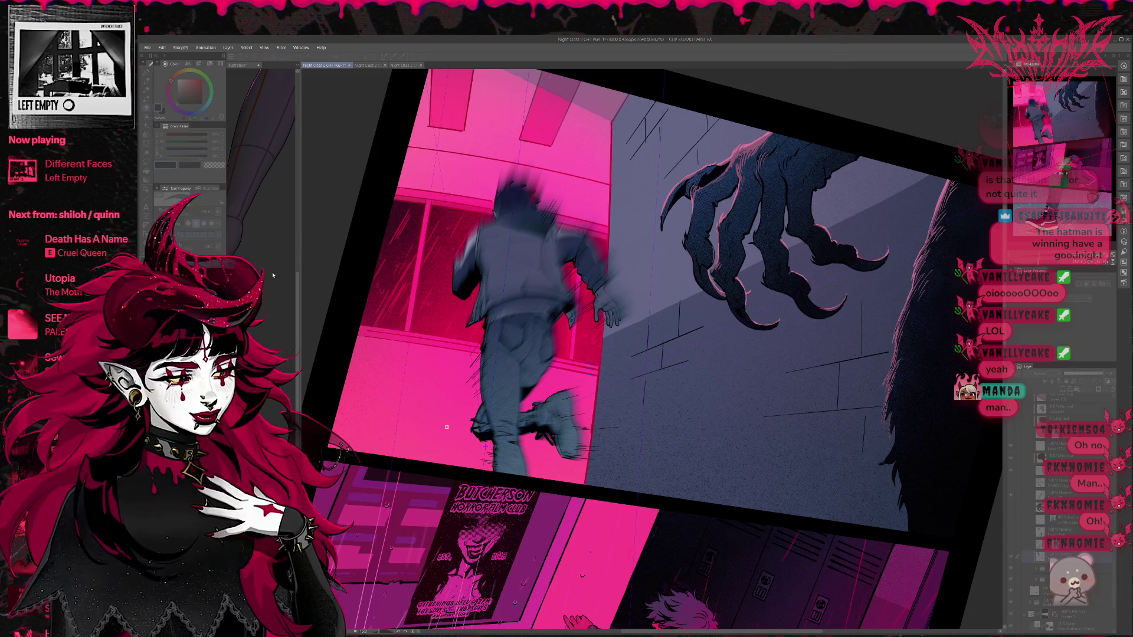
{"action": "key", "text": "ctrl+z"}
{"action": "key", "text": "ctrl+z"}
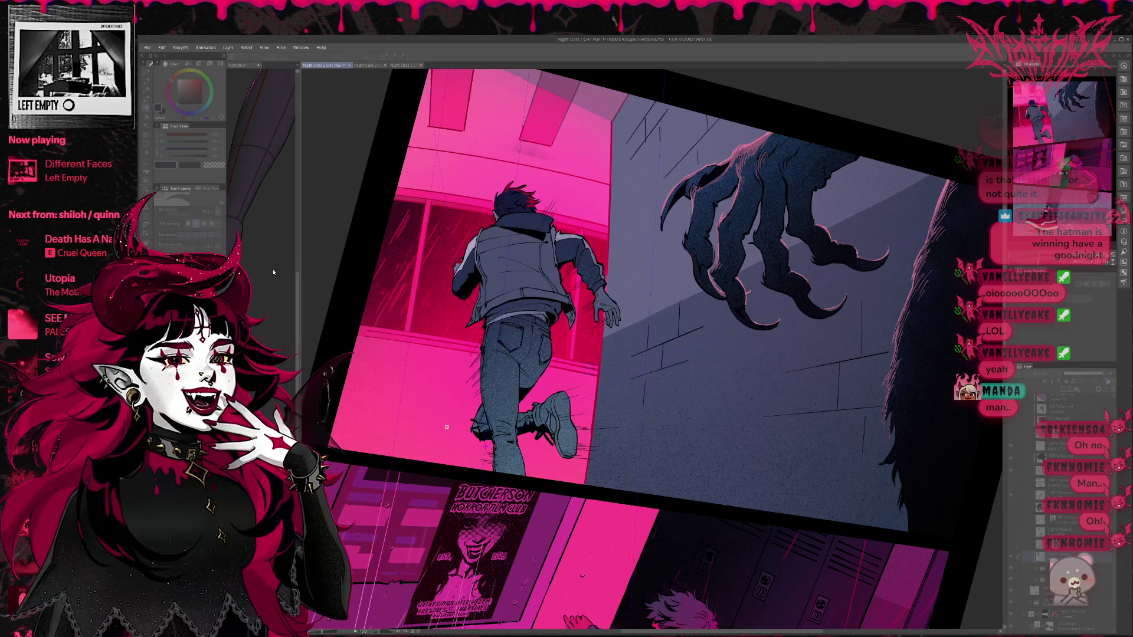
{"action": "key", "text": "ctrl+y"}
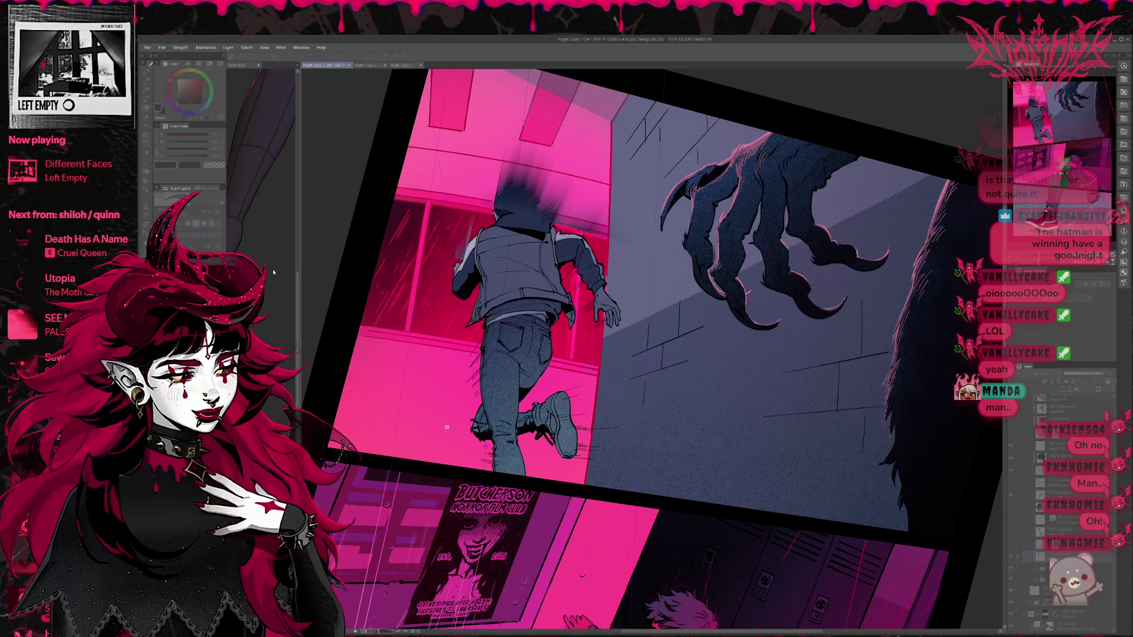
{"action": "key", "text": "ctrl+y"}
{"action": "key", "text": "ctrl+y"}
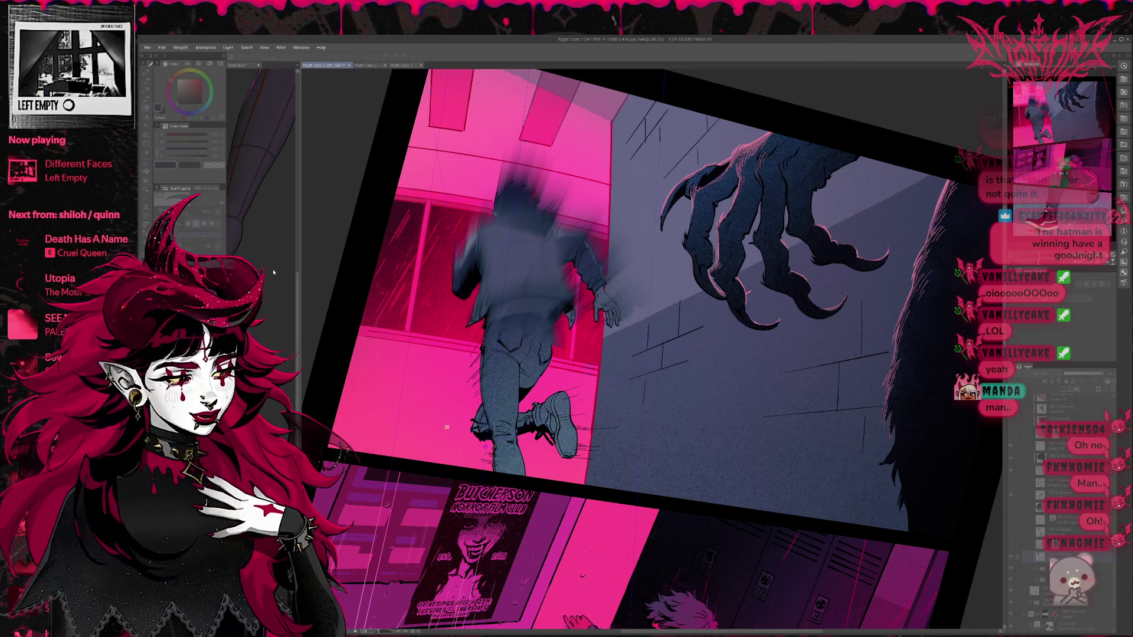
{"action": "key", "text": "ctrl+y"}
{"action": "key", "text": "ctrl+y"}
{"action": "key", "text": "ctrl+y"}
{"action": "key", "text": "ctrl+y"}
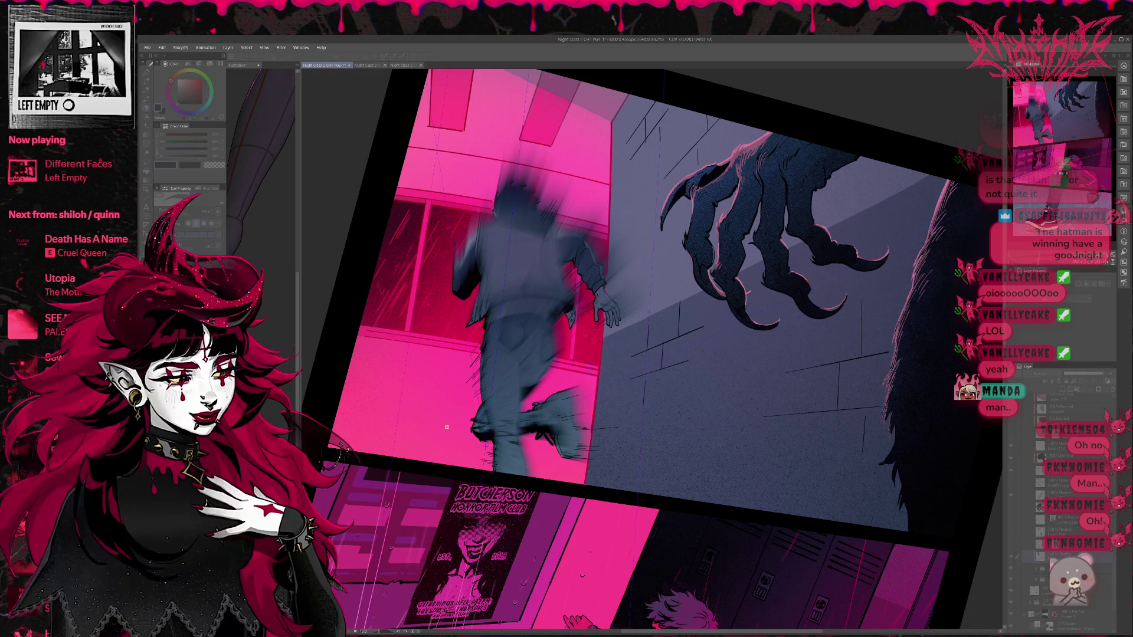
Step: Compare again, restoring the blur across torso, arm, hips, legs and sneaker
{"action": "key", "text": "ctrl+z"}
{"action": "key", "text": "ctrl+y"}
{"action": "key", "text": "ctrl+y"}
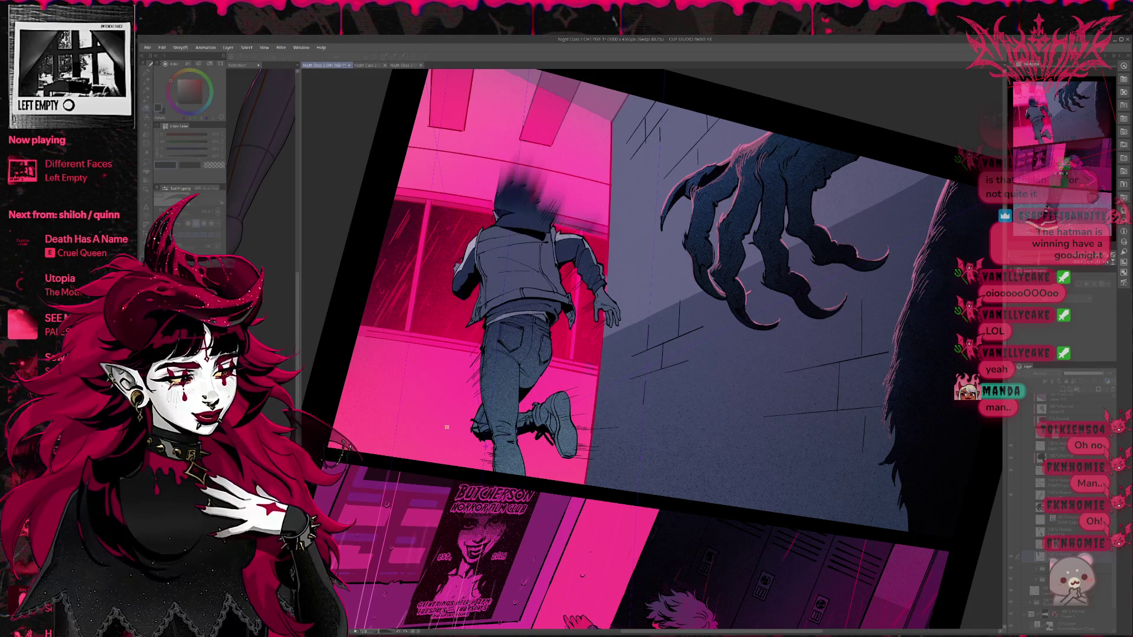
{"action": "key", "text": "ctrl+y"}
{"action": "key", "text": "ctrl+y"}
{"action": "key", "text": "ctrl+y"}
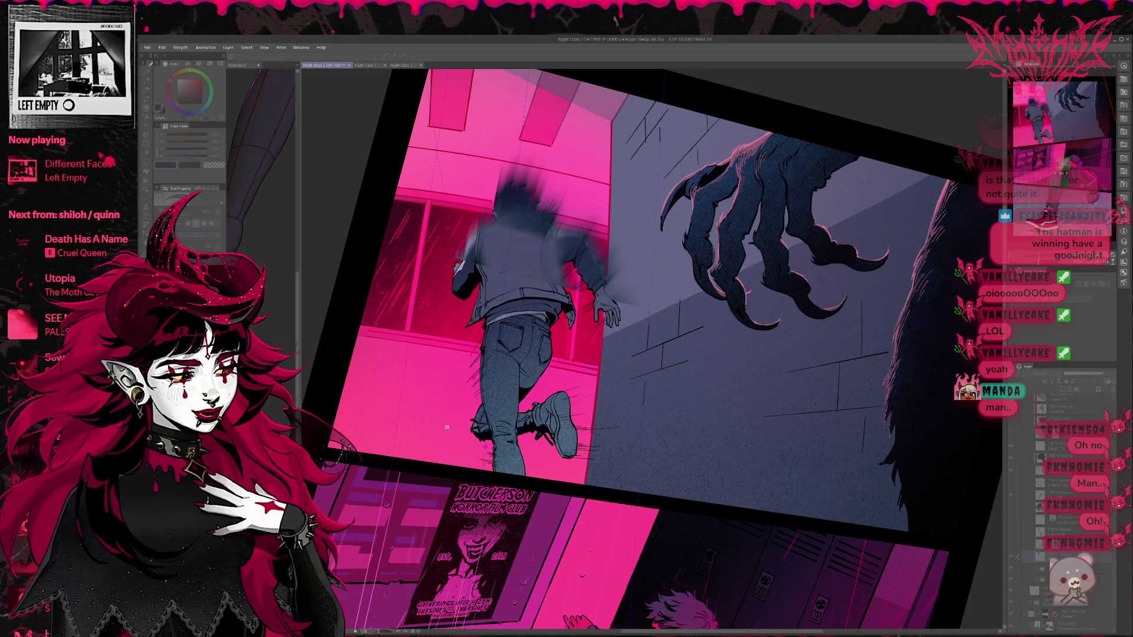
{"action": "key", "text": "ctrl+y"}
{"action": "key", "text": "ctrl+y"}
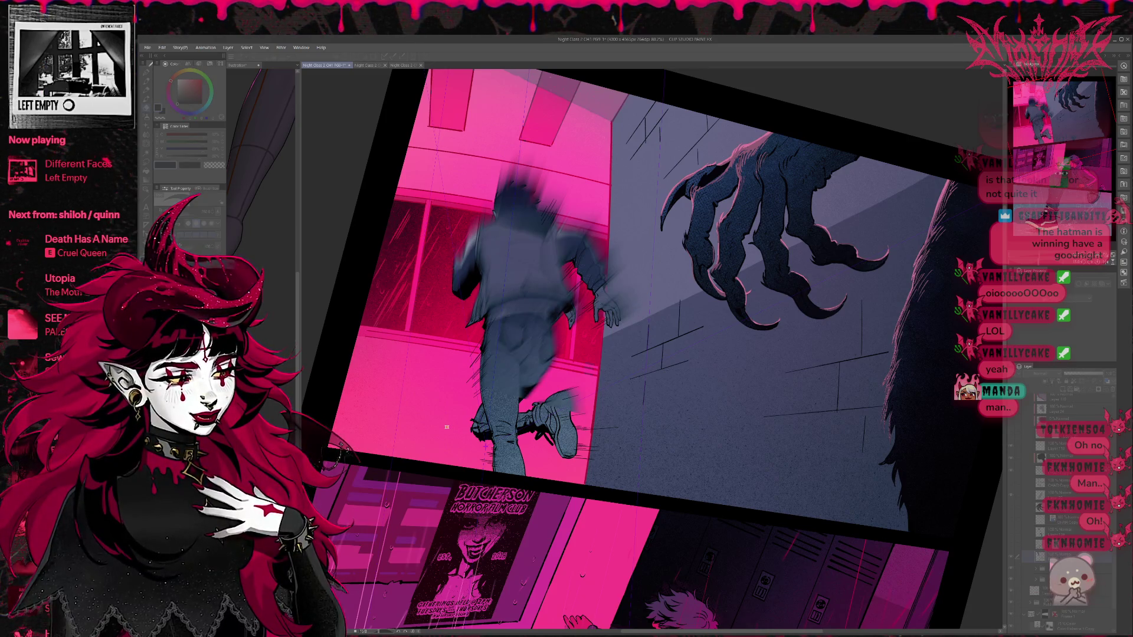
{"action": "key", "text": "ctrl+y"}
{"action": "key", "text": "ctrl+y"}
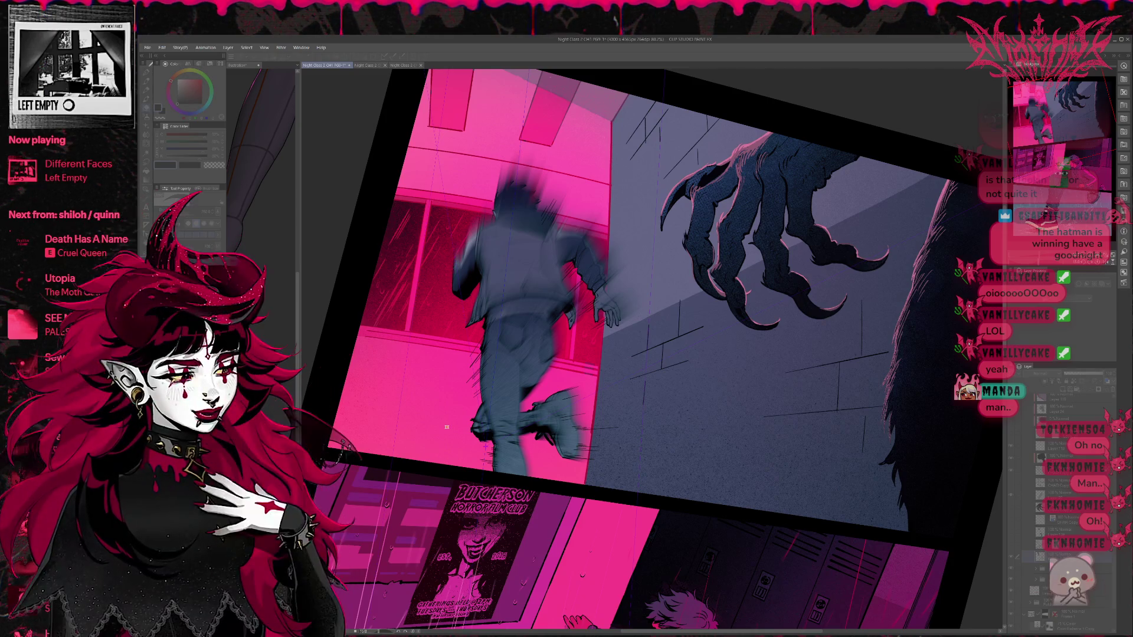
{"action": "key", "text": "ctrl+z"}
{"action": "key", "text": "ctrl+y"}
{"action": "key", "text": "ctrl+y"}
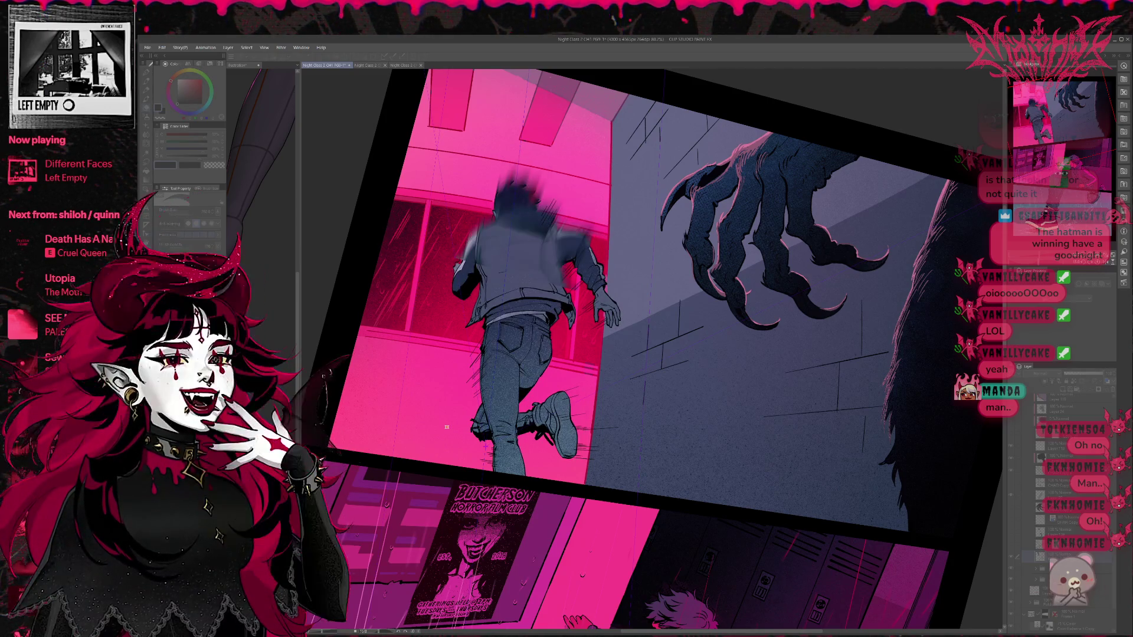
{"action": "key", "text": "ctrl+y"}
{"action": "key", "text": "ctrl+y"}
{"action": "key", "text": "ctrl+y"}
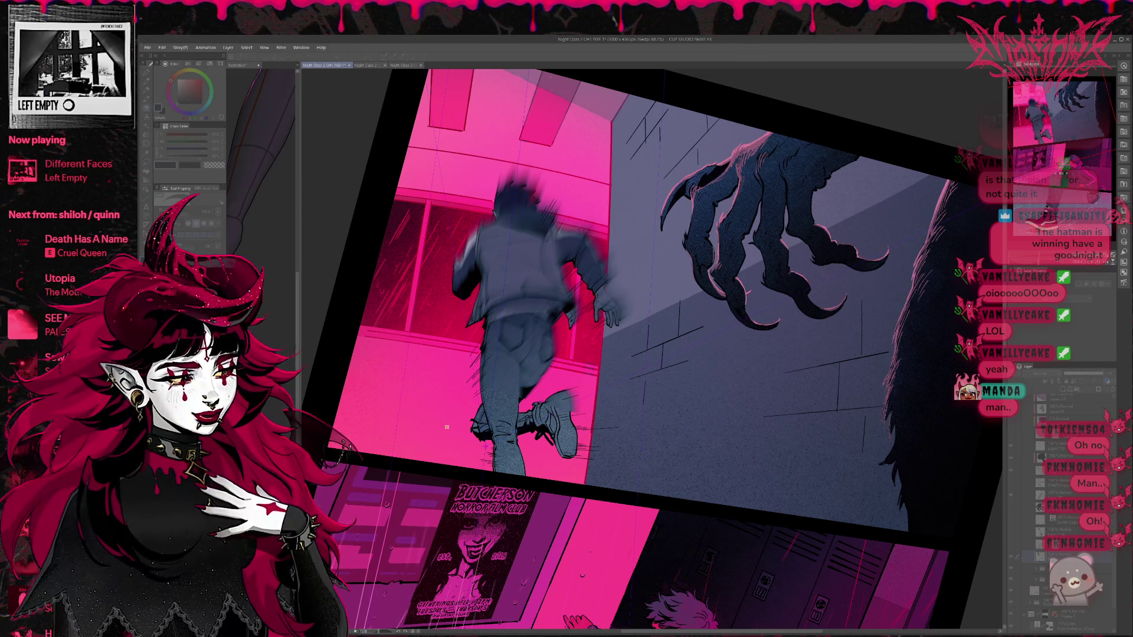
{"action": "key", "text": "ctrl+y"}
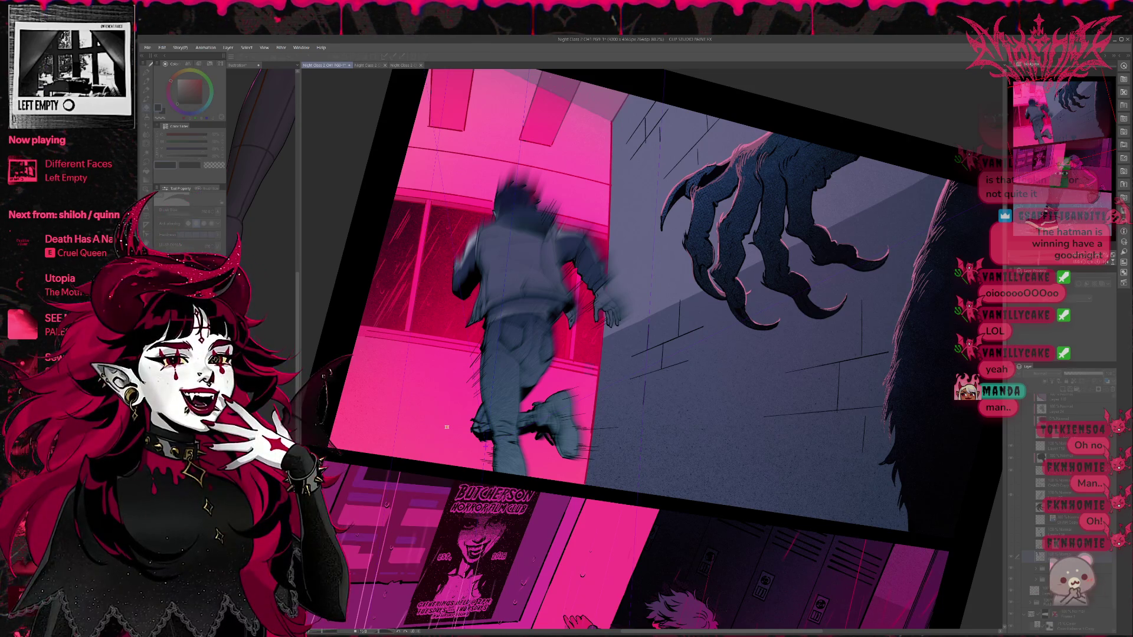
{"action": "key", "text": "ctrl+z"}
{"action": "key", "text": "ctrl+z"}
{"action": "key", "text": "ctrl+z"}
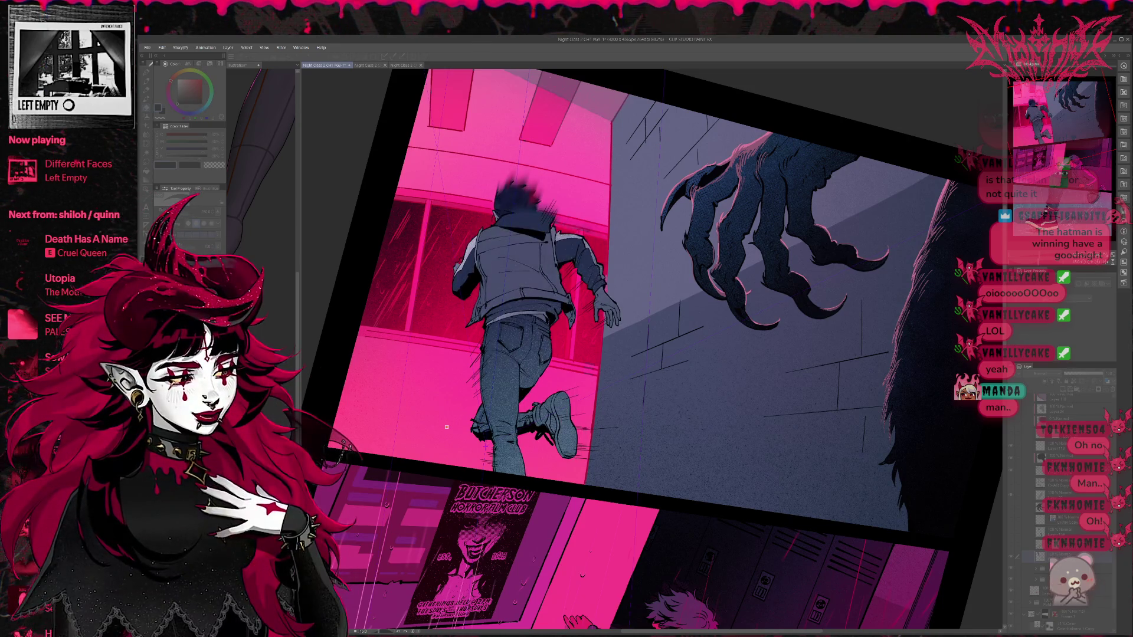
{"action": "key", "text": "ctrl+y"}
{"action": "key", "text": "ctrl+y"}
{"action": "key", "text": "ctrl+y"}
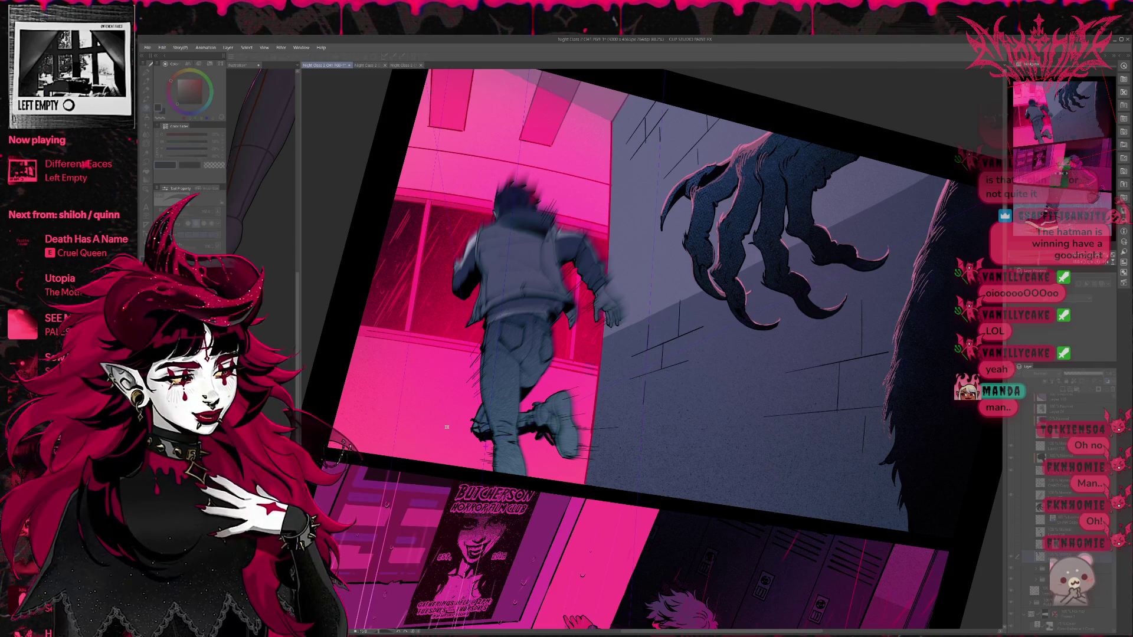
{"action": "key", "text": "ctrl+z"}
{"action": "key", "text": "ctrl+z"}
{"action": "key", "text": "ctrl+z"}
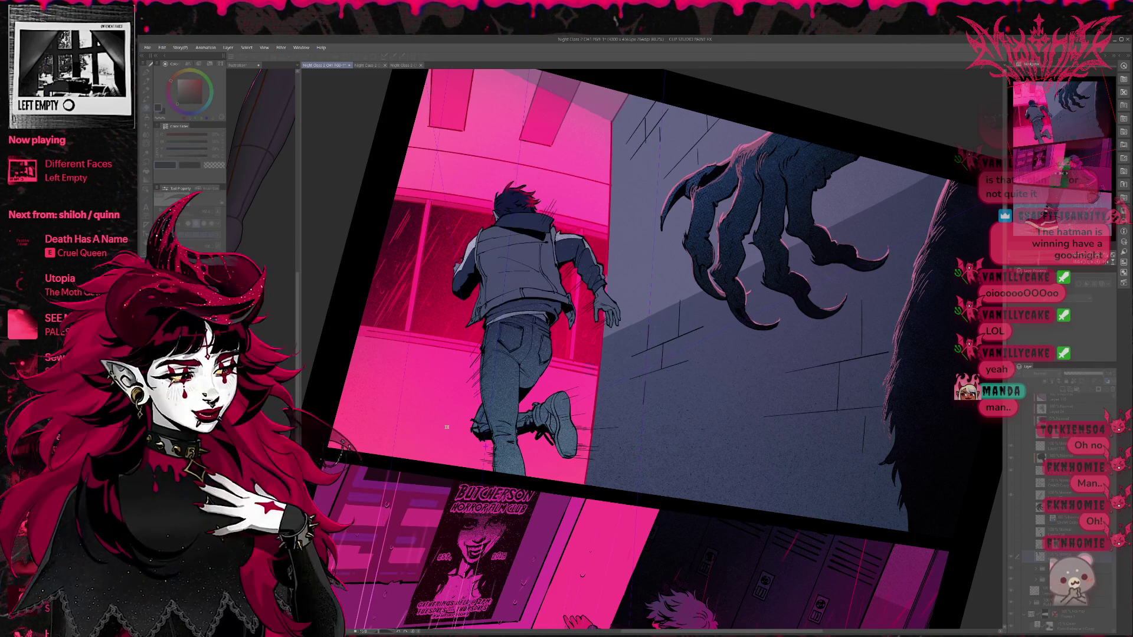
{"action": "key", "text": "ctrl+y"}
{"action": "key", "text": "ctrl+y"}
{"action": "key", "text": "ctrl+y"}
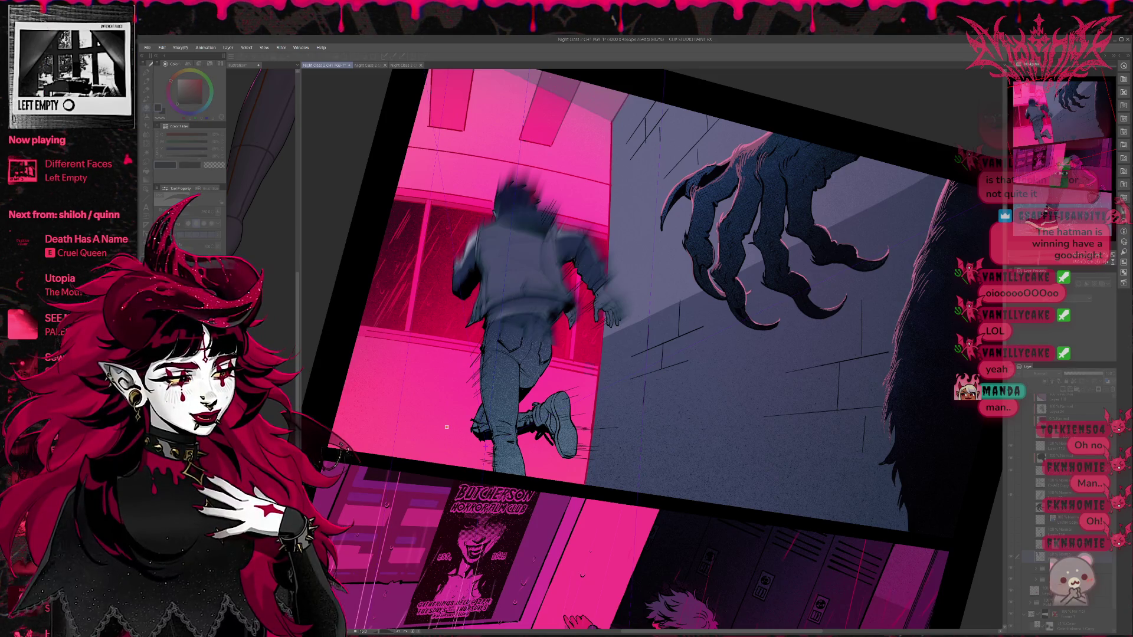
{"action": "key", "text": "ctrl+z"}
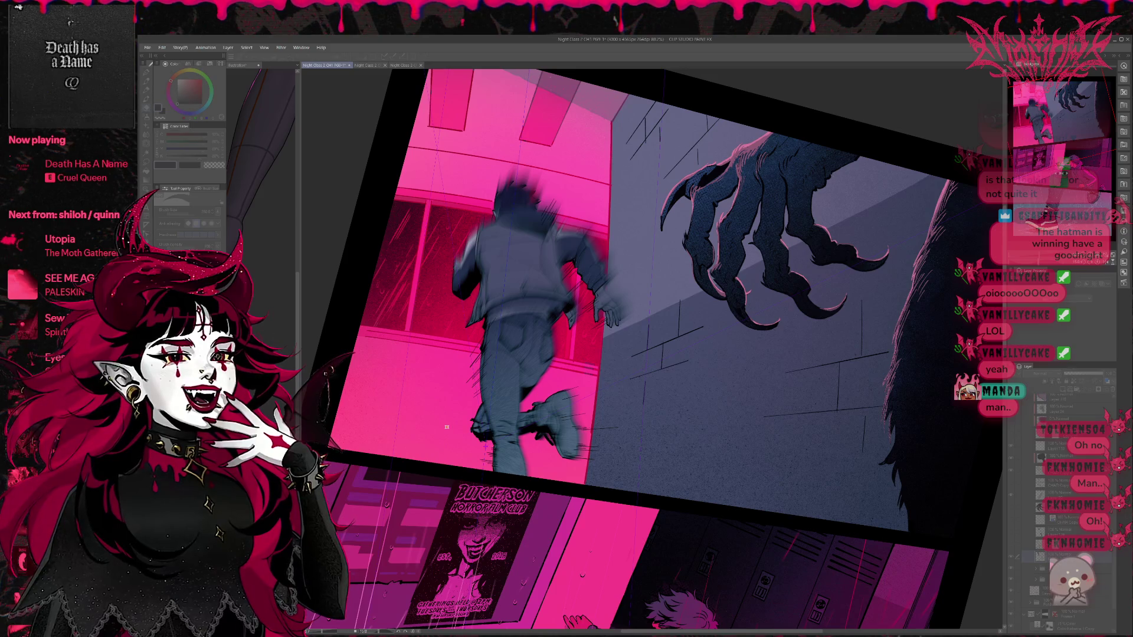
Step: Make a final comparison, ending with blur restored on head, shoulders, jacket, arm and back
{"action": "key", "text": "ctrl+z"}
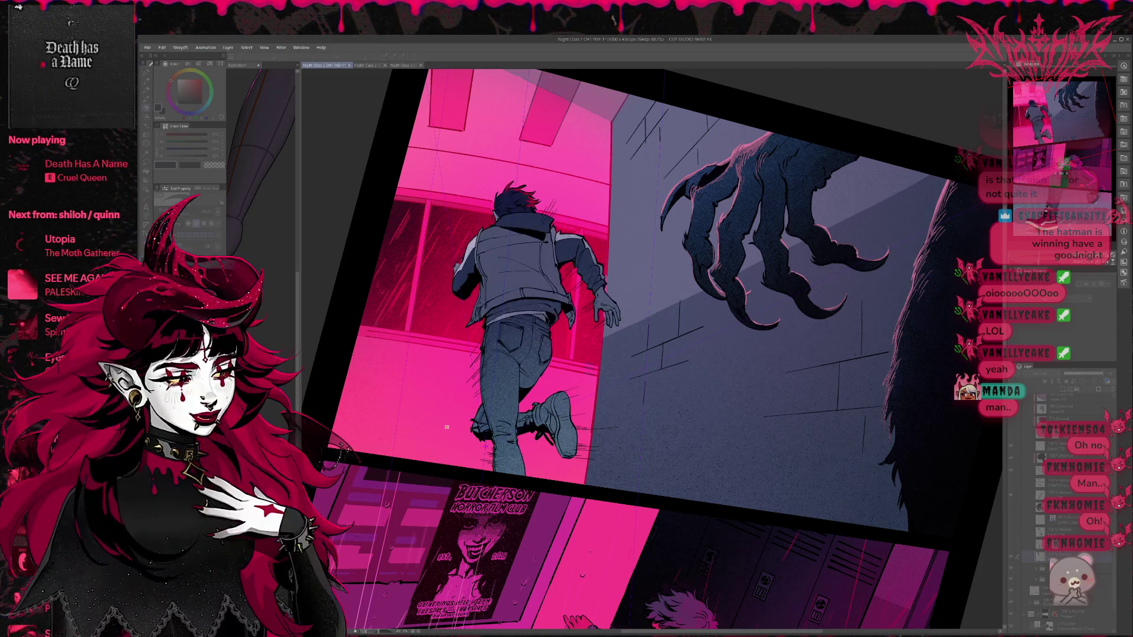
{"action": "key", "text": "ctrl+y"}
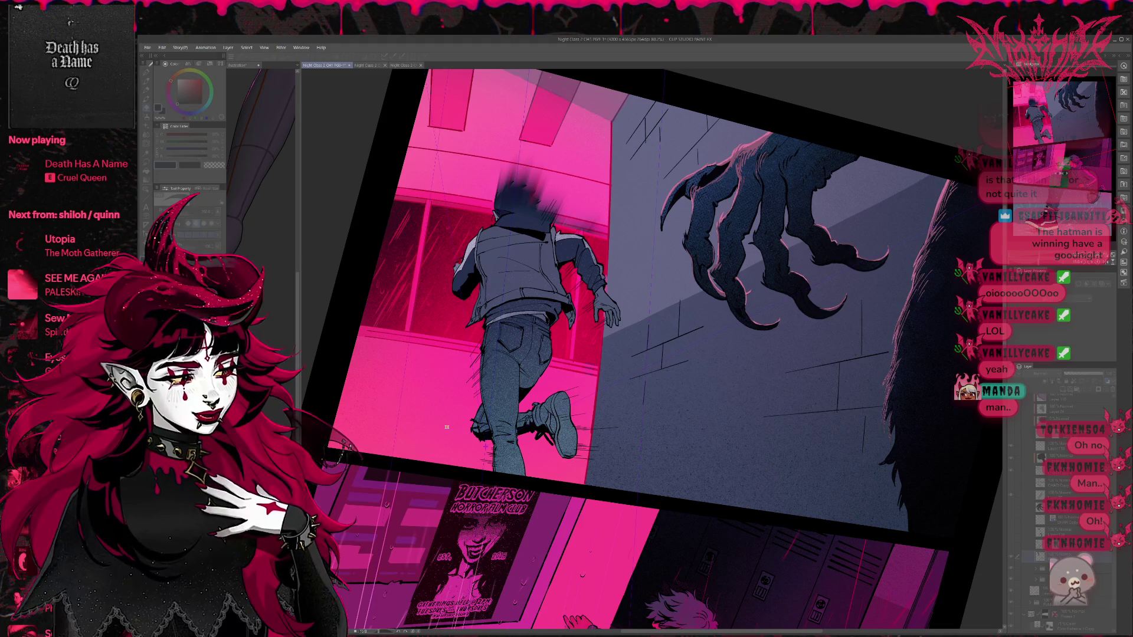
{"action": "key", "text": "ctrl+y"}
{"action": "key", "text": "ctrl+y"}
{"action": "key", "text": "ctrl+y"}
{"action": "key", "text": "ctrl+y"}
{"action": "key", "text": "ctrl+y"}
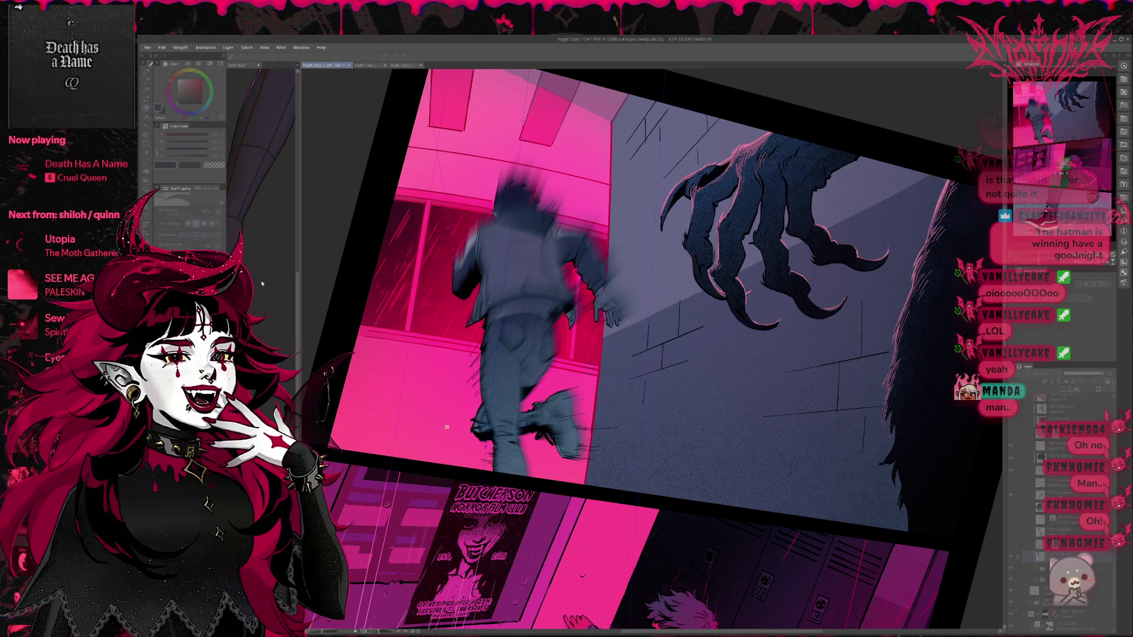
{"action": "key", "text": "ctrl+z"}
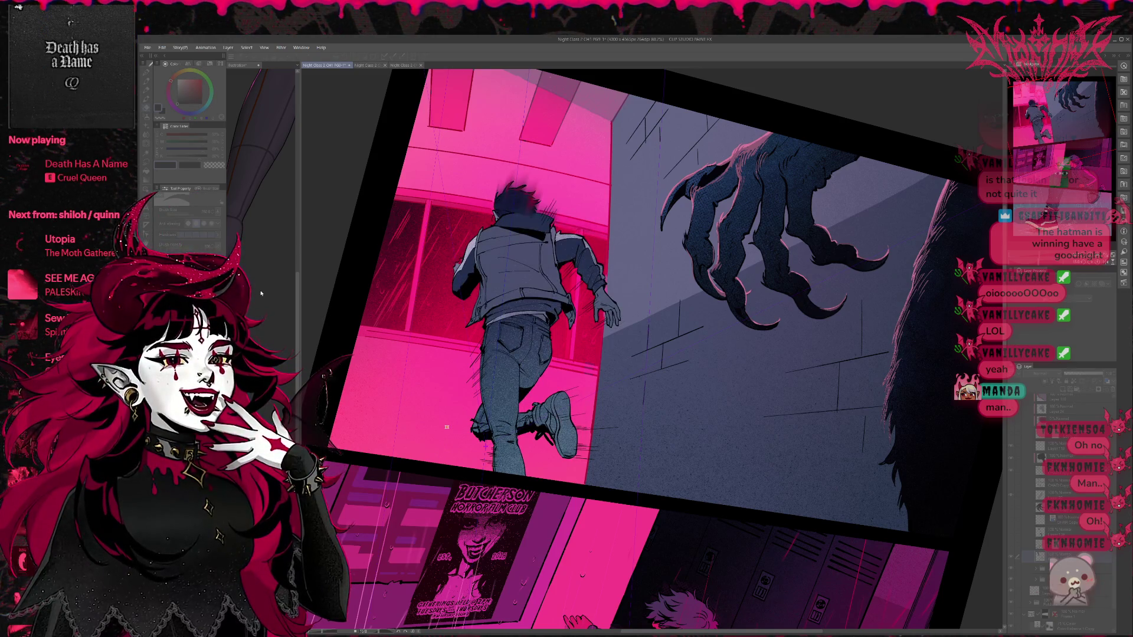
{"action": "key", "text": "ctrl+y"}
{"action": "key", "text": "ctrl+y"}
{"action": "key", "text": "ctrl+y"}
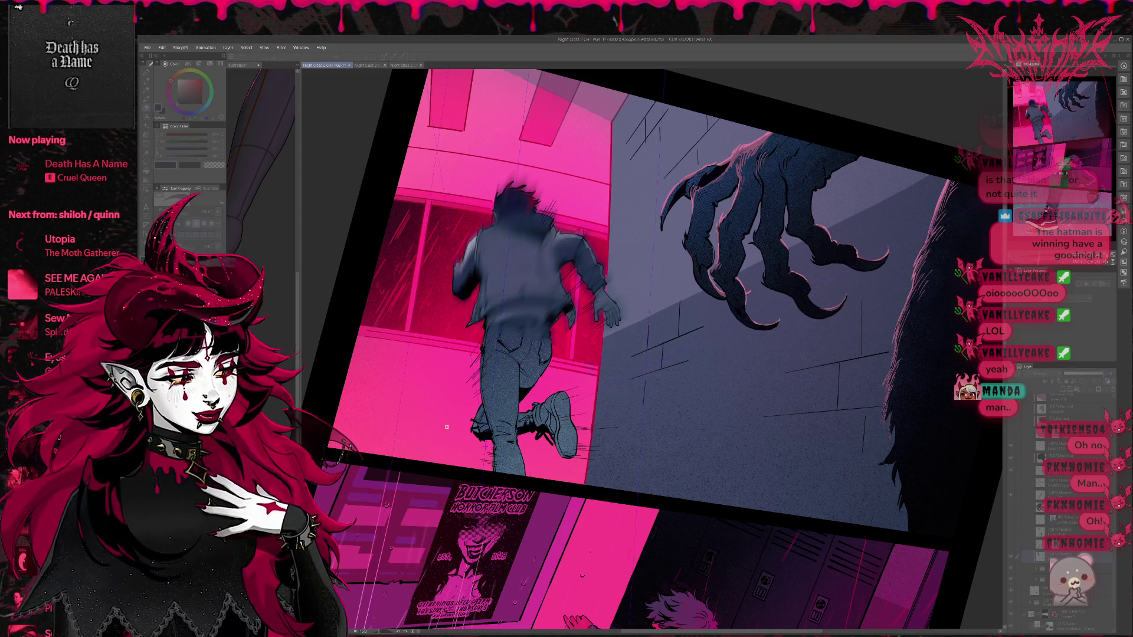
{"action": "key", "text": "ctrl+y"}
{"action": "key", "text": "ctrl+y"}
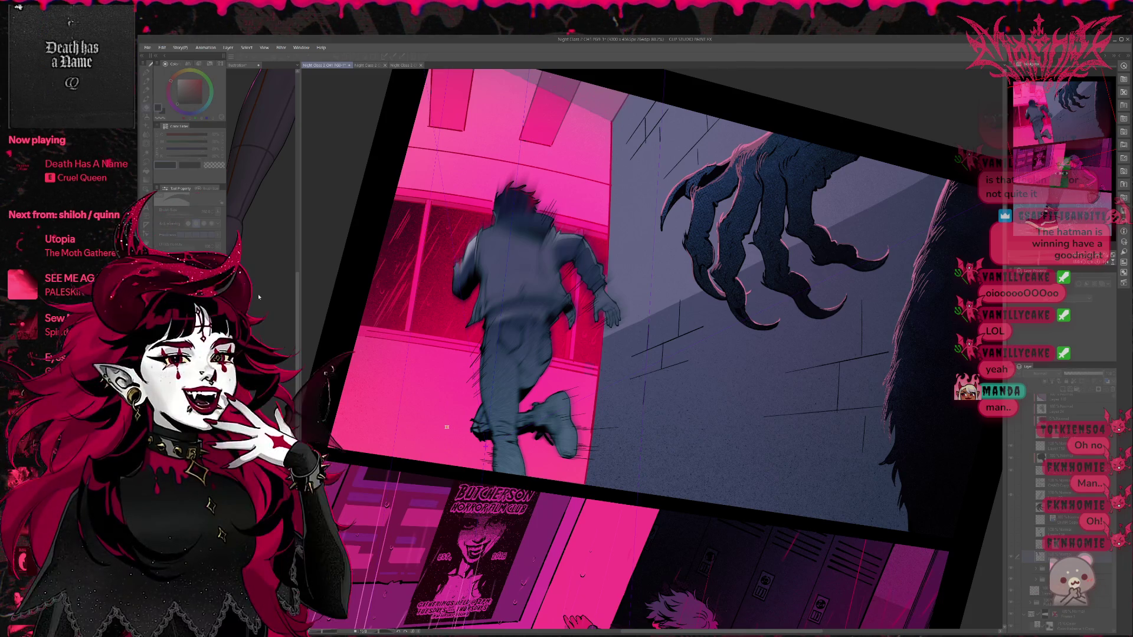
{"action": "key", "text": "ctrl+z"}
{"action": "key", "text": "ctrl+z"}
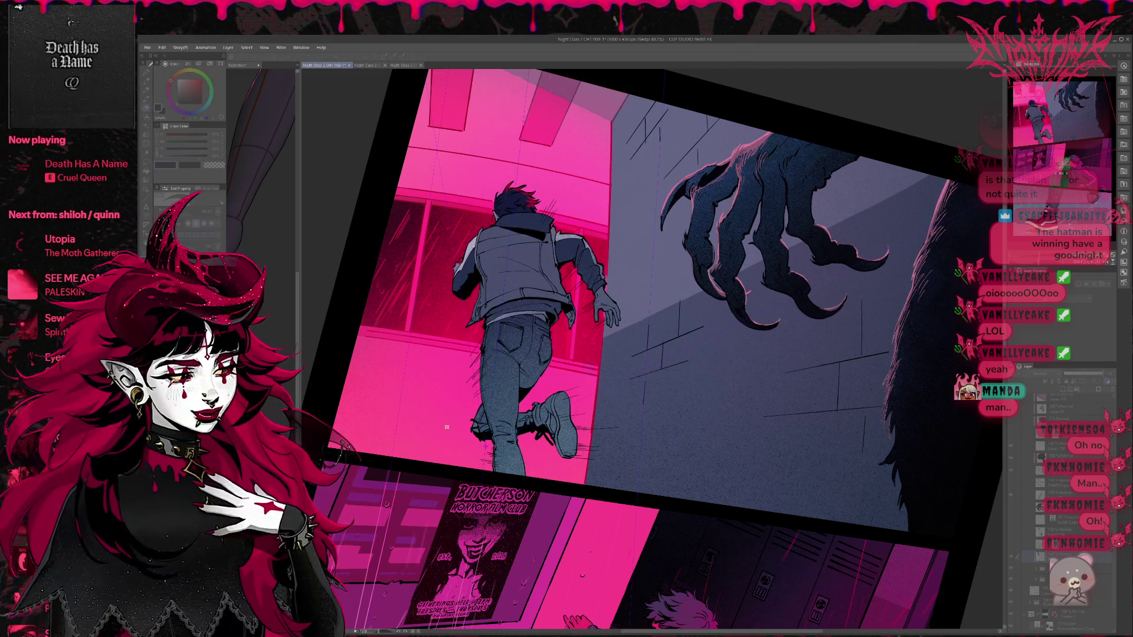
{"action": "key", "text": "ctrl+y"}
{"action": "key", "text": "ctrl+y"}
{"action": "key", "text": "ctrl+y"}
{"action": "key", "text": "ctrl+y"}
{"action": "key", "text": "ctrl+y"}
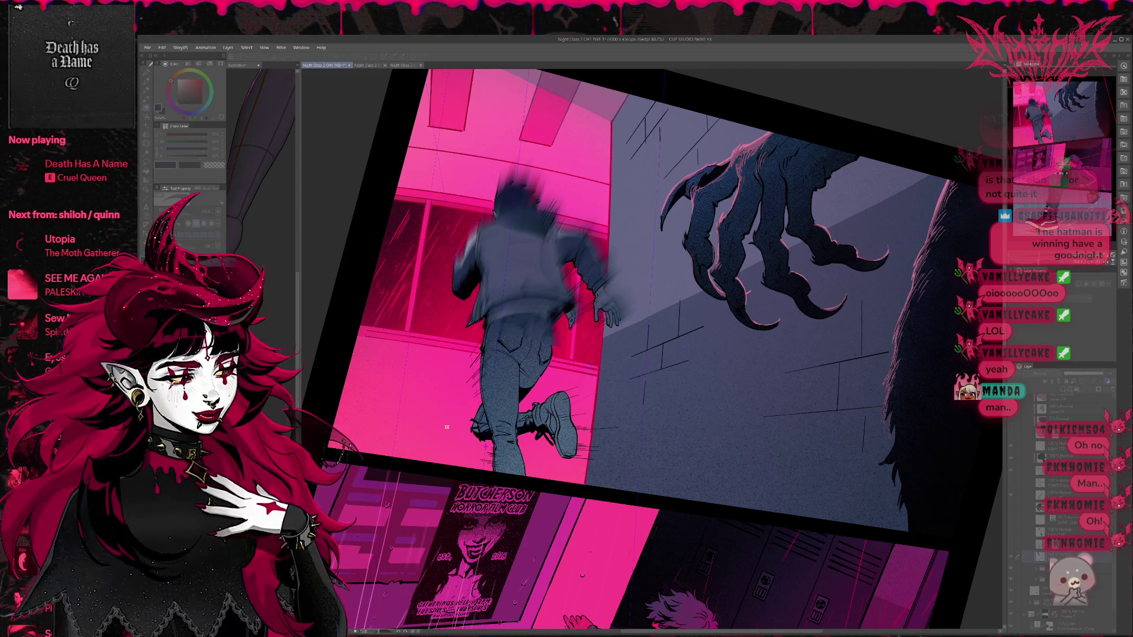
{"action": "key", "text": "ctrl+y"}
{"action": "key", "text": "ctrl+y"}
{"action": "key", "text": "ctrl+y"}
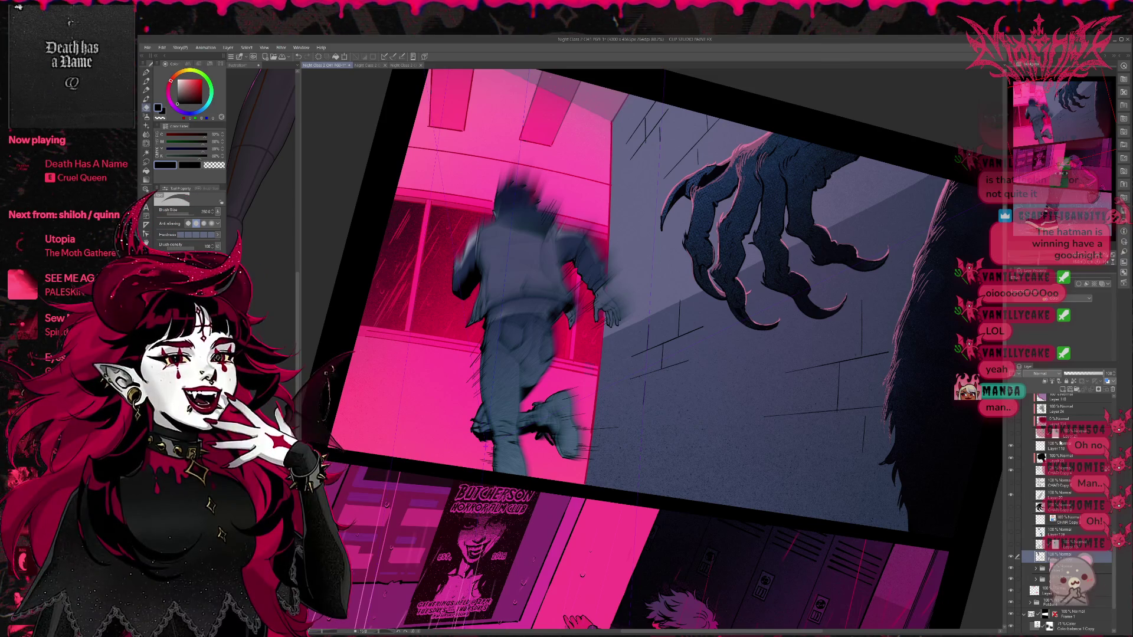
Step: Enable Tone on the figure layer with density from image brightness and Frequency lowered to about 18.6
{"action": "left_click", "coordinate": [1094, 284]}
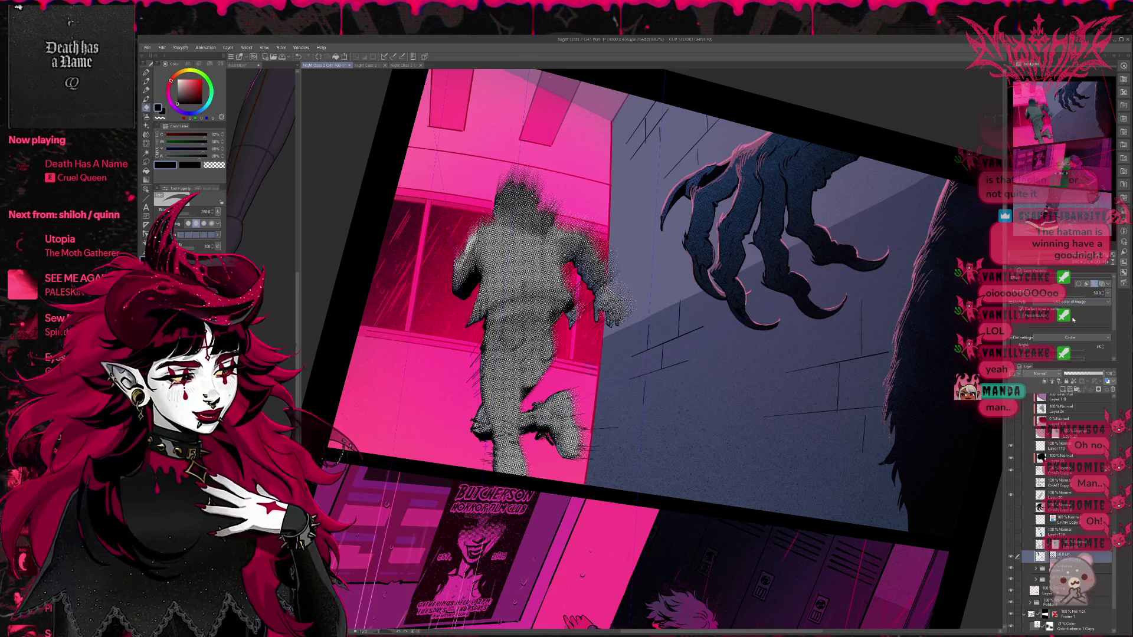
{"action": "left_click", "coordinate": [1080, 301]}
{"action": "left_click", "coordinate": [1073, 319]}
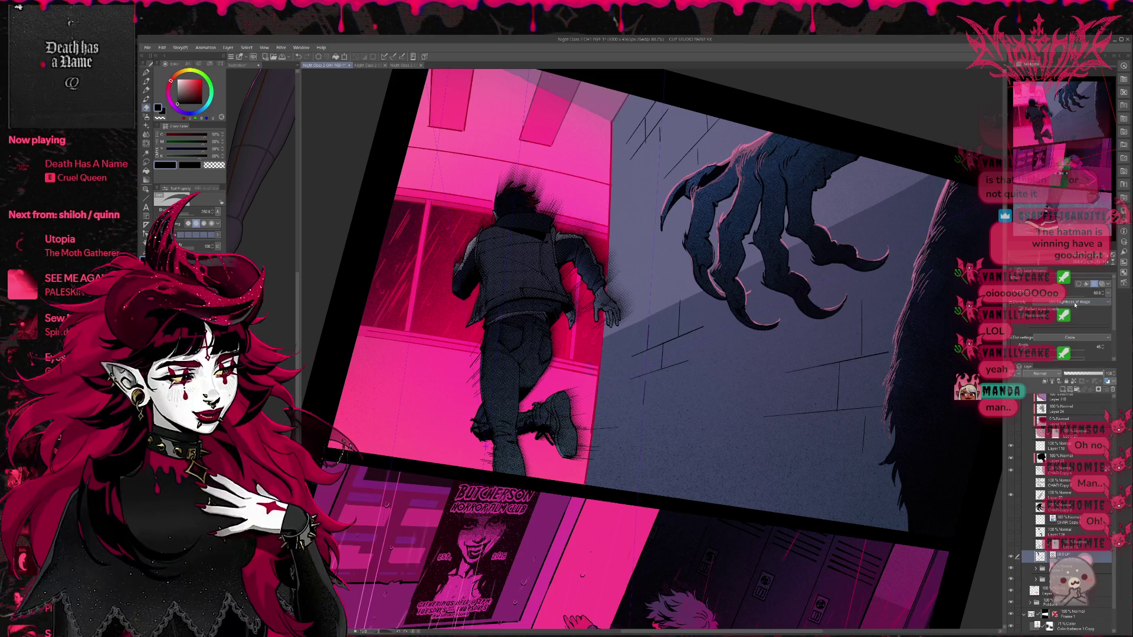
{"action": "scroll", "coordinate": [1073, 308], "scroll_direction": "down", "scroll_amount": 1}
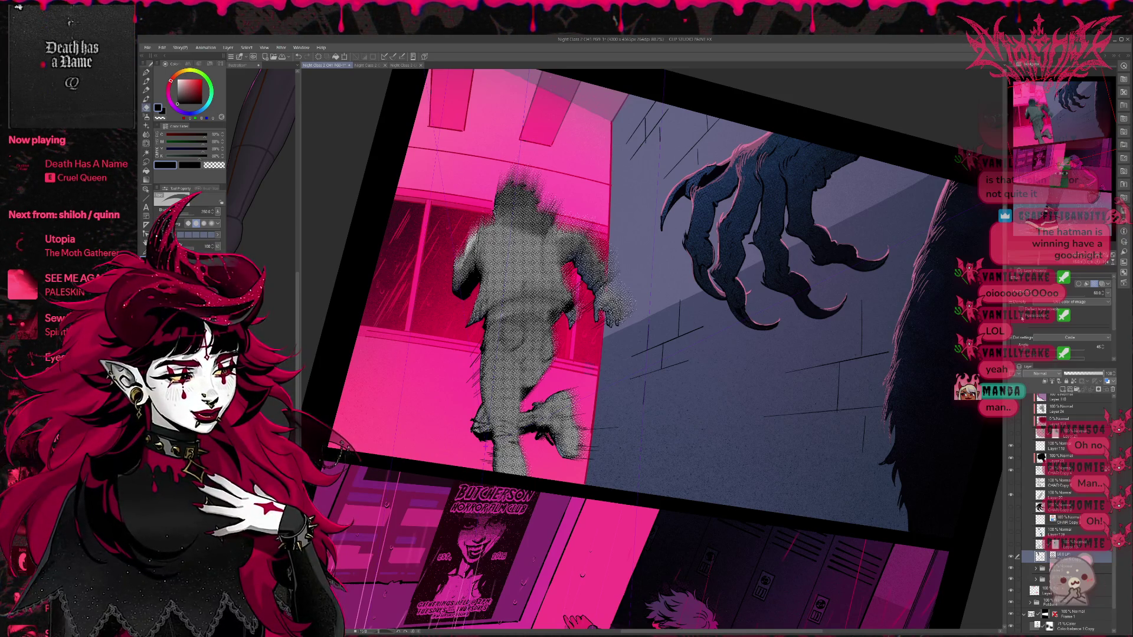
{"action": "left_click", "coordinate": [1022, 315]}
{"action": "left_click", "coordinate": [1021, 316]}
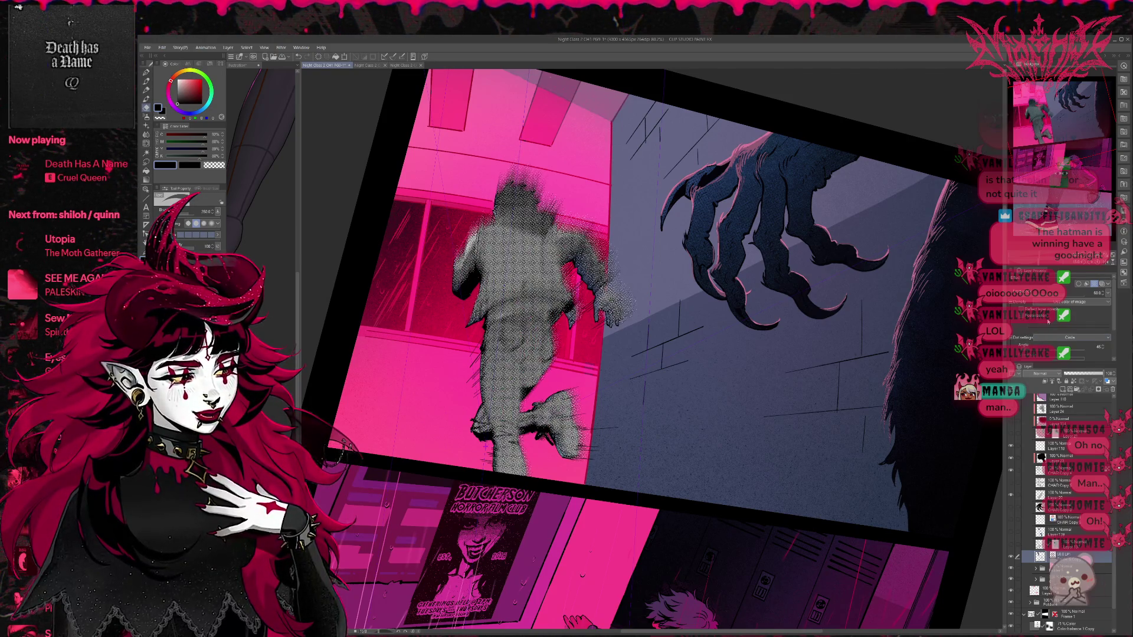
{"action": "left_click", "coordinate": [1040, 296]}
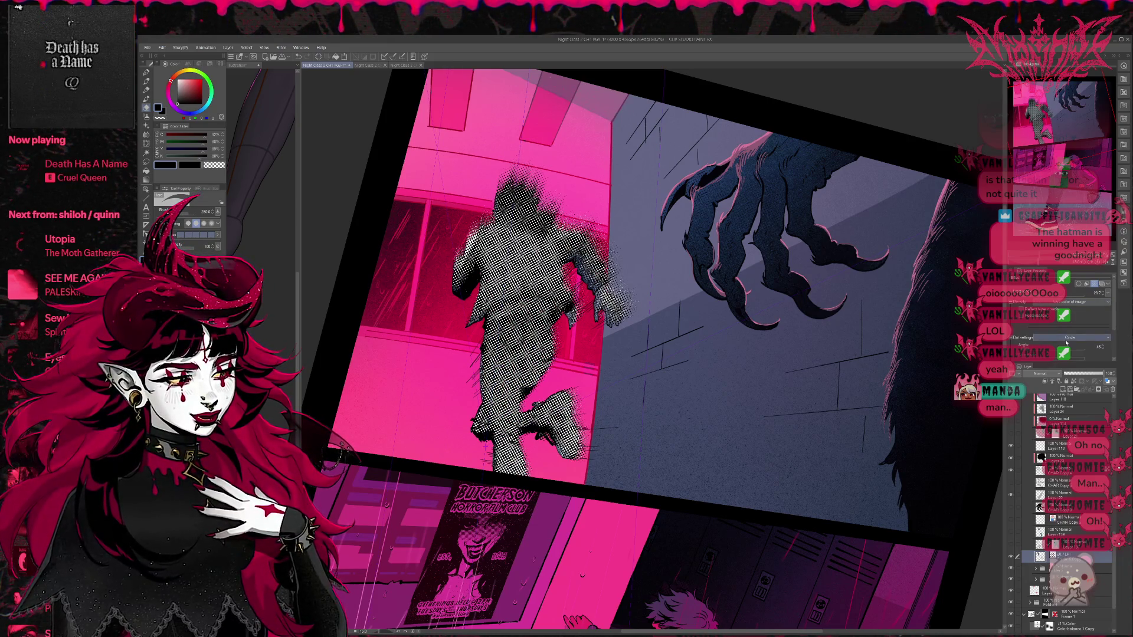
{"action": "left_click", "coordinate": [1083, 303]}
{"action": "left_click", "coordinate": [1075, 317]}
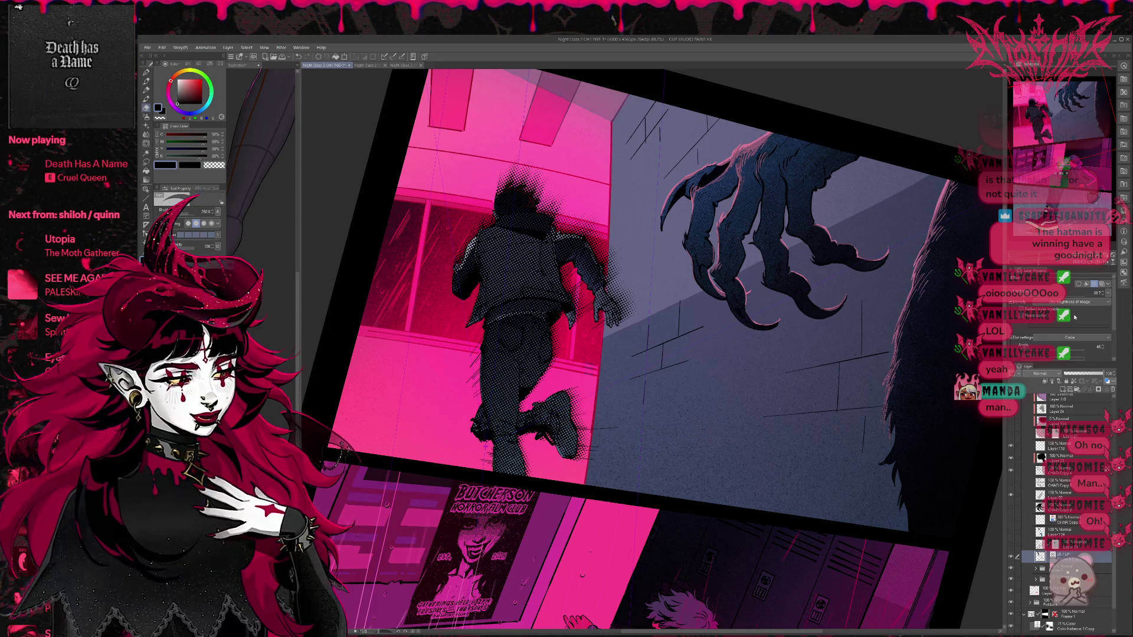
{"action": "mouse_move", "coordinate": [1064, 304]}
{"action": "left_mouse_down"}
{"action": "mouse_move", "coordinate": [1032, 298]}
{"action": "mouse_move", "coordinate": [1092, 298]}
{"action": "mouse_move", "coordinate": [1046, 298]}
{"action": "left_mouse_up"}
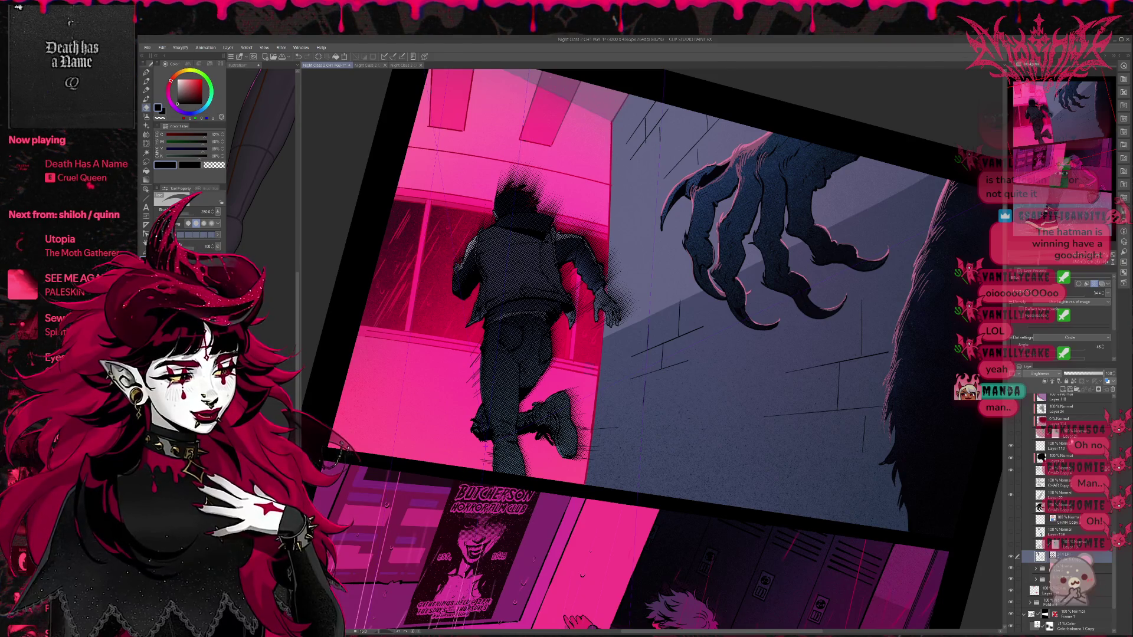
Step: Set the figure's halftone layer to Soft Light blending at about 51 opacity
{"action": "scroll", "coordinate": [1043, 374], "scroll_direction": "up", "scroll_amount": 1}
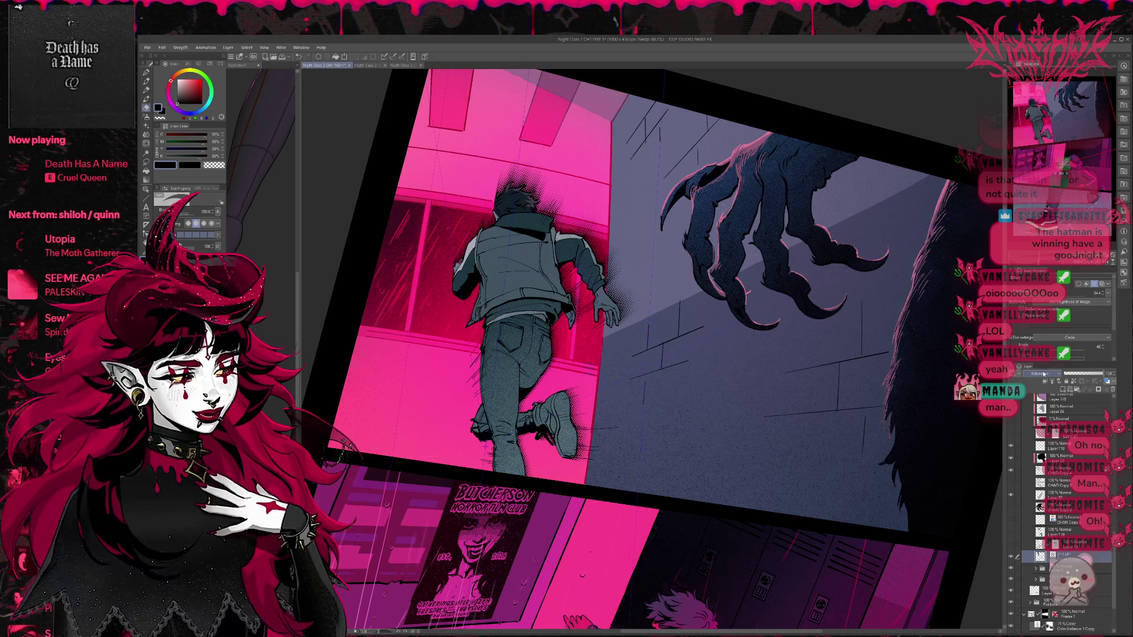
{"action": "scroll", "coordinate": [1043, 374], "scroll_direction": "up", "scroll_amount": 1}
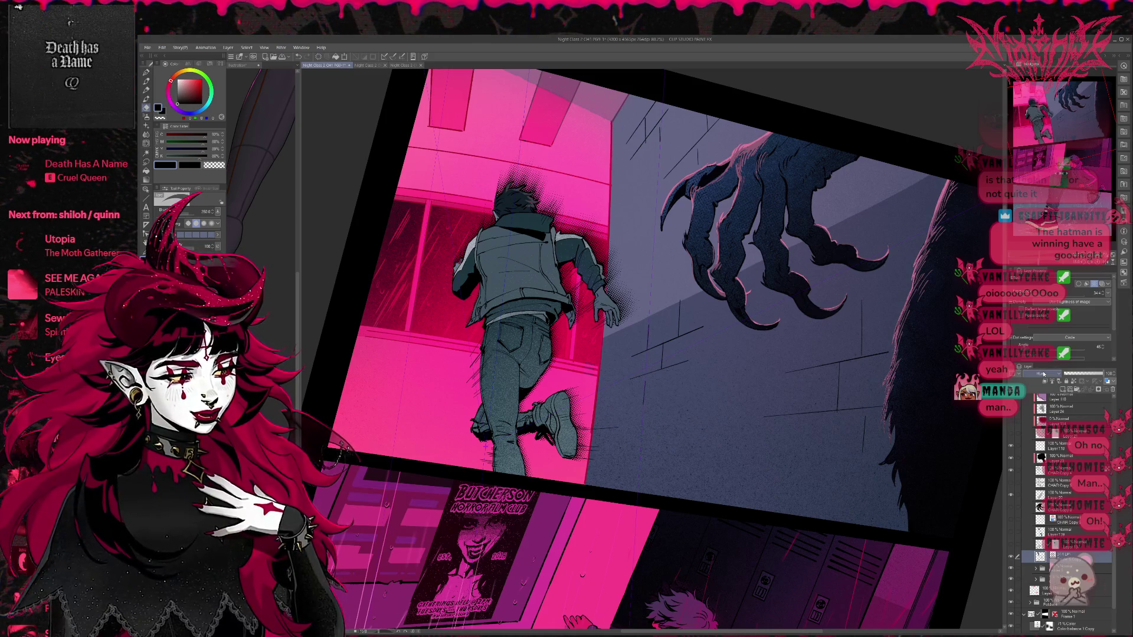
{"action": "scroll", "coordinate": [1043, 374], "scroll_direction": "up", "scroll_amount": 1}
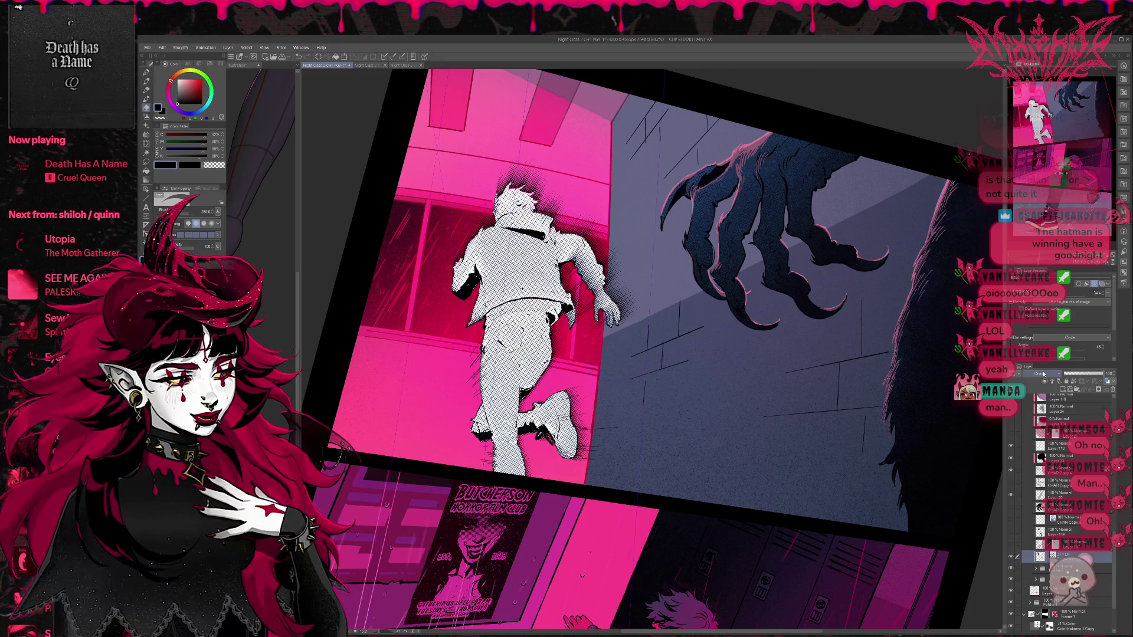
{"action": "scroll", "coordinate": [1043, 374], "scroll_direction": "up", "scroll_amount": 1}
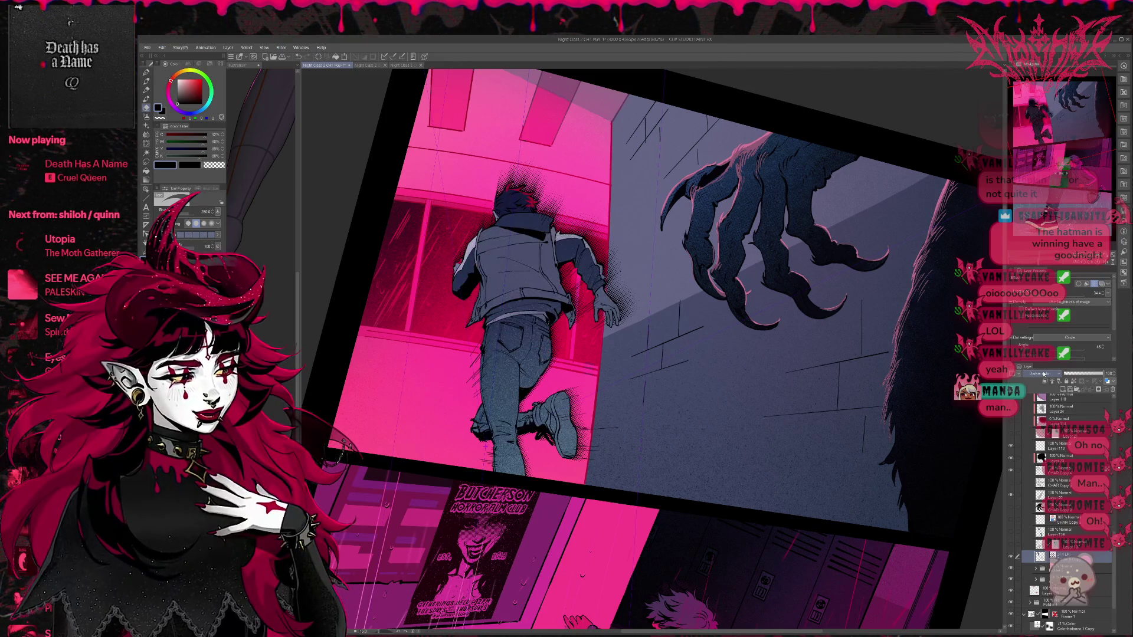
{"action": "scroll", "coordinate": [1043, 374], "scroll_direction": "up", "scroll_amount": 1}
{"action": "scroll", "coordinate": [1043, 373], "scroll_direction": "up", "scroll_amount": 1}
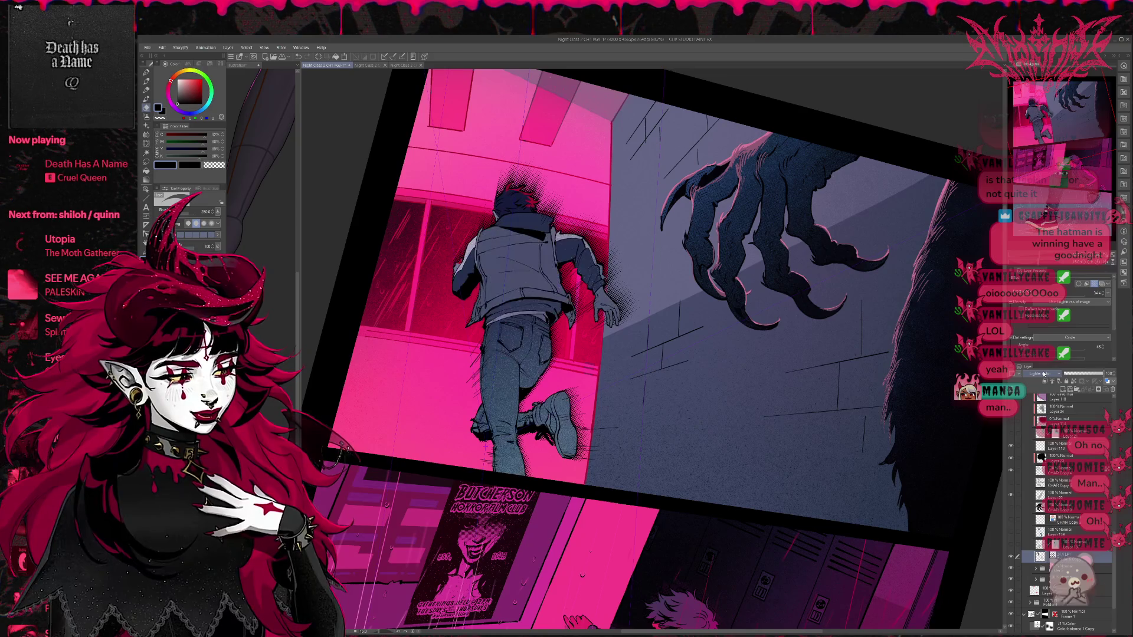
{"action": "scroll", "coordinate": [1043, 373], "scroll_direction": "up", "scroll_amount": 1}
{"action": "scroll", "coordinate": [1043, 374], "scroll_direction": "up", "scroll_amount": 1}
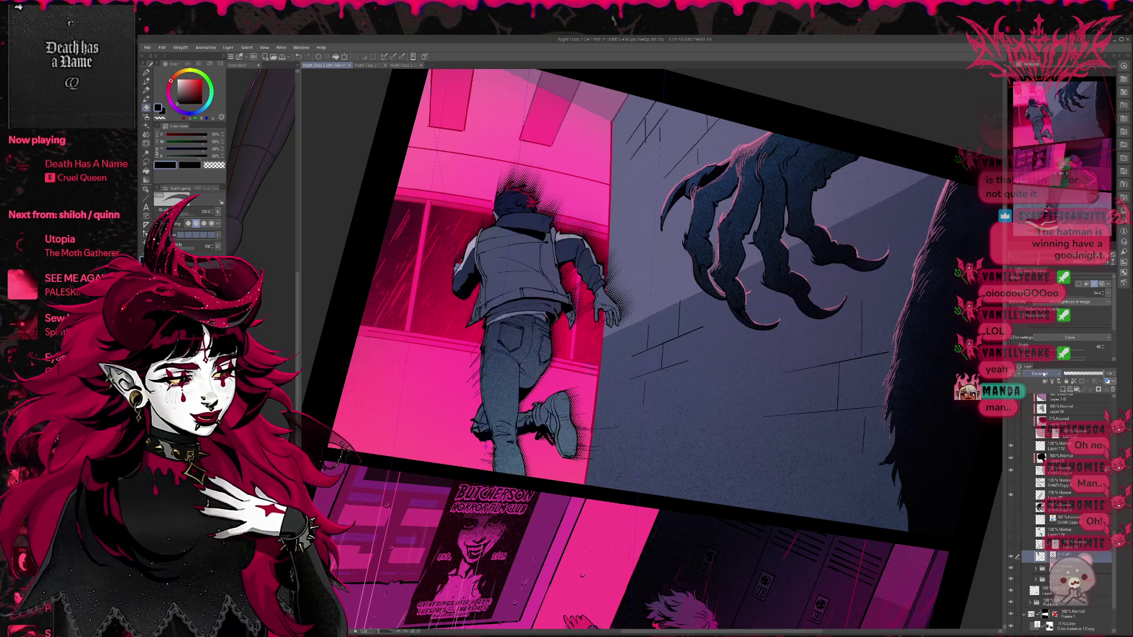
{"action": "scroll", "coordinate": [1044, 373], "scroll_direction": "up", "scroll_amount": 1}
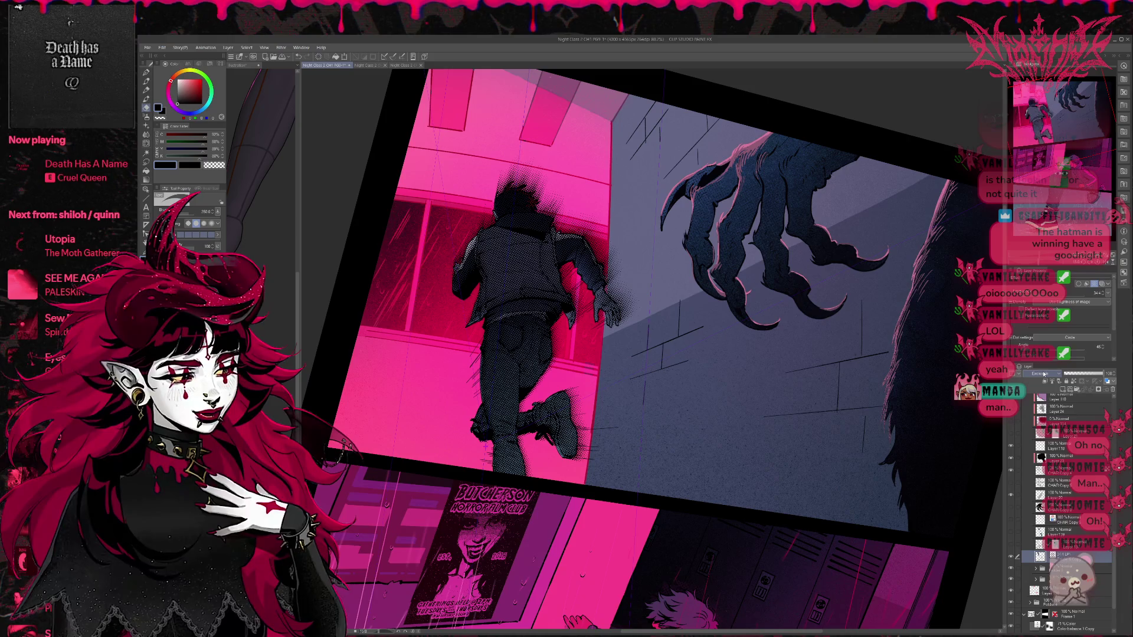
{"action": "scroll", "coordinate": [1043, 374], "scroll_direction": "up", "scroll_amount": 1}
{"action": "scroll", "coordinate": [1044, 374], "scroll_direction": "up", "scroll_amount": 1}
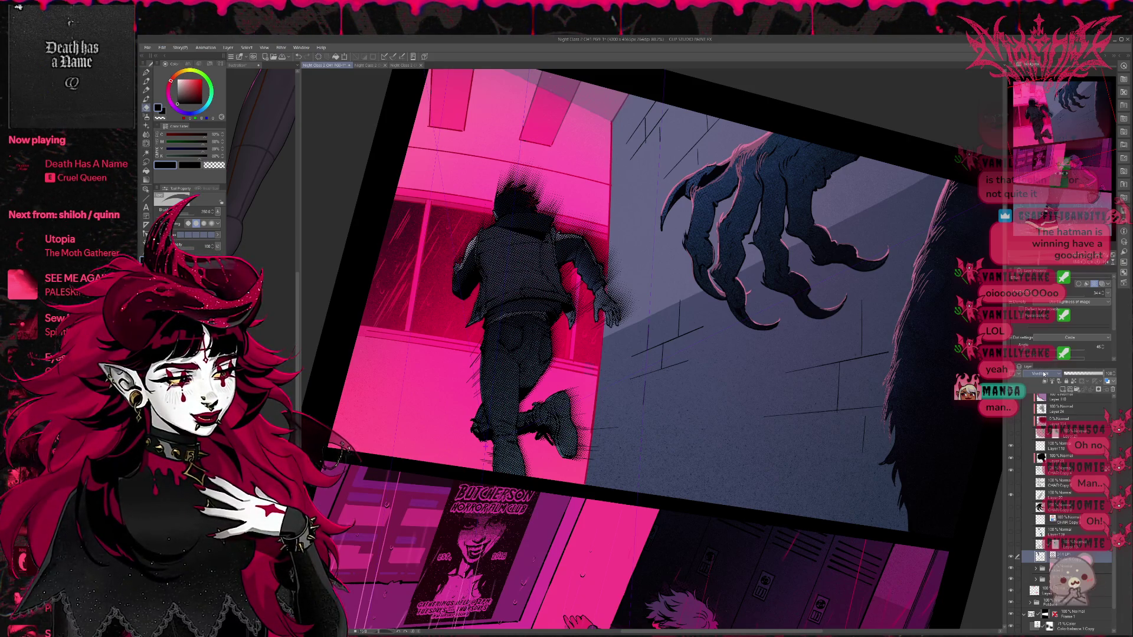
{"action": "scroll", "coordinate": [1043, 374], "scroll_direction": "up", "scroll_amount": 1}
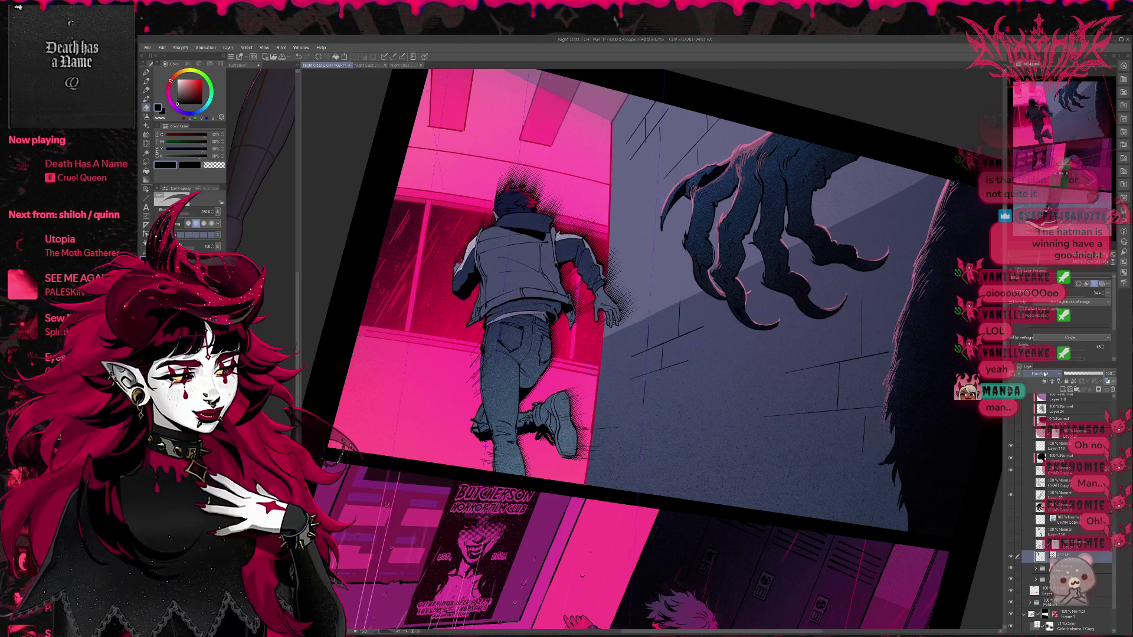
{"action": "scroll", "coordinate": [1044, 374], "scroll_direction": "up", "scroll_amount": 1}
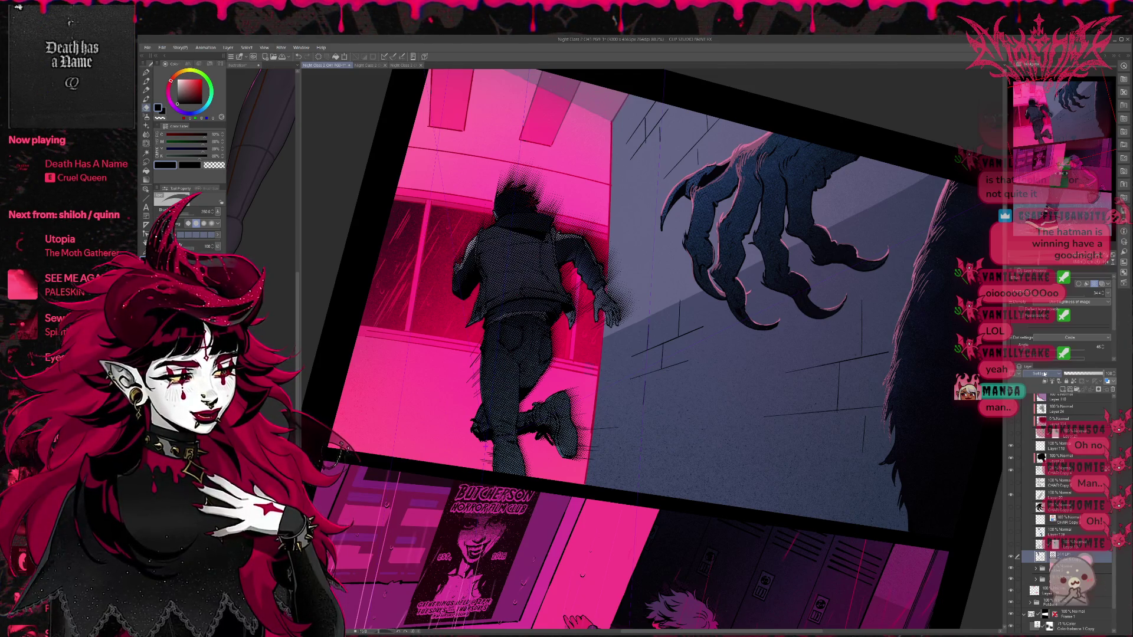
{"action": "scroll", "coordinate": [1043, 373], "scroll_direction": "up", "scroll_amount": 1}
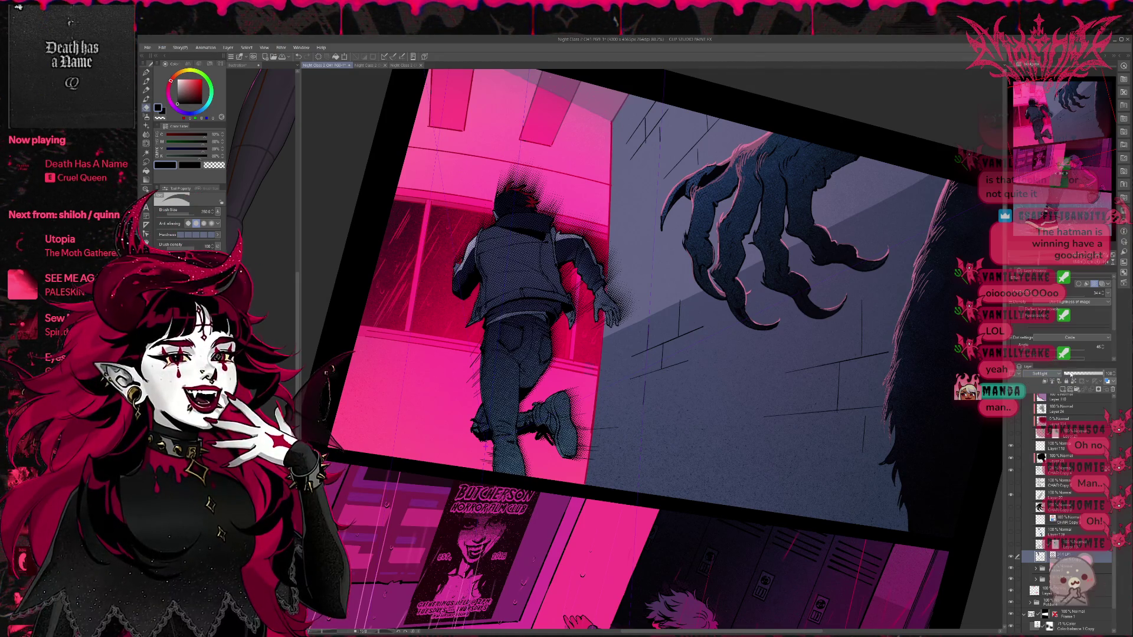
{"action": "left_click_drag", "start_coordinate": [1072, 374], "coordinate": [1069, 376]}
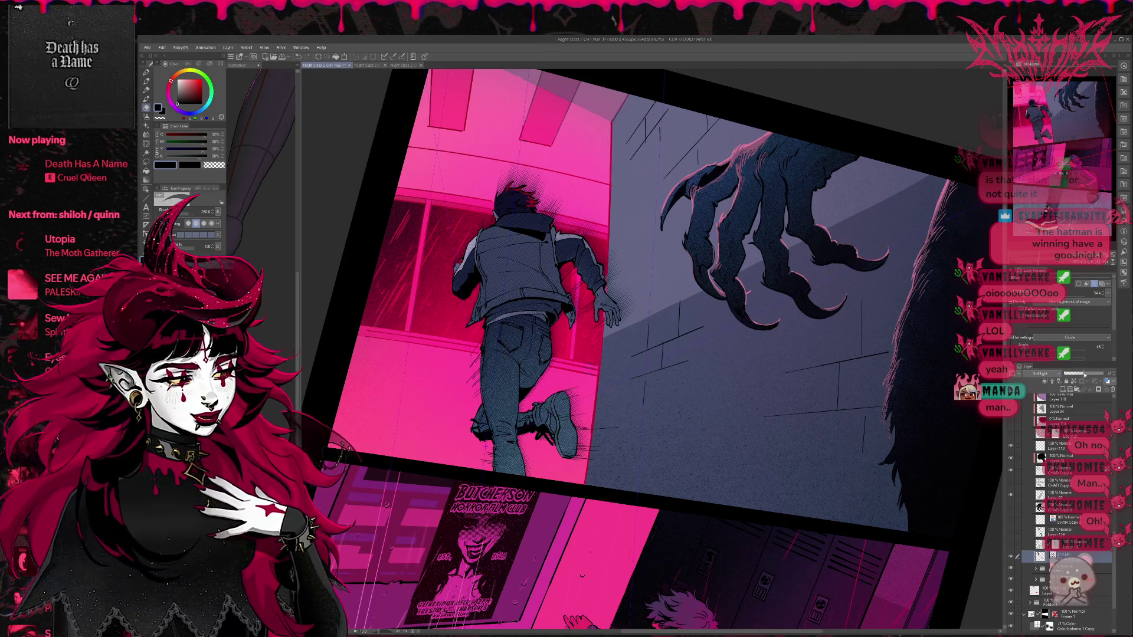
Step: Level and mirror the view, set the figure layer to full opacity, and turn off its halftone tone
{"action": "key", "text": "ctrl+0"}
{"action": "key", "text": "h"}
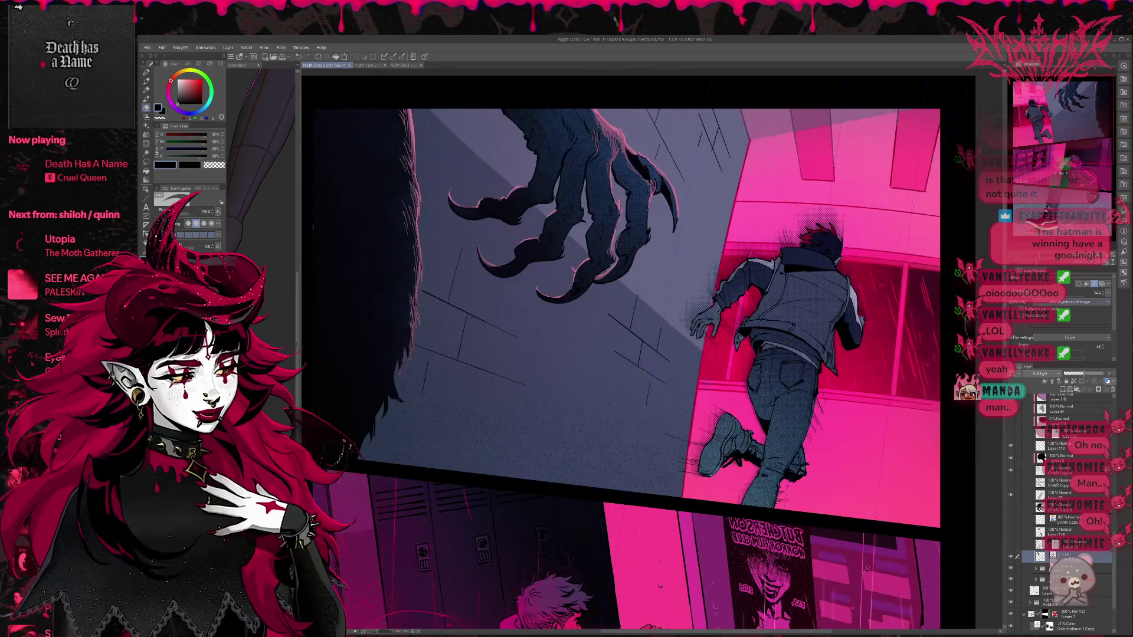
{"action": "key", "text": "ctrl+plus"}
{"action": "key", "text": "ctrl+plus"}
{"action": "left_click_drag", "start_coordinate": [1073, 376], "coordinate": [1103, 375]}
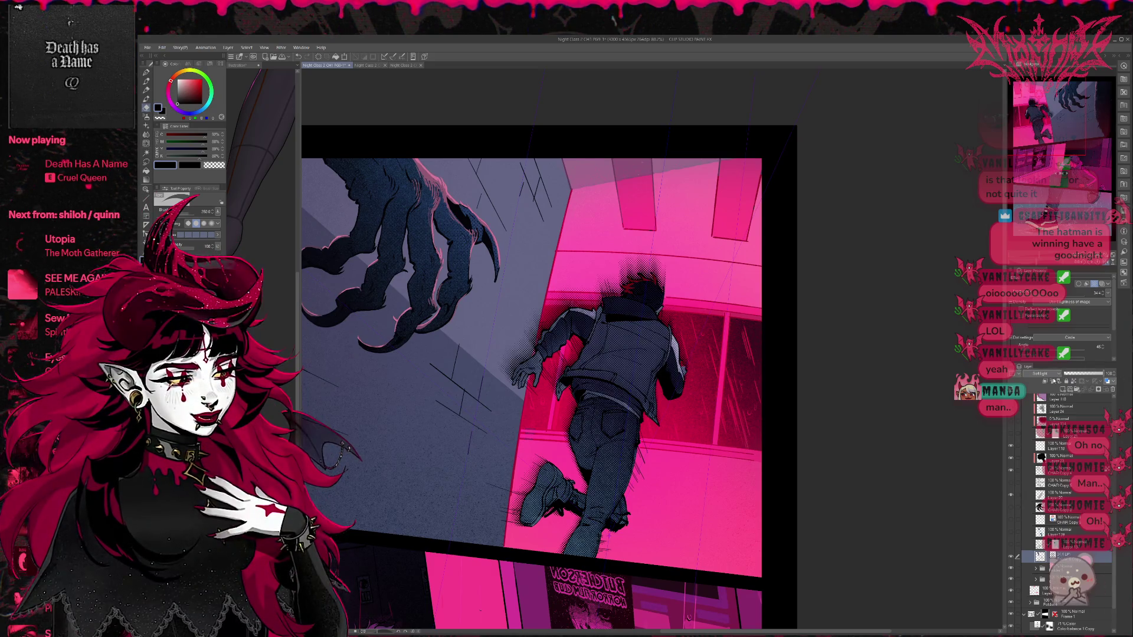
{"action": "scroll", "coordinate": [1042, 374], "scroll_direction": "up", "scroll_amount": 5}
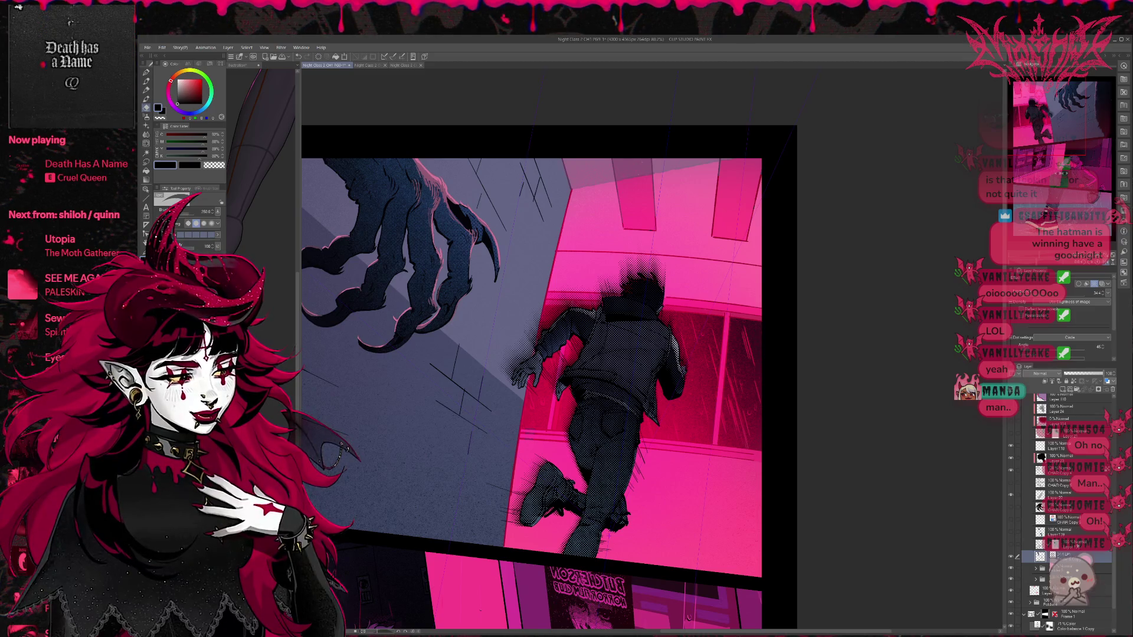
{"action": "left_click", "coordinate": [1094, 285]}
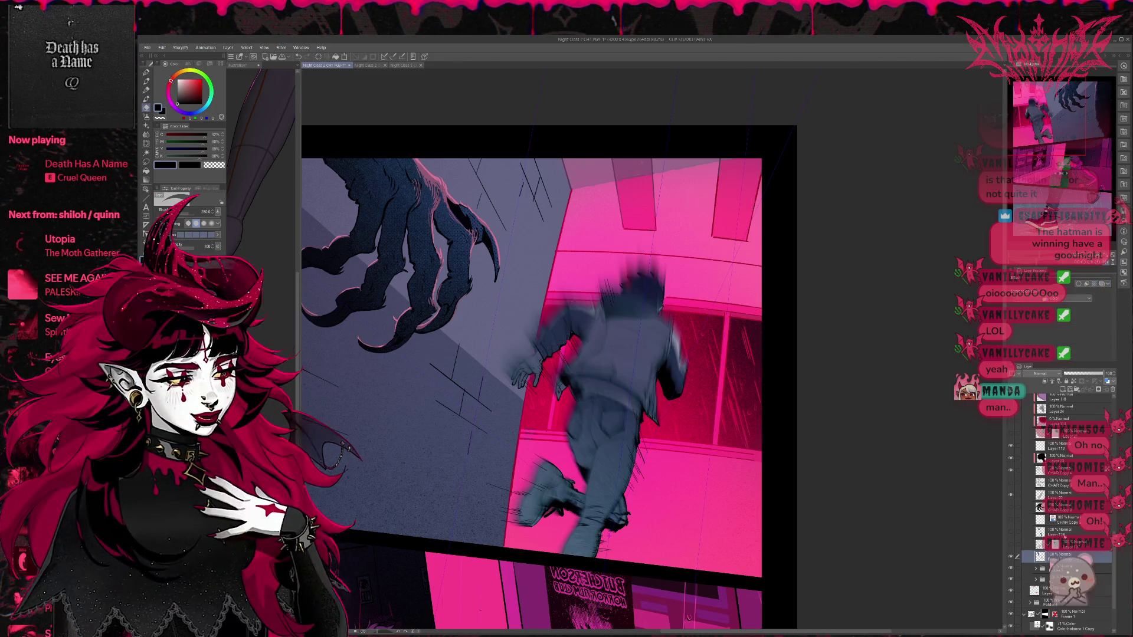
{"action": "scroll", "coordinate": [1061, 399], "scroll_direction": "up", "scroll_amount": 1}
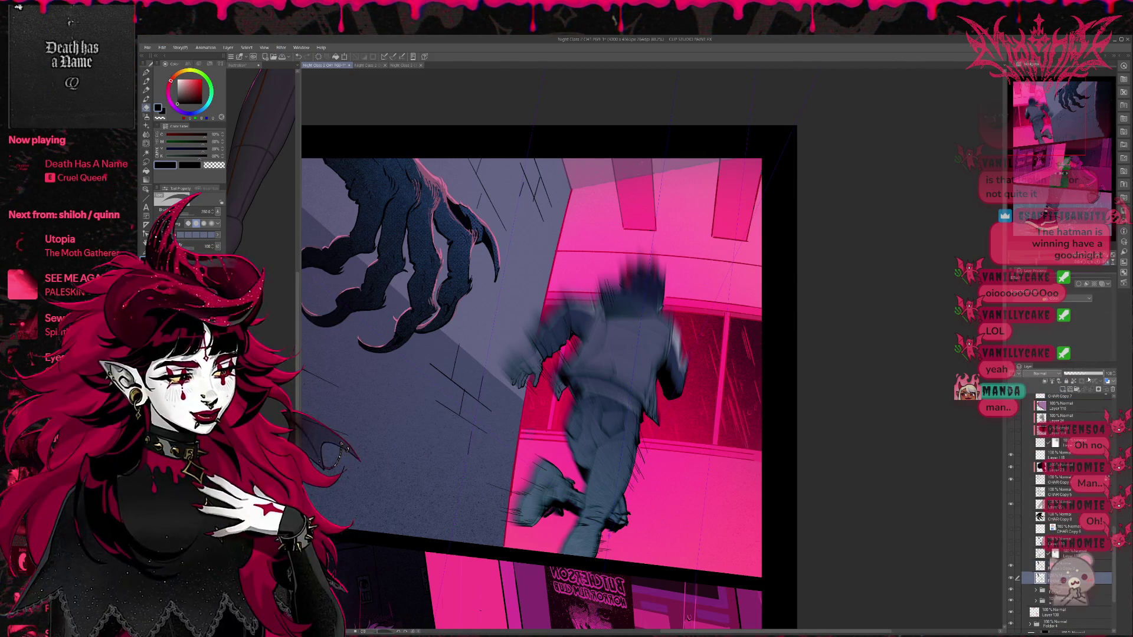
Step: Set the layer above to Lighten blending with higher opacity, then unmirror and zoom out
{"action": "left_click", "coordinate": [1062, 566]}
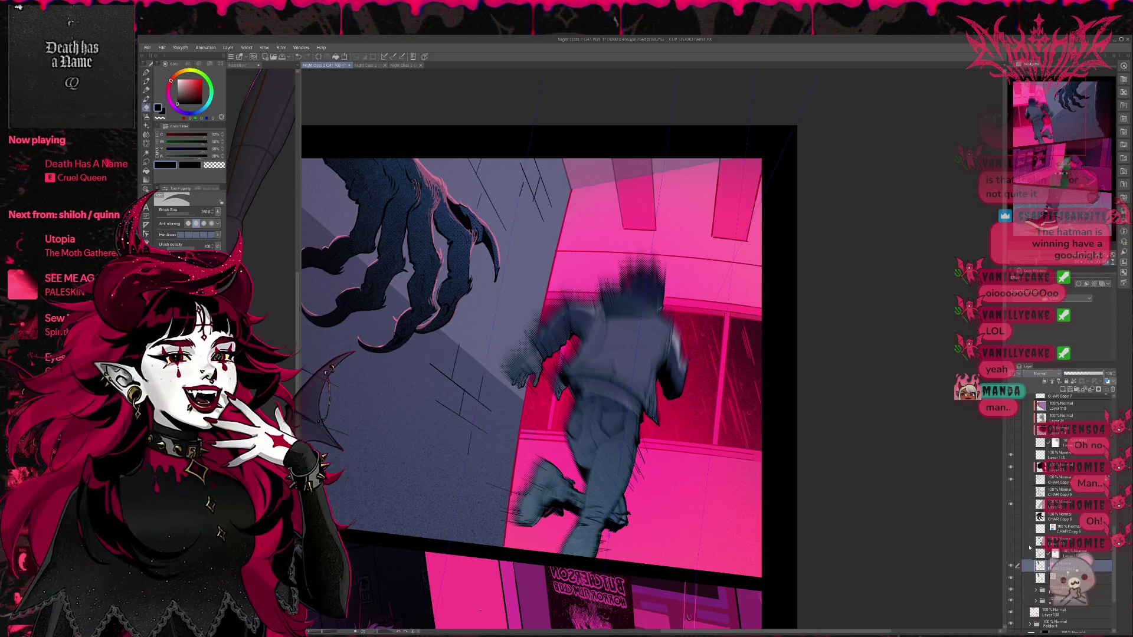
{"action": "left_click", "coordinate": [1028, 467]}
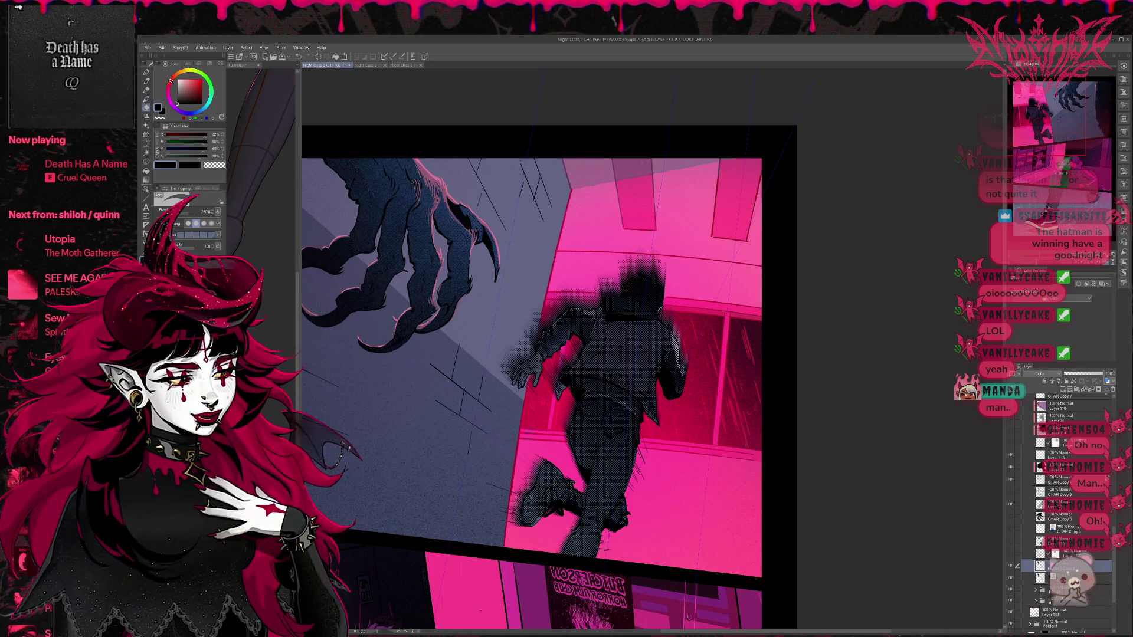
{"action": "scroll", "coordinate": [1042, 374], "scroll_direction": "up", "scroll_amount": 13}
{"action": "left_click", "coordinate": [1076, 374]}
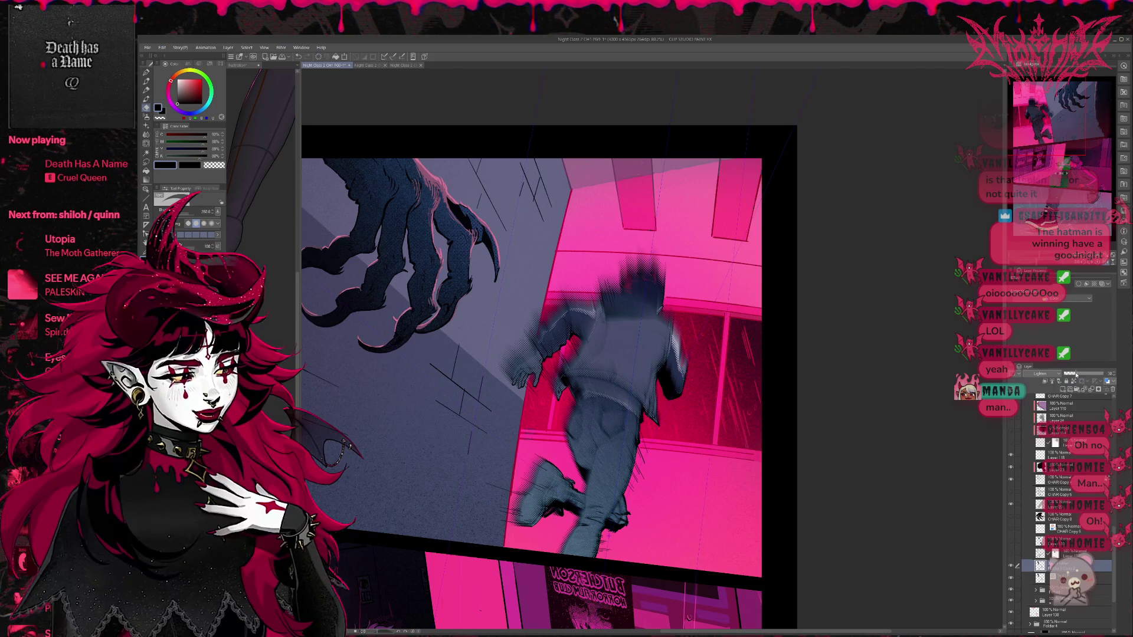
{"action": "left_click", "coordinate": [1086, 374]}
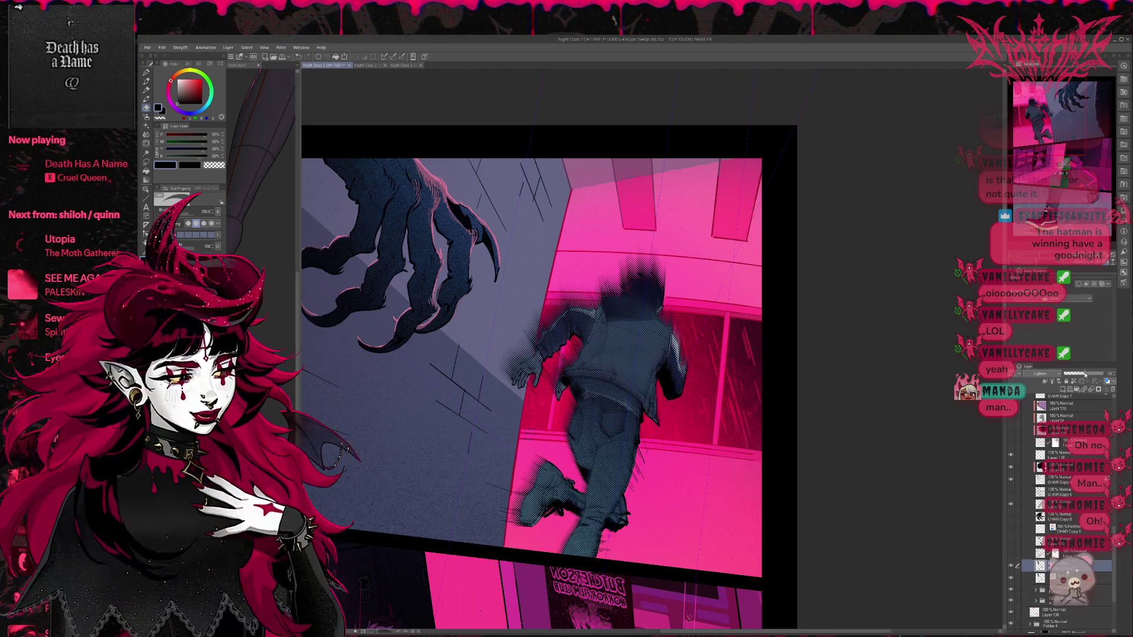
{"action": "key", "text": "h"}
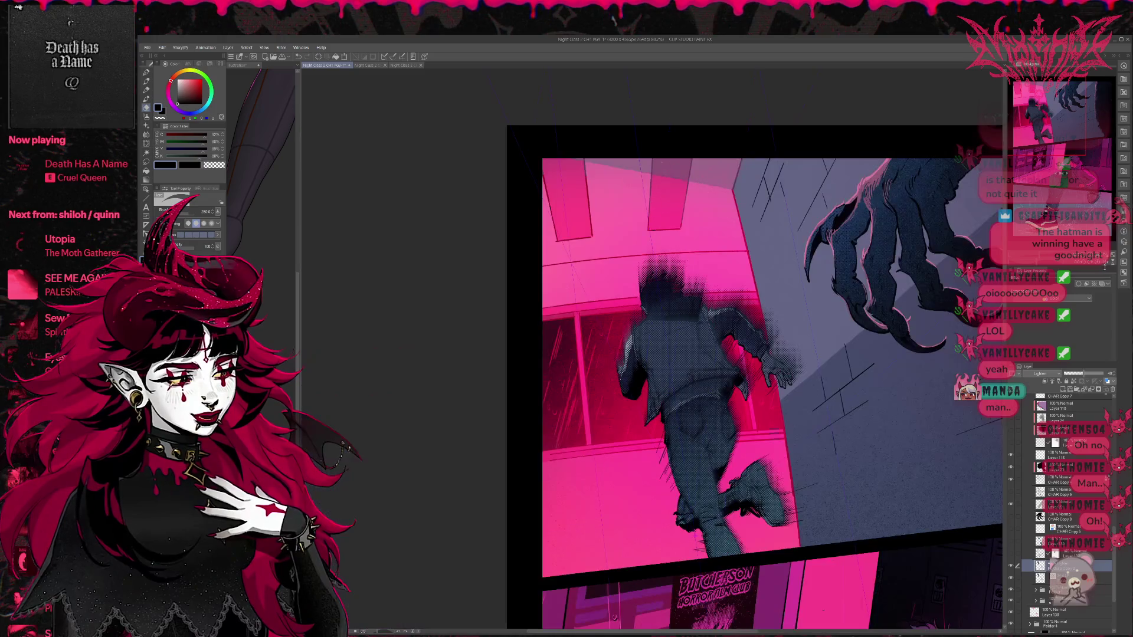
{"action": "mouse_move", "coordinate": [845, 399]}
{"action": "left_mouse_down"}
{"action": "mouse_move", "coordinate": [725, 432]}
{"action": "mouse_move", "coordinate": [630, 397]}
{"action": "left_mouse_up"}
{"action": "scroll", "coordinate": [731, 425], "scroll_direction": "down", "scroll_amount": 1}
{"action": "scroll", "coordinate": [678, 415], "scroll_direction": "down", "scroll_amount": 2}
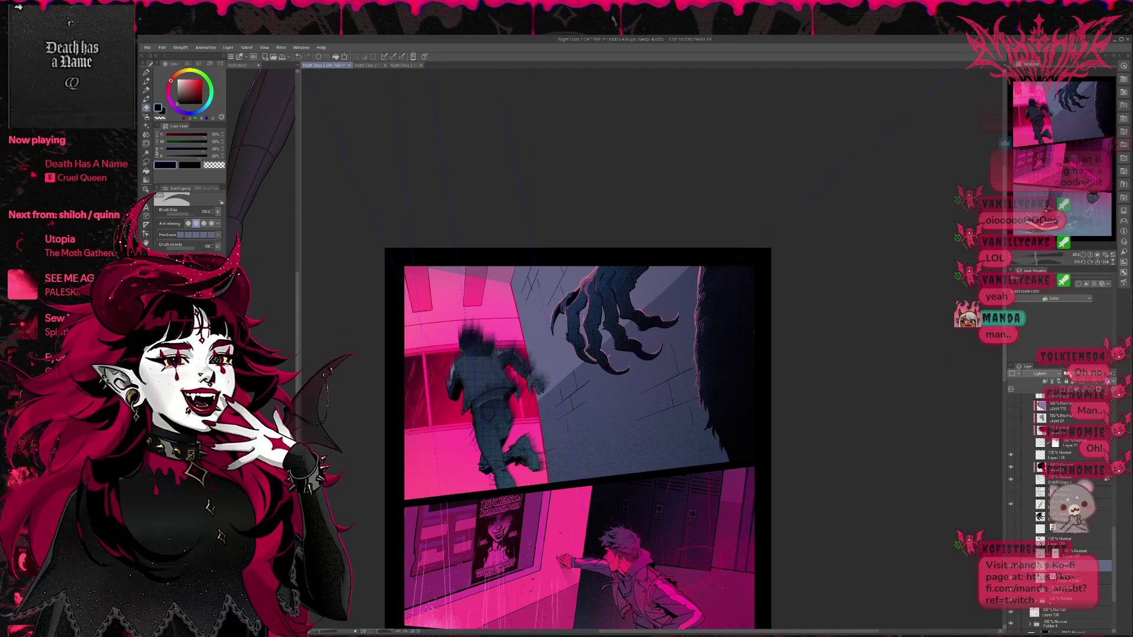
Step: Raise the tone layer's opacity so the figure's shading reads lighter
{"action": "left_click_drag", "start_coordinate": [1059, 377], "coordinate": [1130, 379]}
{"action": "scroll", "coordinate": [1038, 375], "scroll_direction": "down", "scroll_amount": 1}
{"action": "scroll", "coordinate": [1039, 374], "scroll_direction": "up", "scroll_amount": 1}
{"action": "scroll", "coordinate": [1040, 374], "scroll_direction": "up", "scroll_amount": 7}
{"action": "scroll", "coordinate": [1047, 373], "scroll_direction": "down", "scroll_amount": 5}
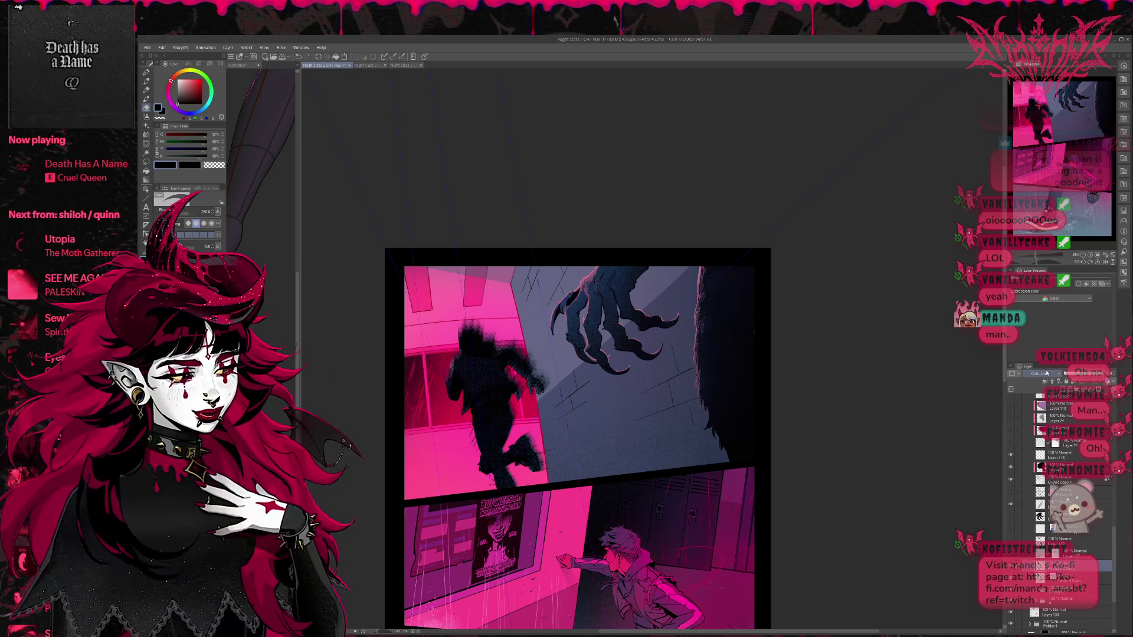
{"action": "scroll", "coordinate": [1047, 373], "scroll_direction": "down", "scroll_amount": 3}
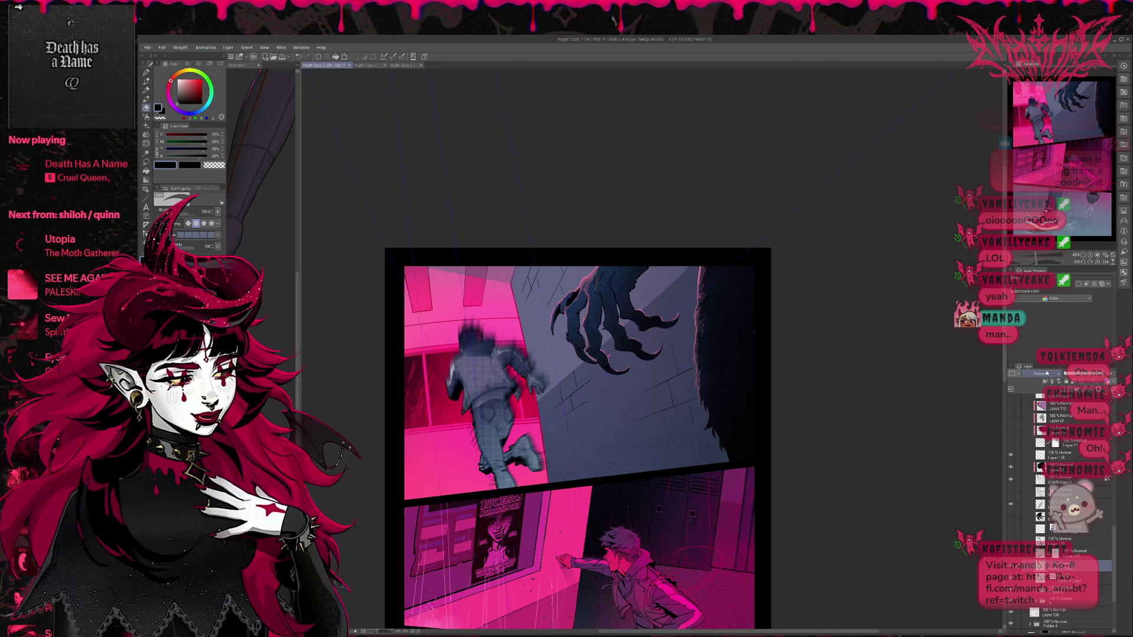
{"action": "scroll", "coordinate": [1047, 373], "scroll_direction": "up", "scroll_amount": 1}
{"action": "scroll", "coordinate": [1047, 373], "scroll_direction": "down", "scroll_amount": 1}
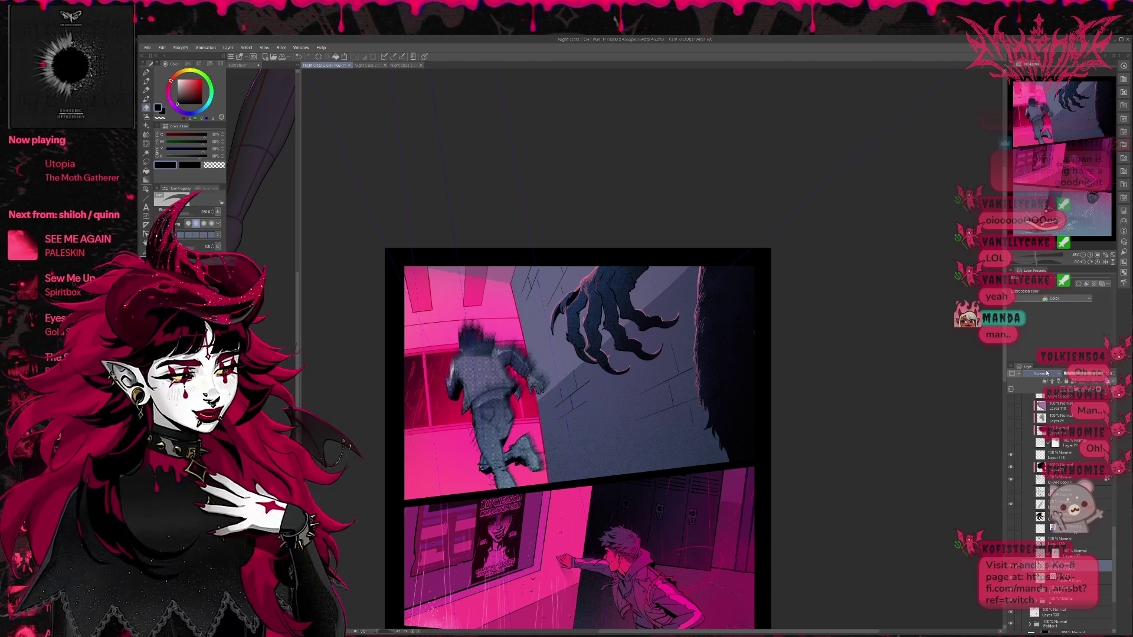
{"action": "scroll", "coordinate": [1060, 375], "scroll_direction": "up", "scroll_amount": 1}
{"action": "scroll", "coordinate": [1061, 375], "scroll_direction": "down", "scroll_amount": 1}
{"action": "scroll", "coordinate": [1042, 373], "scroll_direction": "up", "scroll_amount": 1}
{"action": "scroll", "coordinate": [1042, 373], "scroll_direction": "down", "scroll_amount": 1}
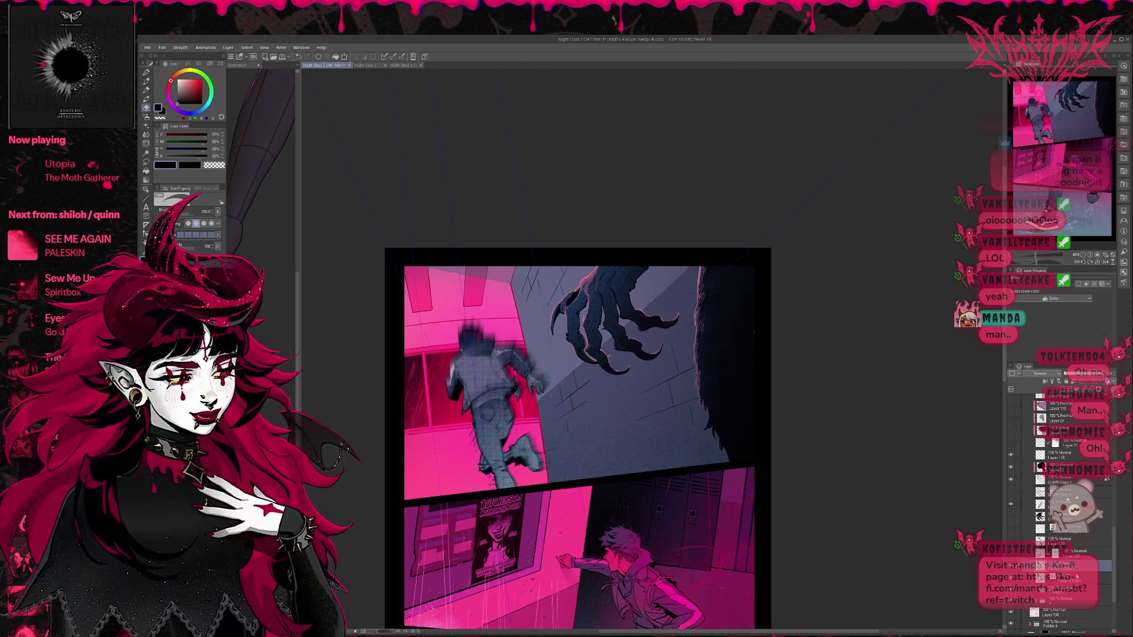
Step: Try the tone layer lower and higher in the stack, then undo back to the lighter grey figure
{"action": "left_click_drag", "start_coordinate": [1077, 571], "coordinate": [1073, 593]}
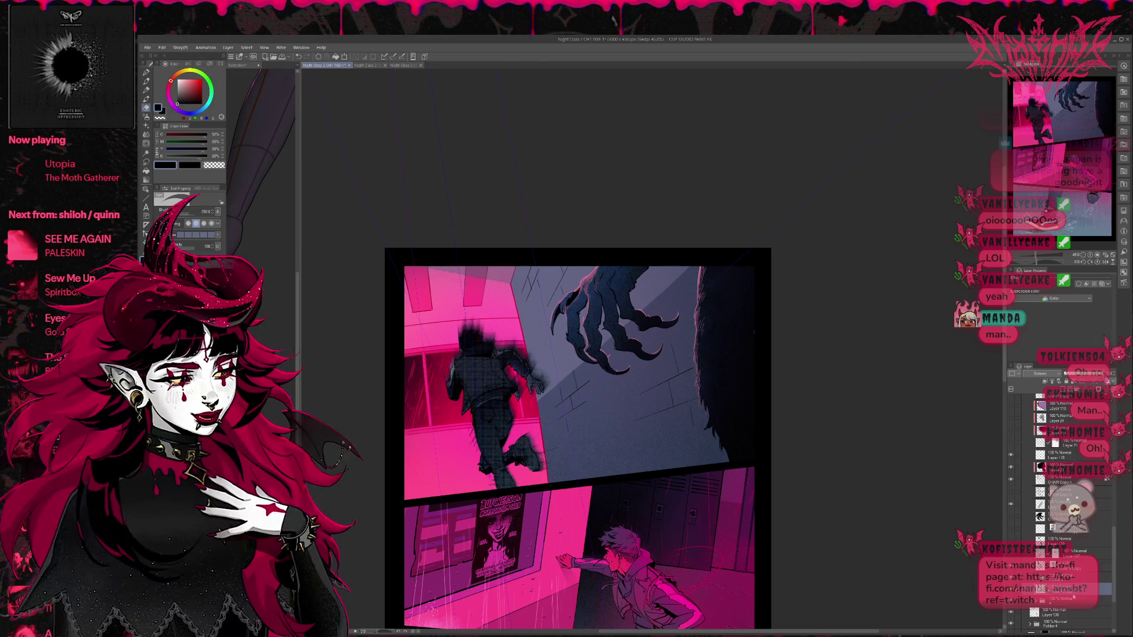
{"action": "left_click_drag", "start_coordinate": [1068, 588], "coordinate": [1068, 576]}
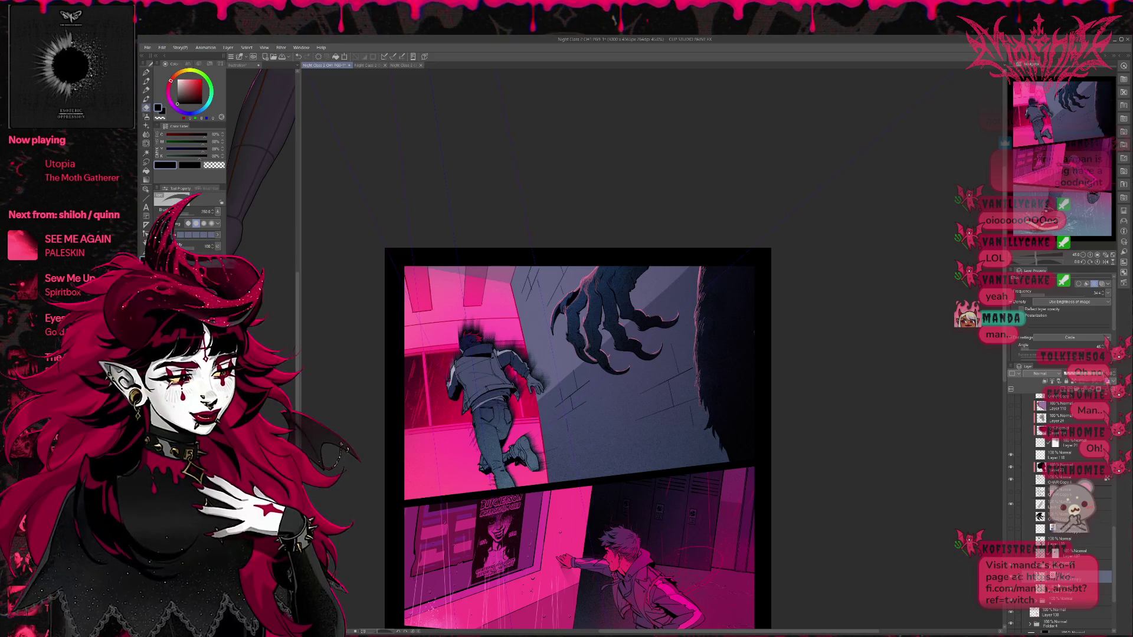
{"action": "left_click", "coordinate": [1071, 588]}
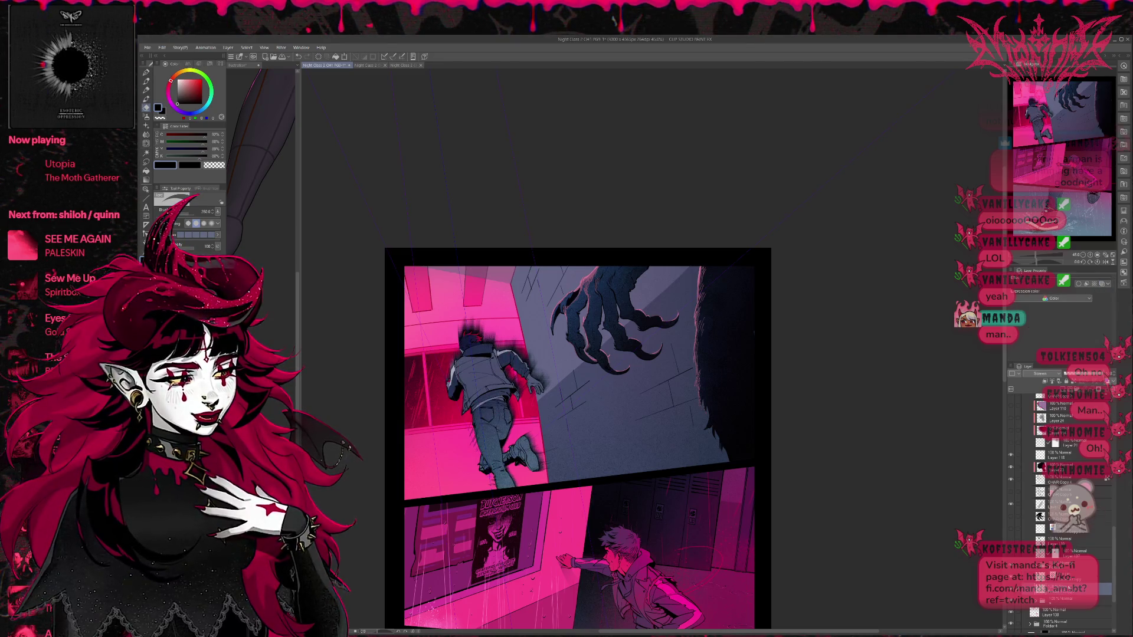
{"action": "left_click", "coordinate": [1071, 576]}
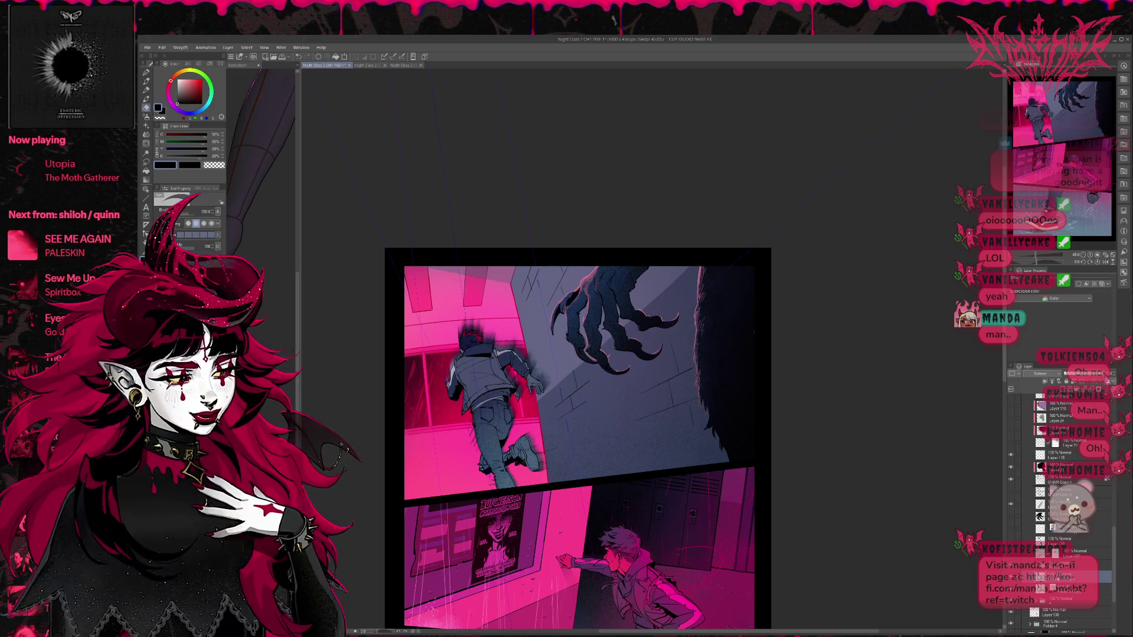
{"action": "left_click", "coordinate": [1062, 589]}
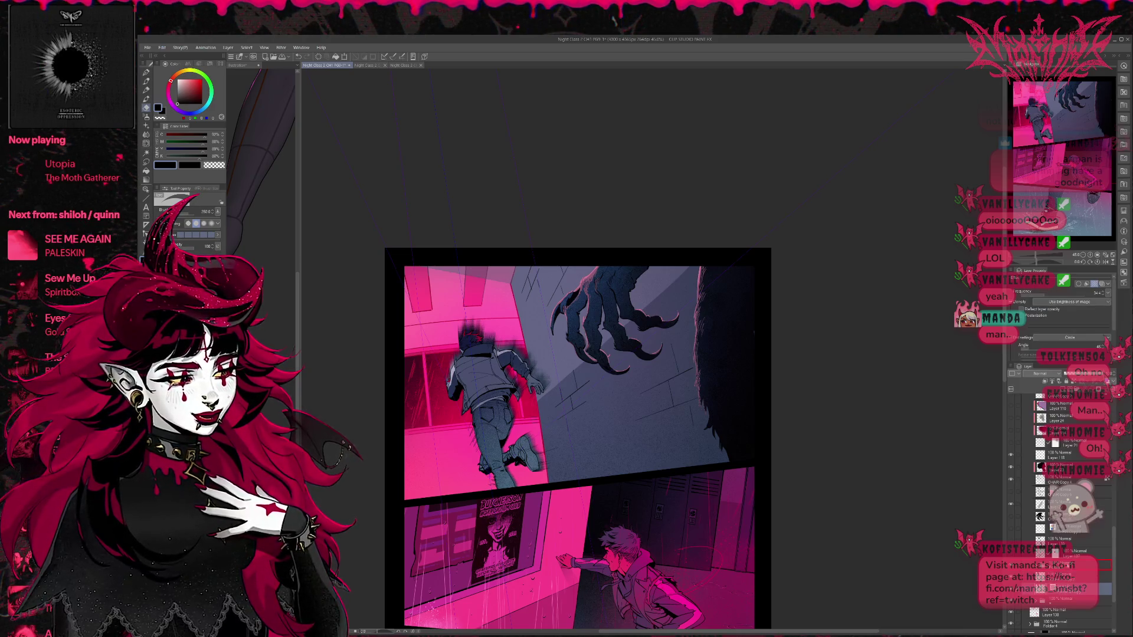
{"action": "left_click_drag", "start_coordinate": [1063, 589], "coordinate": [1062, 567]}
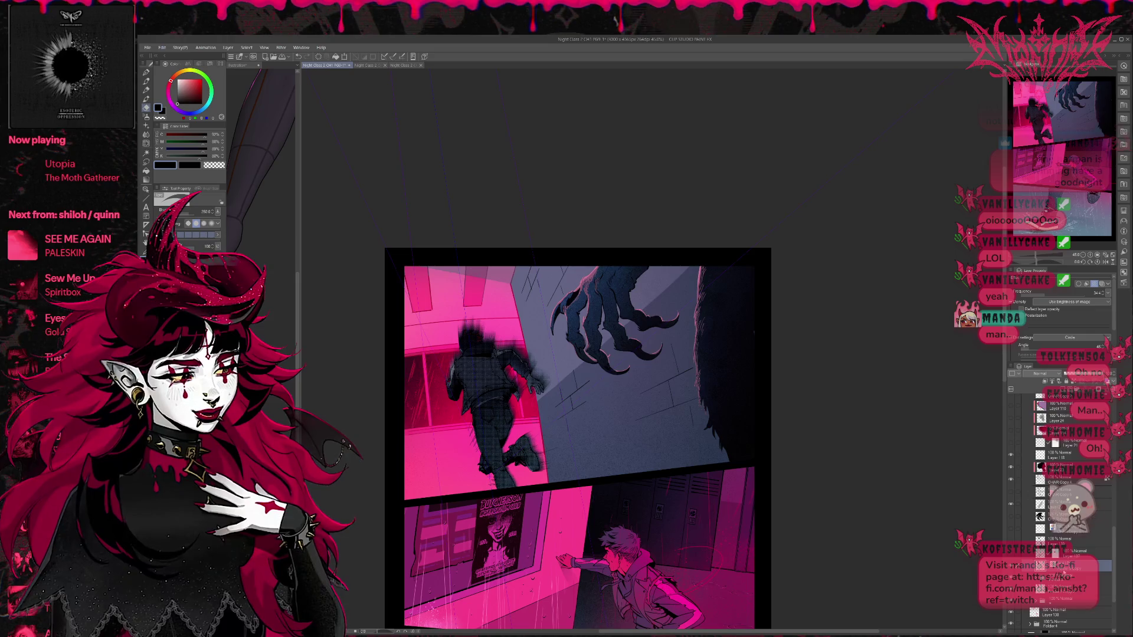
{"action": "key", "text": "ctrl+z"}
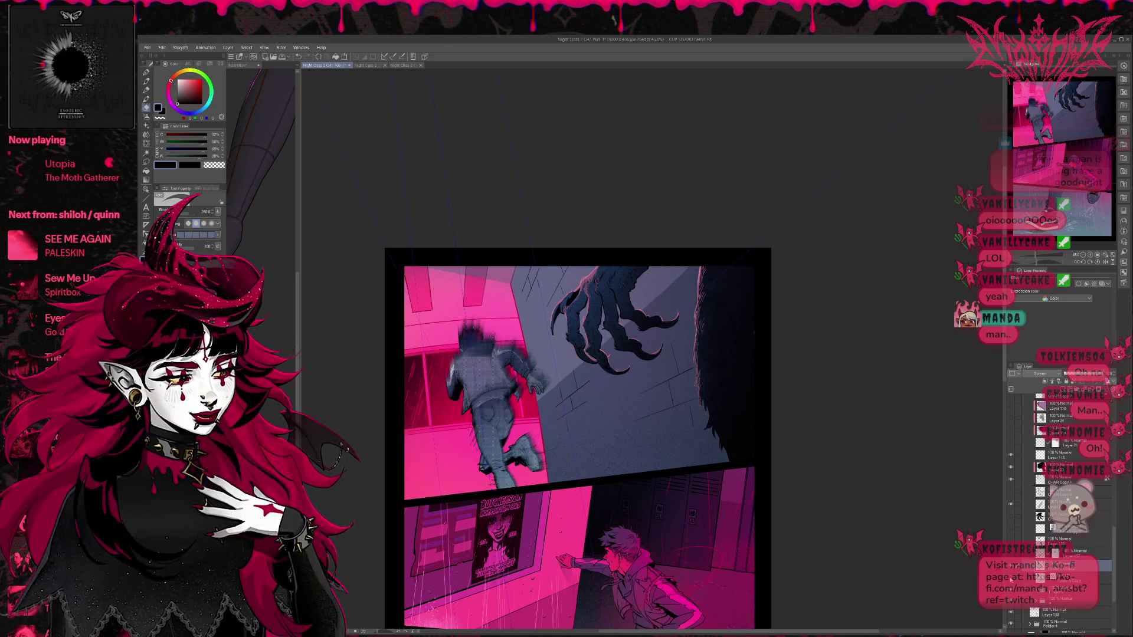
{"action": "key", "text": "ctrl+z"}
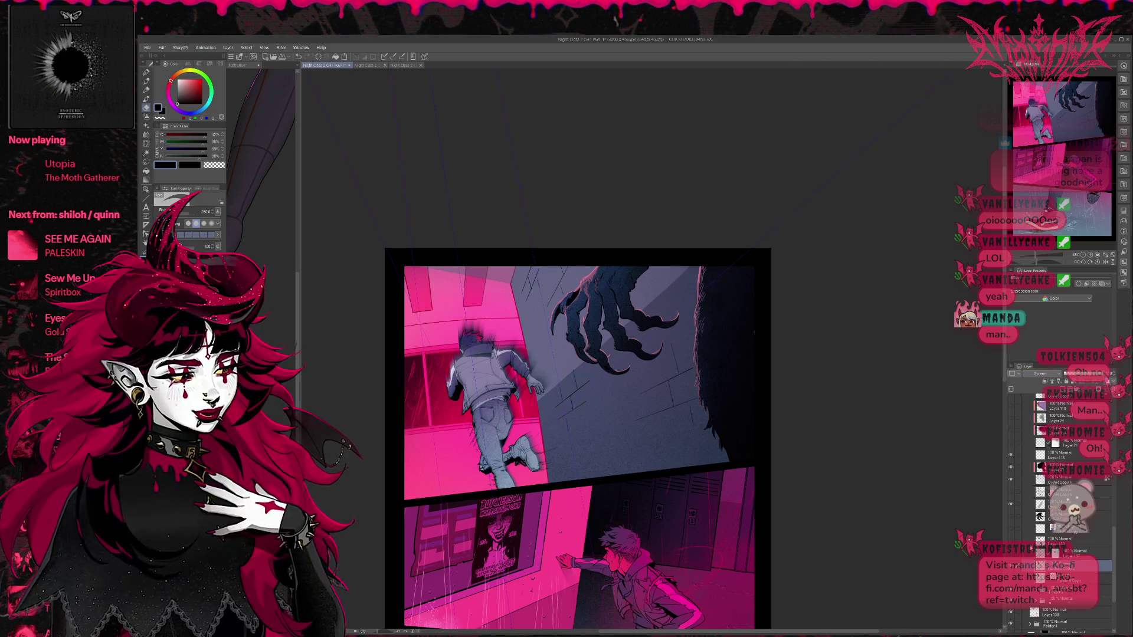
{"action": "scroll", "coordinate": [1042, 373], "scroll_direction": "down", "scroll_amount": 1}
{"action": "key", "text": "h"}
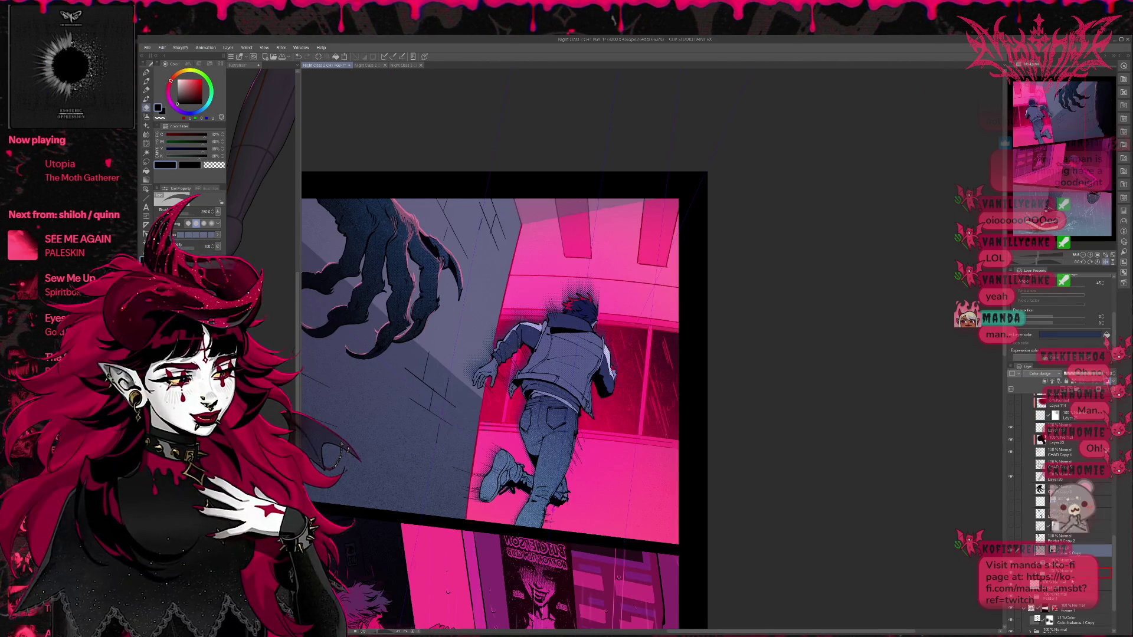
Step: Move the tone layer down to darken the clothes, then select the paint layer
{"action": "left_click_drag", "start_coordinate": [1055, 550], "coordinate": [1056, 562]}
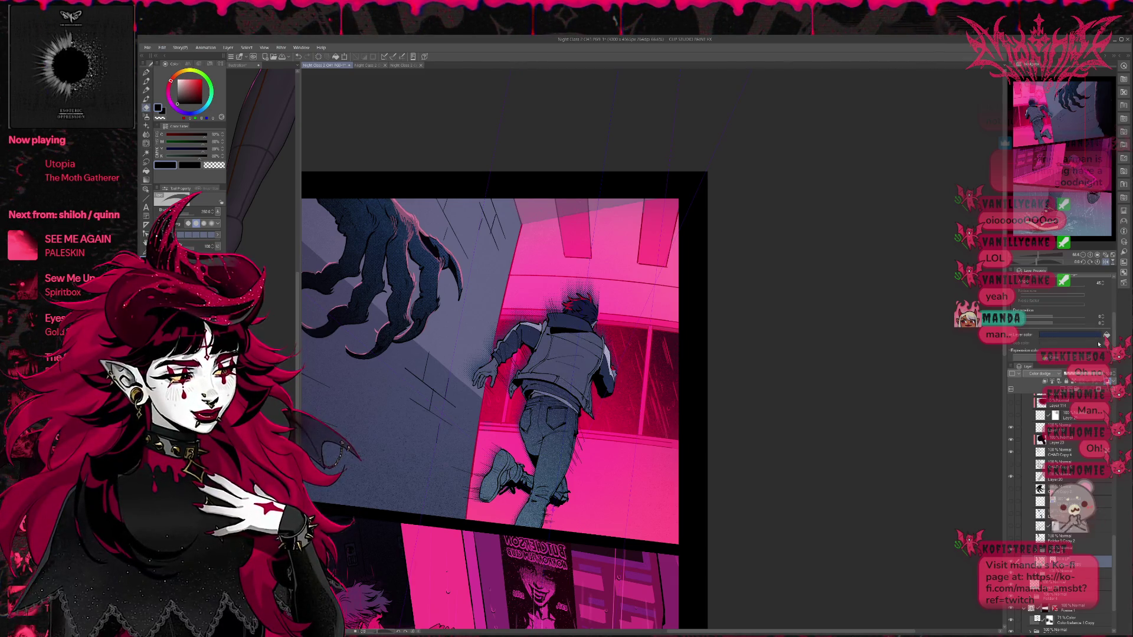
{"action": "left_click", "coordinate": [1099, 343]}
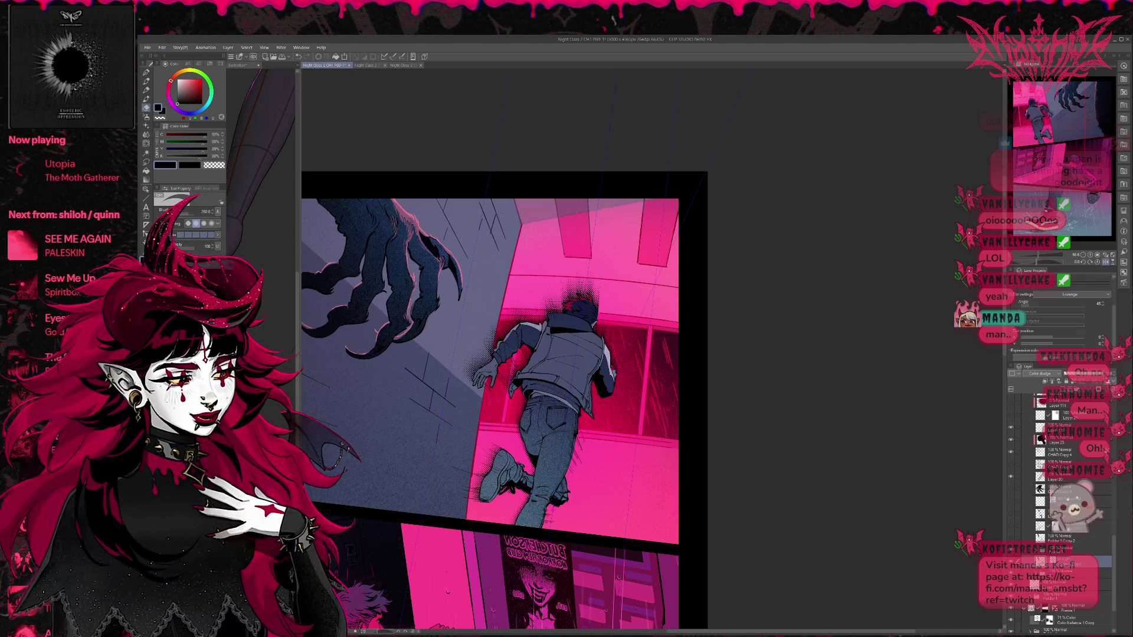
{"action": "left_click", "coordinate": [1047, 382]}
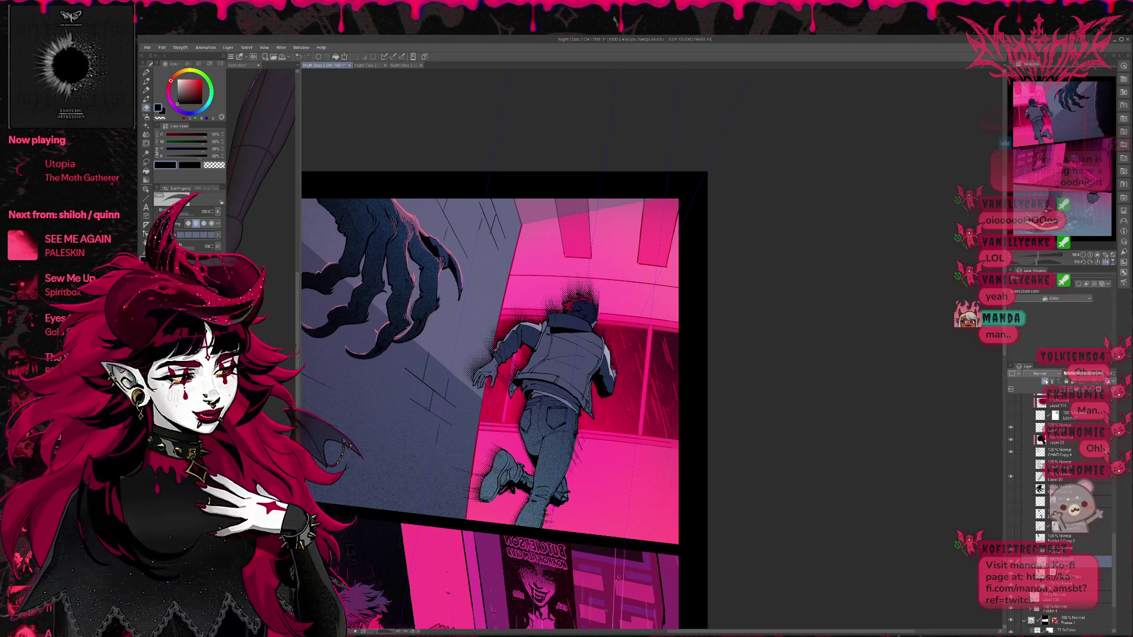
Step: With the Airbrush, sample the artwork's crimson, pick a brighter pink, and unflip the view
{"action": "key", "text": "b"}
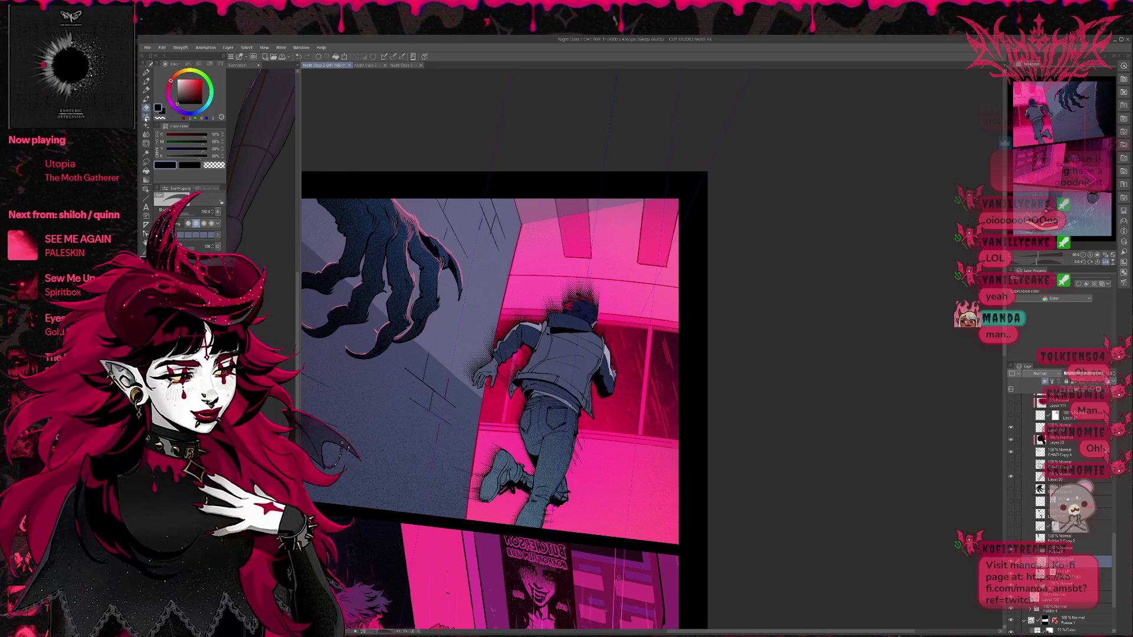
{"action": "left_click", "coordinate": [570, 302], "text": "alt"}
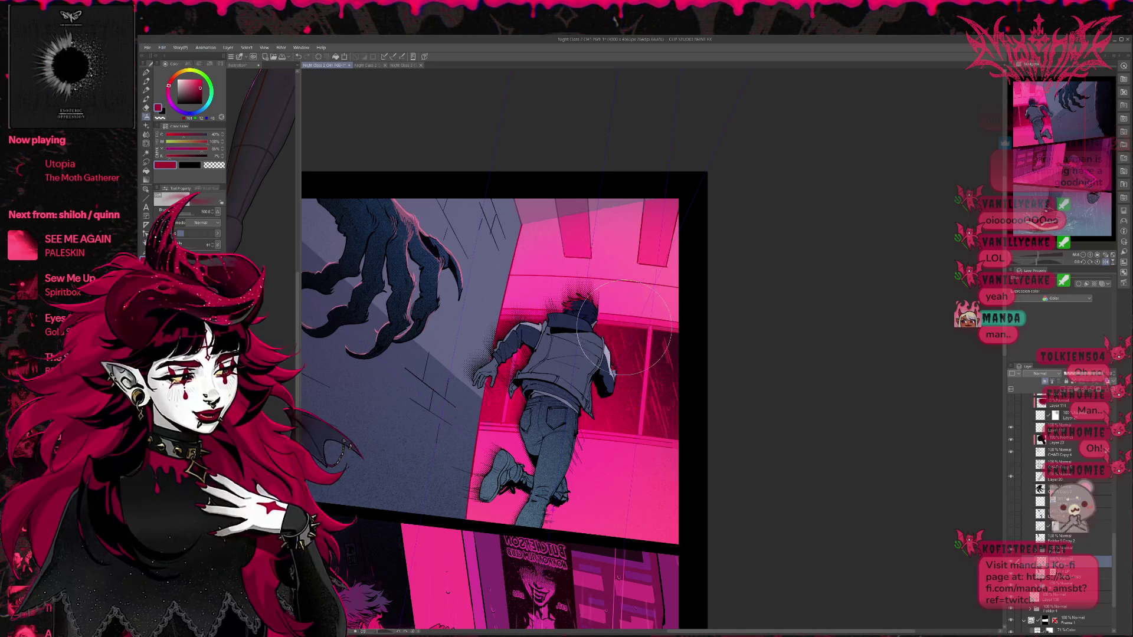
{"action": "left_click", "coordinate": [593, 468], "text": "alt"}
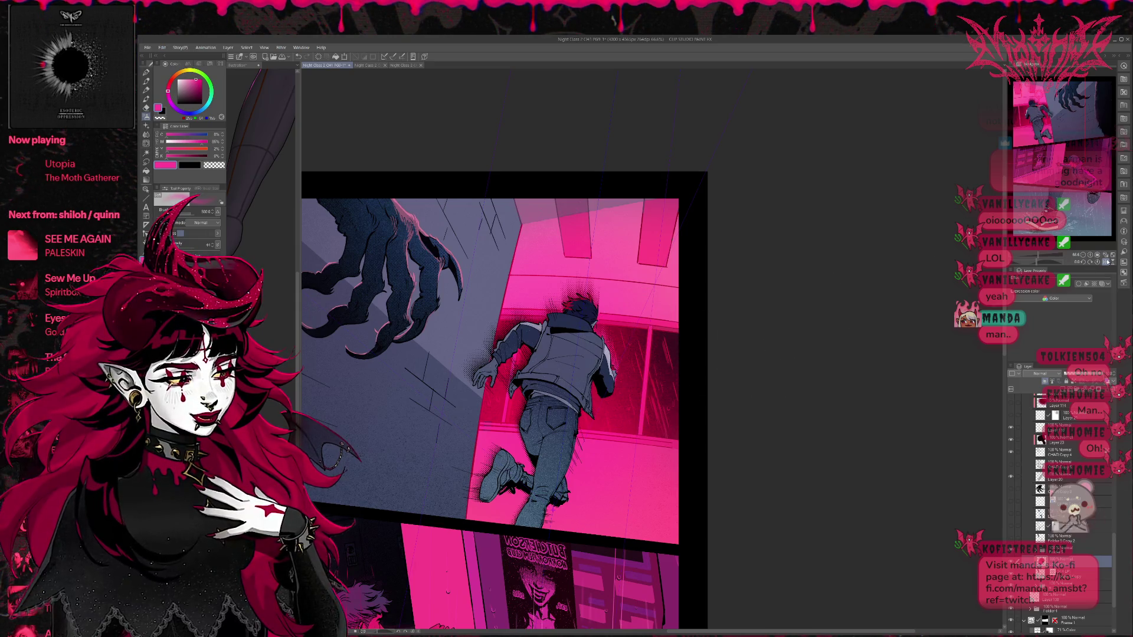
{"action": "key", "text": "h"}
{"action": "scroll", "coordinate": [593, 270], "scroll_direction": "up", "scroll_amount": 2}
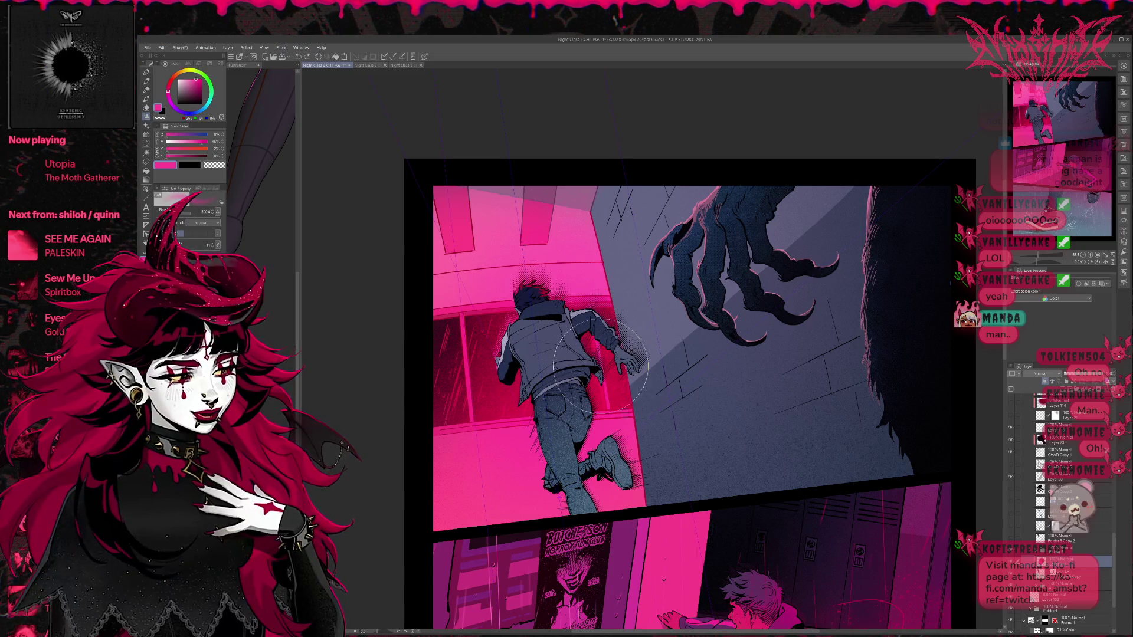
Step: Airbrush a pink glow along the boy's shoulder and a blue-grey haze over the claw
{"action": "left_click", "coordinate": [661, 346], "text": "alt"}
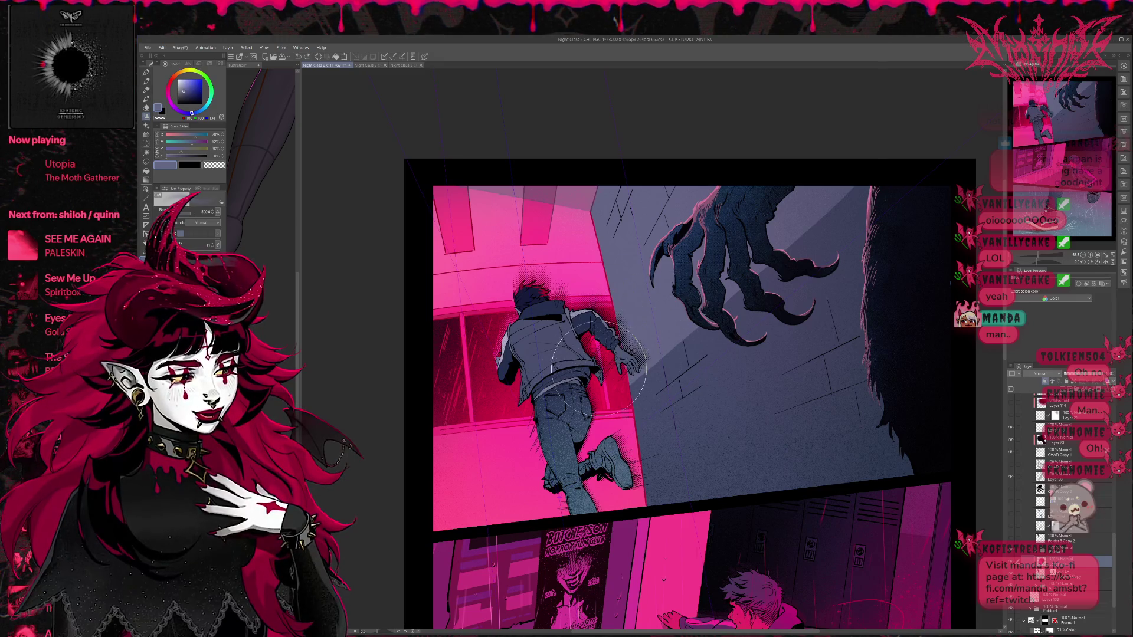
{"action": "left_click", "coordinate": [609, 395], "text": "alt"}
{"action": "mouse_move", "coordinate": [610, 395]}
{"action": "left_mouse_down"}
{"action": "mouse_move", "coordinate": [575, 355]}
{"action": "mouse_move", "coordinate": [679, 324]}
{"action": "mouse_move", "coordinate": [608, 337]}
{"action": "mouse_move", "coordinate": [629, 322]}
{"action": "left_mouse_up"}
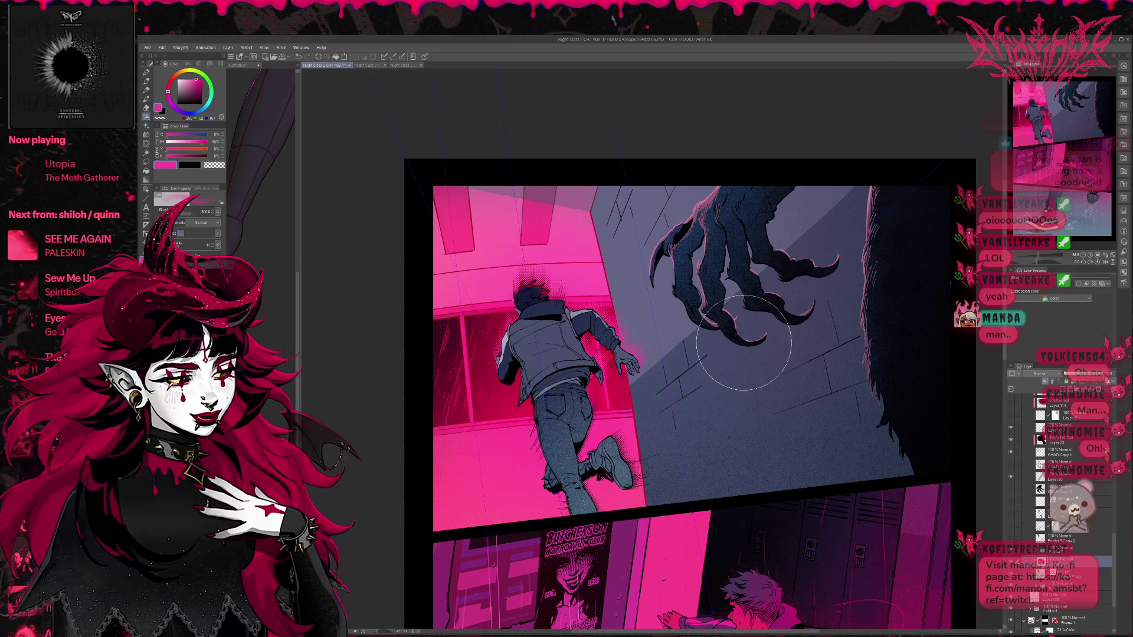
{"action": "left_click", "coordinate": [654, 340], "text": "alt"}
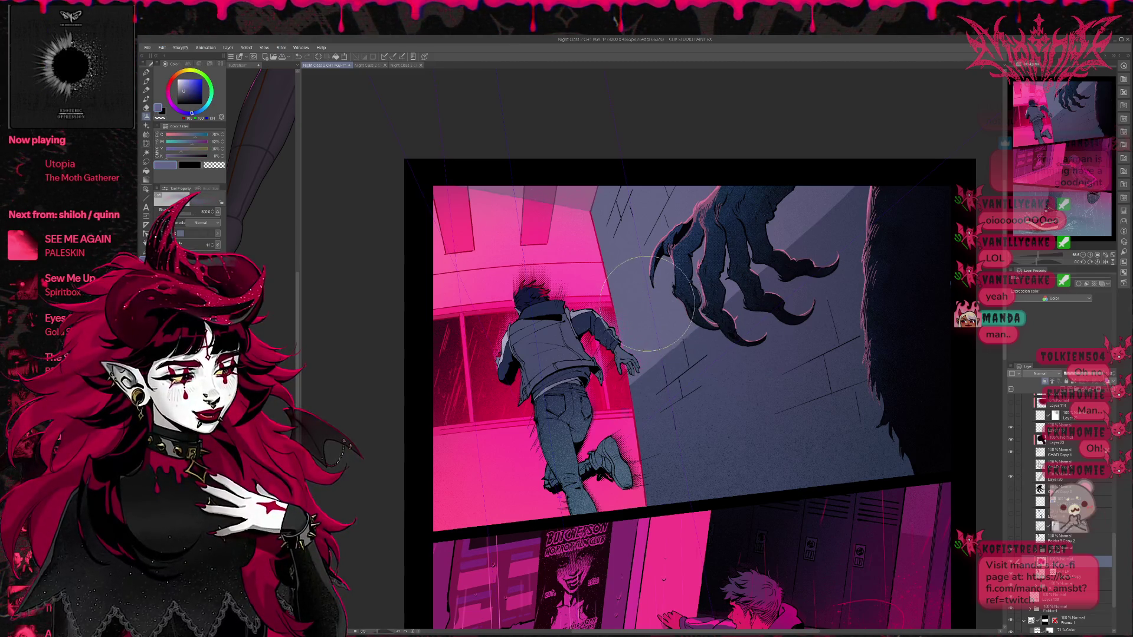
{"action": "mouse_move", "coordinate": [664, 389]}
{"action": "left_mouse_down"}
{"action": "mouse_move", "coordinate": [661, 401]}
{"action": "mouse_move", "coordinate": [652, 342]}
{"action": "mouse_move", "coordinate": [693, 283]}
{"action": "mouse_move", "coordinate": [714, 277]}
{"action": "left_mouse_up"}
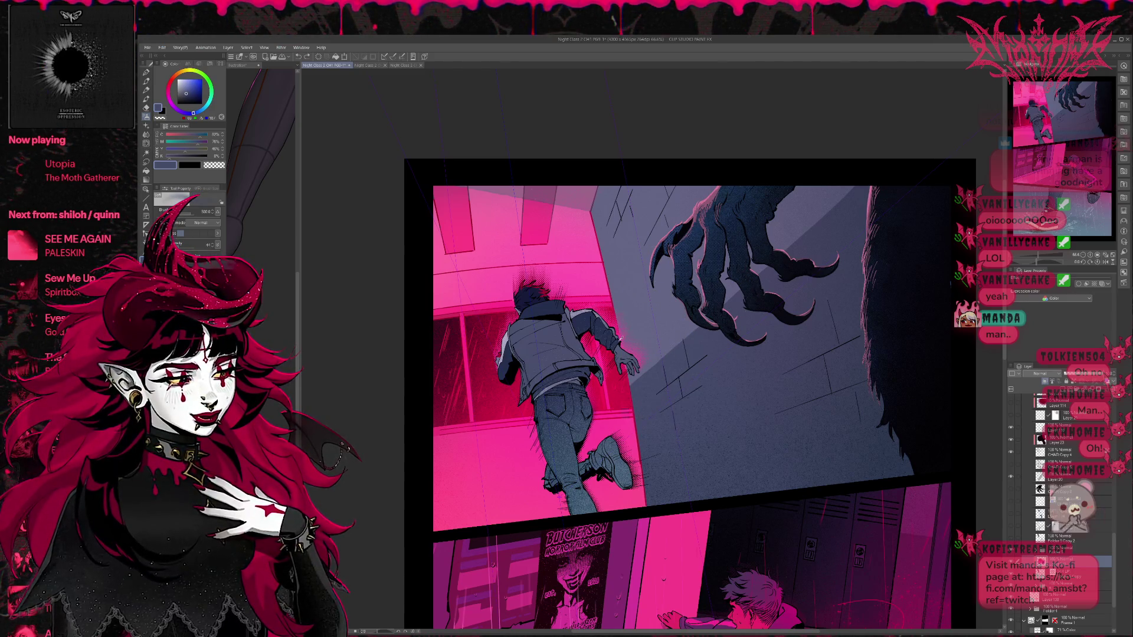
Step: Paint grey over the glow beside his hand, then airbrush a softer, redder pink glow there
{"action": "left_click", "coordinate": [579, 313], "text": "alt"}
{"action": "mouse_move", "coordinate": [585, 315]}
{"action": "left_mouse_down"}
{"action": "mouse_move", "coordinate": [654, 361]}
{"action": "mouse_move", "coordinate": [670, 417]}
{"action": "mouse_move", "coordinate": [662, 450]}
{"action": "mouse_move", "coordinate": [625, 463]}
{"action": "left_mouse_up"}
{"action": "left_click", "coordinate": [627, 471], "text": "alt"}
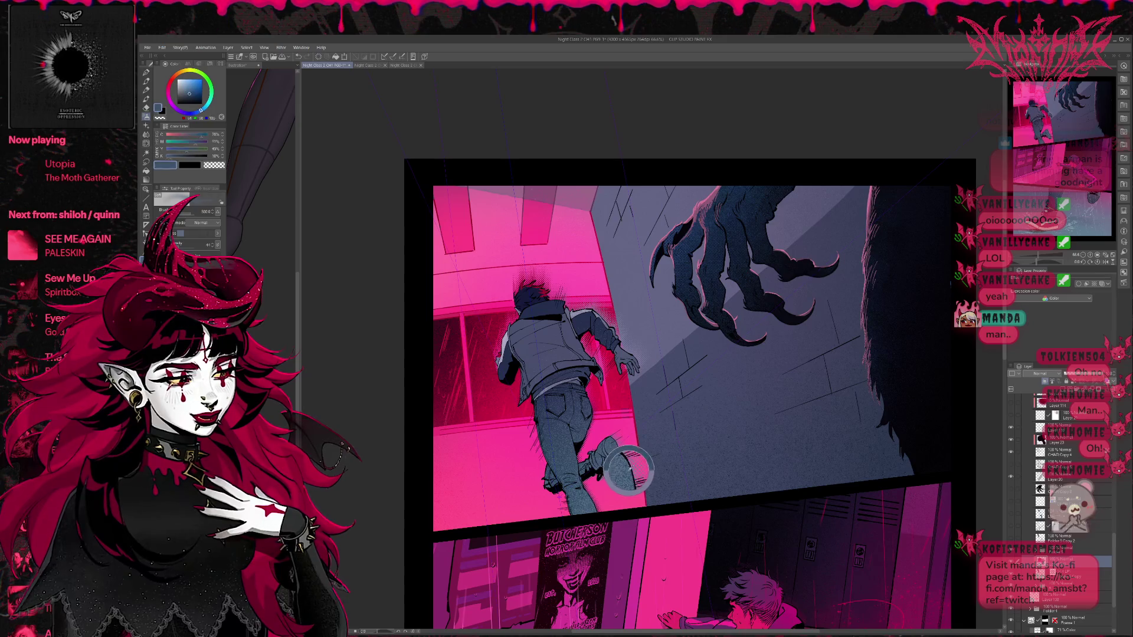
{"action": "left_click", "coordinate": [614, 472], "text": "alt"}
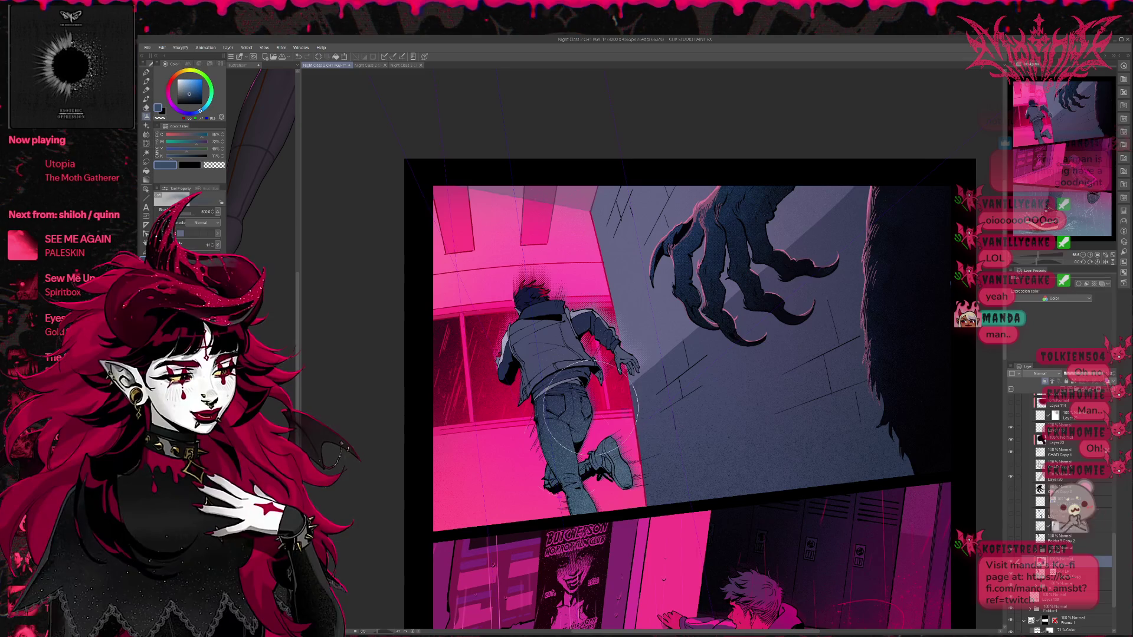
{"action": "left_click", "coordinate": [587, 452], "text": "alt"}
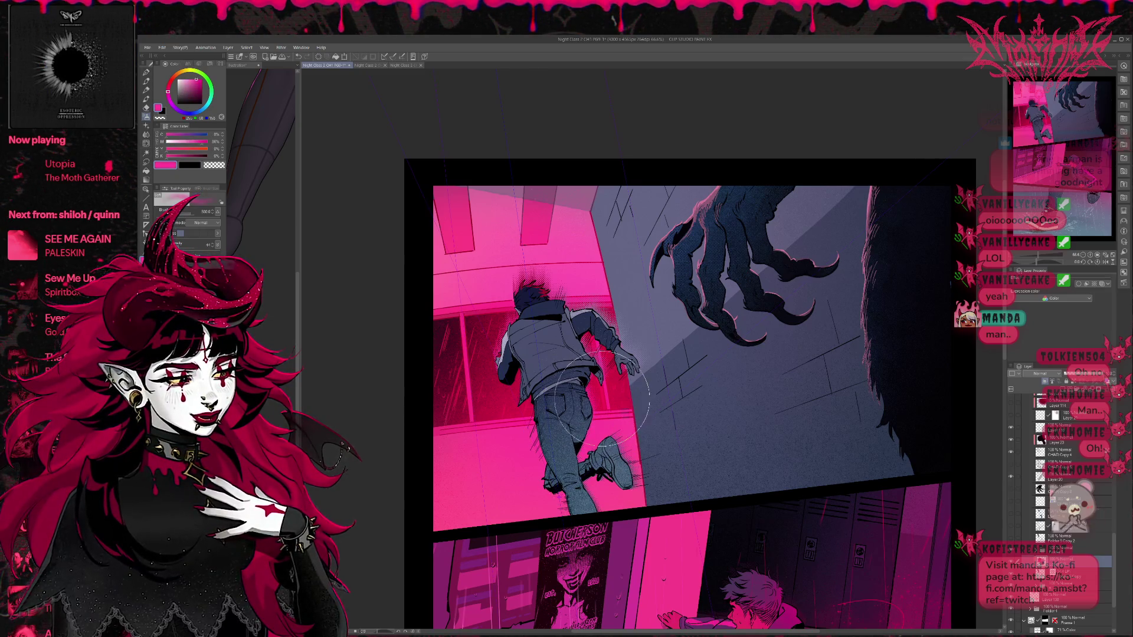
{"action": "left_click", "coordinate": [602, 391], "text": "alt"}
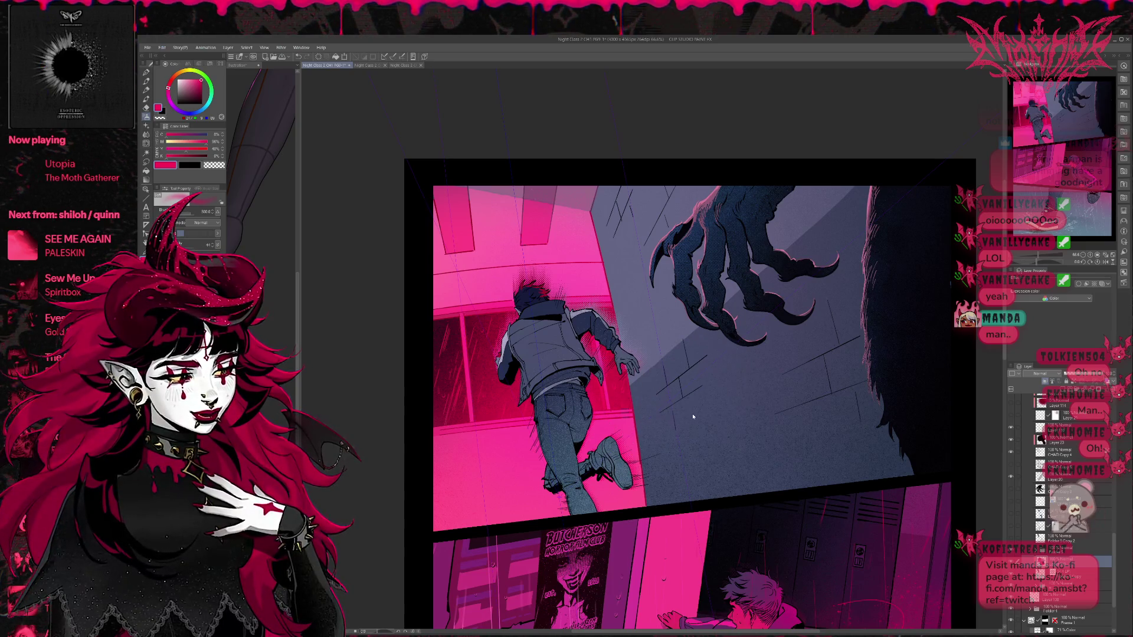
{"action": "left_click_drag", "start_coordinate": [620, 363], "coordinate": [646, 356]}
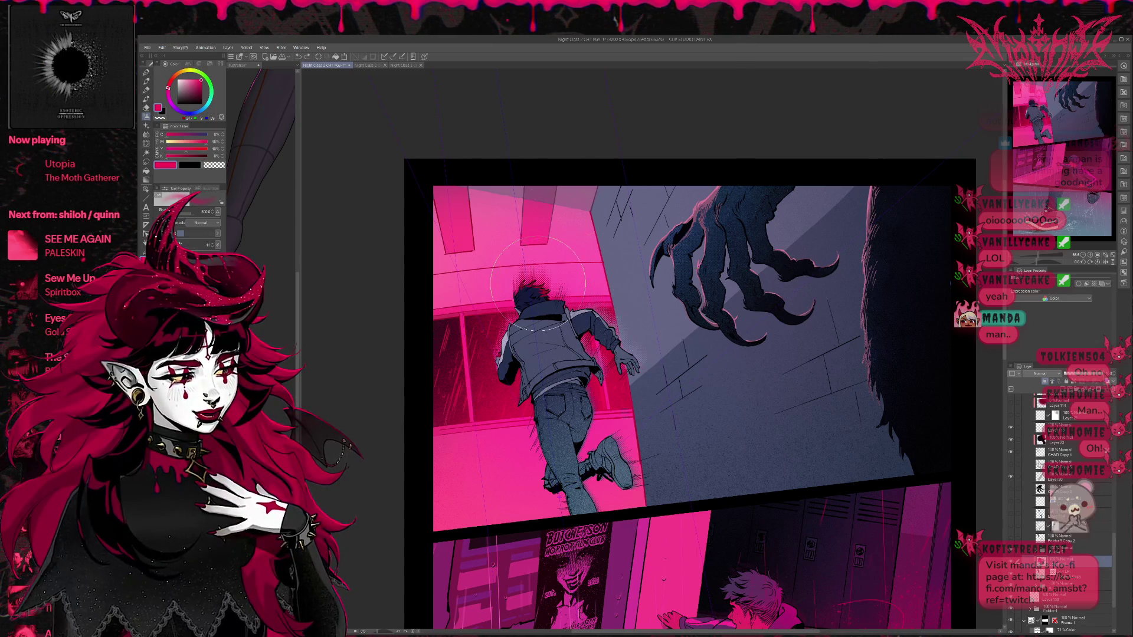
Step: Unmirror and zoom out, centre the top claw panel, and sample dark navy from the wall
{"action": "left_click", "coordinate": [1102, 255]}
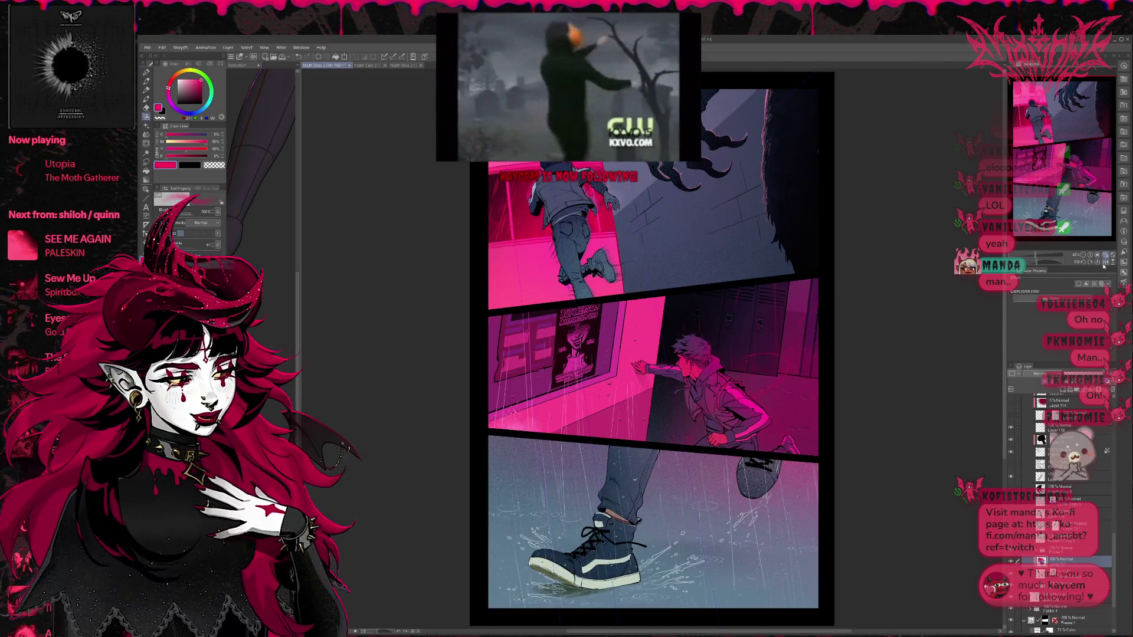
{"action": "left_click", "coordinate": [1105, 261]}
{"action": "left_click_drag", "start_coordinate": [650, 295], "coordinate": [481, 455]}
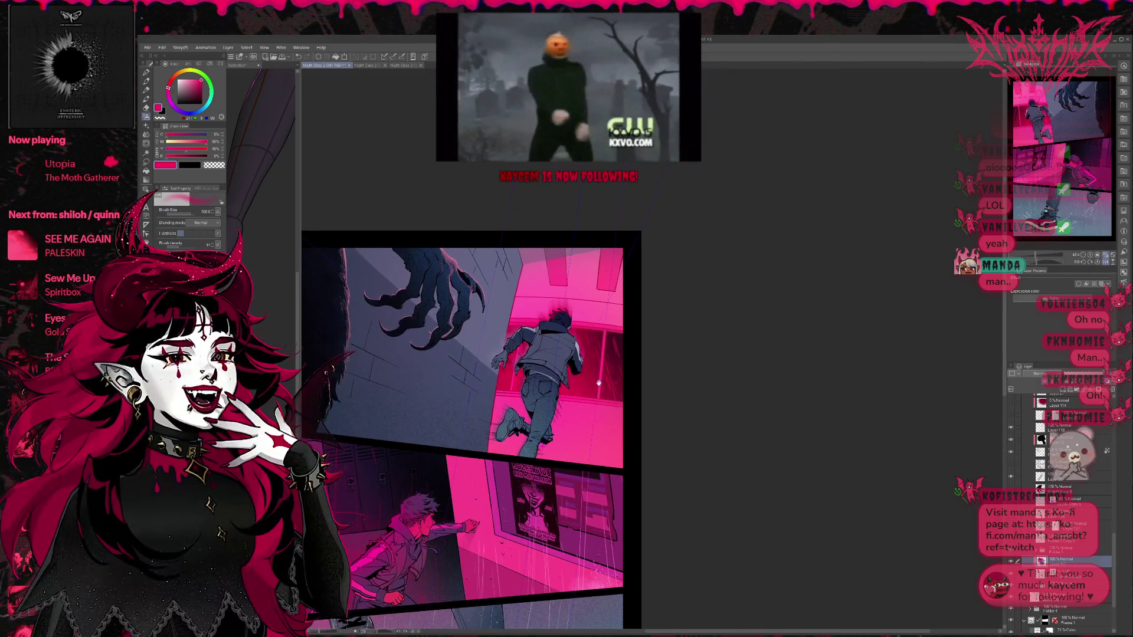
{"action": "left_click", "coordinate": [505, 432], "text": "alt"}
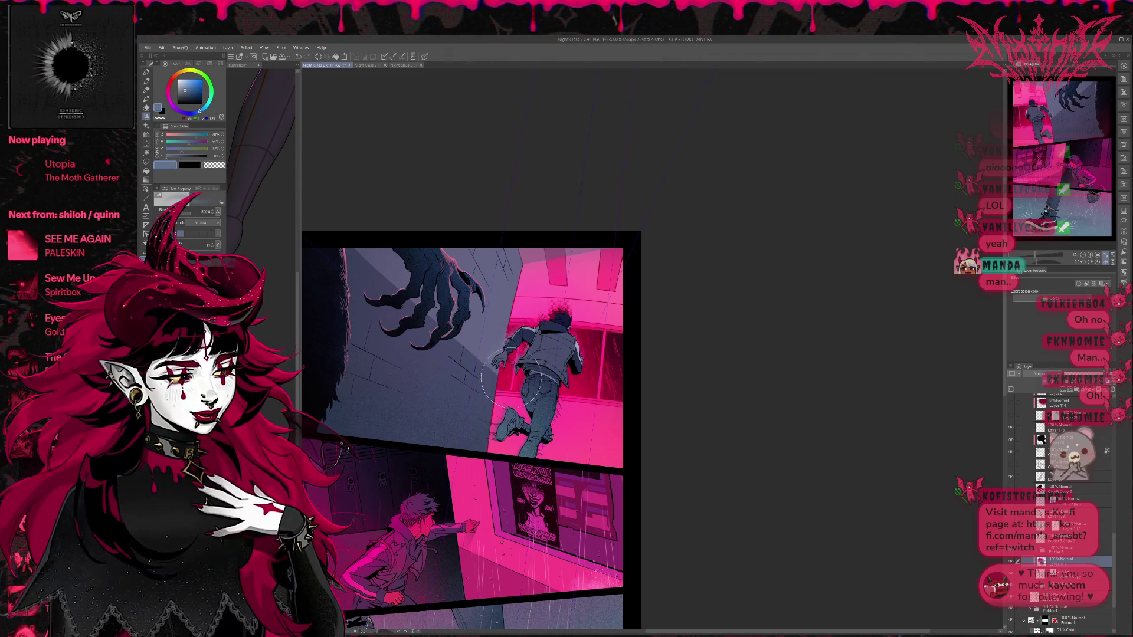
{"action": "left_click", "coordinate": [507, 366], "text": "alt"}
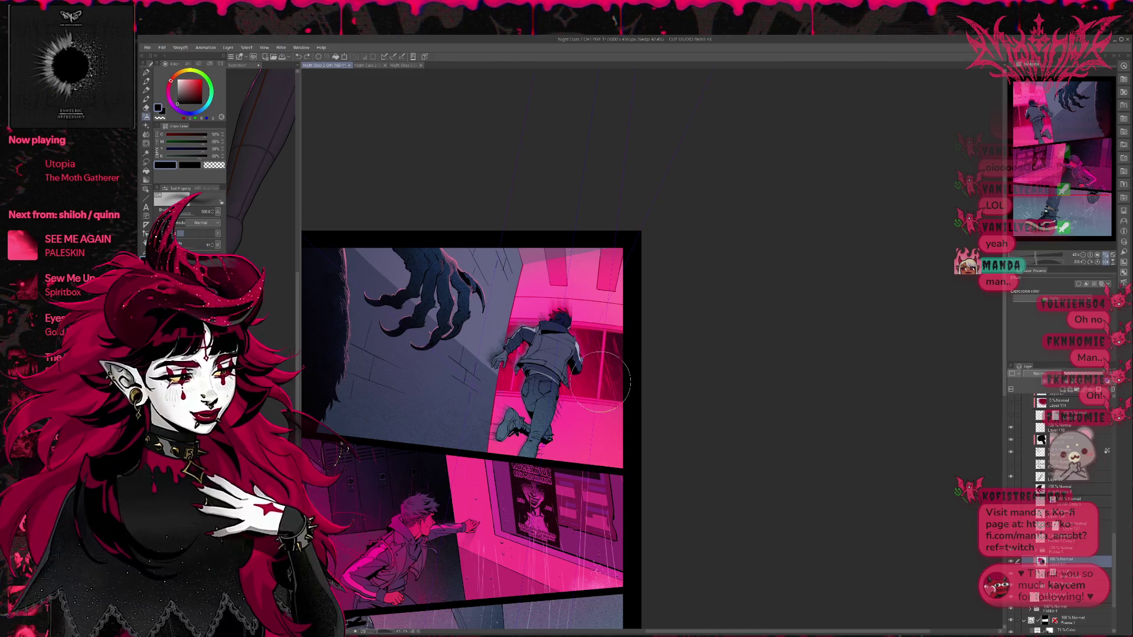
{"action": "scroll", "coordinate": [625, 384], "scroll_direction": "up", "scroll_amount": 1}
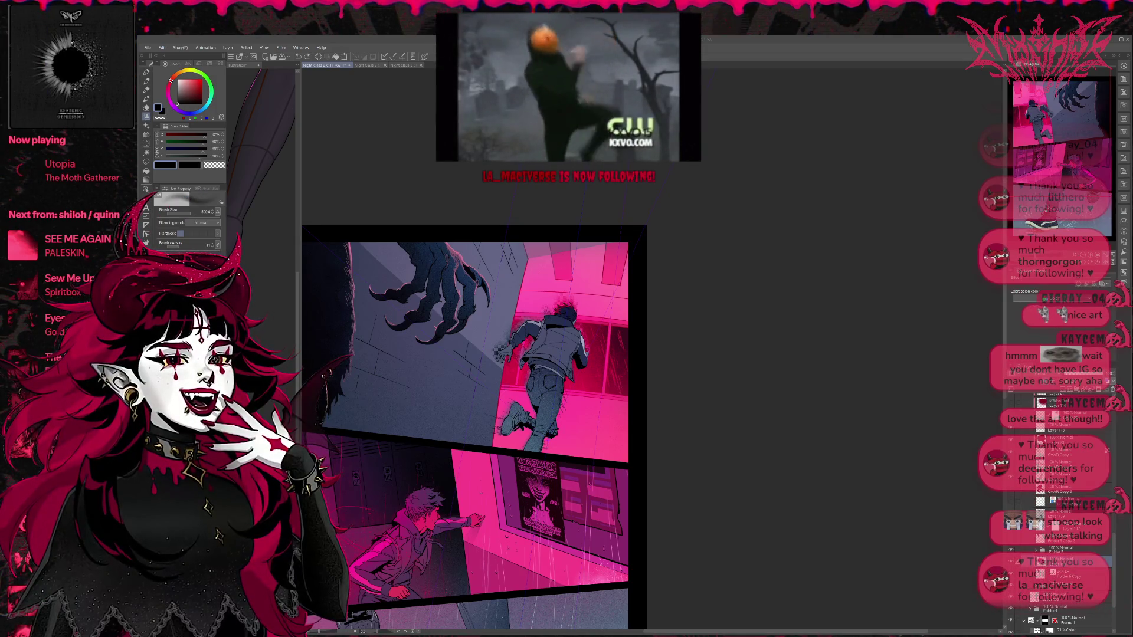
{"action": "scroll", "coordinate": [605, 318], "scroll_direction": "up", "scroll_amount": 1}
{"action": "scroll", "coordinate": [604, 317], "scroll_direction": "down", "scroll_amount": 3}
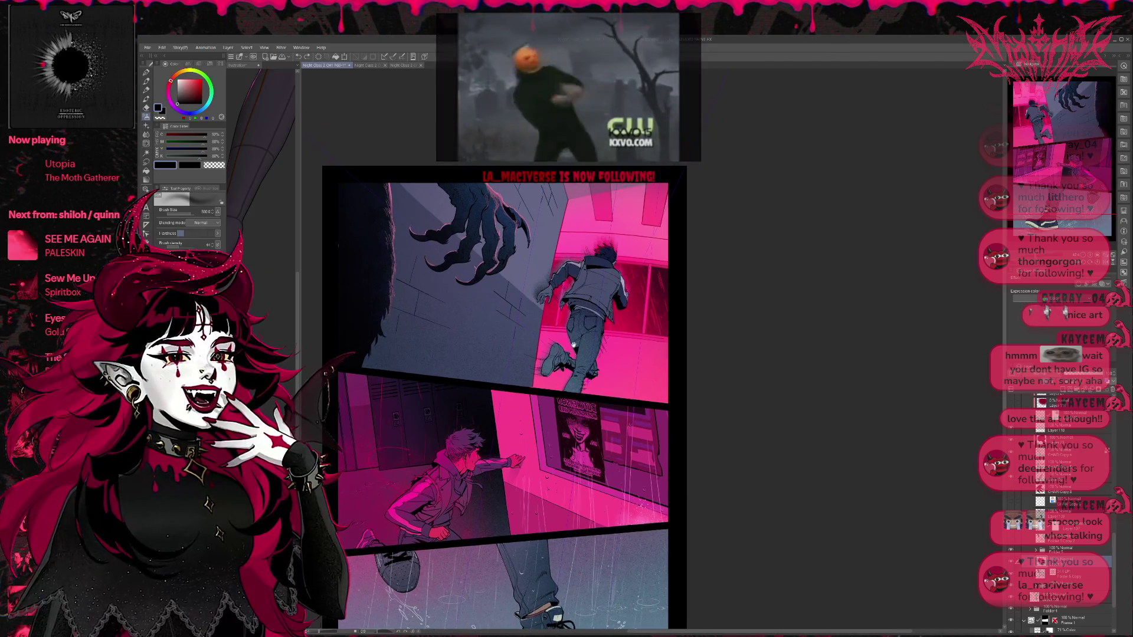
{"action": "scroll", "coordinate": [590, 322], "scroll_direction": "up", "scroll_amount": 2}
{"action": "scroll", "coordinate": [626, 327], "scroll_direction": "up", "scroll_amount": 3}
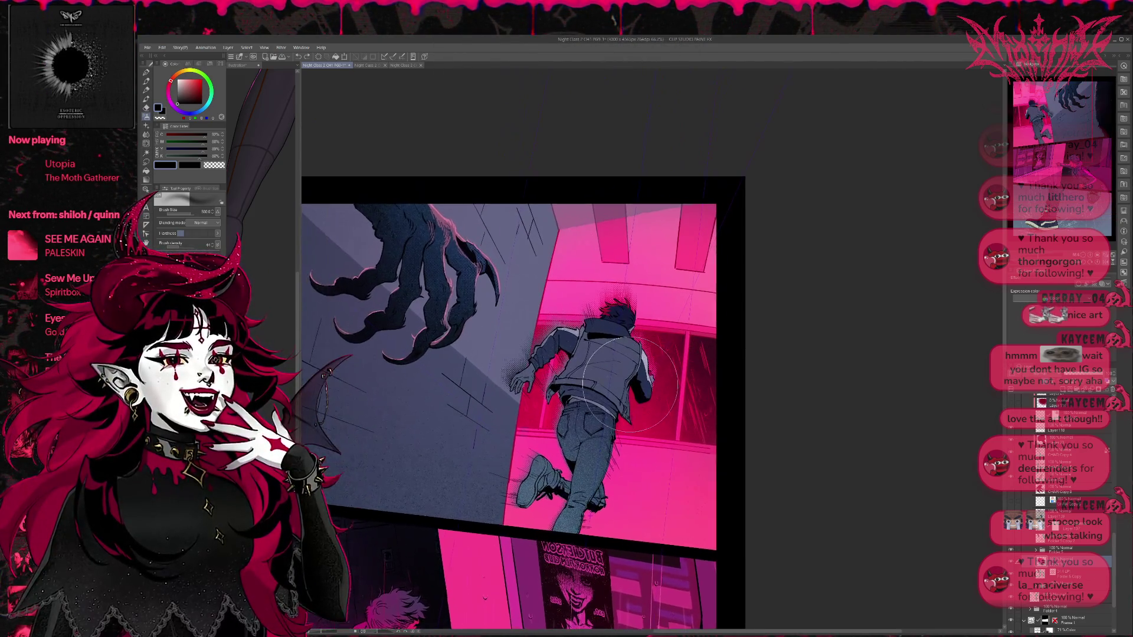
Step: Flip the page view horizontally and shift it to re-centre the top panel
{"action": "scroll", "coordinate": [649, 374], "scroll_direction": "left", "scroll_amount": 3}
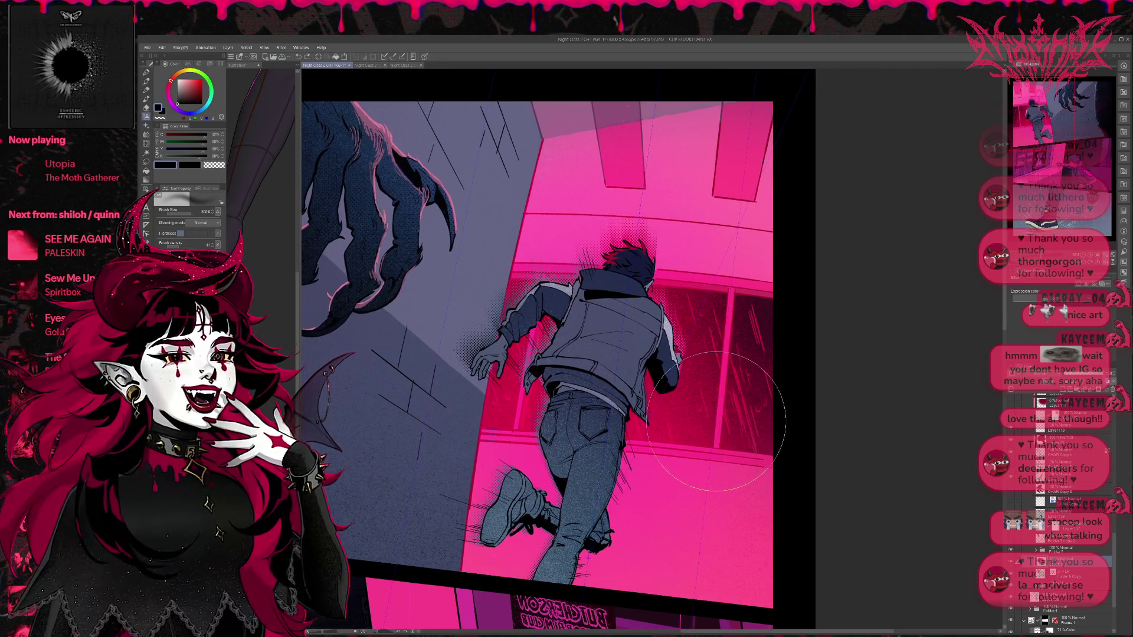
{"action": "scroll", "coordinate": [769, 331], "scroll_direction": "down", "scroll_amount": 2}
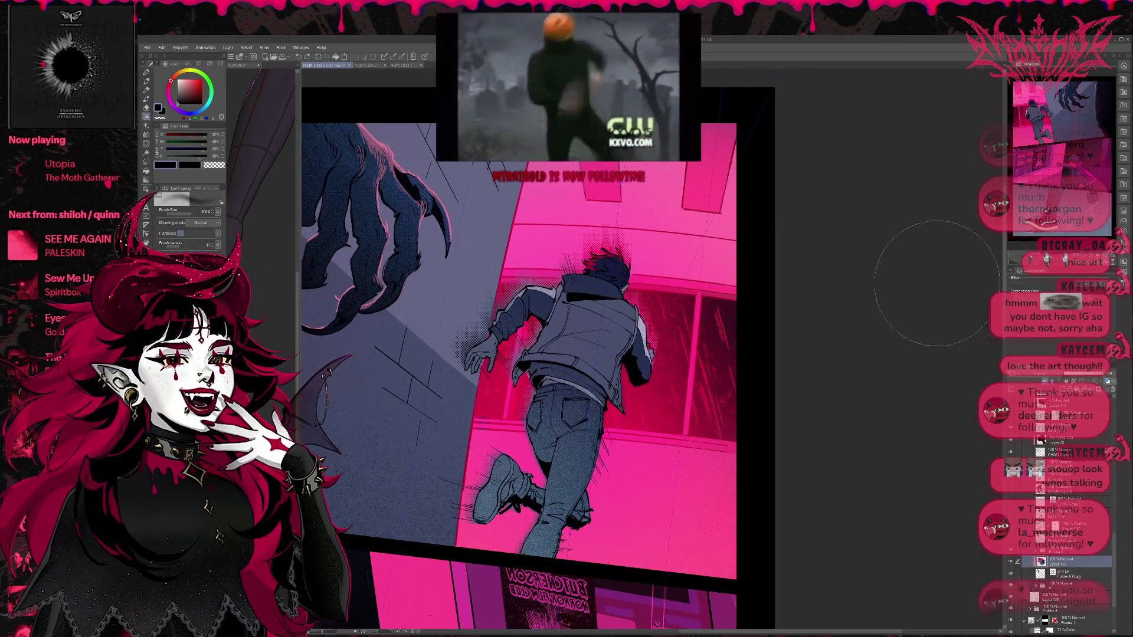
{"action": "key", "text": "h"}
{"action": "scroll", "coordinate": [481, 330], "scroll_direction": "up", "scroll_amount": 2}
{"action": "scroll", "coordinate": [481, 329], "scroll_direction": "down", "scroll_amount": 4}
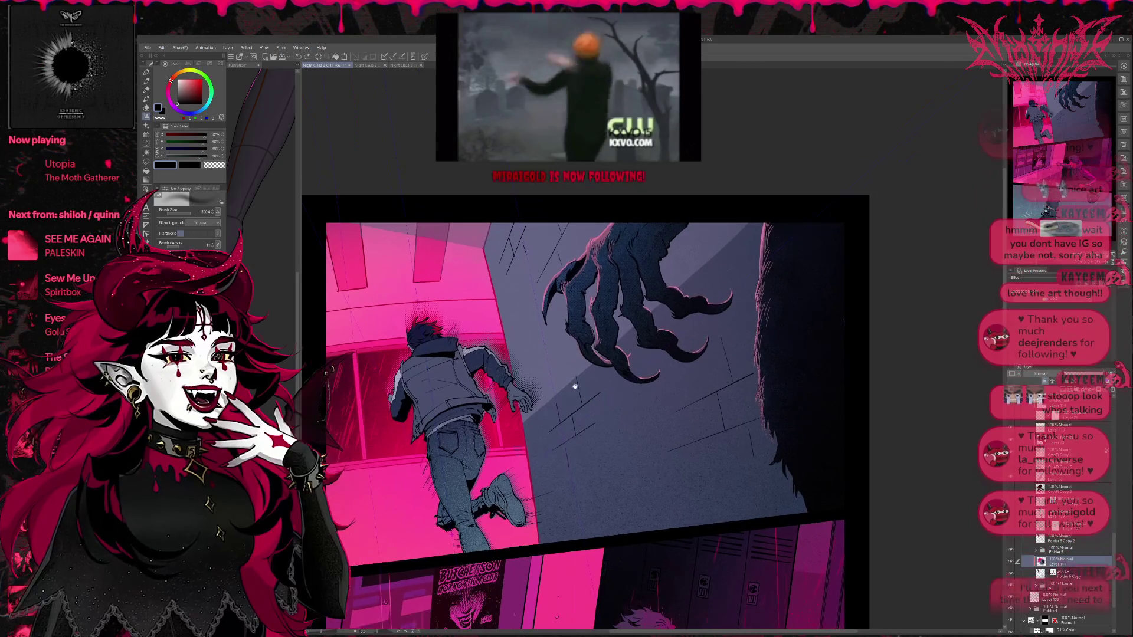
{"action": "left_click_drag", "start_coordinate": [575, 387], "coordinate": [577, 362]}
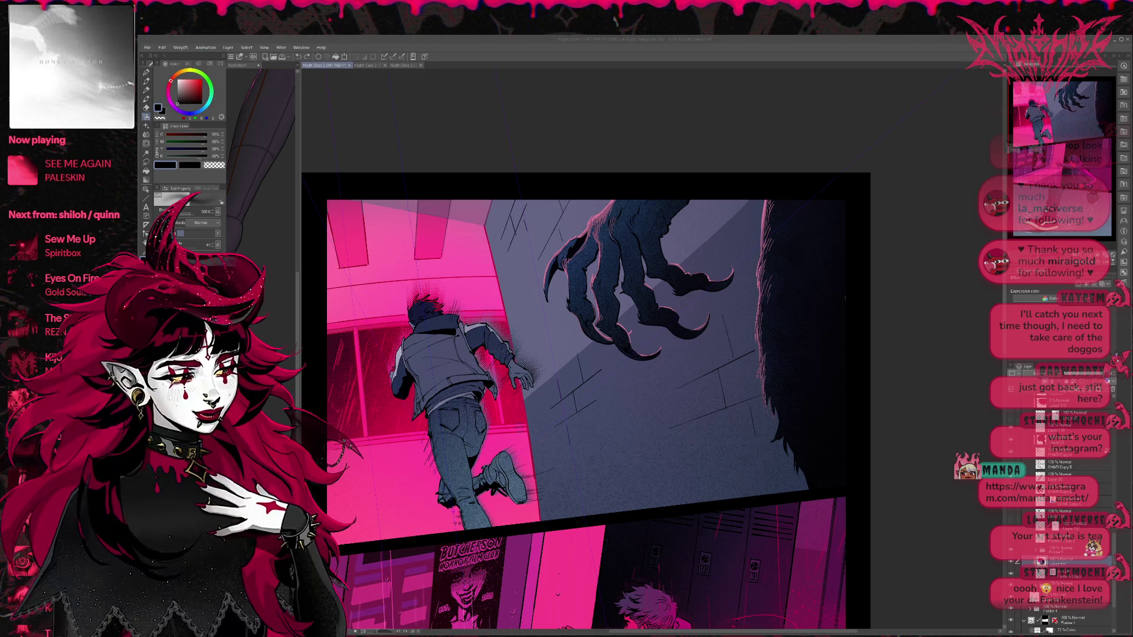
Step: Group Folder 5 Copy 2 and three more layers into a new folder with Ctrl+G
{"action": "scroll", "coordinate": [485, 291], "scroll_direction": "down", "scroll_amount": 3}
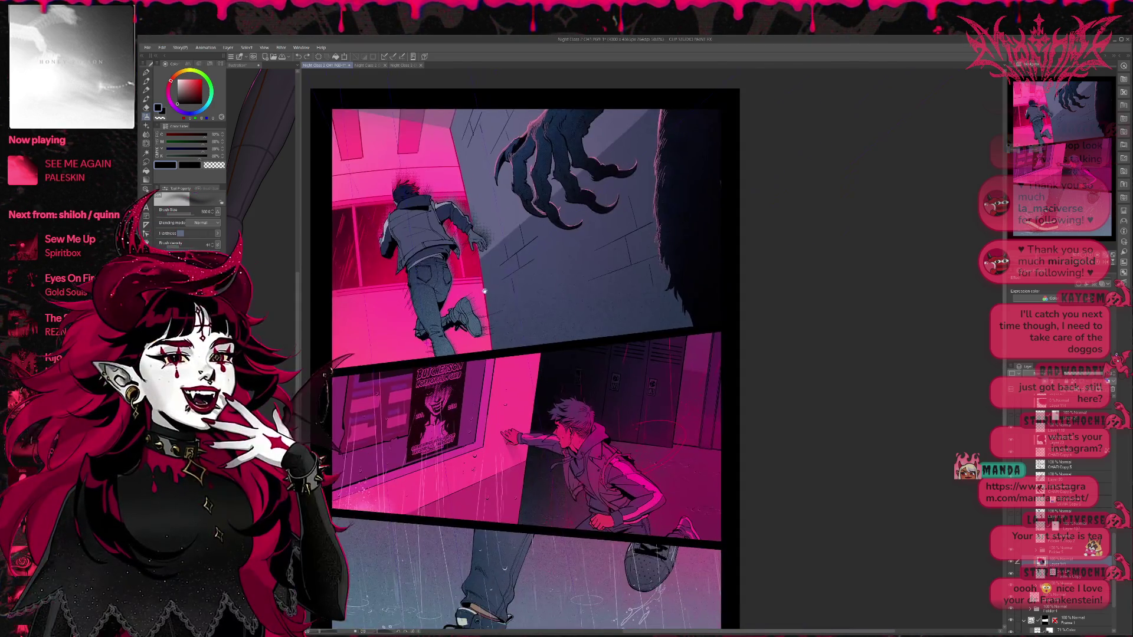
{"action": "scroll", "coordinate": [485, 291], "scroll_direction": "down", "scroll_amount": 2}
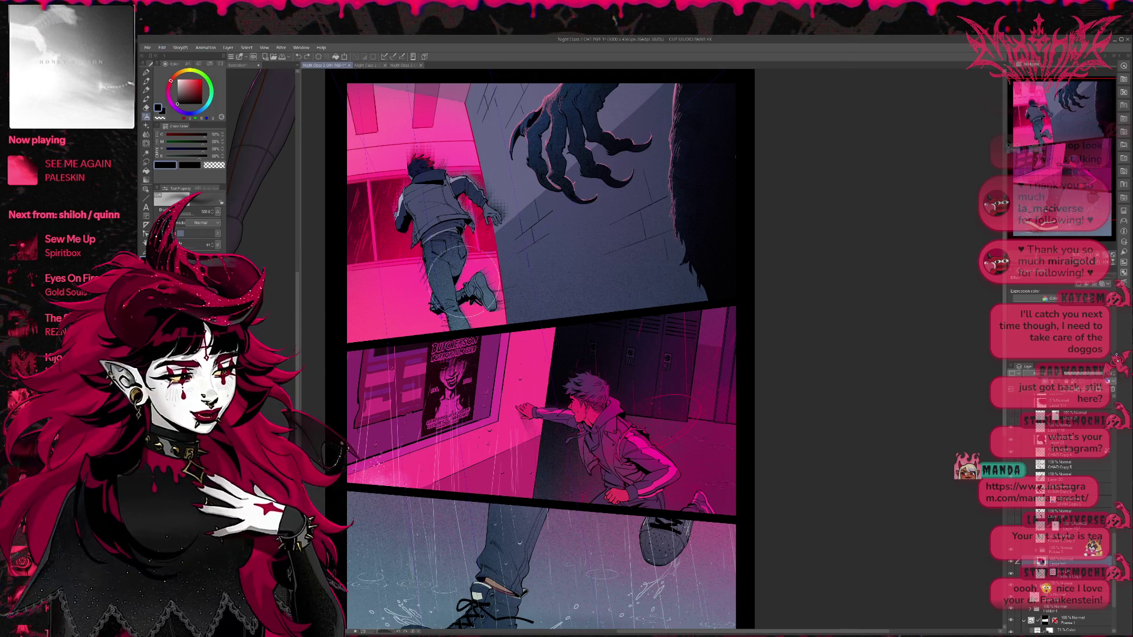
{"action": "scroll", "coordinate": [534, 331], "scroll_direction": "down", "scroll_amount": 1}
{"action": "scroll", "coordinate": [511, 394], "scroll_direction": "up", "scroll_amount": 3}
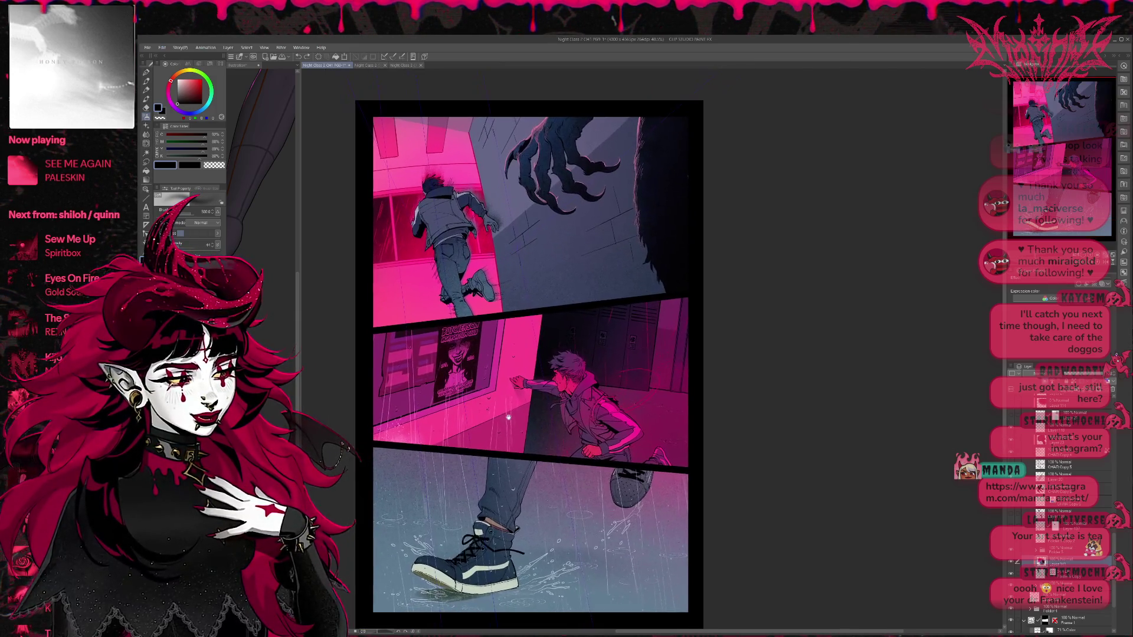
{"action": "left_click_drag", "start_coordinate": [491, 314], "coordinate": [462, 383]}
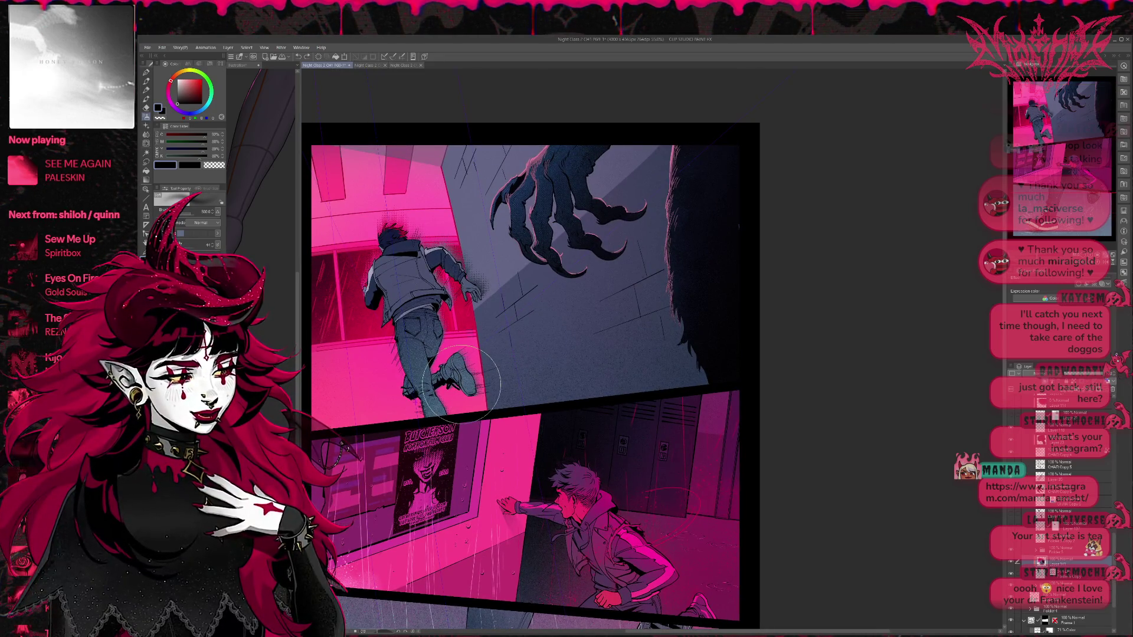
{"action": "scroll", "coordinate": [1115, 537], "scroll_direction": "up", "scroll_amount": 2}
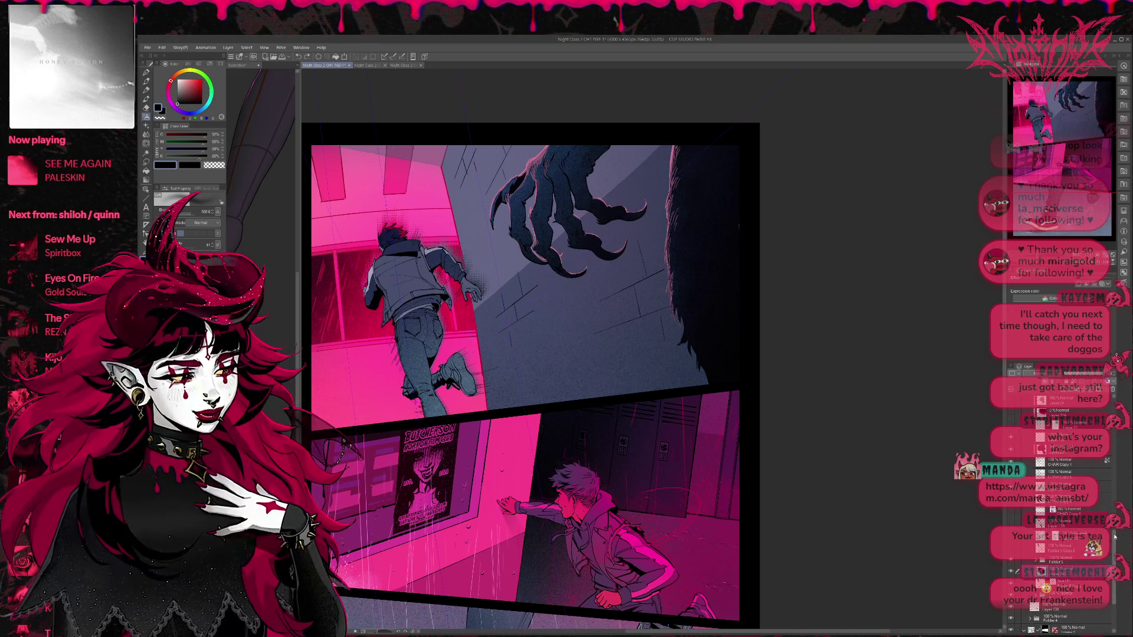
{"action": "left_click", "coordinate": [1073, 549]}
{"action": "left_click", "coordinate": [1069, 508], "text": "shift"}
{"action": "left_click", "coordinate": [1057, 474], "text": "shift"}
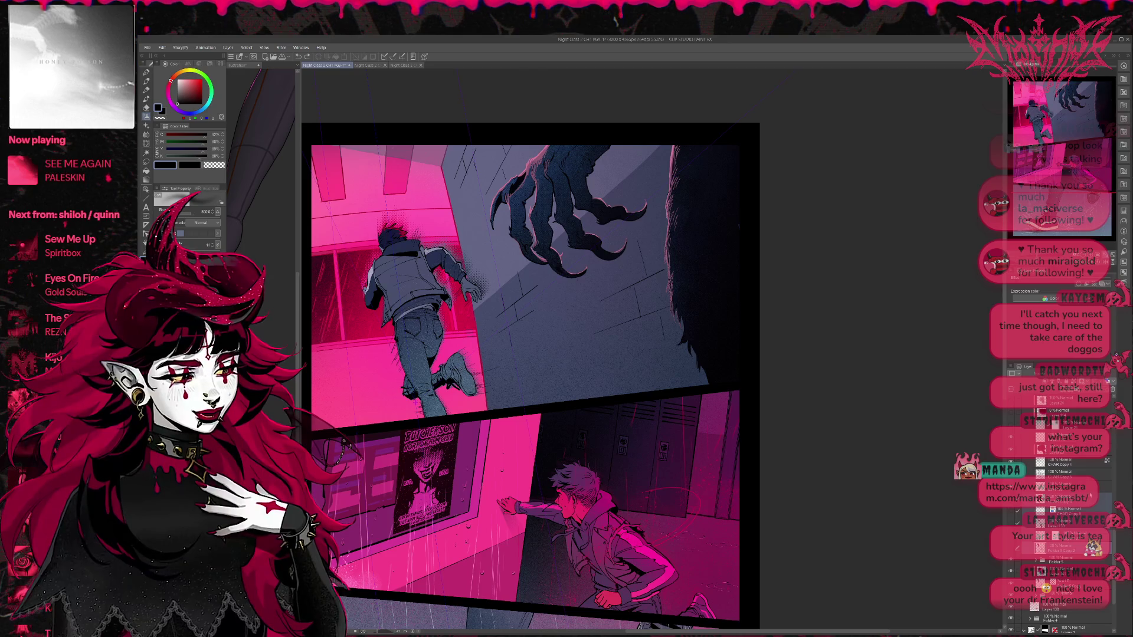
{"action": "key", "text": "ctrl+g"}
Step: Merge the range of layers up to Layer 22 into one layer
{"action": "scroll", "coordinate": [1057, 502], "scroll_direction": "up", "scroll_amount": 5}
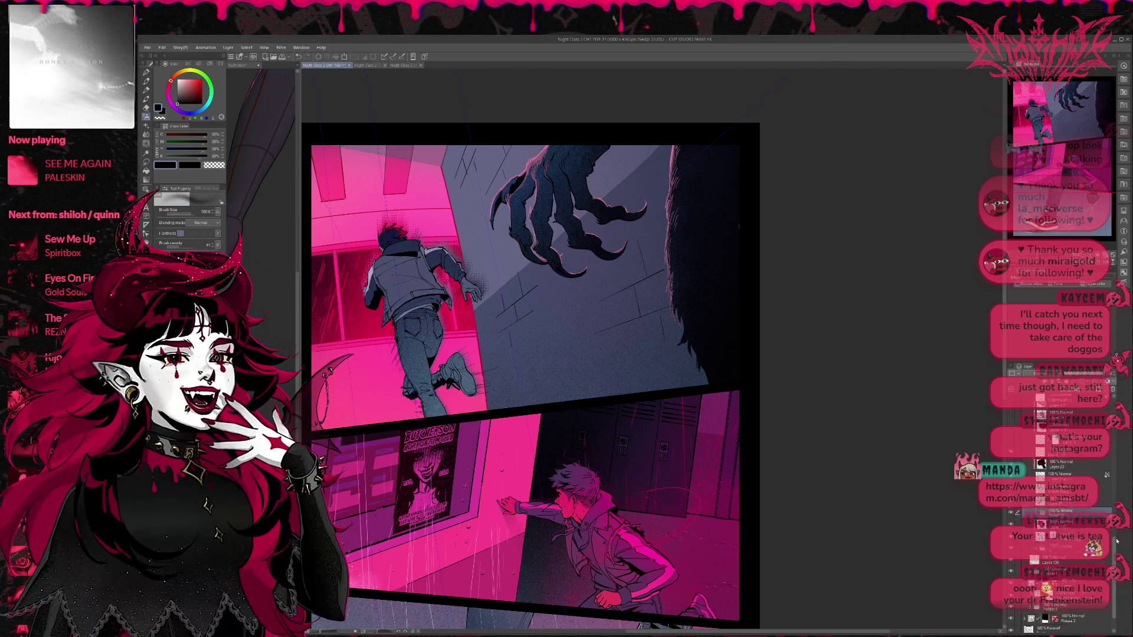
{"action": "left_click", "coordinate": [1062, 528]}
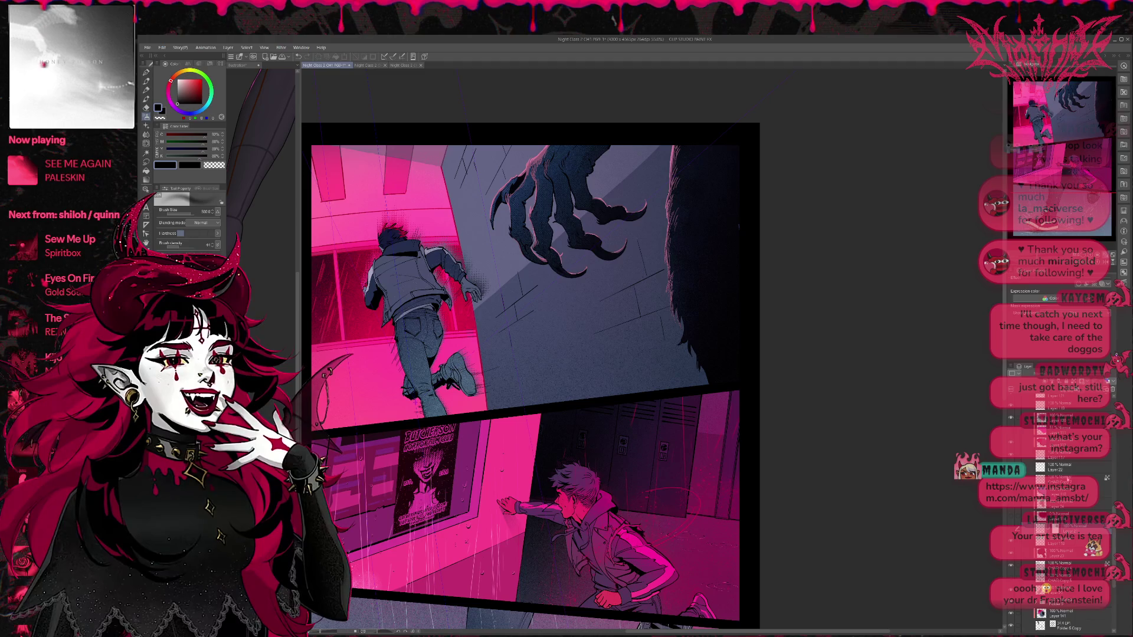
{"action": "left_click", "coordinate": [1078, 467], "text": "shift"}
{"action": "key", "text": "shift+alt+e"}
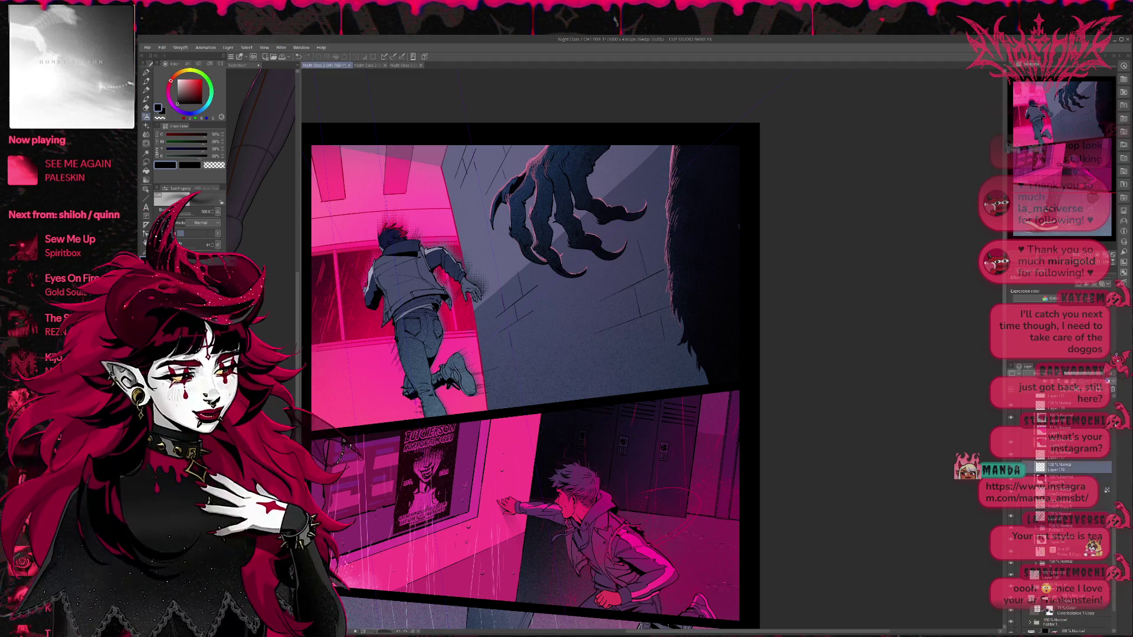
Step: Select the run of layers from Layer 120 down and combine them
{"action": "scroll", "coordinate": [1073, 520], "scroll_direction": "up", "scroll_amount": 5}
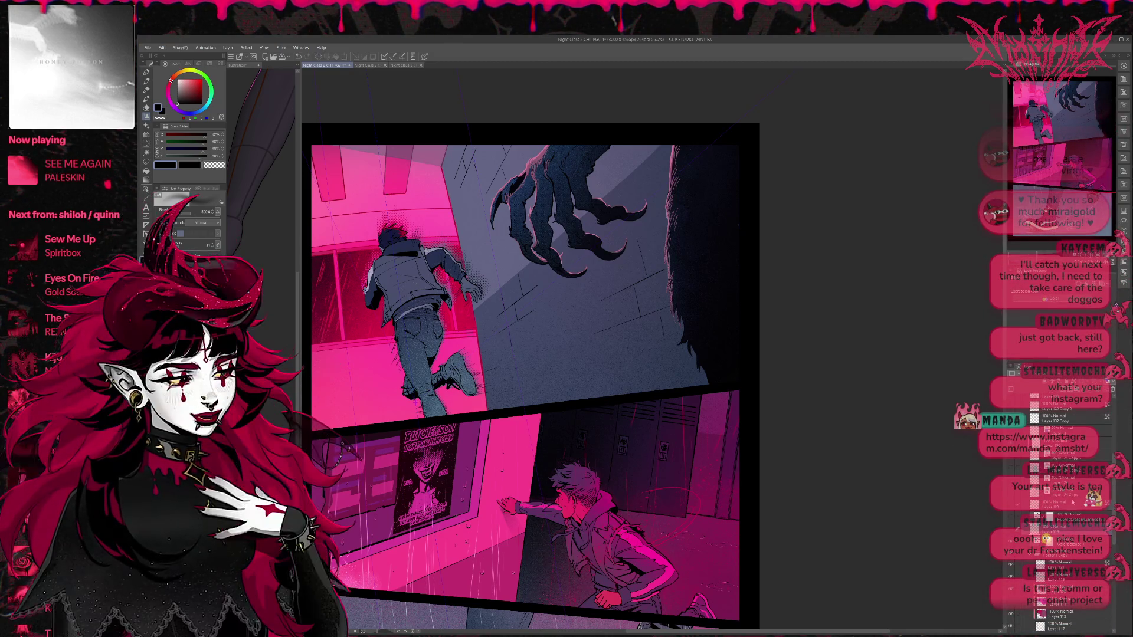
{"action": "scroll", "coordinate": [1097, 447], "scroll_direction": "down", "scroll_amount": 5}
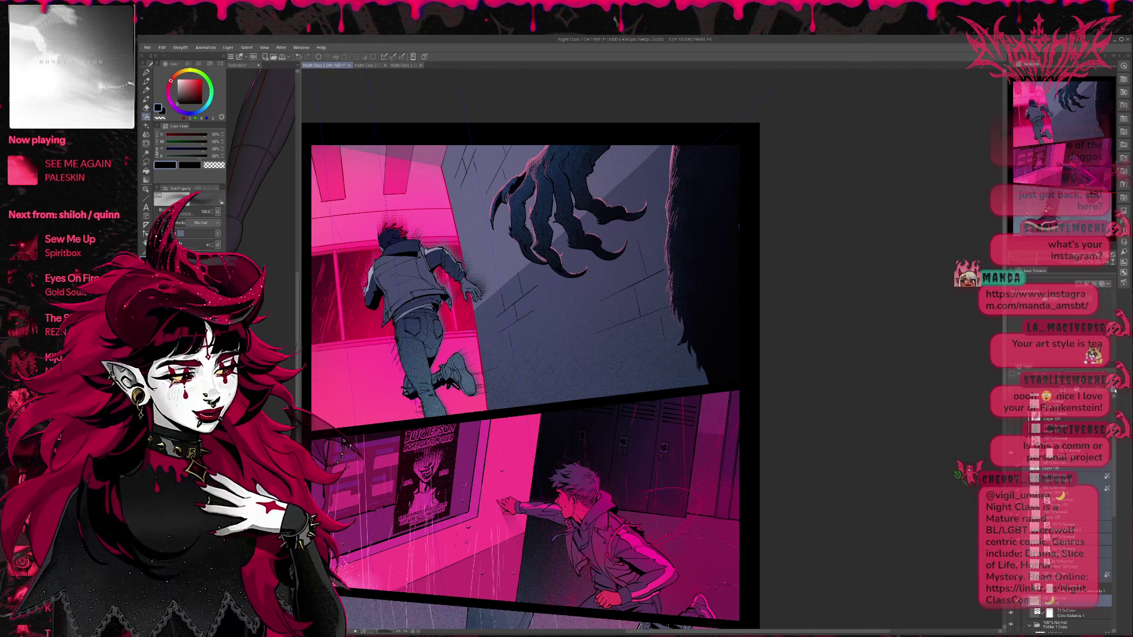
{"action": "scroll", "coordinate": [1113, 446], "scroll_direction": "down", "scroll_amount": 5}
{"action": "scroll", "coordinate": [1113, 445], "scroll_direction": "up", "scroll_amount": 3}
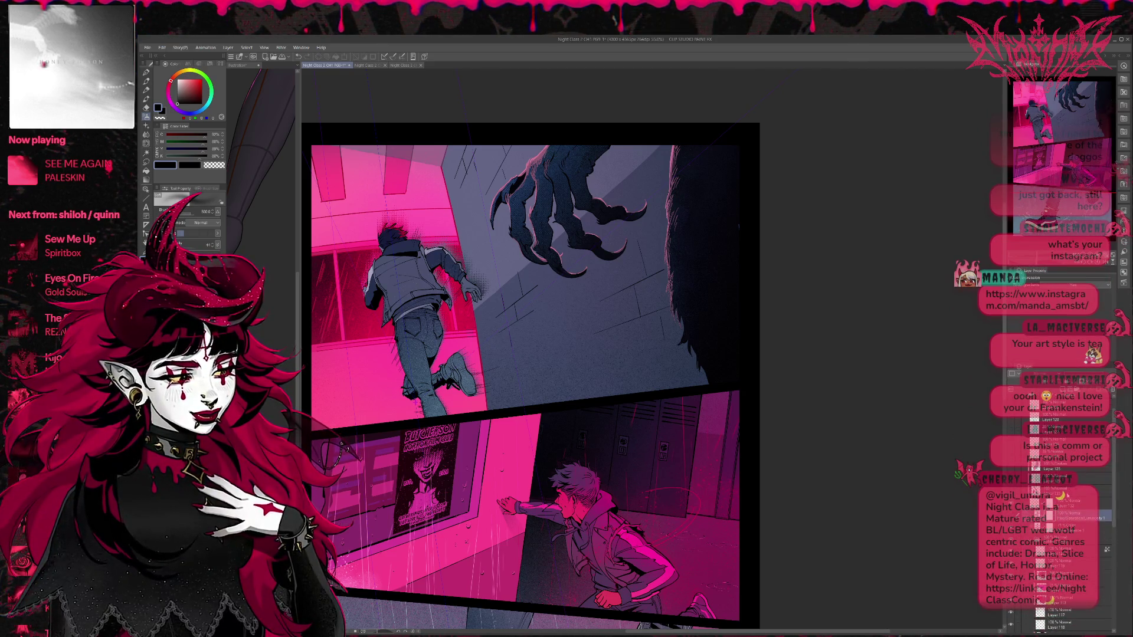
{"action": "left_click", "coordinate": [1062, 416], "text": "shift"}
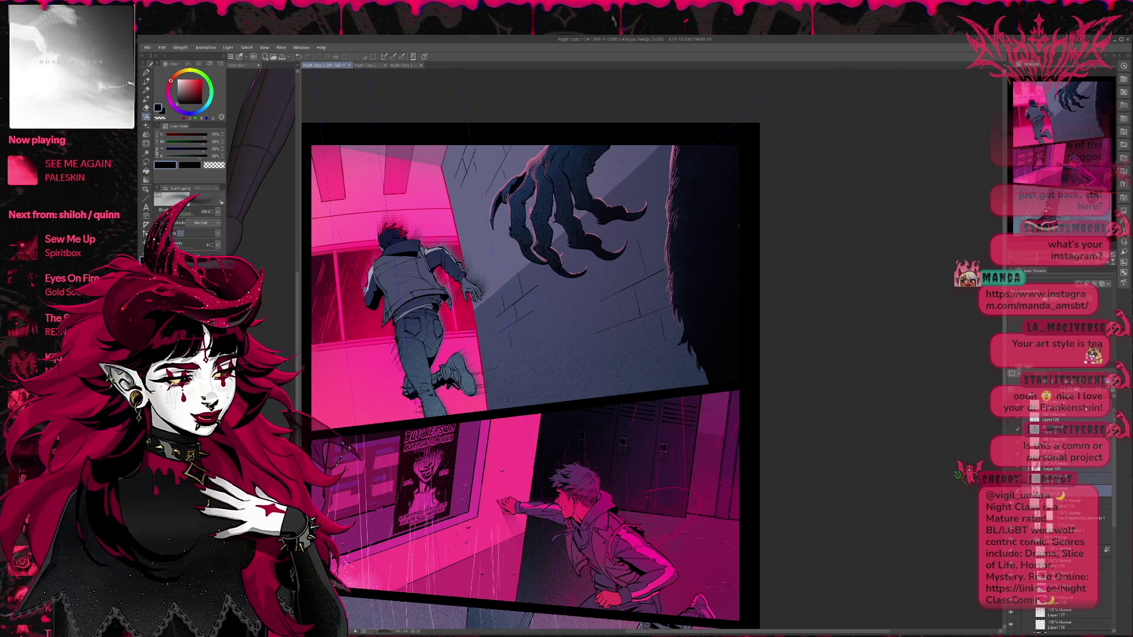
{"action": "left_click", "coordinate": [1118, 387]}
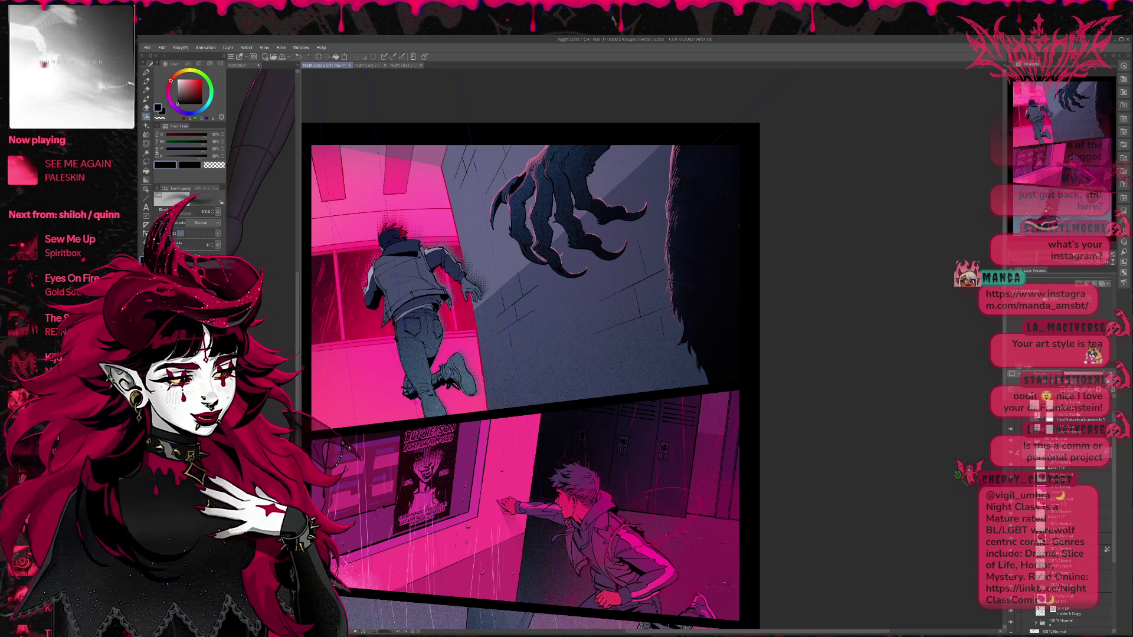
{"action": "left_click", "coordinate": [1062, 424]}
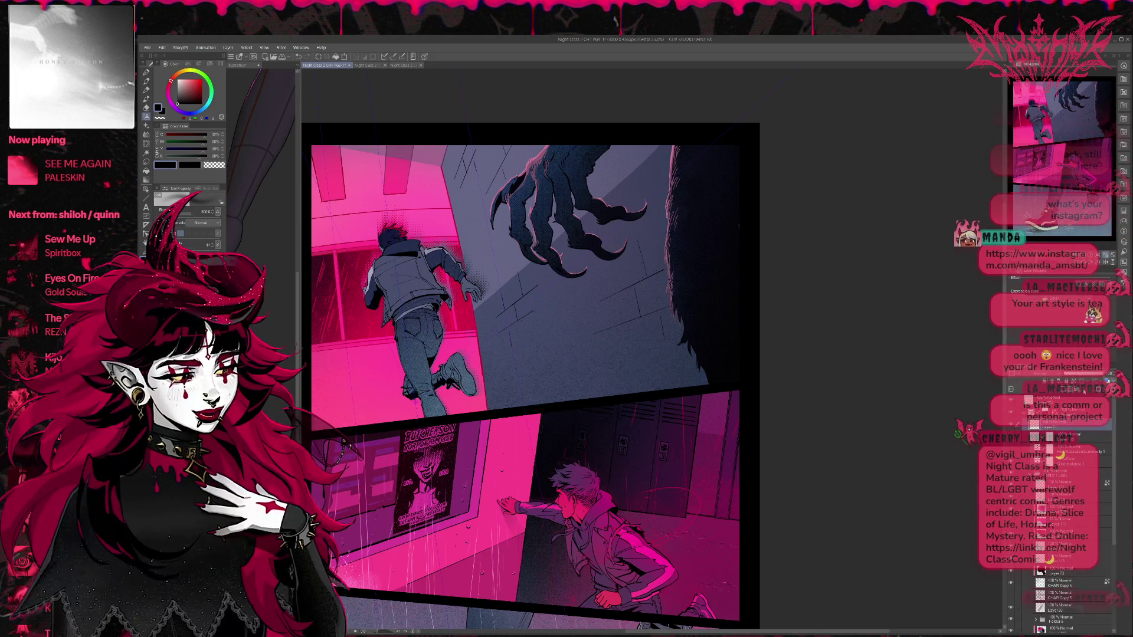
{"action": "scroll", "coordinate": [567, 375], "scroll_direction": "up", "scroll_amount": 1}
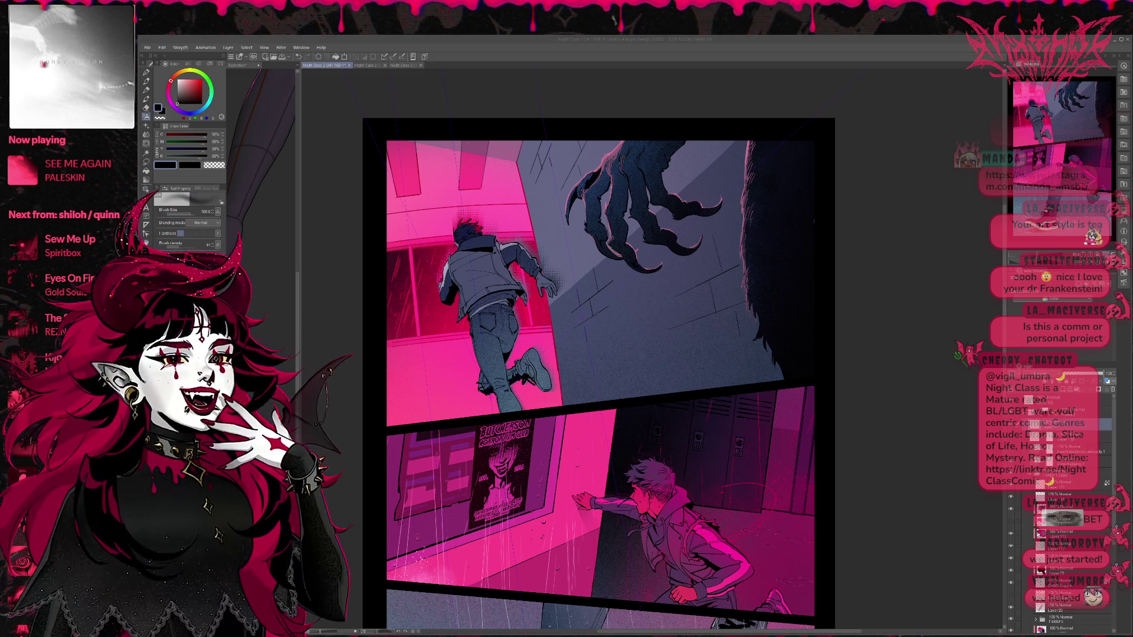
Step: Frame the top panel and test fine hot-pink pen strokes by the runner's feet, undoing them
{"action": "mouse_move", "coordinate": [837, 405]}
{"action": "left_mouse_down"}
{"action": "mouse_move", "coordinate": [833, 361]}
{"action": "mouse_move", "coordinate": [786, 408]}
{"action": "left_mouse_up"}
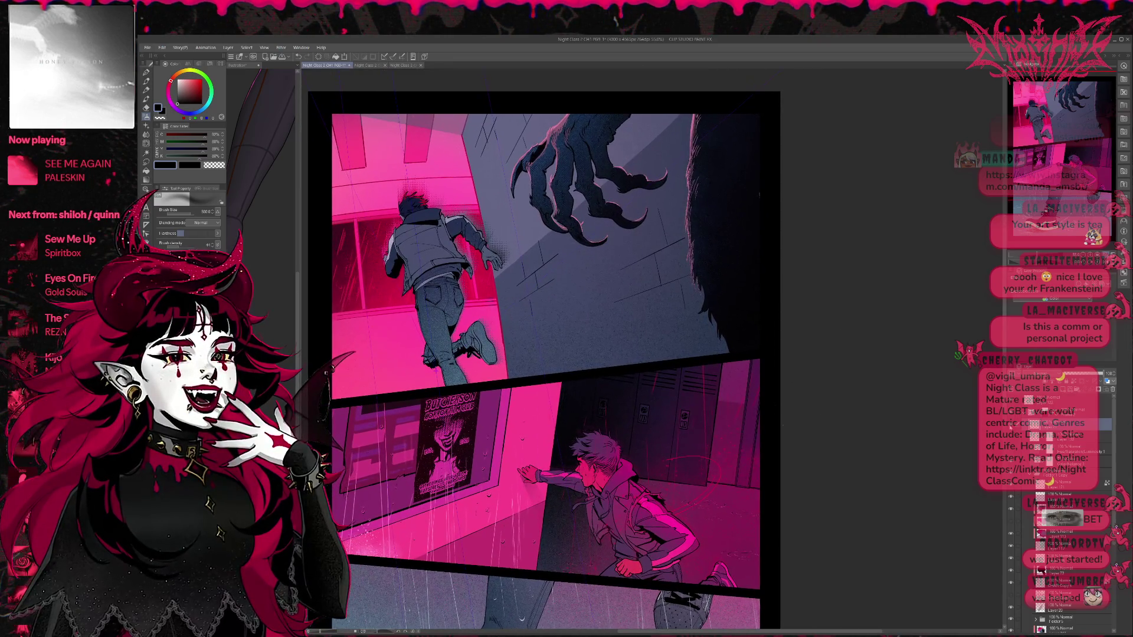
{"action": "left_click_drag", "start_coordinate": [786, 330], "coordinate": [763, 420]}
{"action": "left_click", "coordinate": [146, 72]}
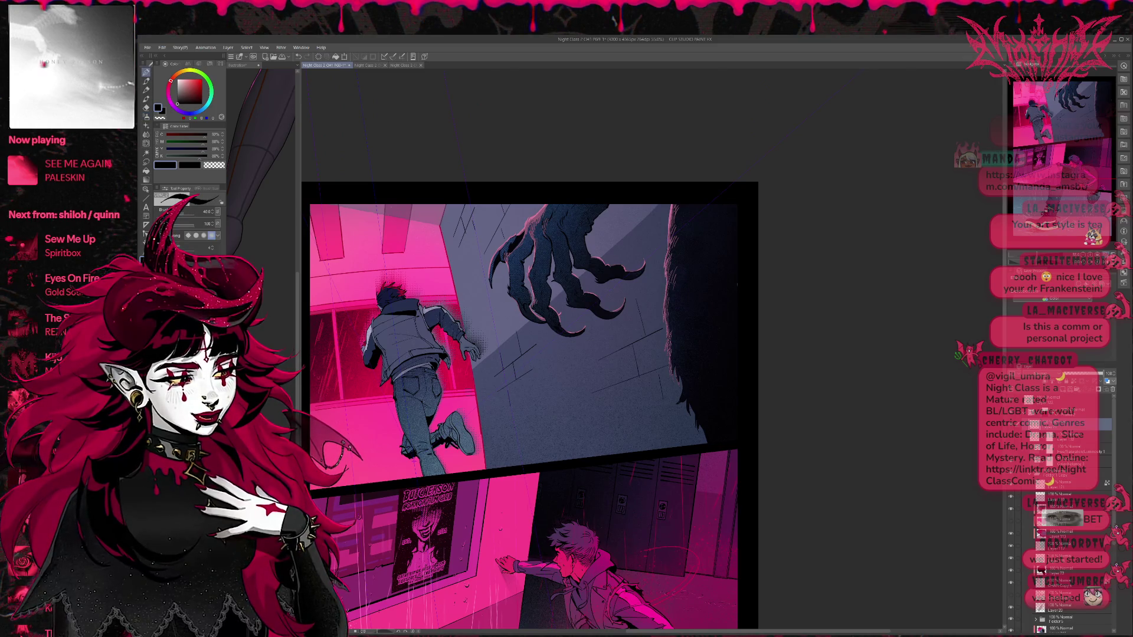
{"action": "left_click", "coordinate": [470, 402], "text": "alt"}
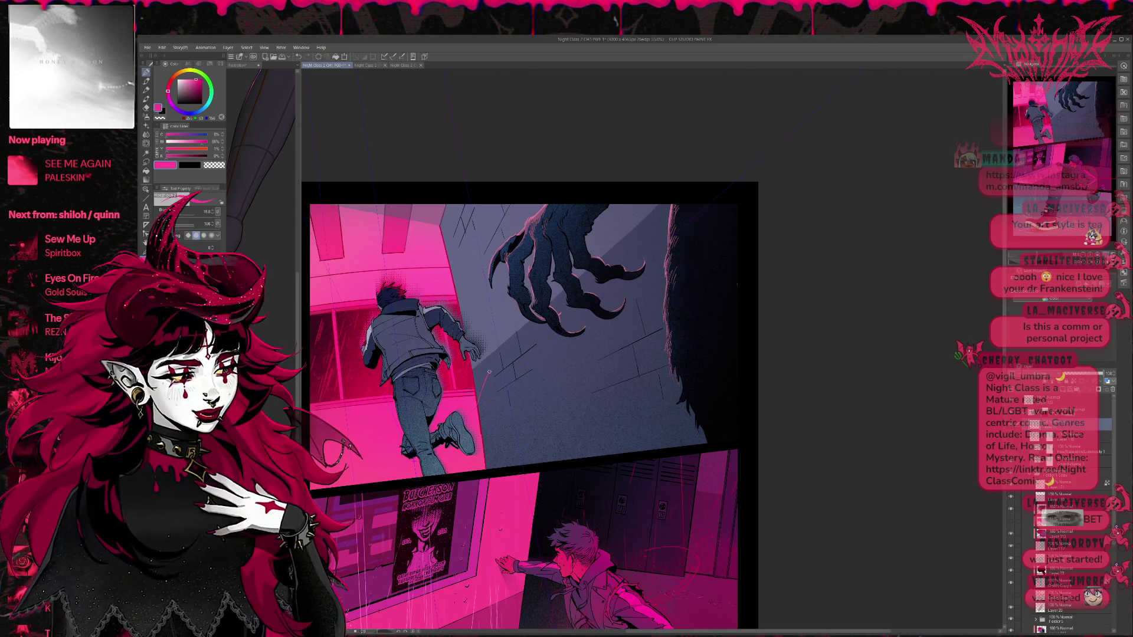
{"action": "mouse_move", "coordinate": [483, 390]}
{"action": "left_mouse_down"}
{"action": "mouse_move", "coordinate": [510, 413]}
{"action": "mouse_move", "coordinate": [531, 378]}
{"action": "left_mouse_up"}
{"action": "key", "text": "ctrl+z"}
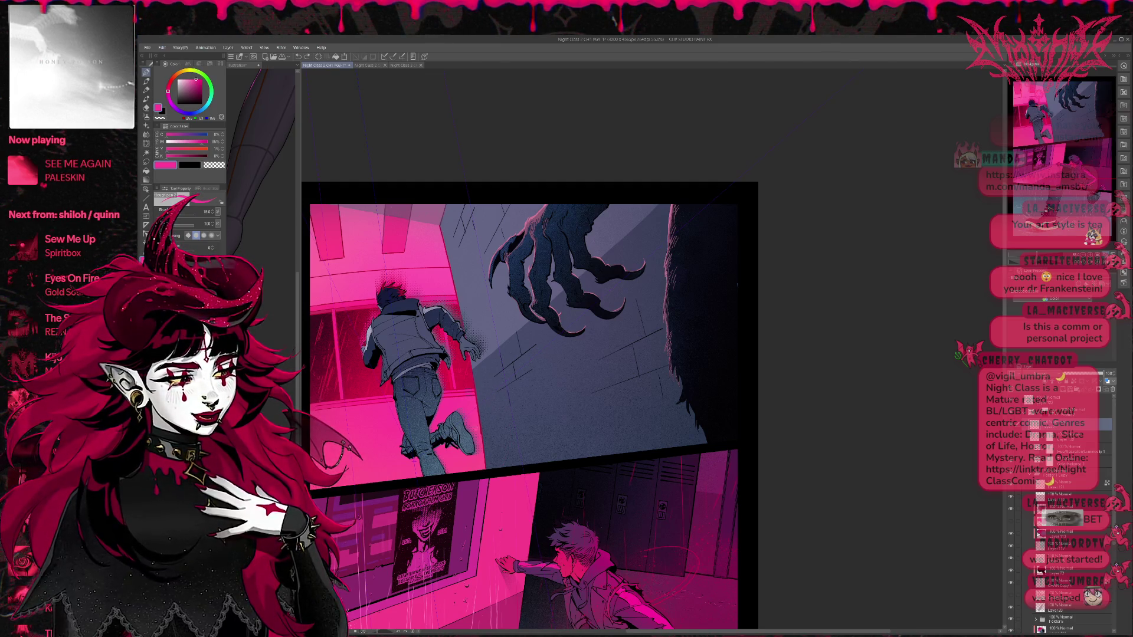
{"action": "key", "text": "ctrl+z"}
{"action": "left_click_drag", "start_coordinate": [528, 369], "coordinate": [481, 407]}
{"action": "key", "text": "ctrl+z"}
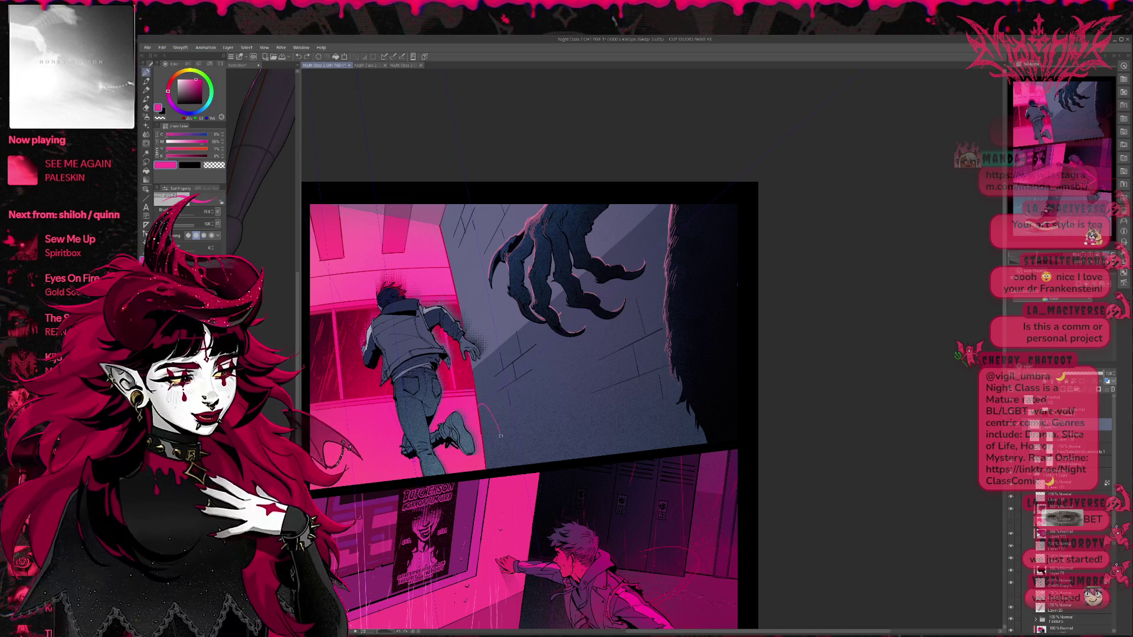
{"action": "key", "text": "ctrl+z"}
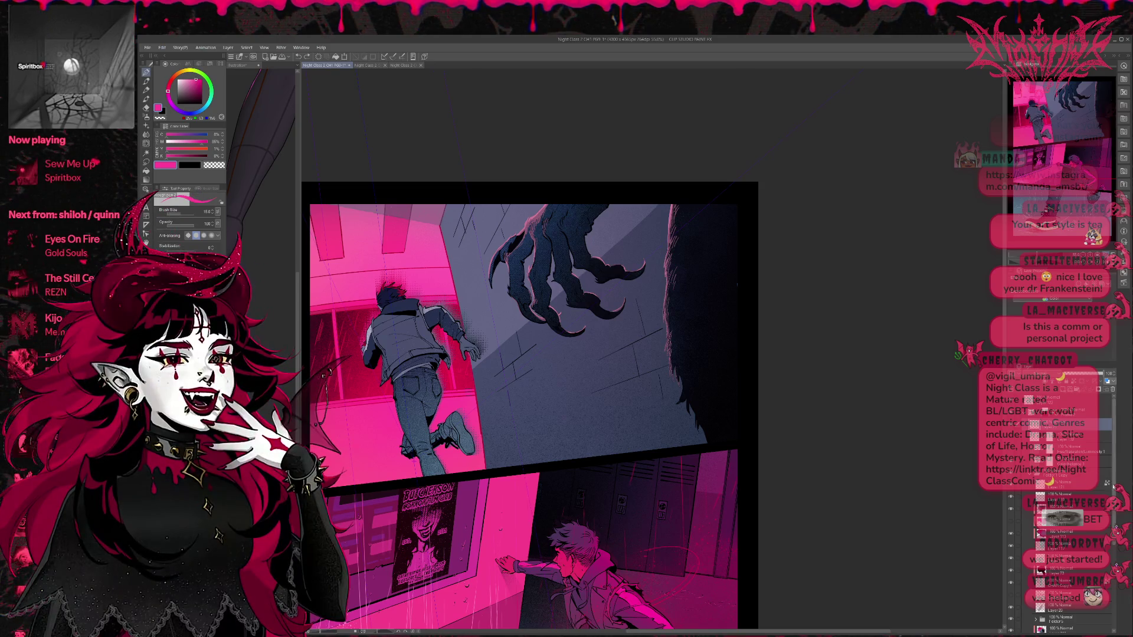
Step: On a higher layer, retry strokes until one thin pink motion stroke sits by the window
{"action": "left_click_drag", "start_coordinate": [1114, 446], "coordinate": [1117, 615]}
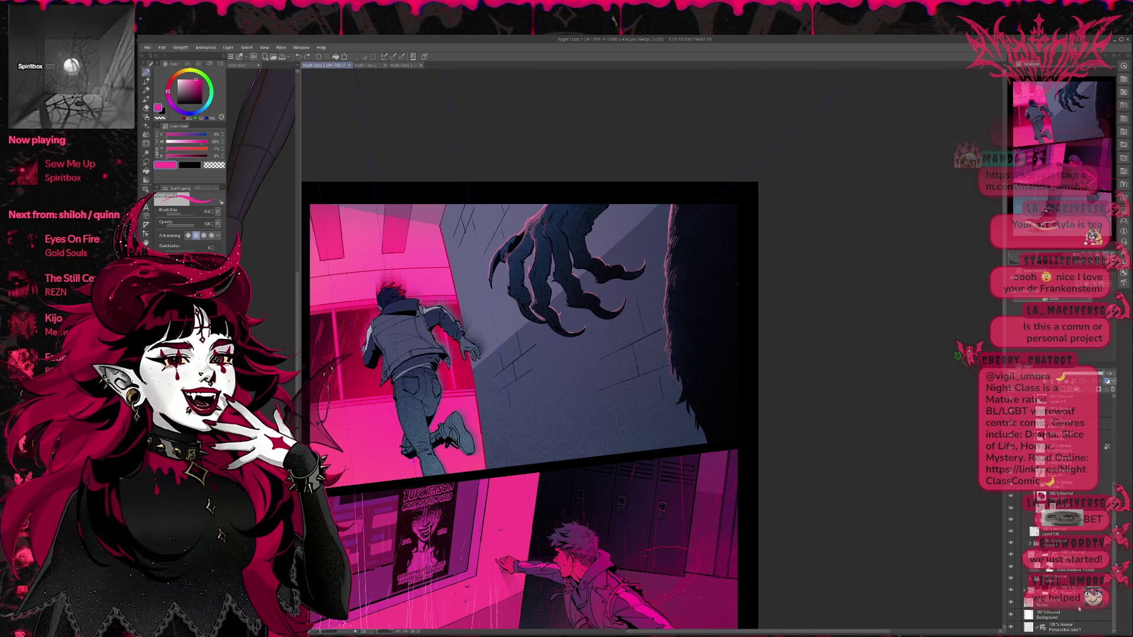
{"action": "left_click", "coordinate": [1044, 629]}
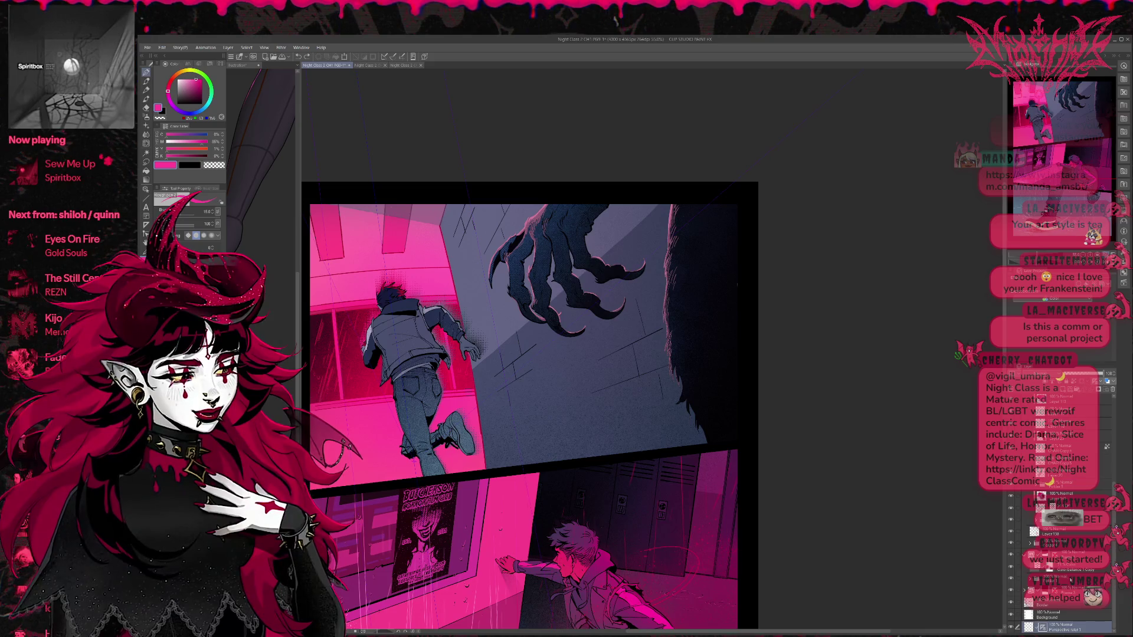
{"action": "scroll", "coordinate": [1063, 560], "scroll_direction": "up", "scroll_amount": 5}
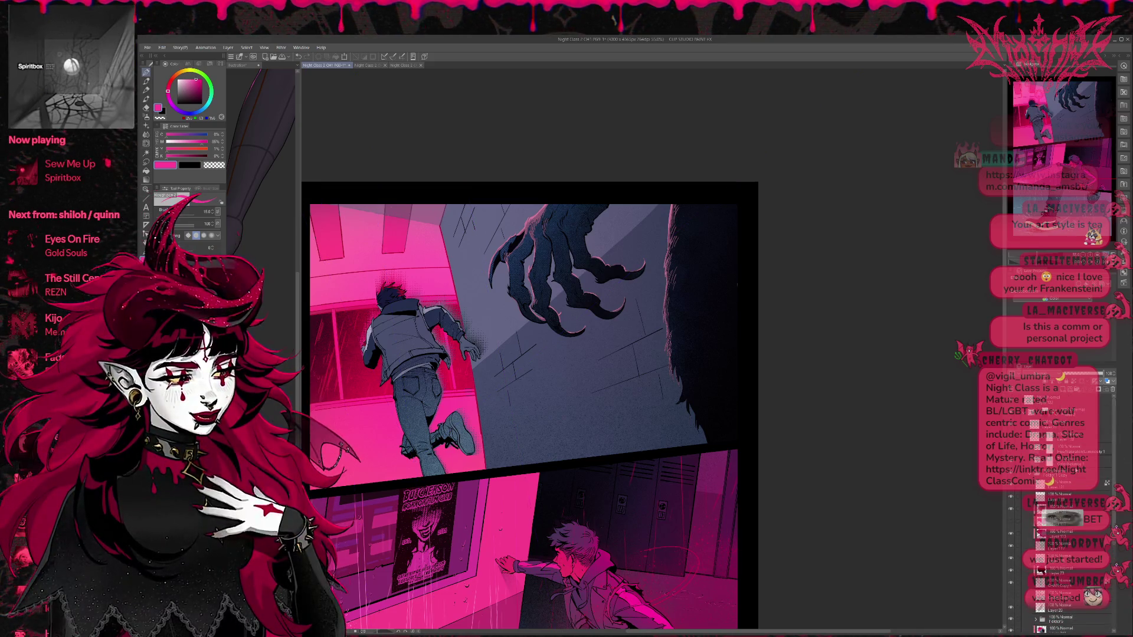
{"action": "left_click", "coordinate": [1080, 425]}
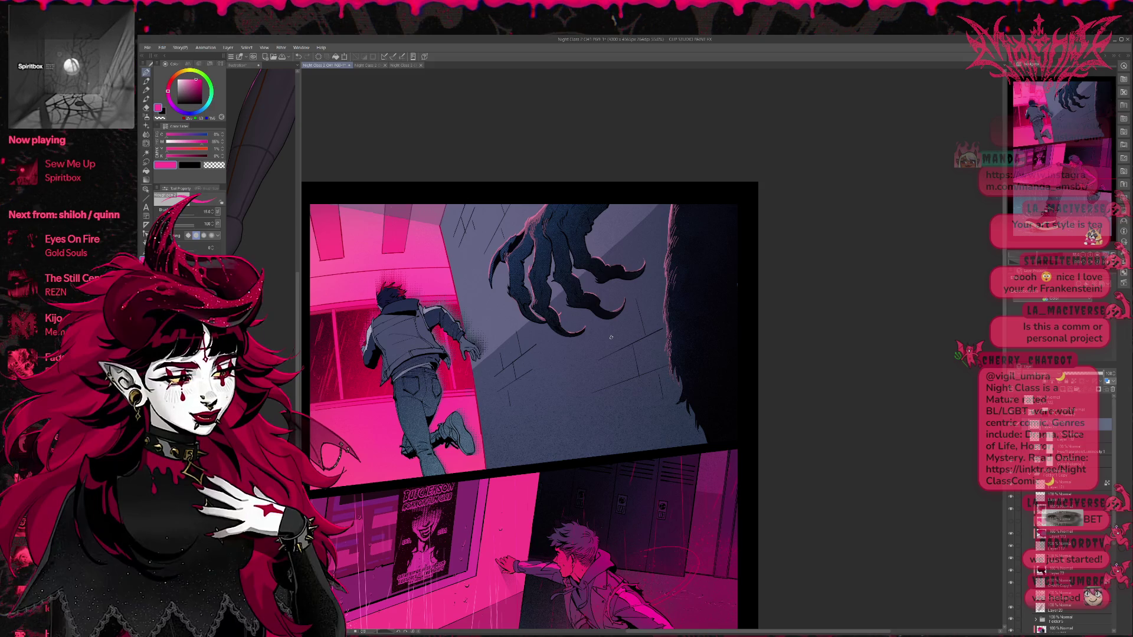
{"action": "mouse_move", "coordinate": [496, 397]}
{"action": "left_mouse_down"}
{"action": "mouse_move", "coordinate": [566, 414]}
{"action": "mouse_move", "coordinate": [640, 360]}
{"action": "mouse_move", "coordinate": [641, 340]}
{"action": "left_mouse_up"}
{"action": "key", "text": "ctrl+z"}
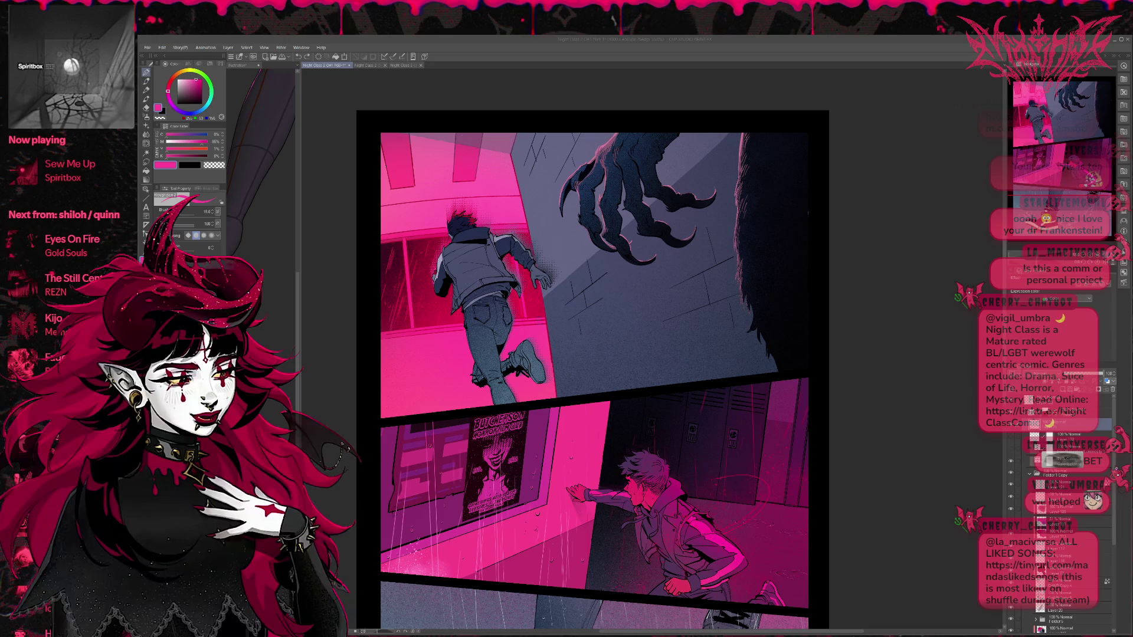
{"action": "left_click_drag", "start_coordinate": [566, 357], "coordinate": [603, 342]}
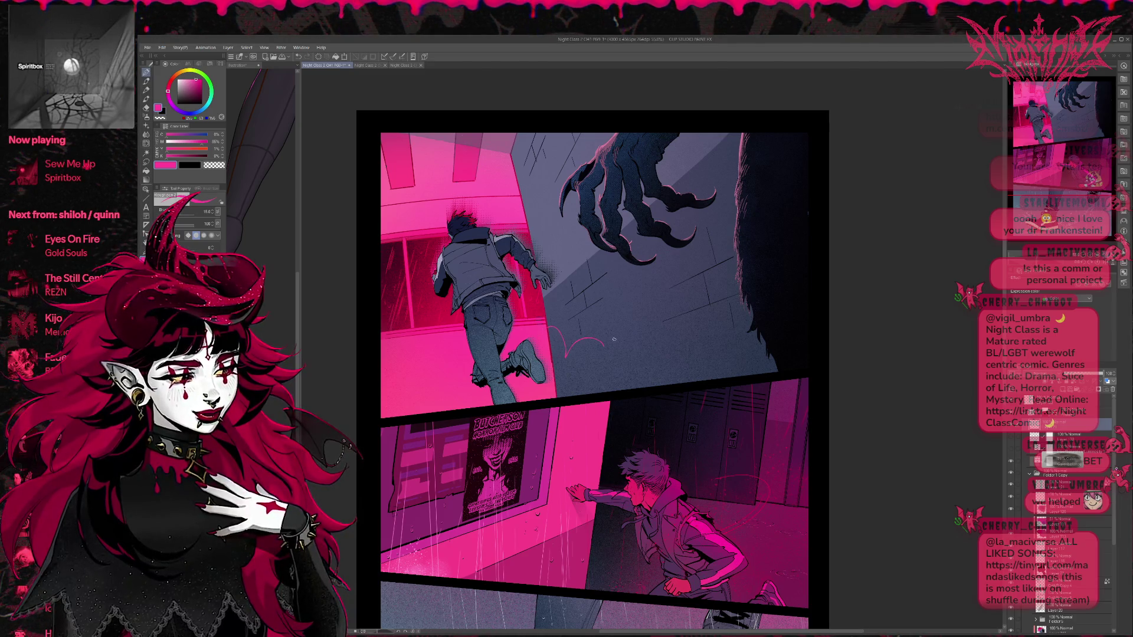
{"action": "key", "text": "ctrl+z"}
{"action": "mouse_move", "coordinate": [421, 251]}
{"action": "left_mouse_down"}
{"action": "mouse_move", "coordinate": [423, 305]}
{"action": "mouse_move", "coordinate": [436, 319]}
{"action": "left_mouse_up"}
{"action": "key", "text": "ctrl+z"}
{"action": "key", "text": "ctrl+z"}
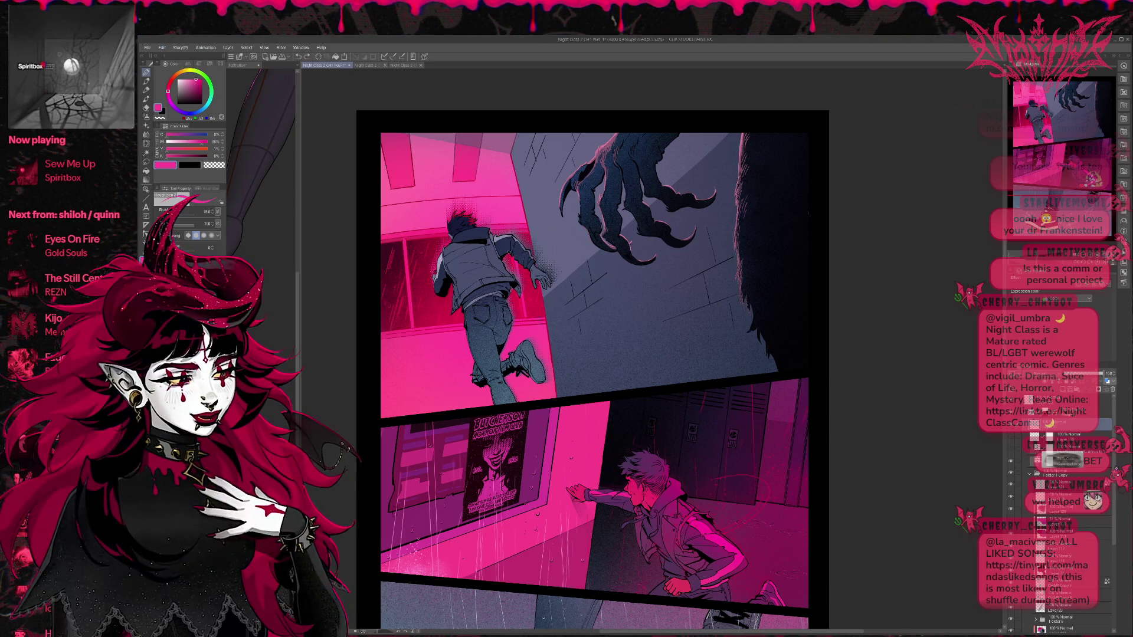
{"action": "left_click_drag", "start_coordinate": [419, 269], "coordinate": [426, 314]}
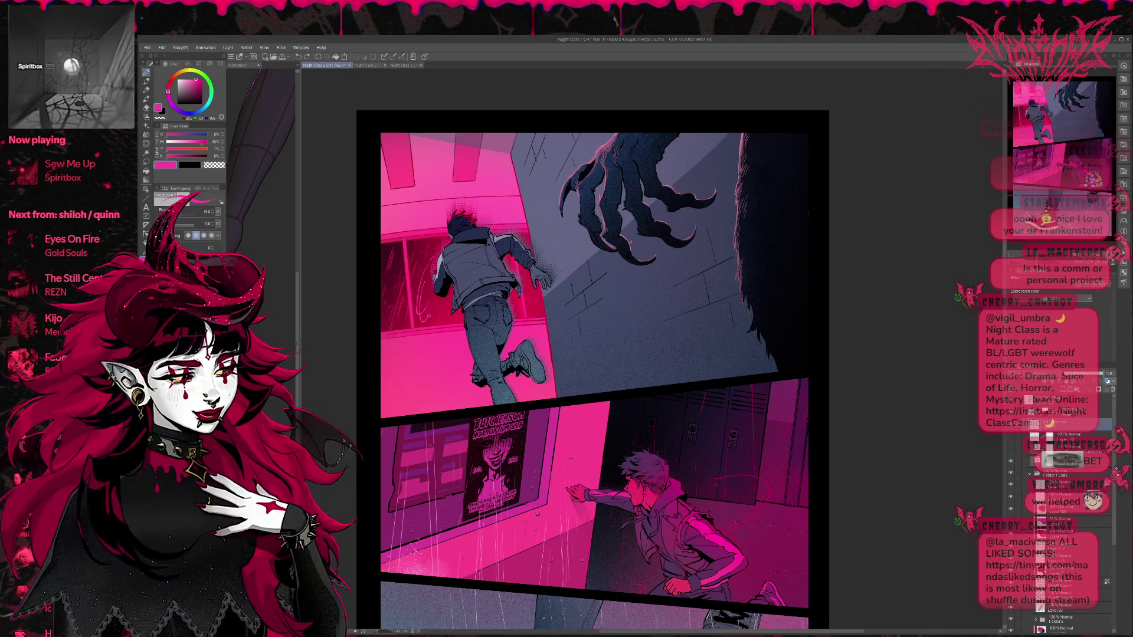
Step: Test curved pink strokes on the wall, undoing each, then pick a muted pink from the artwork
{"action": "scroll", "coordinate": [590, 354], "scroll_direction": "down", "scroll_amount": 1}
{"action": "mouse_move", "coordinate": [550, 312]}
{"action": "left_mouse_down"}
{"action": "mouse_move", "coordinate": [581, 329]}
{"action": "mouse_move", "coordinate": [556, 361]}
{"action": "left_mouse_up"}
{"action": "key", "text": "ctrl+z"}
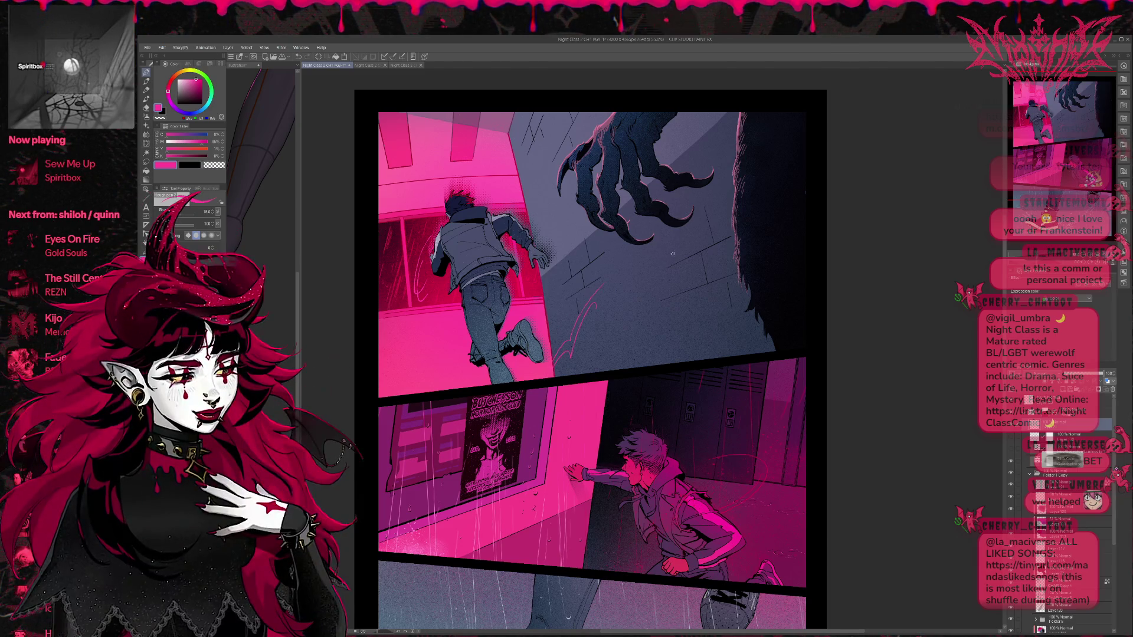
{"action": "key", "text": "ctrl+z"}
{"action": "left_click_drag", "start_coordinate": [568, 312], "coordinate": [558, 356]}
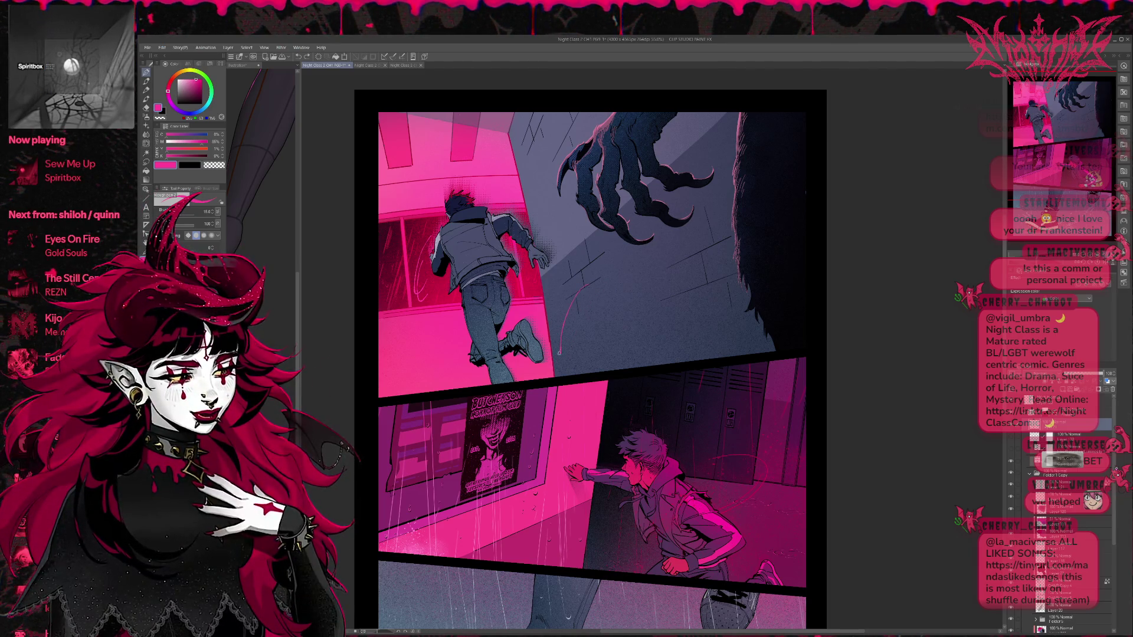
{"action": "key", "text": "ctrl+z"}
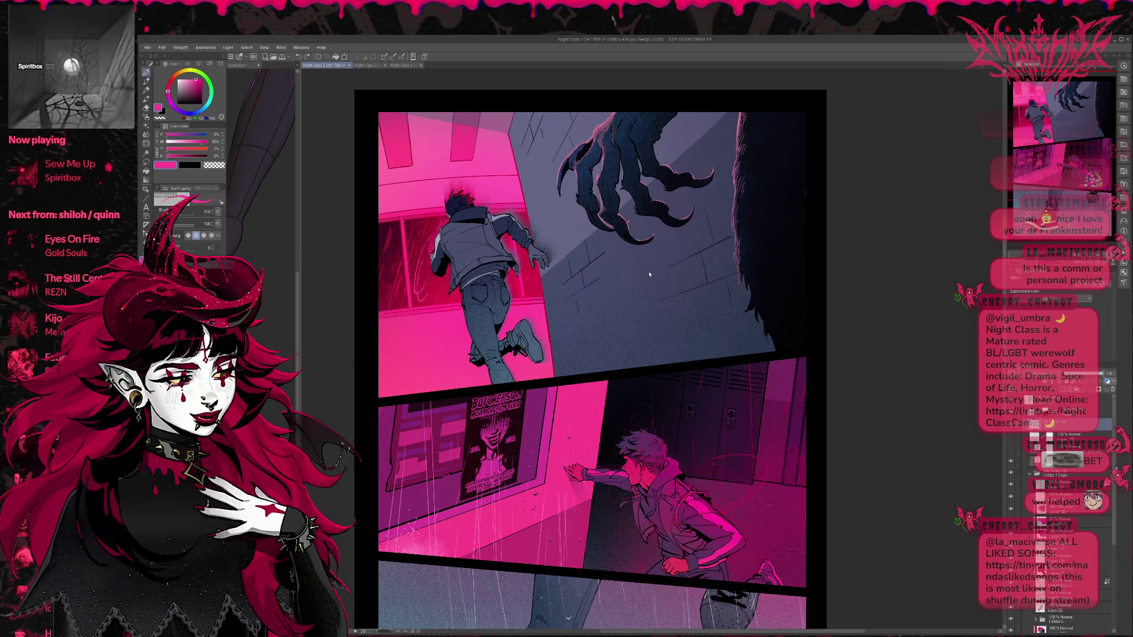
{"action": "left_click_drag", "start_coordinate": [552, 313], "coordinate": [568, 335]}
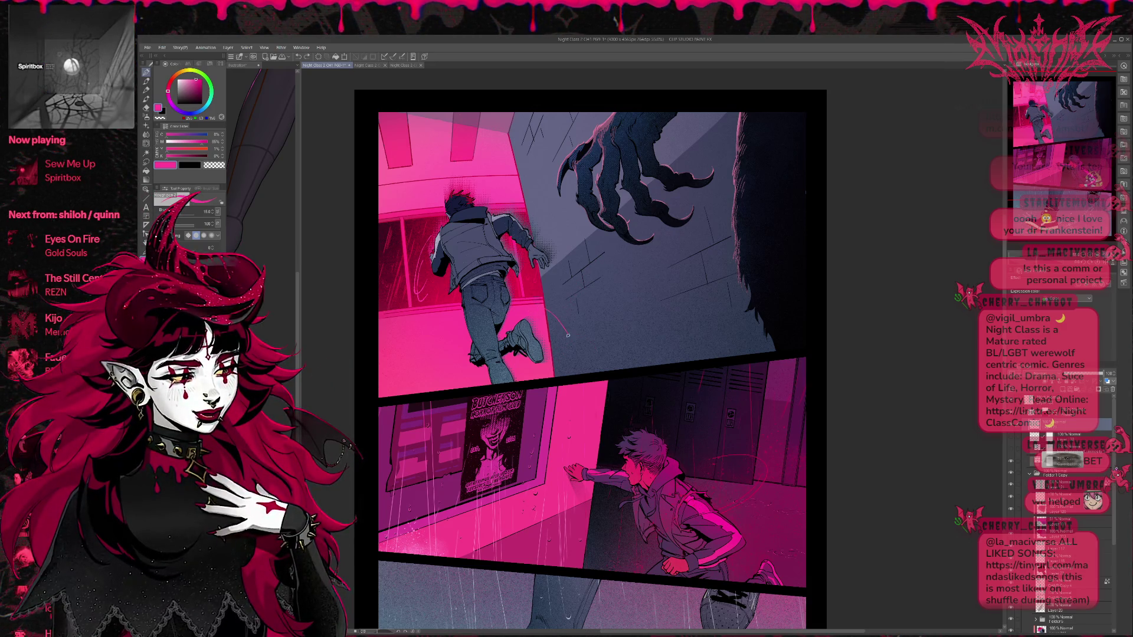
{"action": "key", "text": "ctrl+z"}
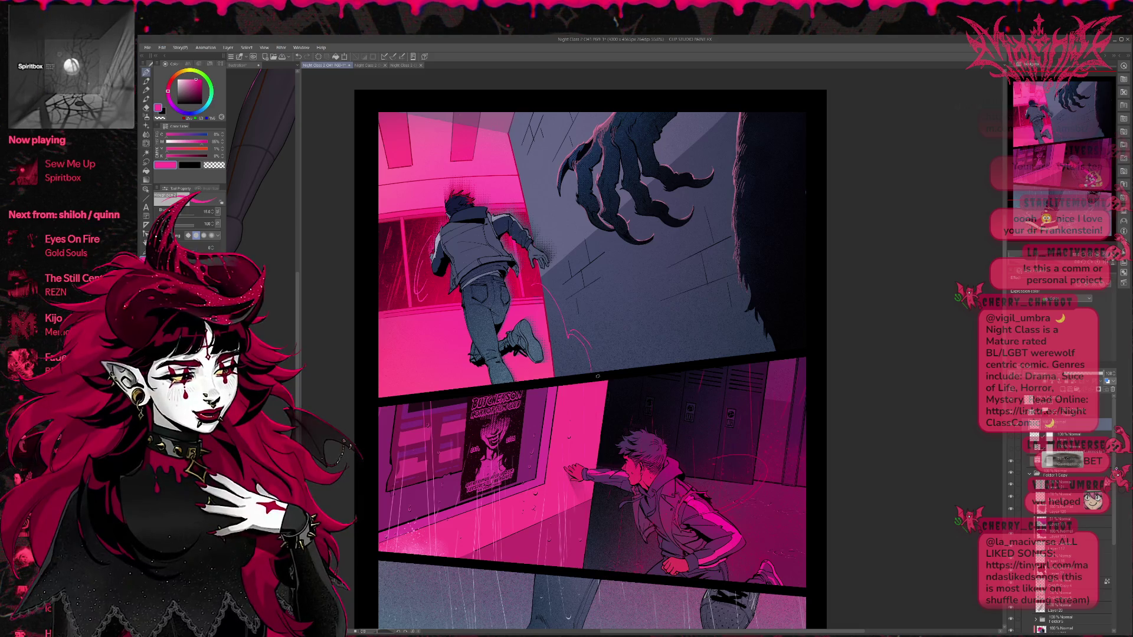
{"action": "left_click_drag", "start_coordinate": [648, 276], "coordinate": [644, 307]}
{"action": "left_click", "coordinate": [547, 191], "text": "alt"}
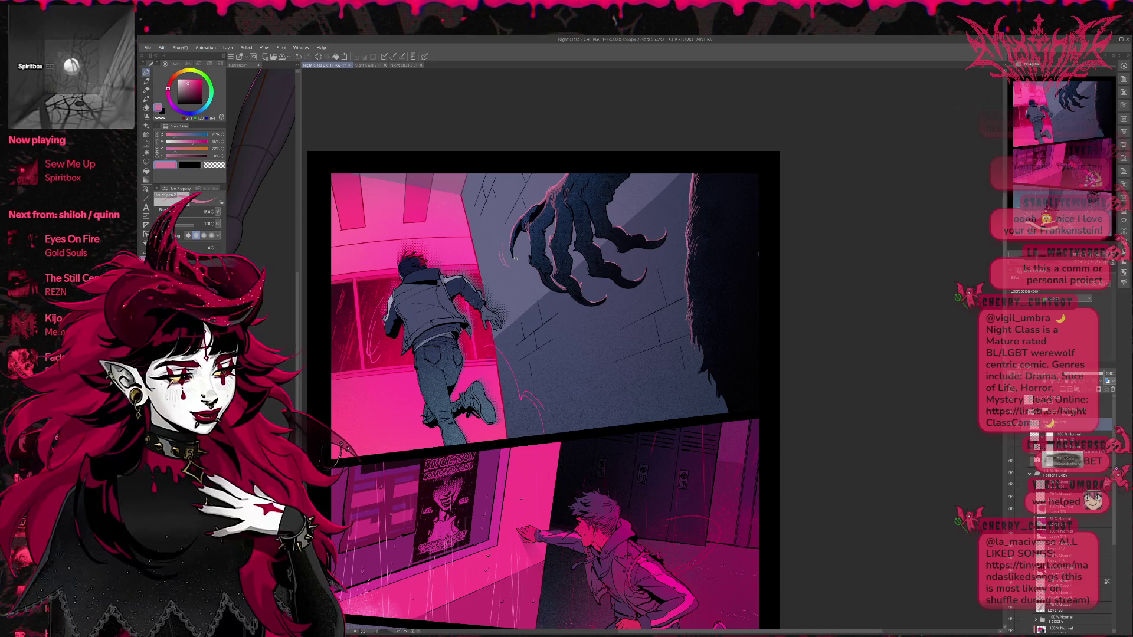
{"action": "mouse_move", "coordinate": [683, 234]}
{"action": "left_mouse_down"}
{"action": "mouse_move", "coordinate": [618, 324]}
{"action": "mouse_move", "coordinate": [617, 314]}
{"action": "mouse_move", "coordinate": [635, 296]}
{"action": "mouse_move", "coordinate": [627, 319]}
{"action": "left_mouse_up"}
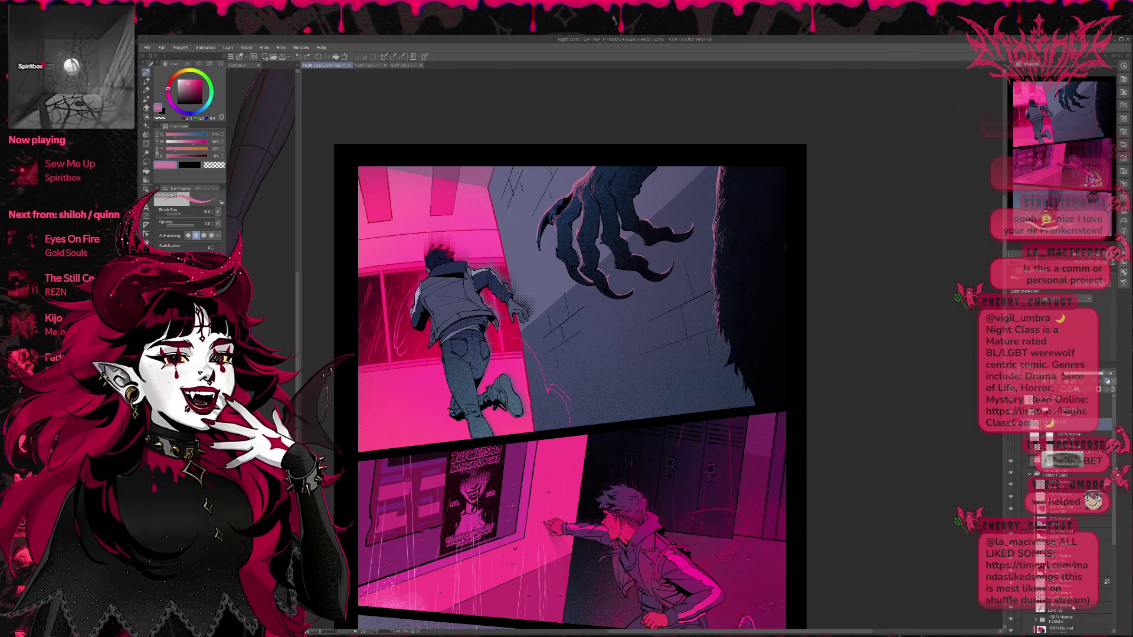
{"action": "scroll", "coordinate": [1062, 555], "scroll_direction": "down", "scroll_amount": 5}
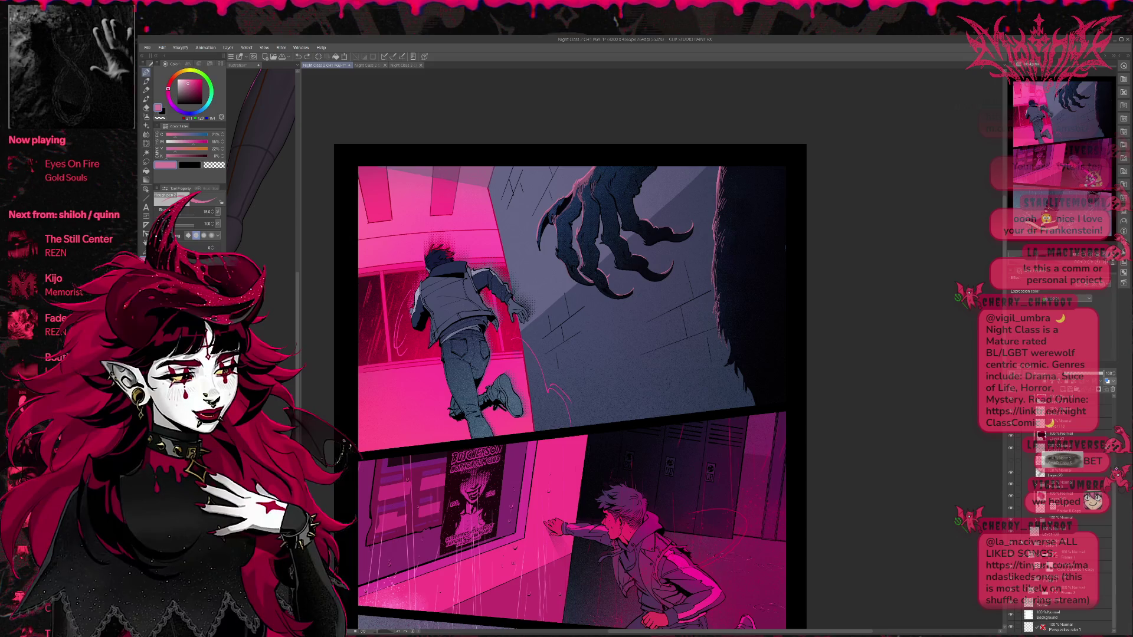
Step: Reveal the darker head and hand shading, erase the pink glow by the hand, and mirror the view
{"action": "left_click", "coordinate": [1011, 508]}
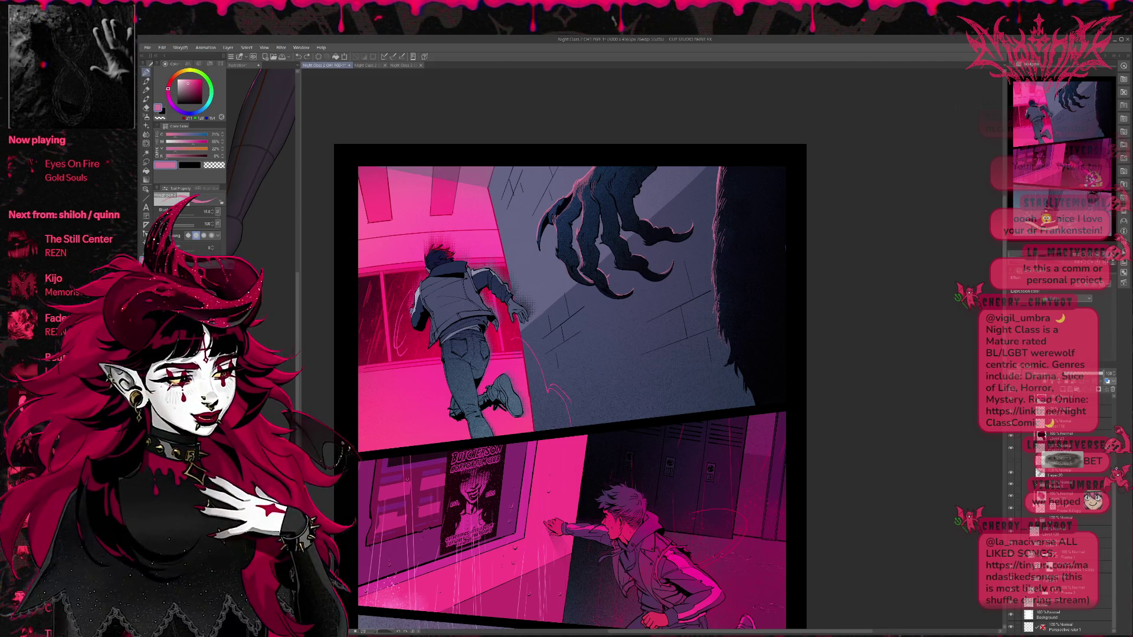
{"action": "key", "text": "e"}
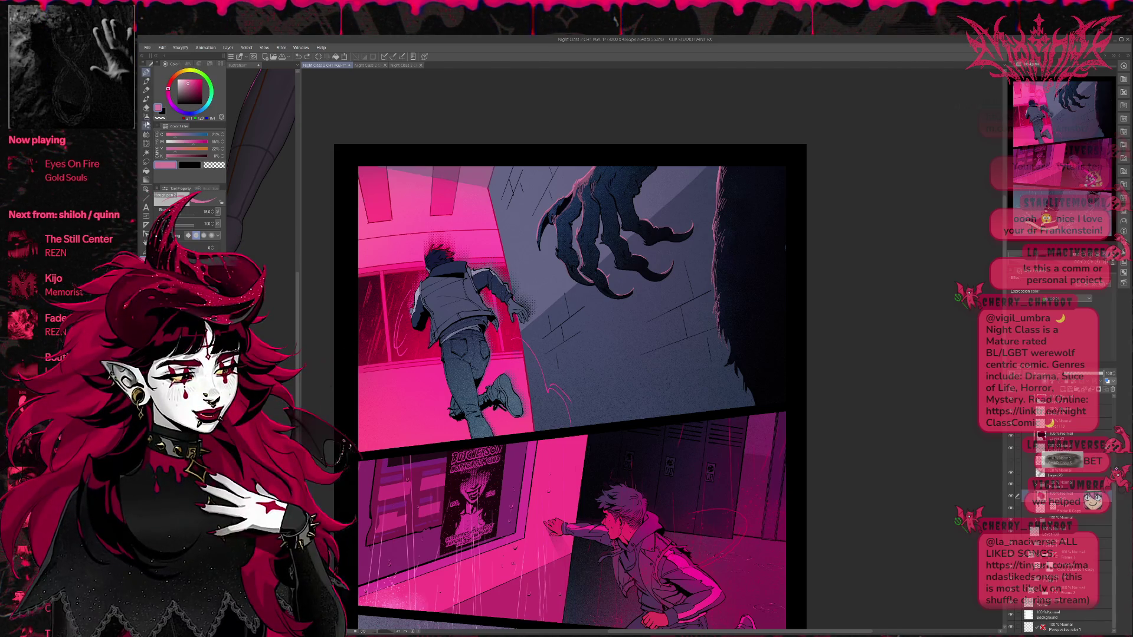
{"action": "left_click", "coordinate": [481, 239], "text": "alt"}
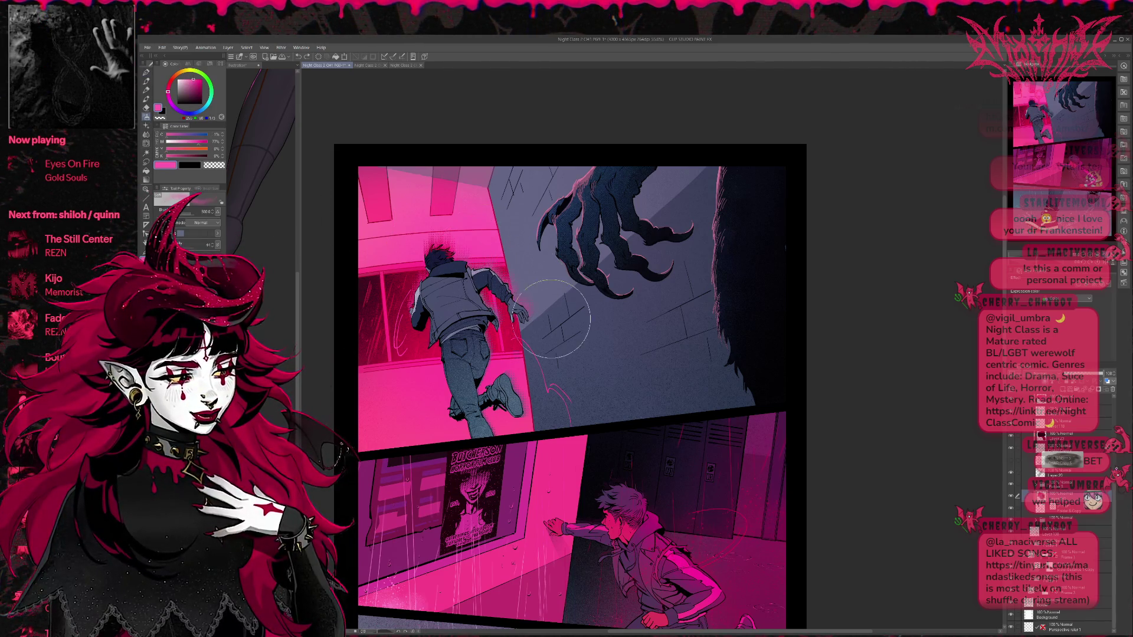
{"action": "mouse_move", "coordinate": [549, 283]}
{"action": "left_mouse_down"}
{"action": "mouse_move", "coordinate": [529, 298]}
{"action": "mouse_move", "coordinate": [549, 290]}
{"action": "mouse_move", "coordinate": [546, 313]}
{"action": "mouse_move", "coordinate": [572, 283]}
{"action": "left_mouse_up"}
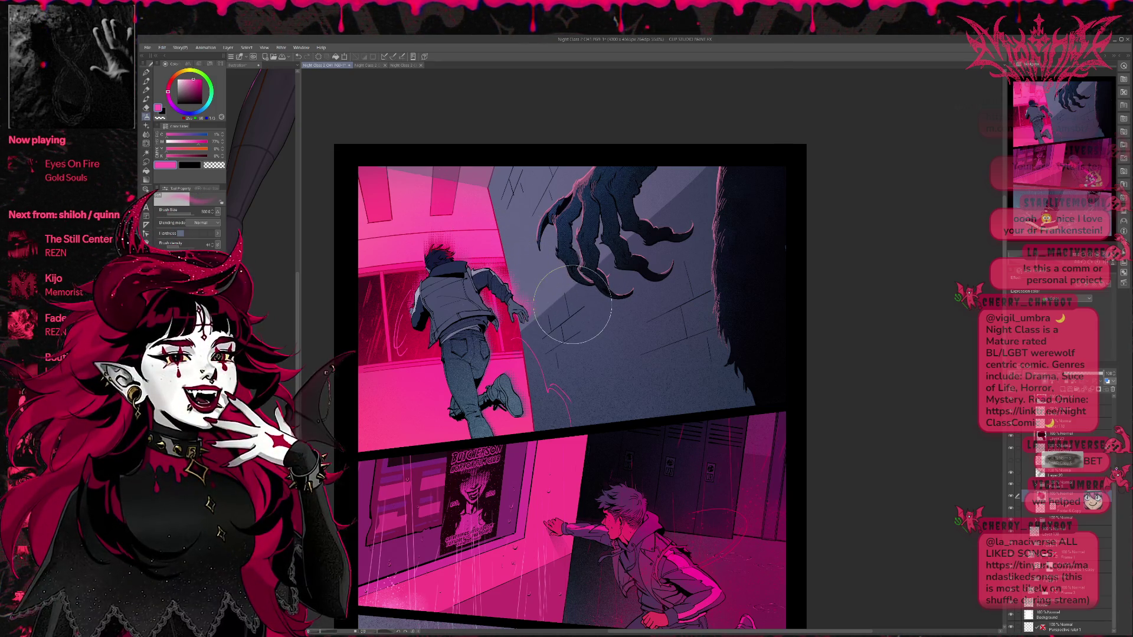
{"action": "key", "text": "h"}
{"action": "mouse_move", "coordinate": [757, 298]}
{"action": "left_mouse_down"}
{"action": "mouse_move", "coordinate": [554, 308]}
{"action": "mouse_move", "coordinate": [548, 328]}
{"action": "mouse_move", "coordinate": [561, 261]}
{"action": "mouse_move", "coordinate": [514, 336]}
{"action": "left_mouse_up"}
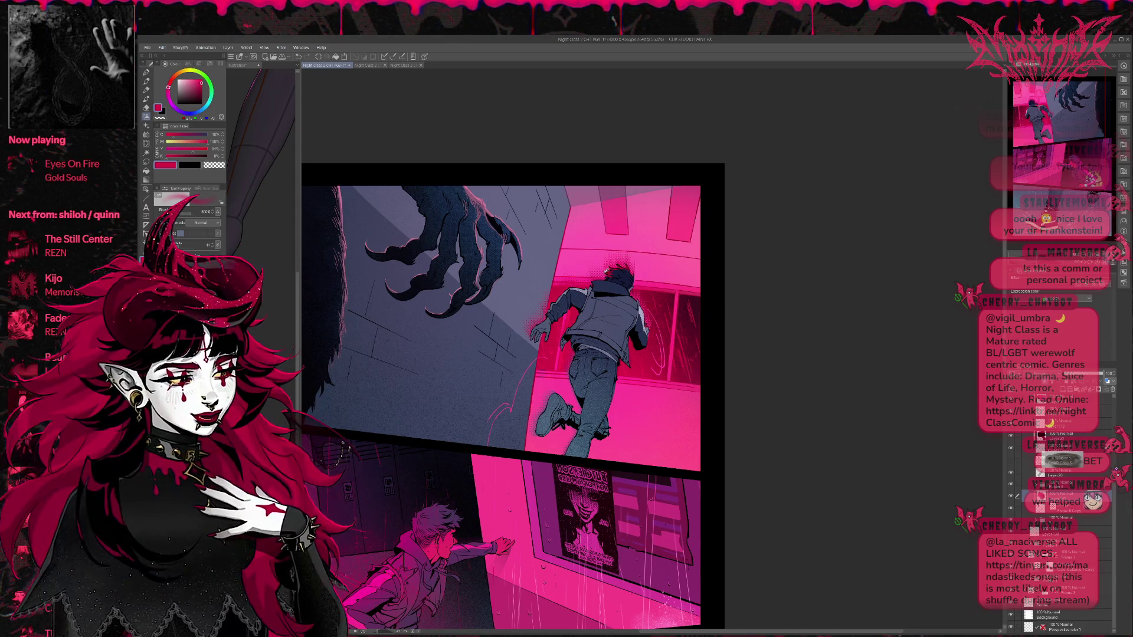
Step: Eyedrop jacket pink, crimson, the blue-grey leg and jeans, and wall hot pink, then unflip the view
{"action": "left_click", "coordinate": [596, 265], "text": "alt"}
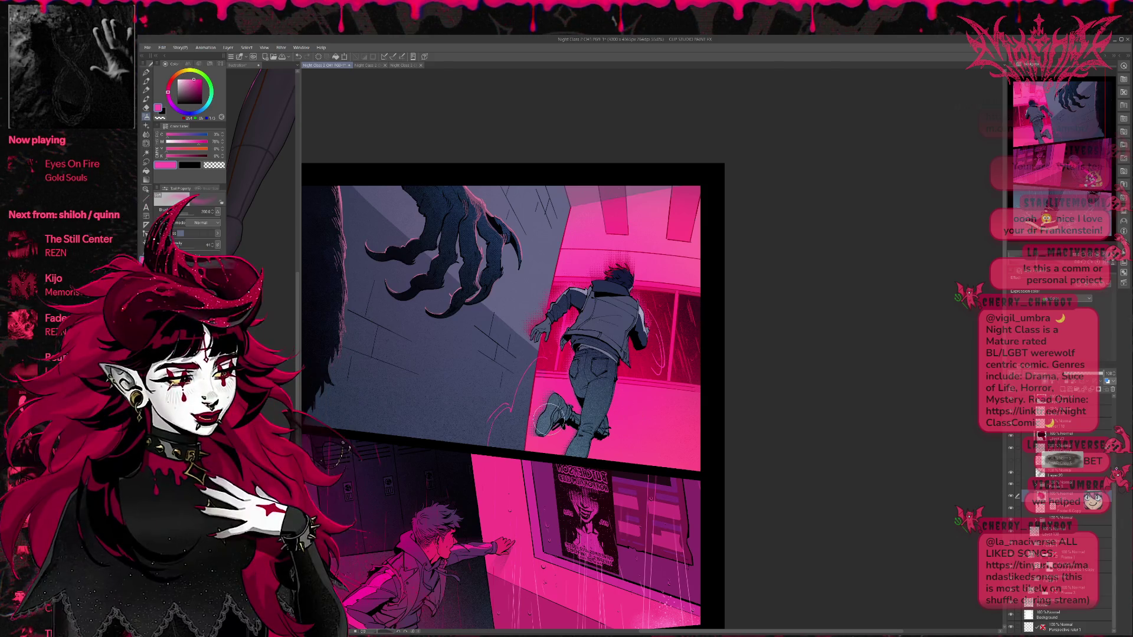
{"action": "left_click", "coordinate": [552, 349], "text": "alt"}
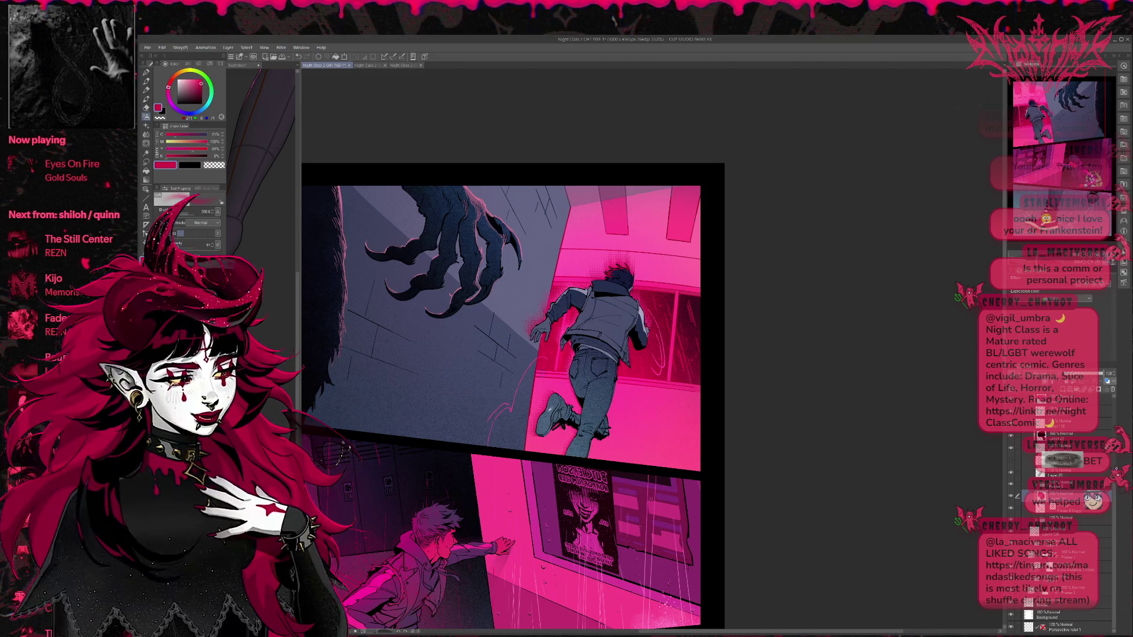
{"action": "left_click", "coordinate": [567, 416], "text": "alt"}
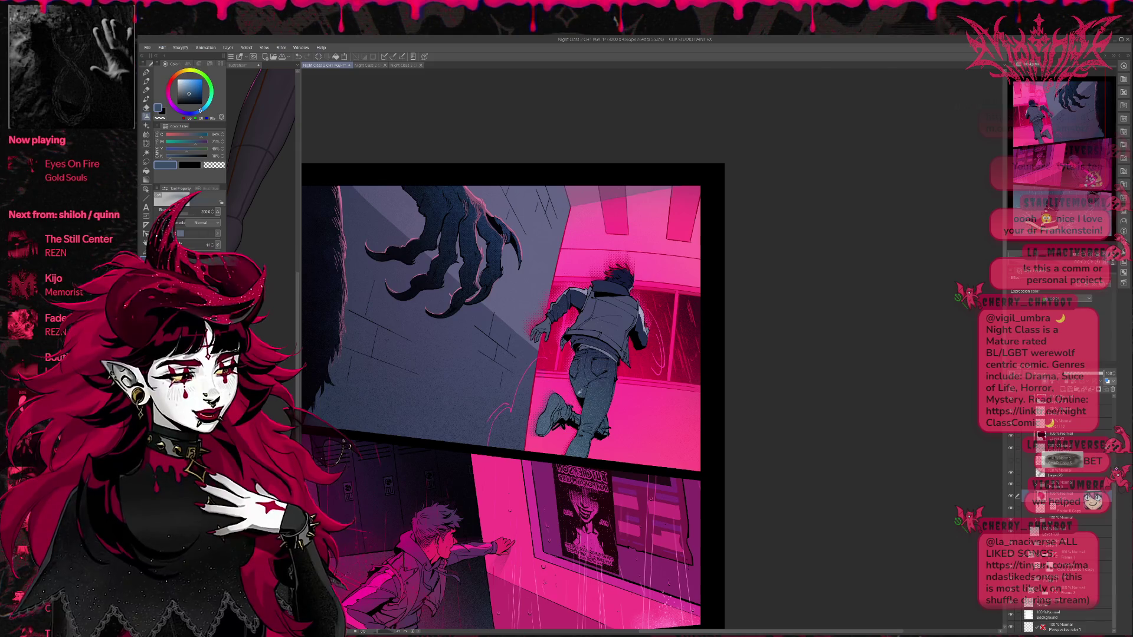
{"action": "left_click", "coordinate": [551, 421], "text": "alt"}
{"action": "left_click", "coordinate": [628, 384], "text": "alt"}
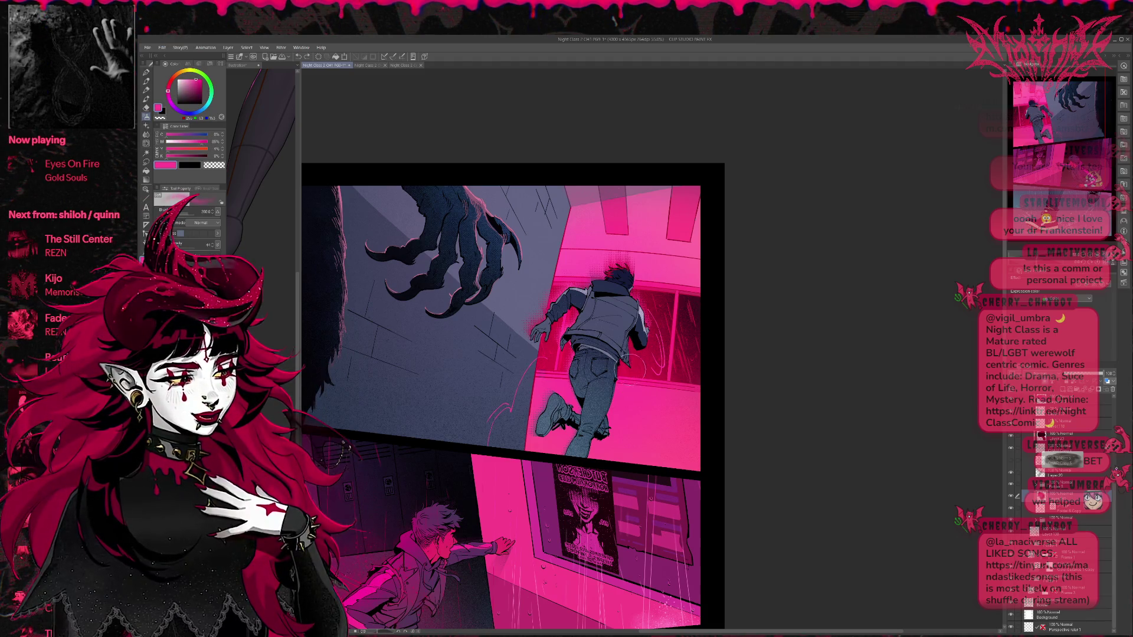
{"action": "key", "text": "h"}
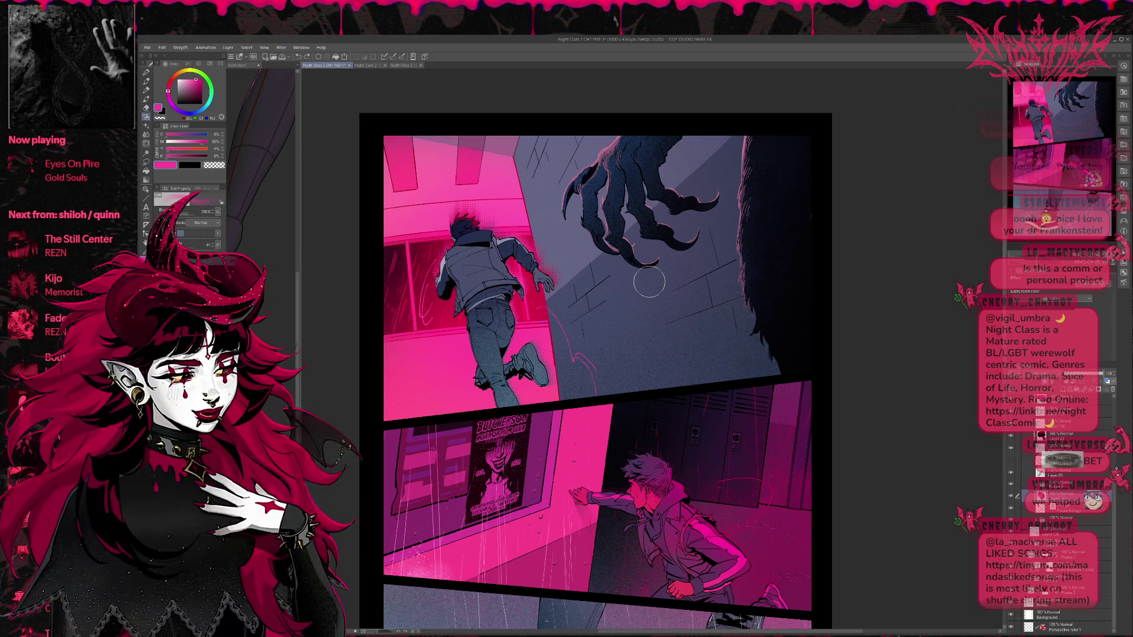
Step: Select a higher layer and sample several blue-grey tones from the wall
{"action": "left_click_drag", "start_coordinate": [1114, 555], "coordinate": [1123, 401]}
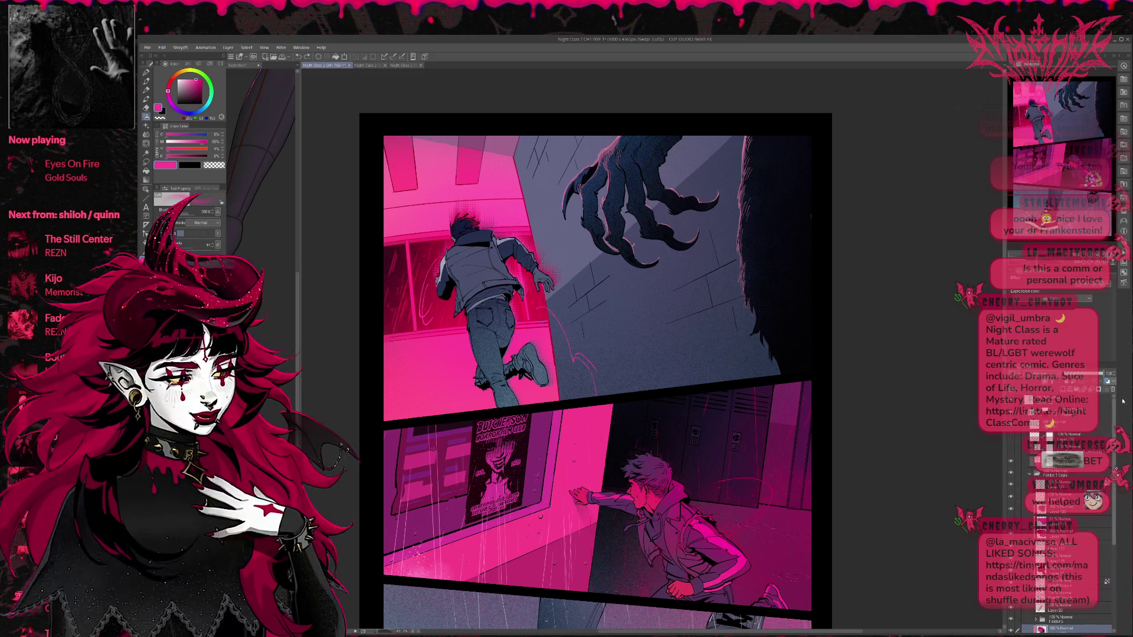
{"action": "left_click", "coordinate": [1074, 425]}
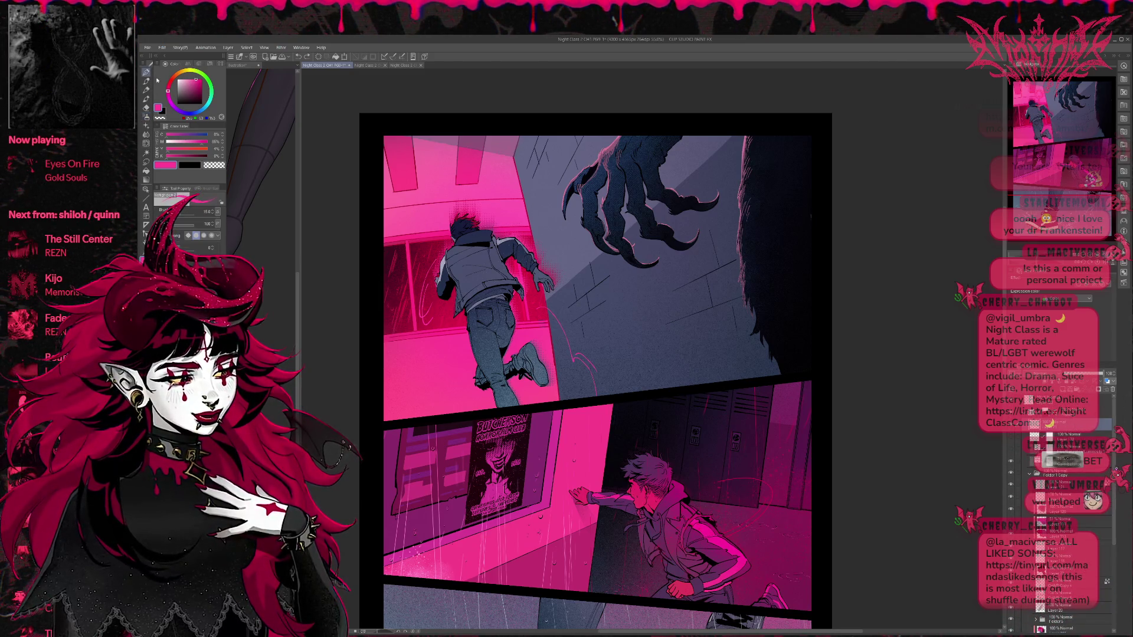
{"action": "left_click_drag", "start_coordinate": [706, 311], "coordinate": [639, 364]}
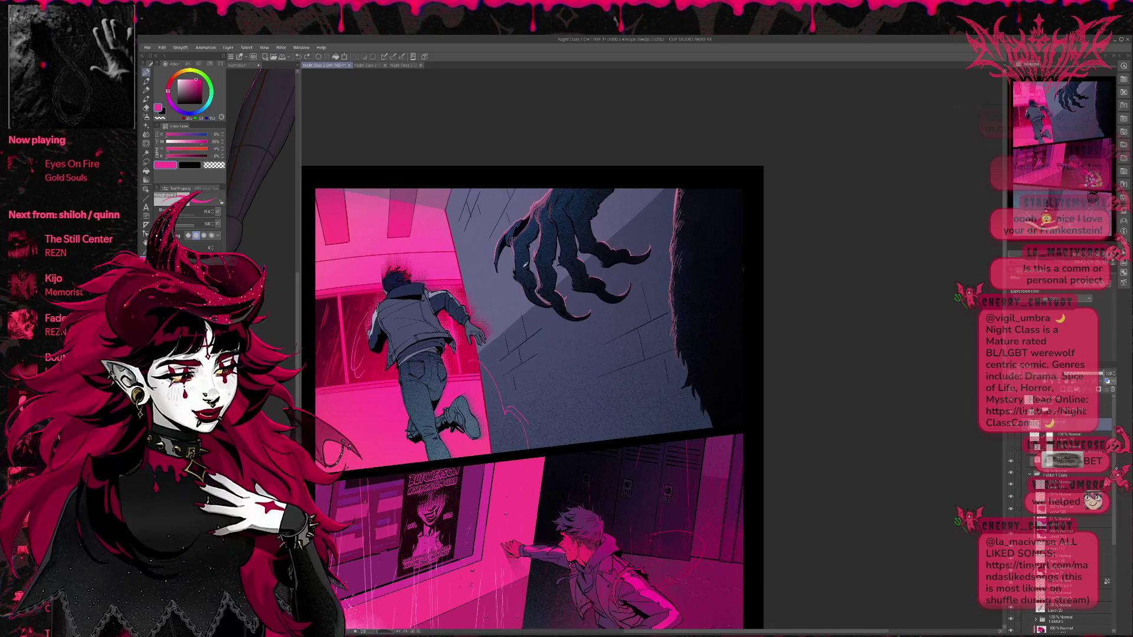
{"action": "left_click", "coordinate": [537, 323], "text": "alt"}
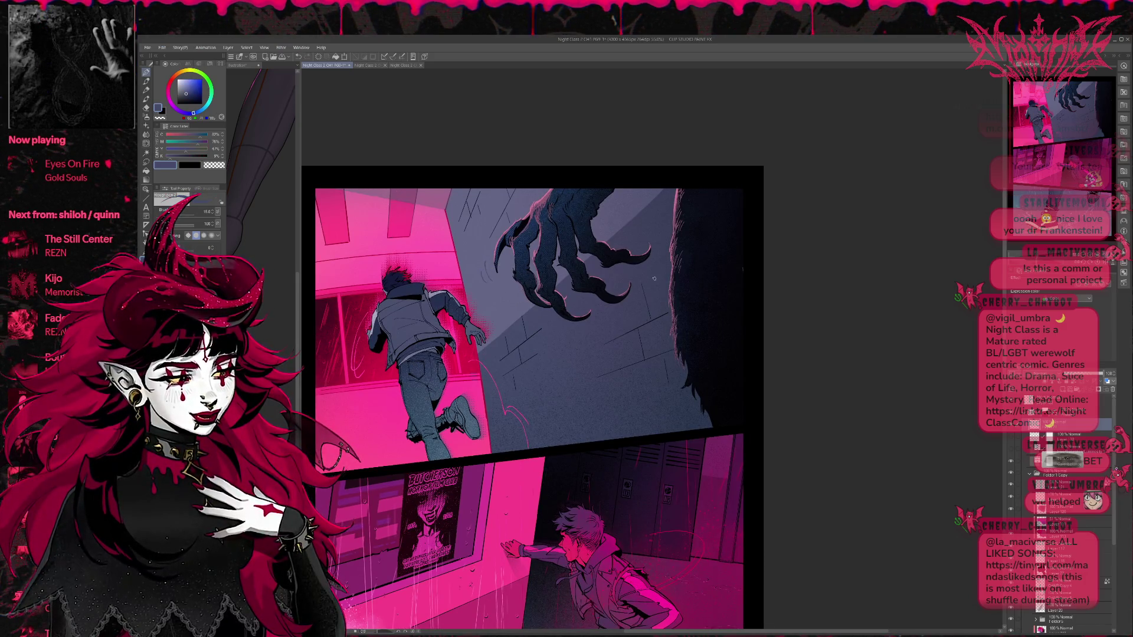
{"action": "left_click", "coordinate": [631, 209], "text": "alt"}
{"action": "left_click", "coordinate": [508, 295], "text": "alt"}
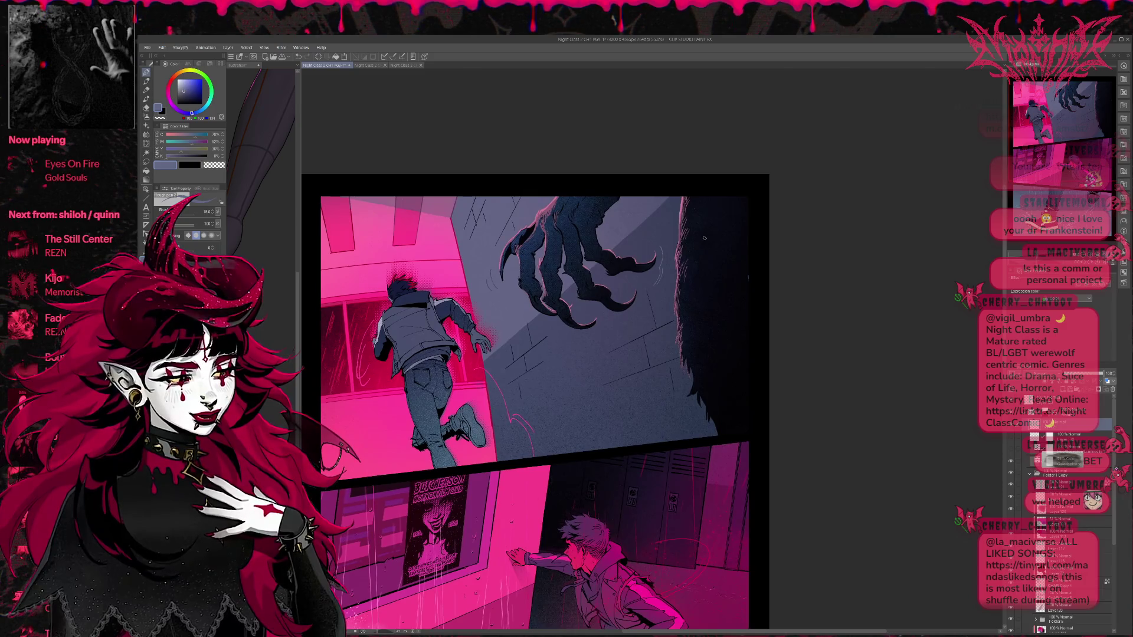
Step: Sample a dark navy from the artwork as the main drawing colour
{"action": "mouse_move", "coordinate": [602, 311]}
{"action": "left_mouse_down"}
{"action": "mouse_move", "coordinate": [591, 318]}
{"action": "mouse_move", "coordinate": [608, 306]}
{"action": "left_mouse_up"}
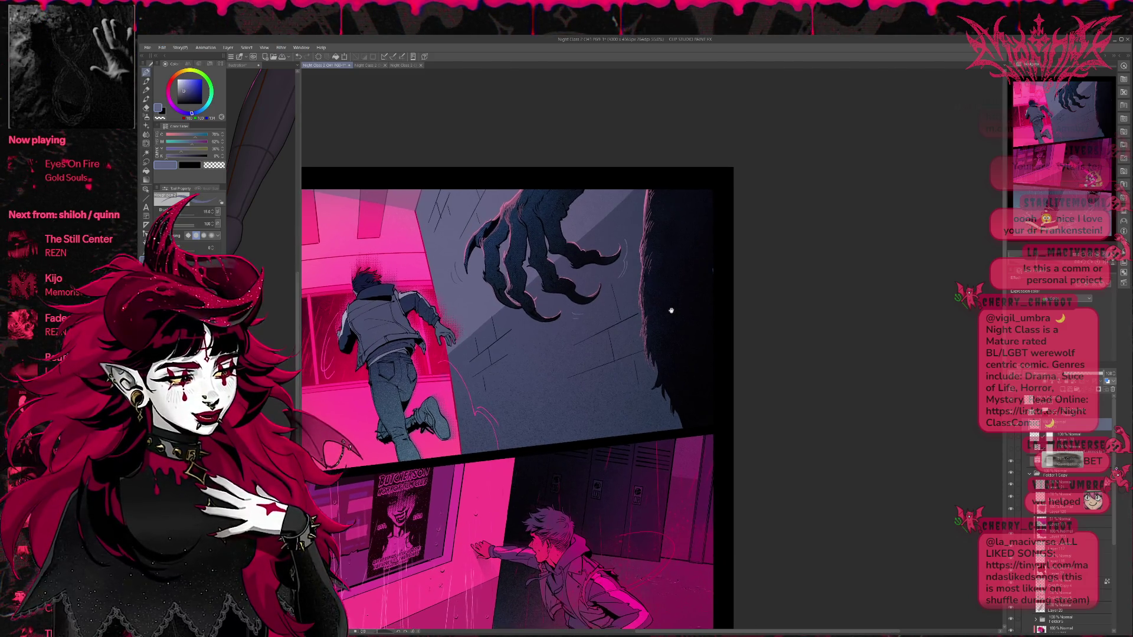
{"action": "scroll", "coordinate": [685, 326], "scroll_direction": "up", "scroll_amount": 1}
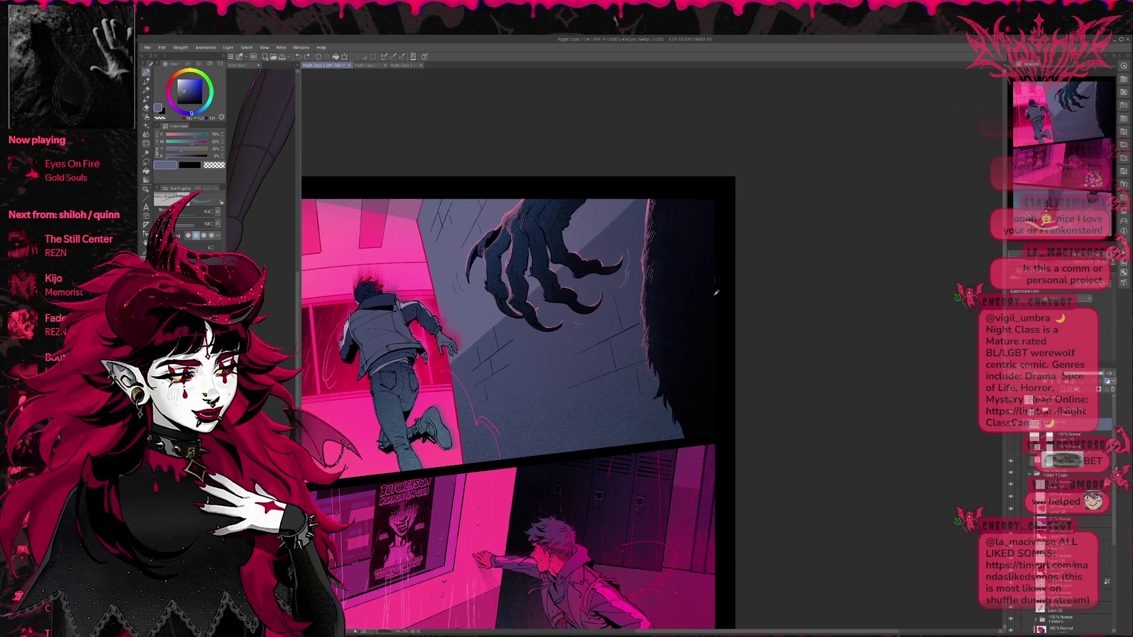
{"action": "left_click", "coordinate": [714, 283], "text": "alt"}
{"action": "scroll", "coordinate": [673, 332], "scroll_direction": "up", "scroll_amount": 1}
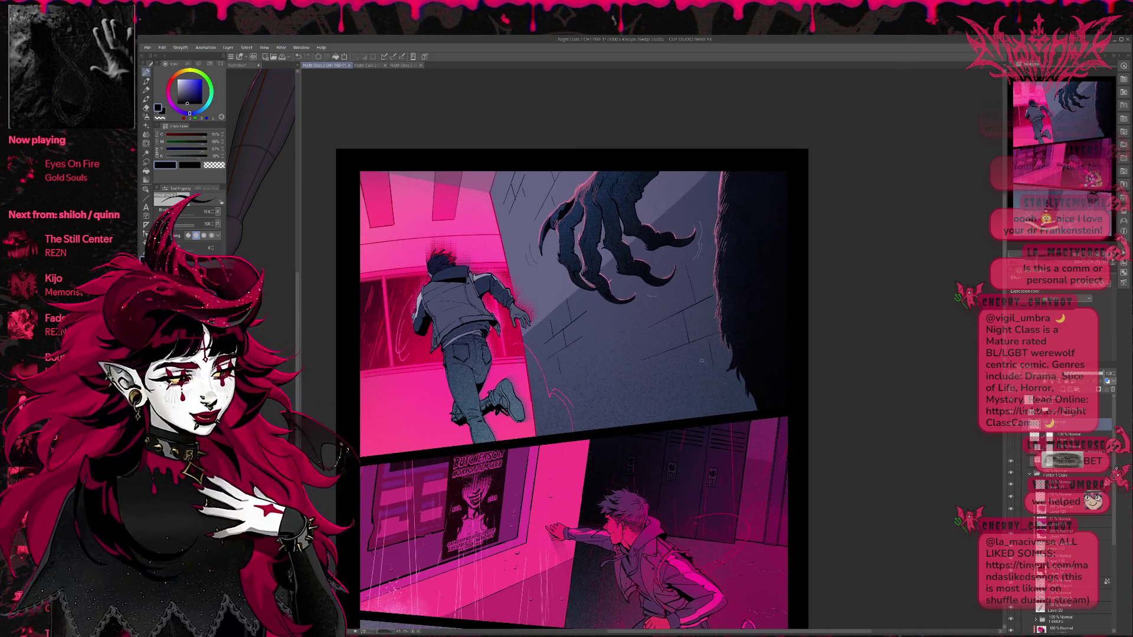
{"action": "left_click_drag", "start_coordinate": [678, 428], "coordinate": [671, 397]}
{"action": "scroll", "coordinate": [669, 400], "scroll_direction": "down", "scroll_amount": 1}
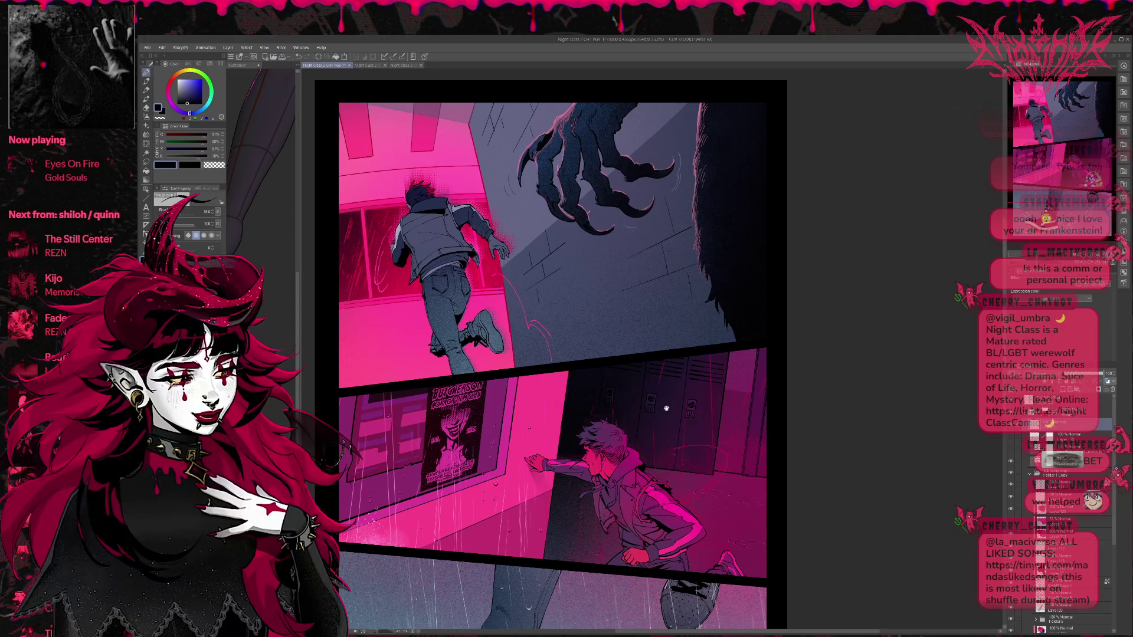
Step: Expand Folder 1 Copy in the Layers panel to view its layers
{"action": "scroll", "coordinate": [668, 409], "scroll_direction": "down", "scroll_amount": 1}
{"action": "scroll", "coordinate": [679, 371], "scroll_direction": "up", "scroll_amount": 1}
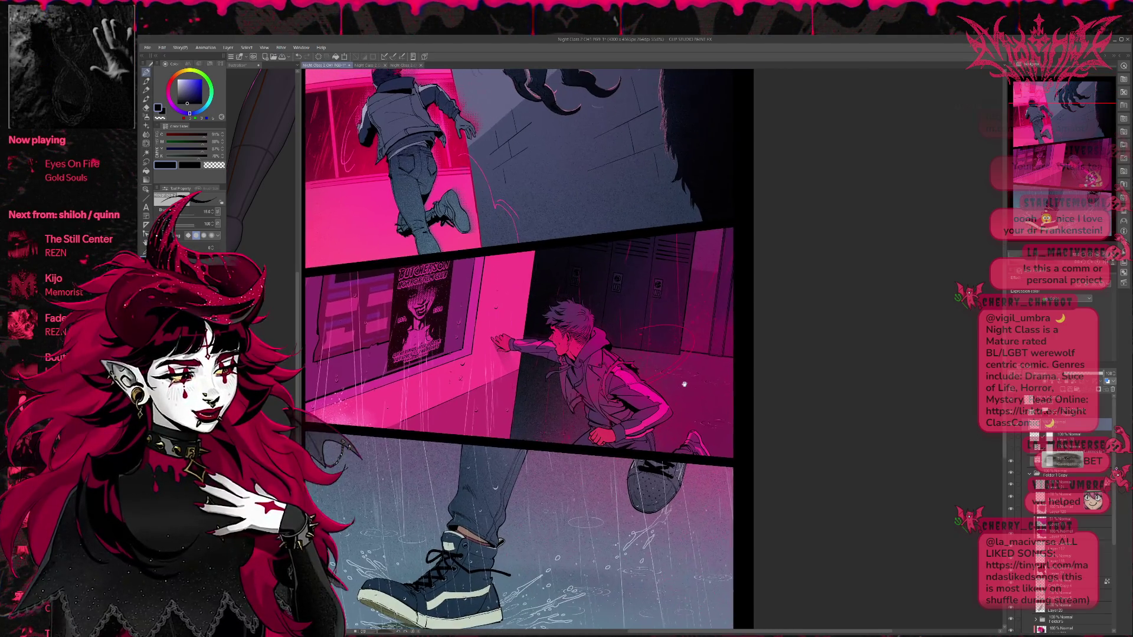
{"action": "scroll", "coordinate": [668, 397], "scroll_direction": "down", "scroll_amount": 1}
{"action": "mouse_move", "coordinate": [669, 398]}
{"action": "left_mouse_down"}
{"action": "mouse_move", "coordinate": [660, 353]}
{"action": "mouse_move", "coordinate": [677, 402]}
{"action": "mouse_move", "coordinate": [701, 415]}
{"action": "left_mouse_up"}
{"action": "scroll", "coordinate": [1120, 497], "scroll_direction": "down", "scroll_amount": 3}
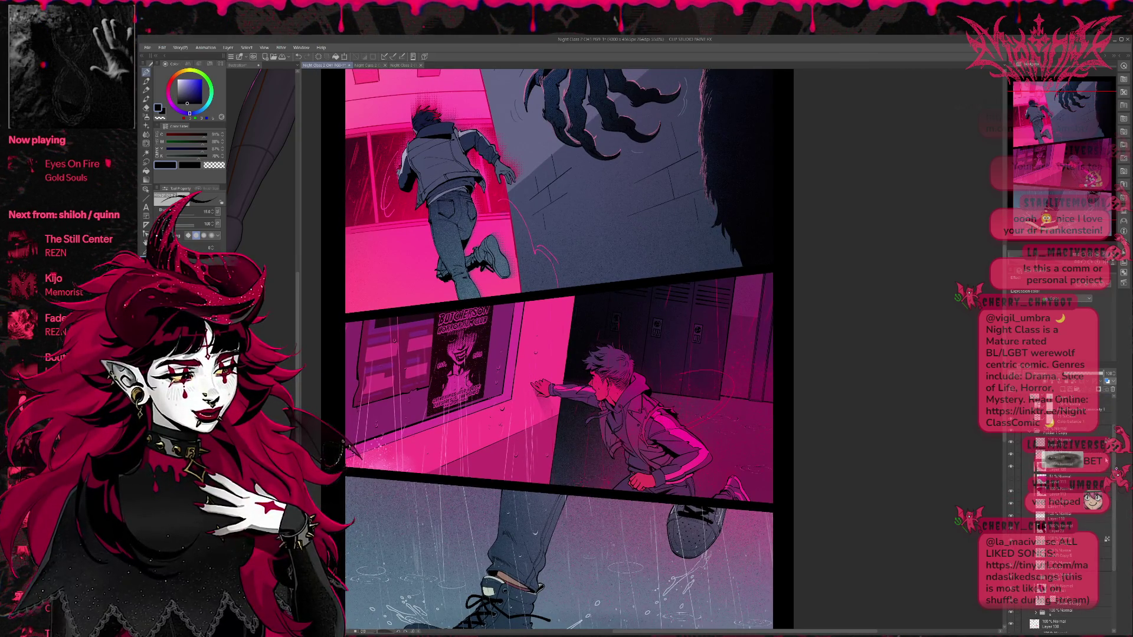
{"action": "scroll", "coordinate": [1115, 462], "scroll_direction": "up", "scroll_amount": 1}
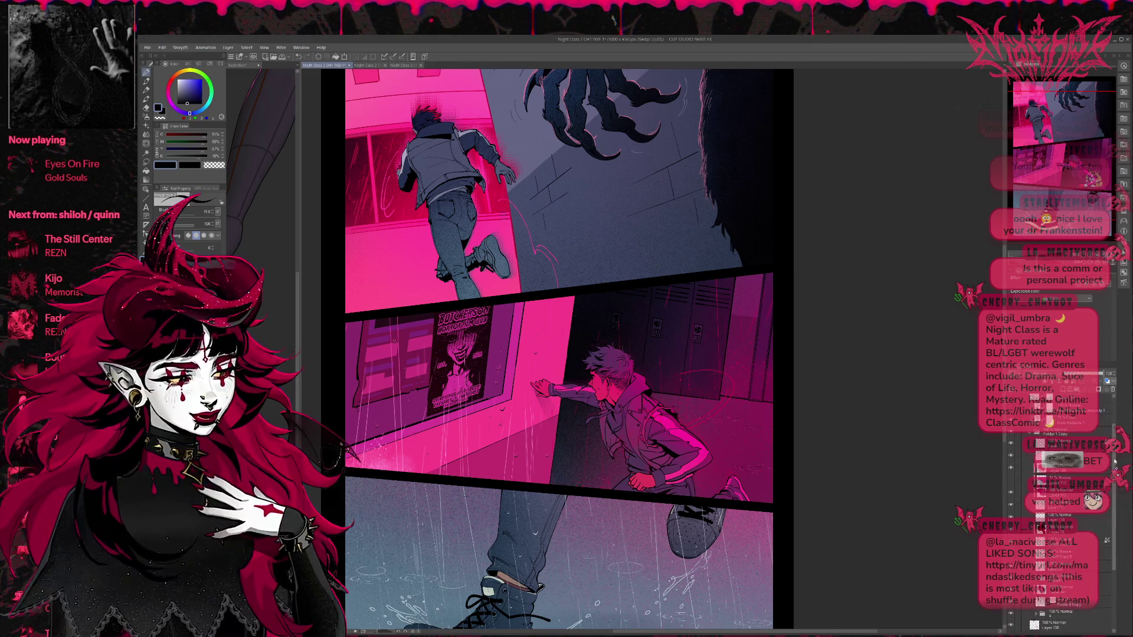
{"action": "scroll", "coordinate": [1114, 462], "scroll_direction": "down", "scroll_amount": 1}
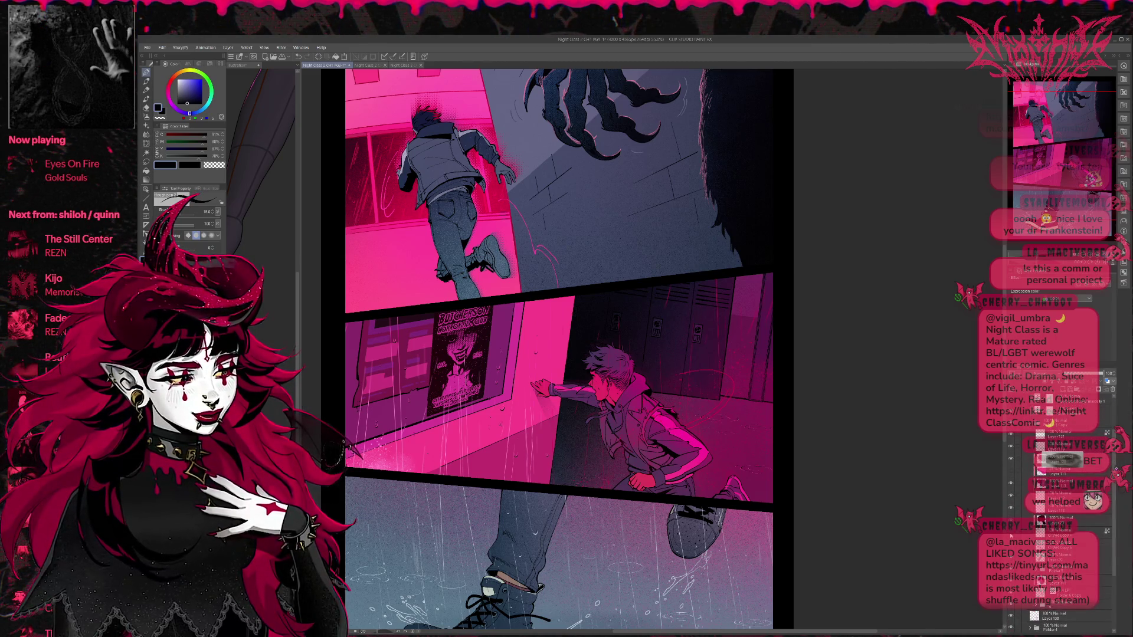
{"action": "scroll", "coordinate": [1035, 445], "scroll_direction": "up", "scroll_amount": 2}
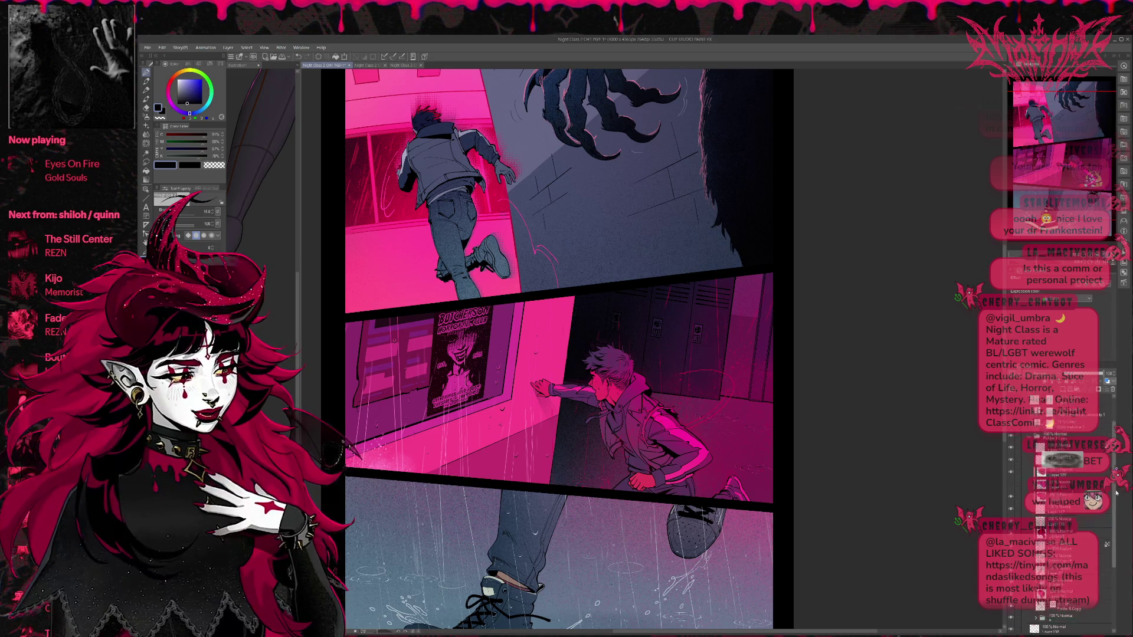
{"action": "scroll", "coordinate": [1035, 445], "scroll_direction": "up", "scroll_amount": 2}
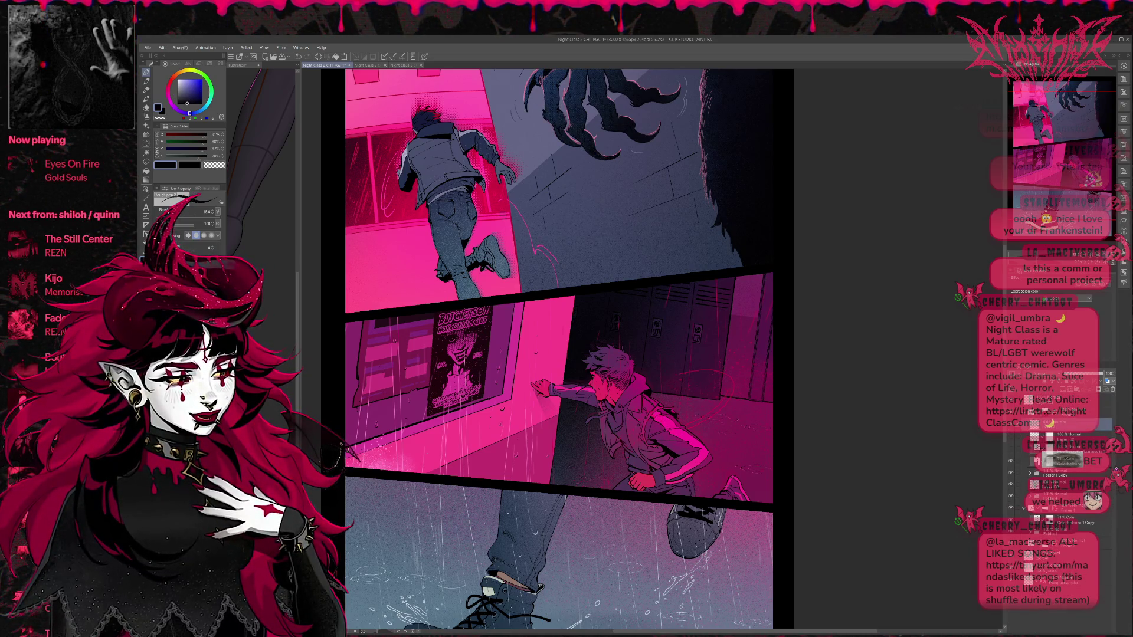
{"action": "left_click", "coordinate": [1030, 474]}
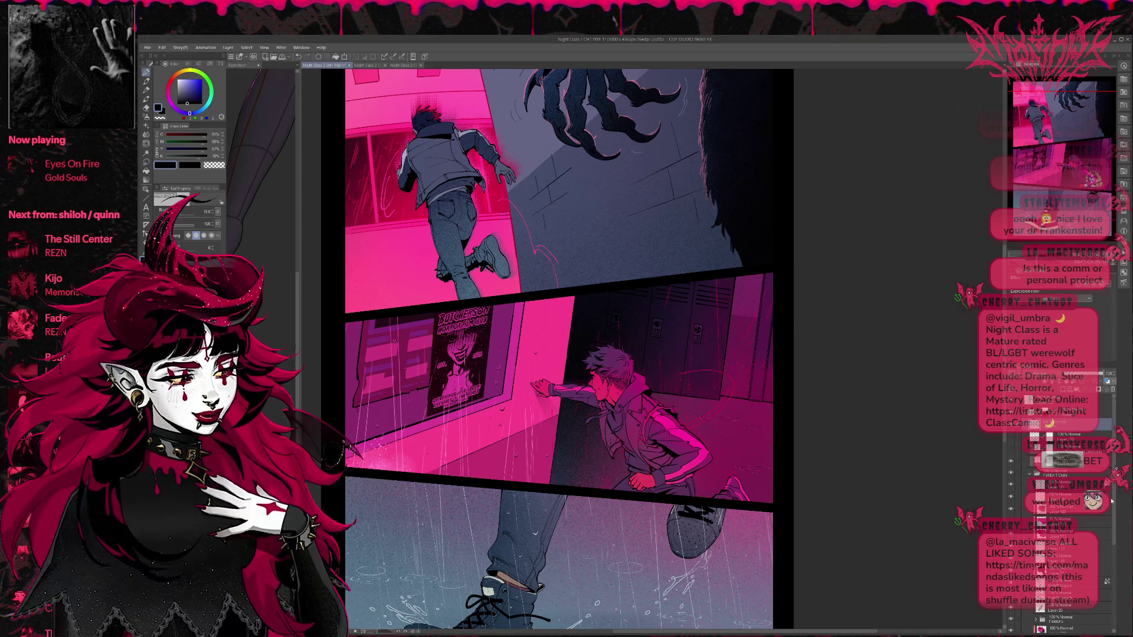
{"action": "scroll", "coordinate": [1116, 486], "scroll_direction": "down", "scroll_amount": 2}
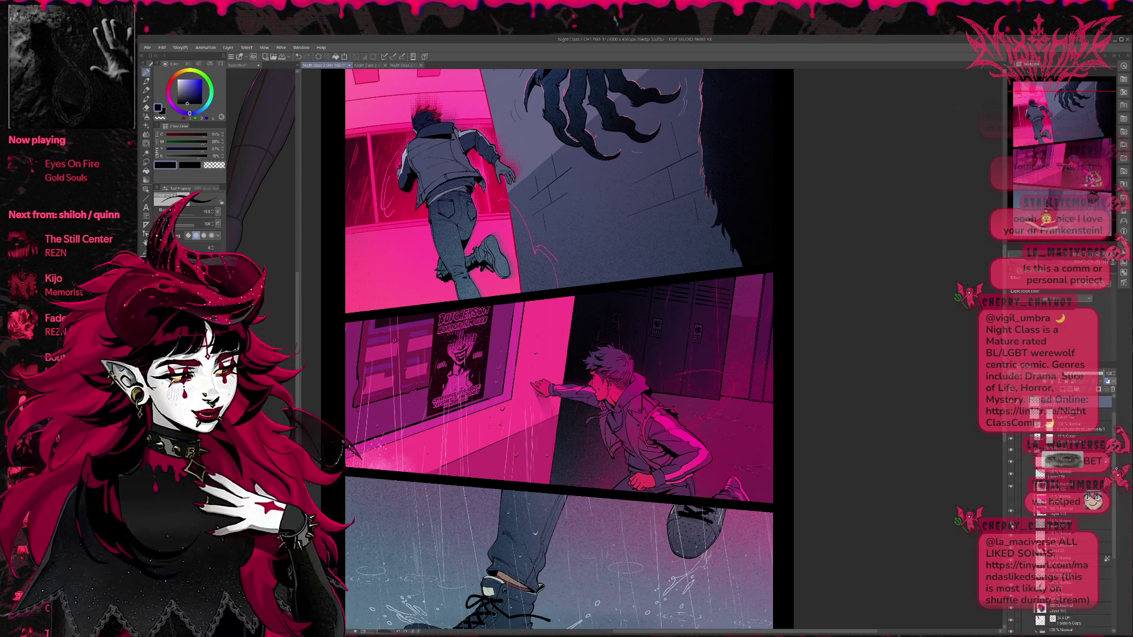
{"action": "scroll", "coordinate": [1093, 530], "scroll_direction": "down", "scroll_amount": 3}
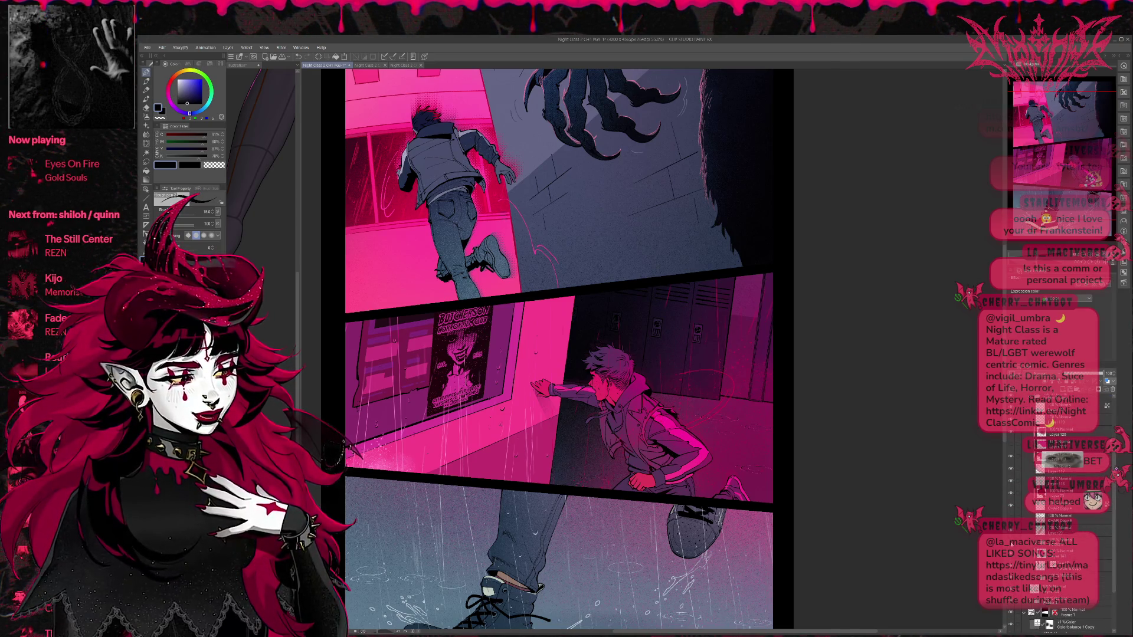
Step: Compare panel 1's werewolf shading with and without the last edit, keeping it
{"action": "key", "text": "ctrl+z"}
{"action": "key", "text": "ctrl+y"}
{"action": "scroll", "coordinate": [1108, 541], "scroll_direction": "down", "scroll_amount": 2}
{"action": "key", "text": "ctrl+z"}
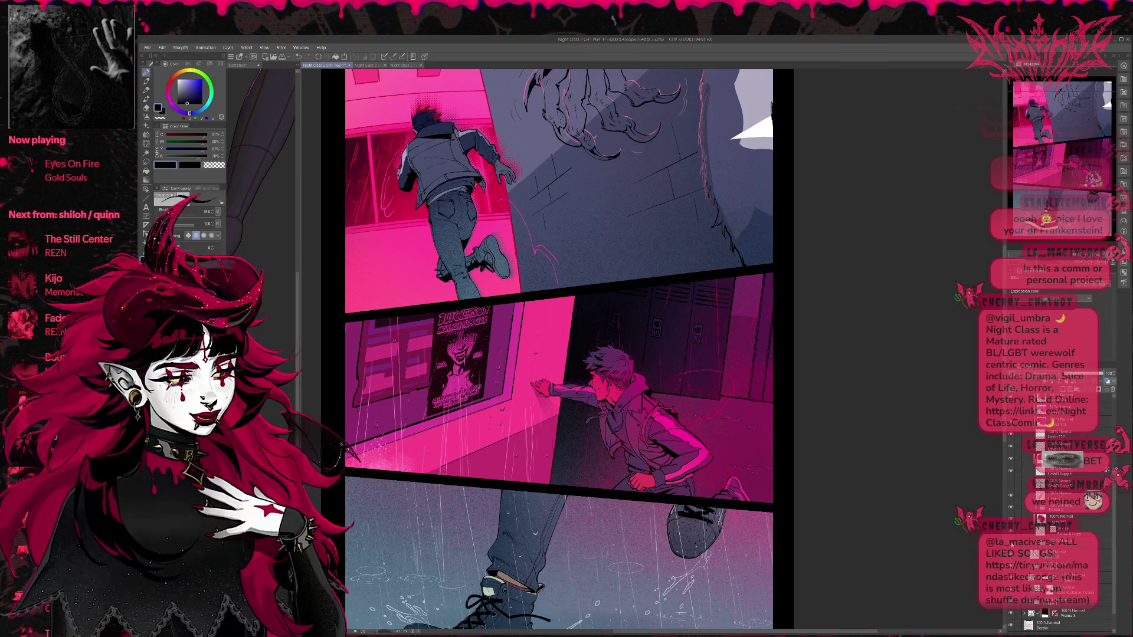
{"action": "key", "text": "ctrl+y"}
{"action": "left_click", "coordinate": [1024, 614]}
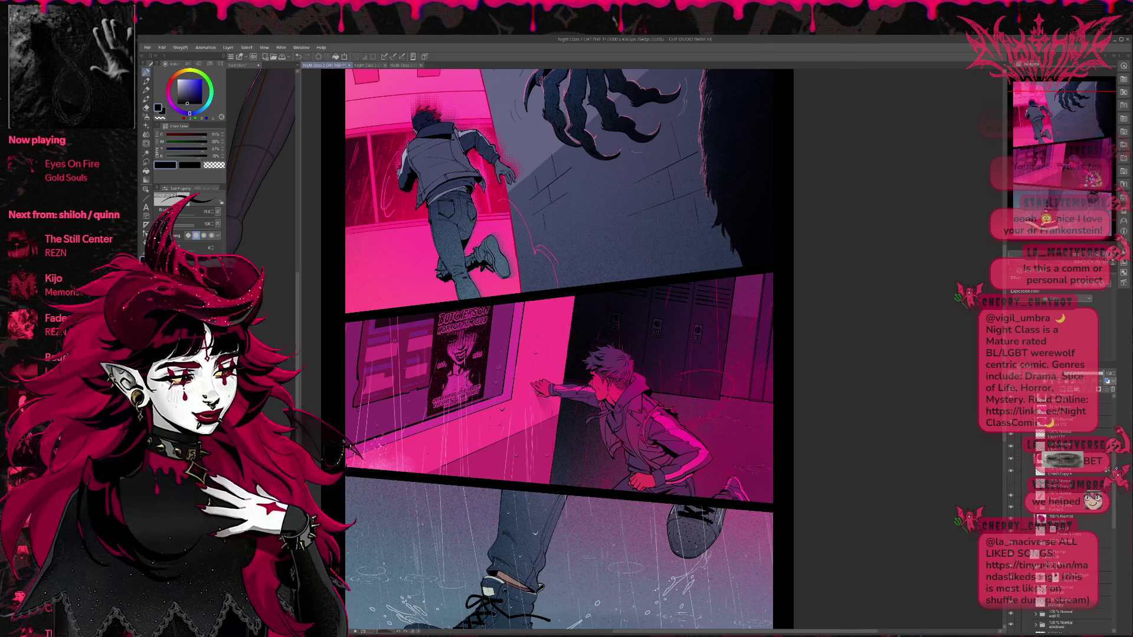
{"action": "scroll", "coordinate": [1109, 518], "scroll_direction": "down", "scroll_amount": 3}
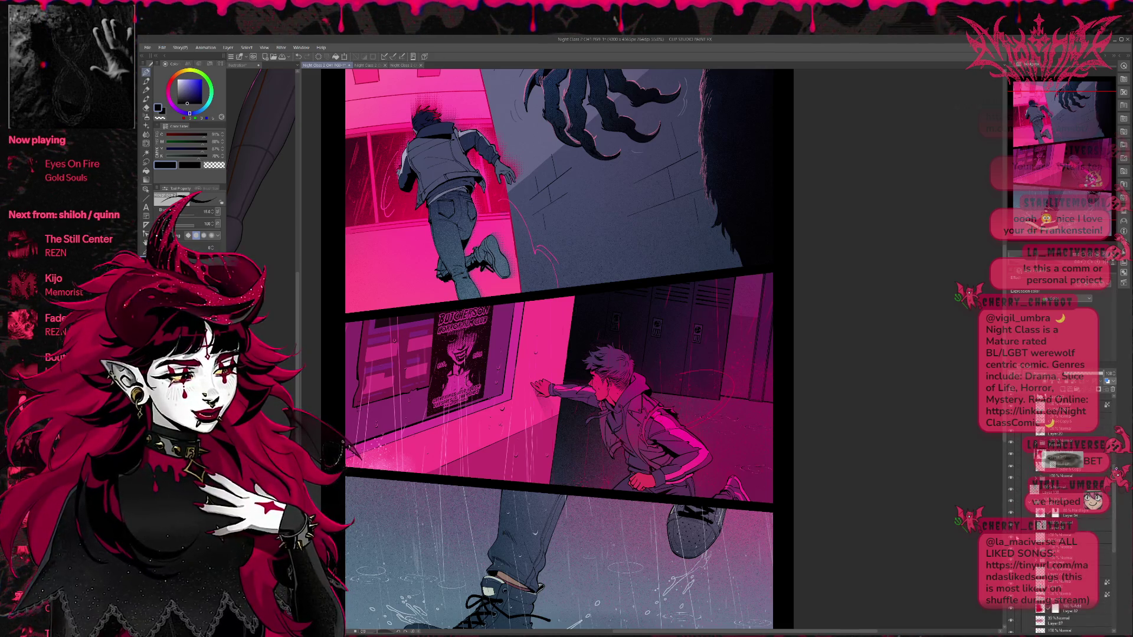
{"action": "key", "text": "ctrl+z"}
{"action": "key", "text": "ctrl+y"}
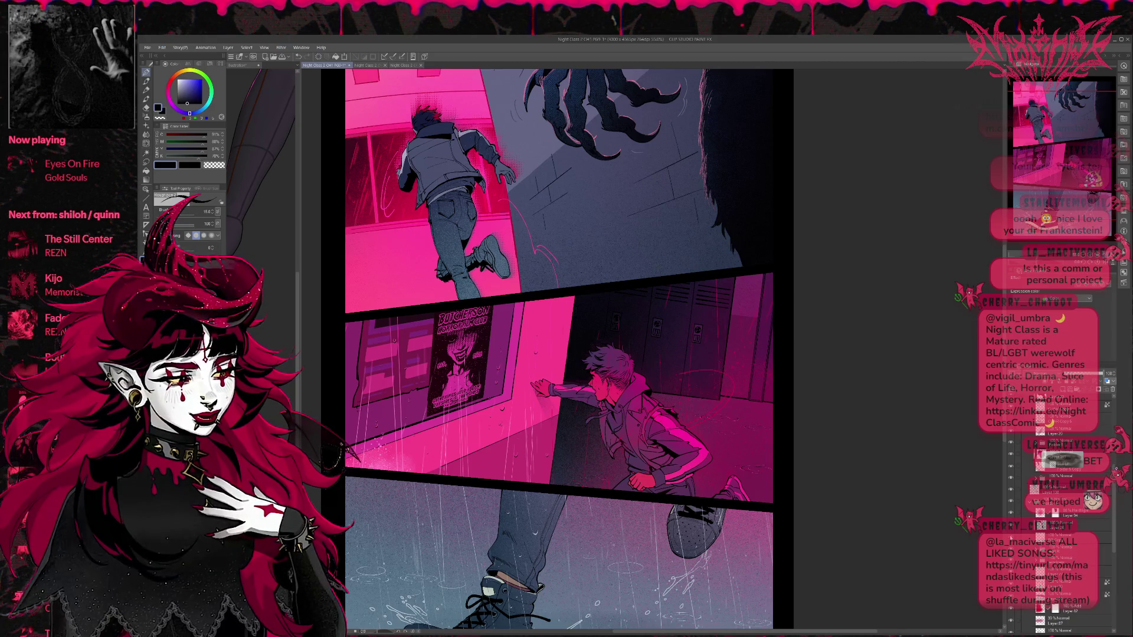
Step: Select the layer just above and sample crimson pink from the artwork
{"action": "left_click", "coordinate": [1063, 538]}
{"action": "left_click", "coordinate": [1062, 525]}
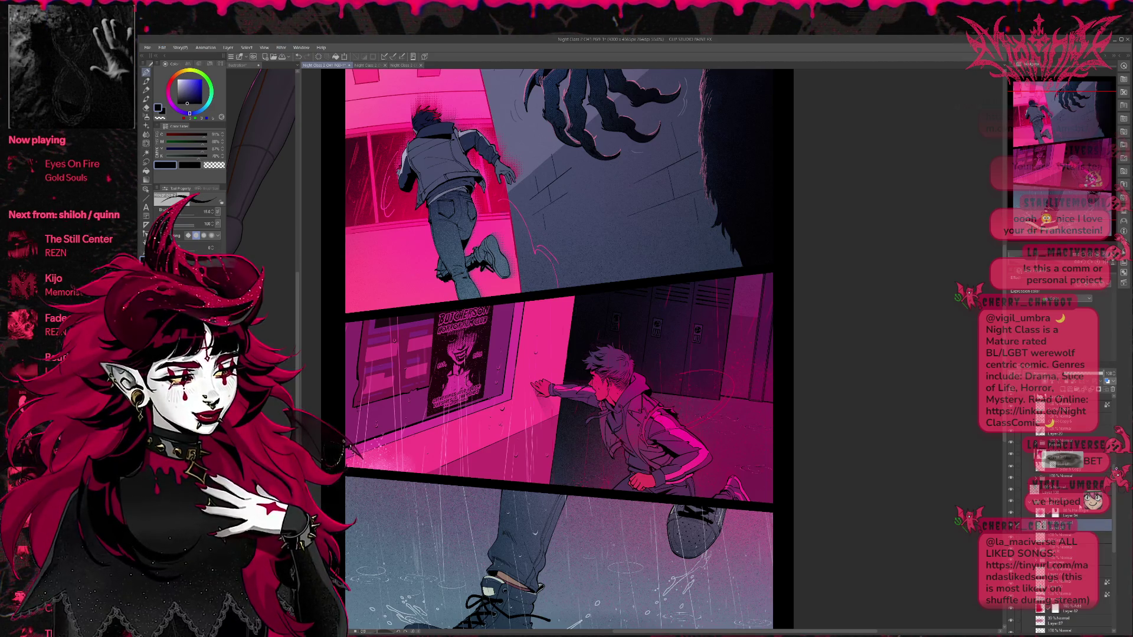
{"action": "left_click", "coordinate": [506, 210], "text": "alt"}
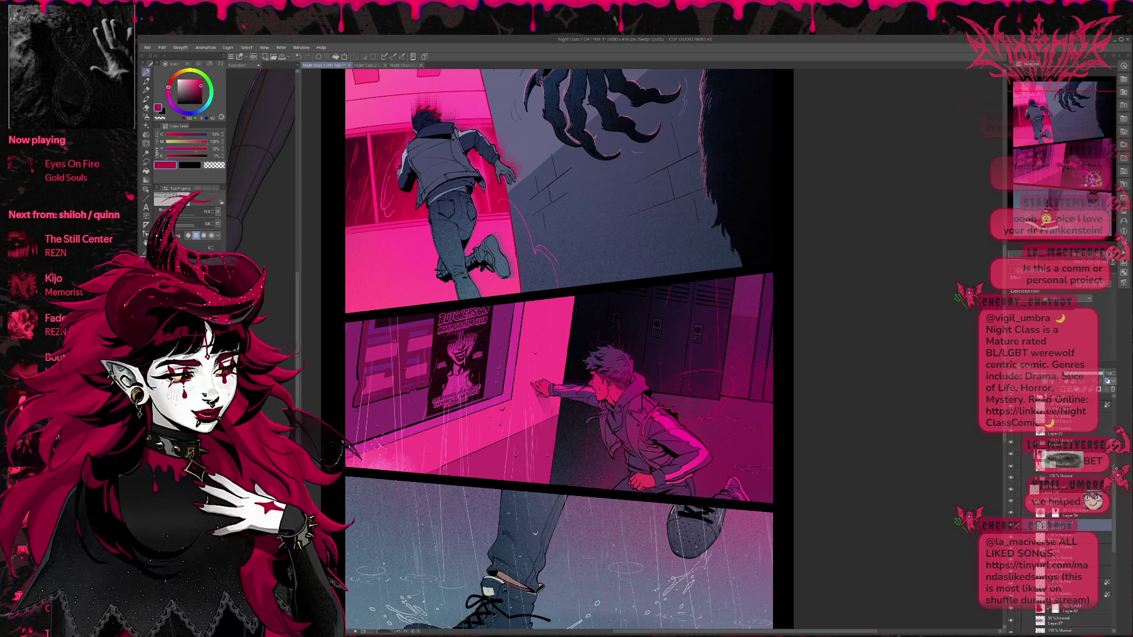
{"action": "left_click_drag", "start_coordinate": [526, 191], "coordinate": [589, 348]}
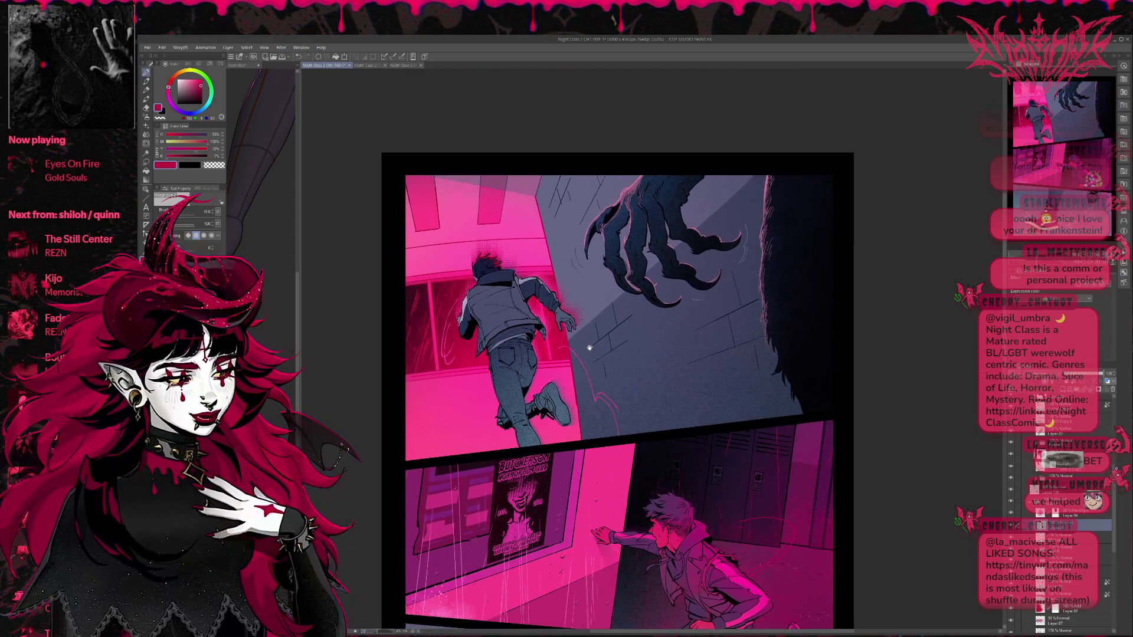
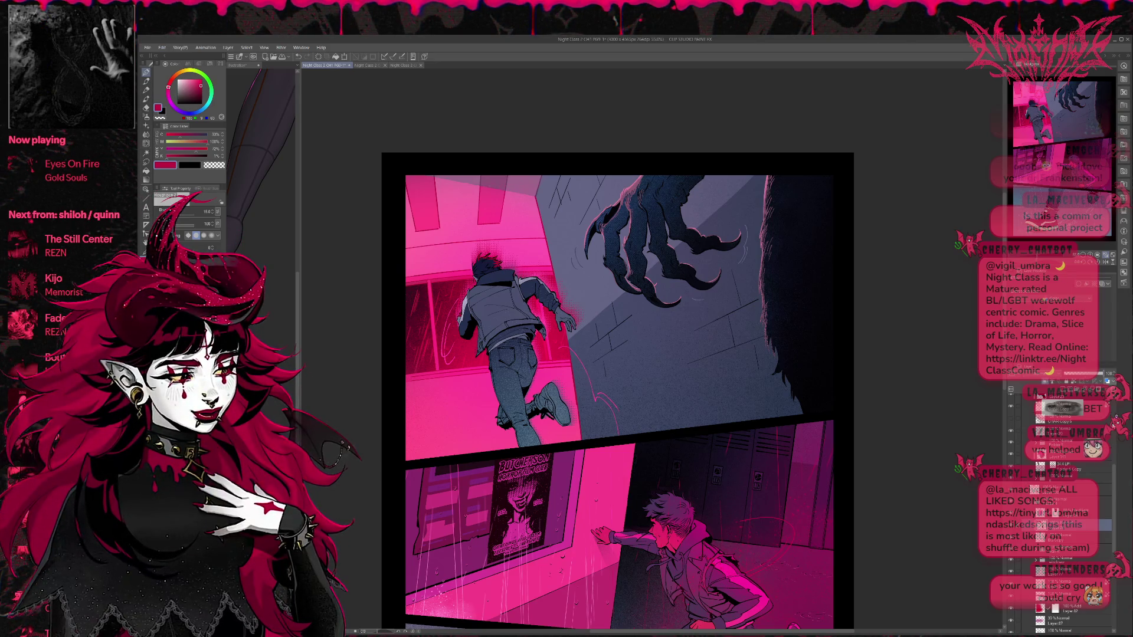
Step: Collapse a layer folder in the Layer palette to shorten the list
{"action": "scroll", "coordinate": [1062, 513], "scroll_direction": "down", "scroll_amount": 3}
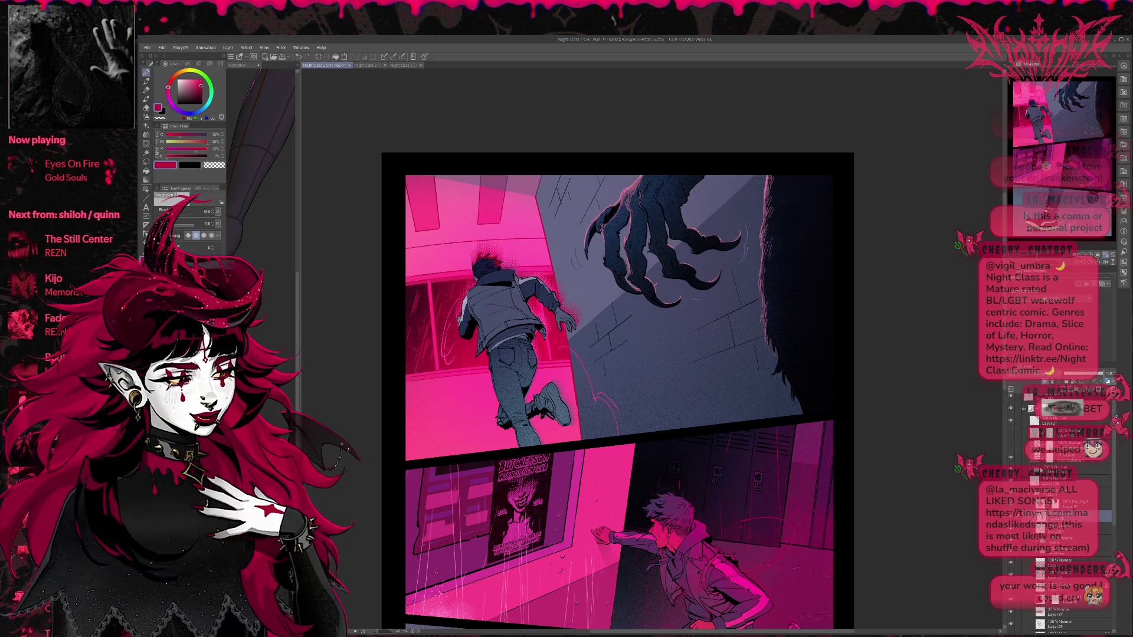
{"action": "scroll", "coordinate": [1112, 475], "scroll_direction": "down", "scroll_amount": 3}
{"action": "scroll", "coordinate": [1112, 476], "scroll_direction": "up", "scroll_amount": 2}
{"action": "left_click", "coordinate": [1024, 413]}
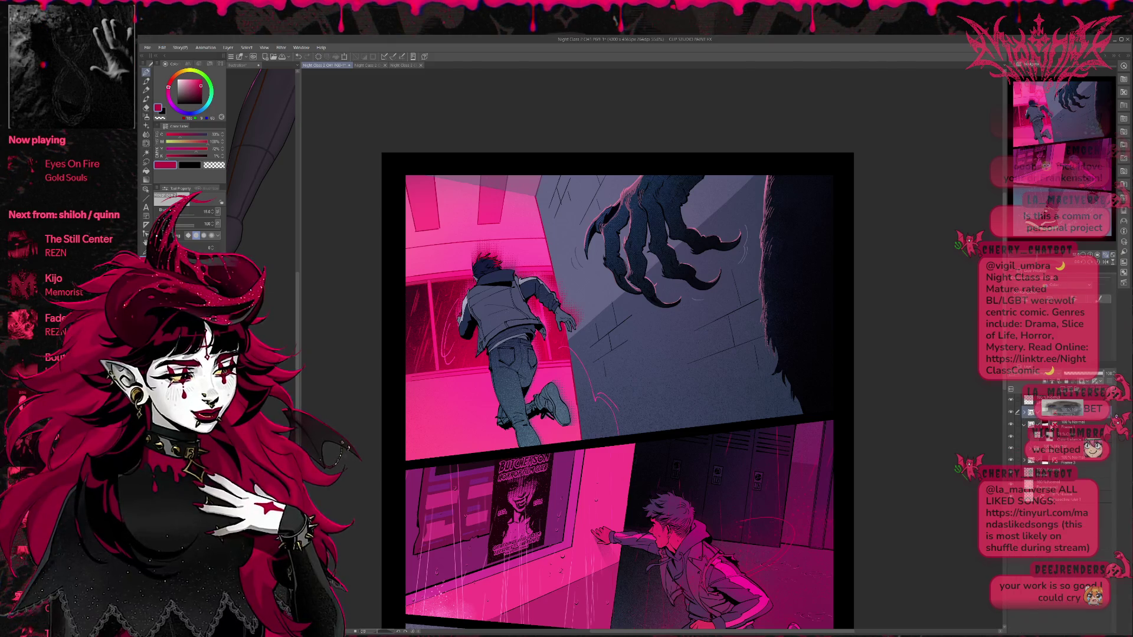
{"action": "left_click", "coordinate": [1030, 437]}
Step: Bring the middle panel's running boy up close and sample a dark magenta from the art
{"action": "left_click_drag", "start_coordinate": [741, 484], "coordinate": [731, 353]}
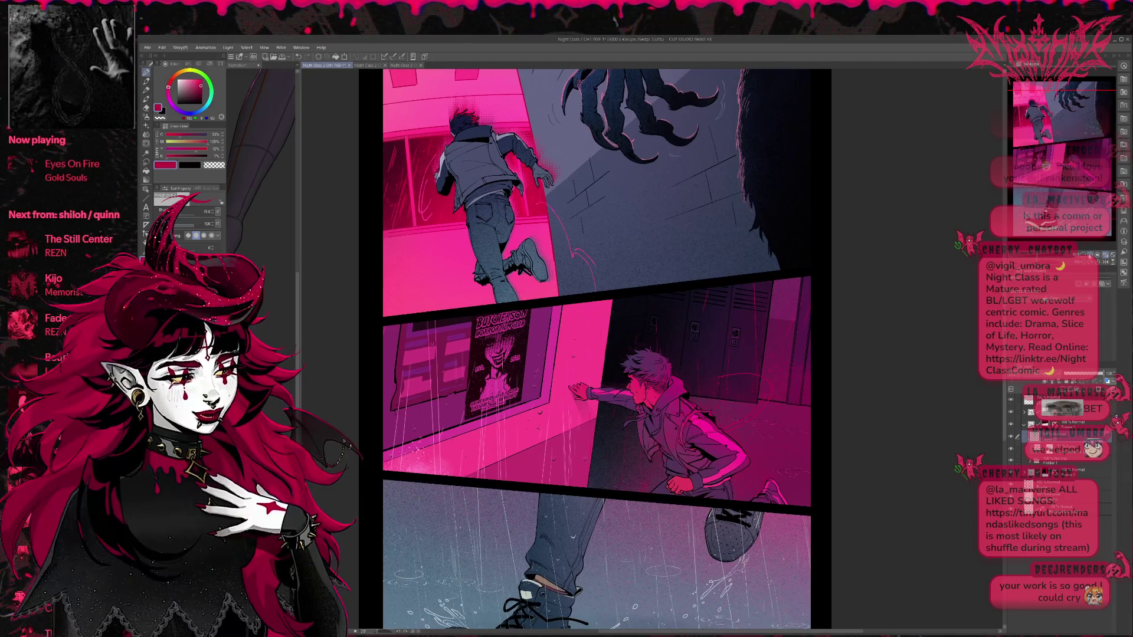
{"action": "scroll", "coordinate": [754, 337], "scroll_direction": "up", "scroll_amount": 3}
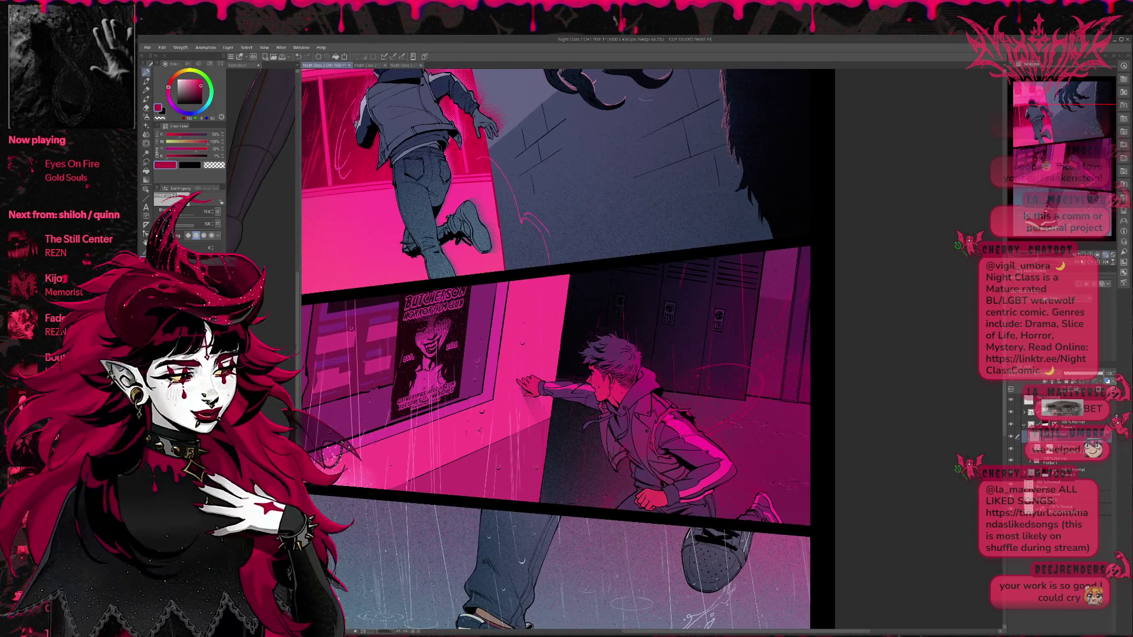
{"action": "scroll", "coordinate": [633, 394], "scroll_direction": "up", "scroll_amount": 3}
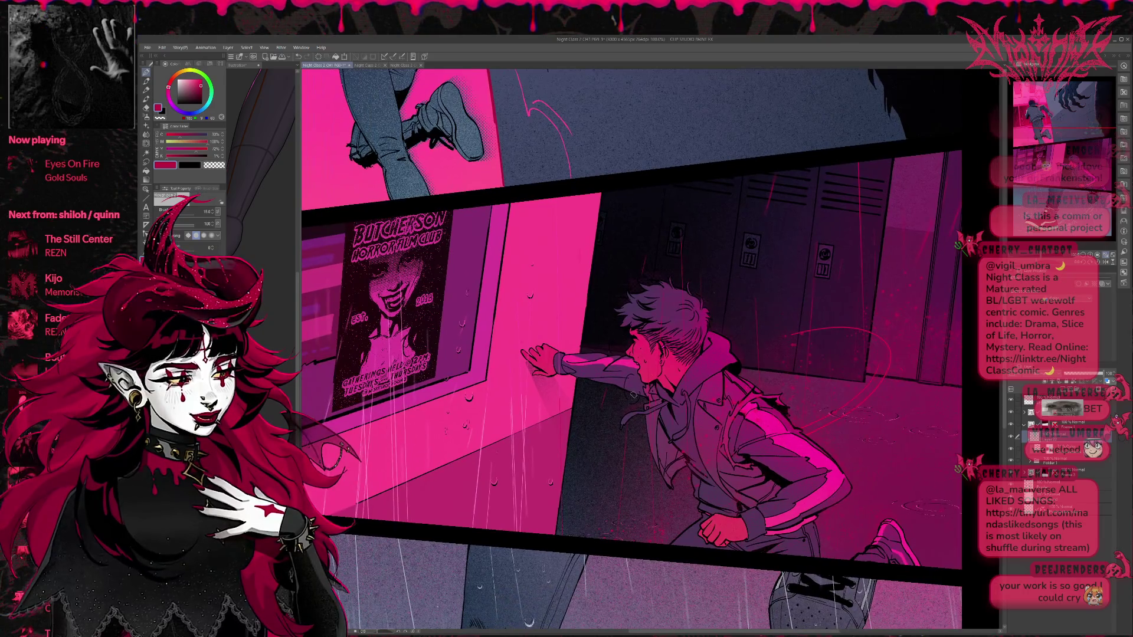
{"action": "left_click", "coordinate": [628, 372], "text": "alt"}
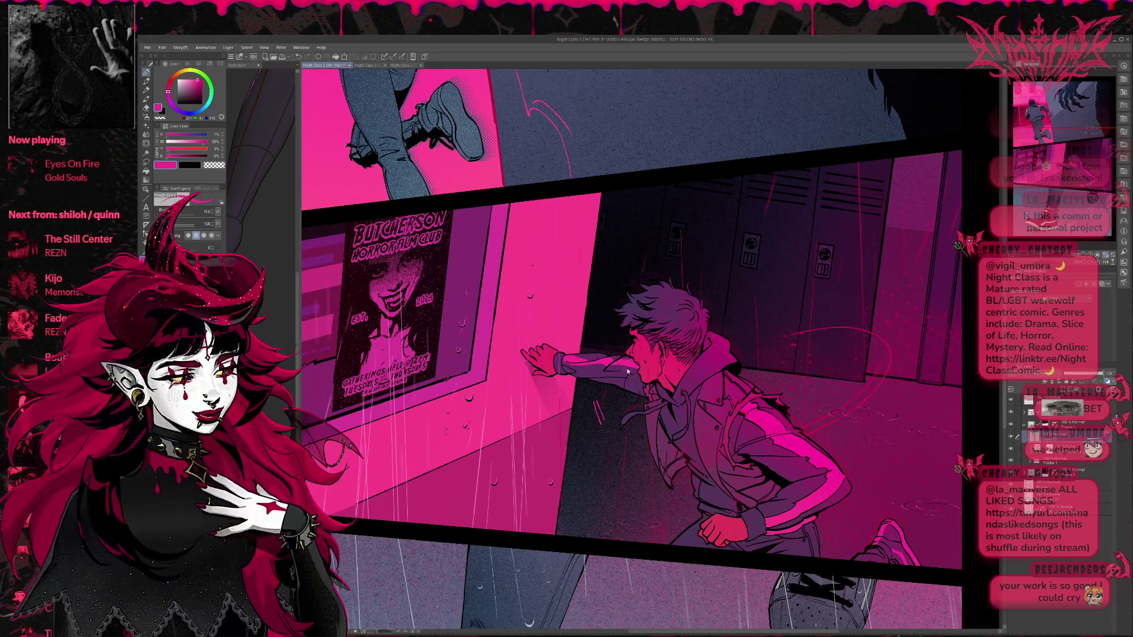
{"action": "left_click", "coordinate": [614, 389], "text": "alt"}
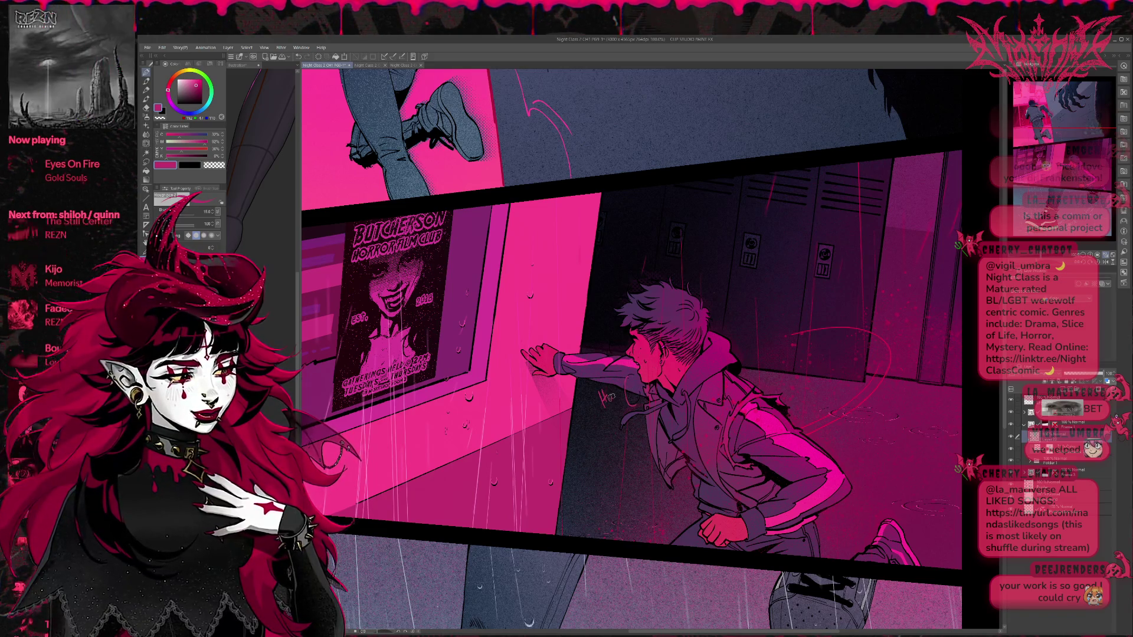
Step: Letter 'HuFF' by the boy's arm, undo two stray strokes, and letter '(Gasp)' above his head
{"action": "left_click_drag", "start_coordinate": [614, 389], "coordinate": [627, 398]}
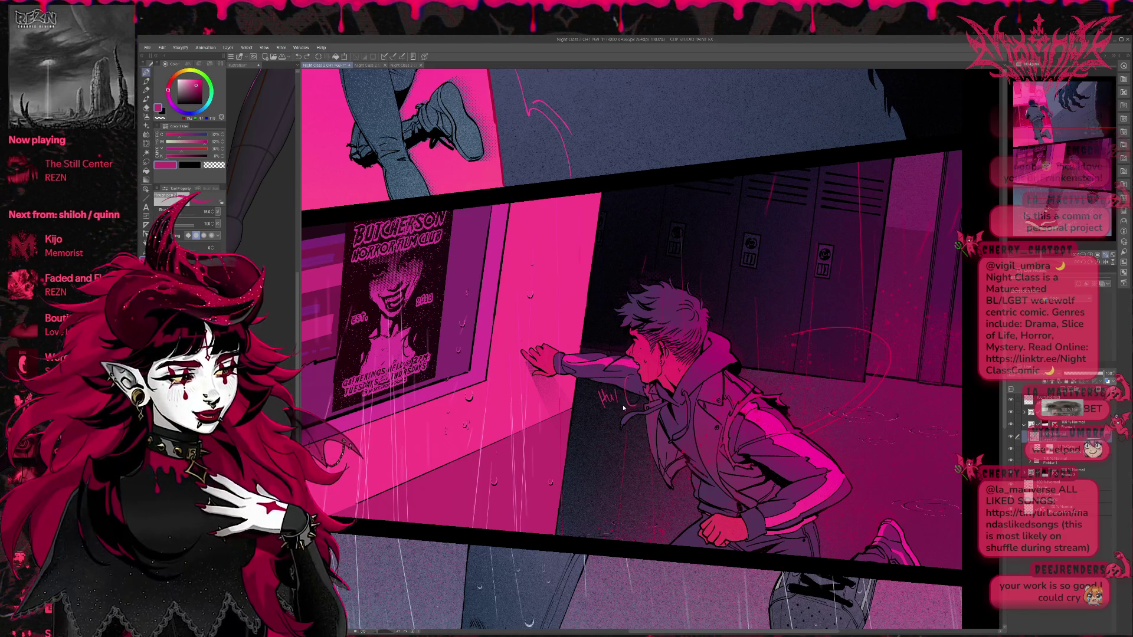
{"action": "mouse_move", "coordinate": [621, 391]}
{"action": "left_mouse_down"}
{"action": "mouse_move", "coordinate": [630, 402]}
{"action": "mouse_move", "coordinate": [594, 413]}
{"action": "mouse_move", "coordinate": [598, 423]}
{"action": "left_mouse_up"}
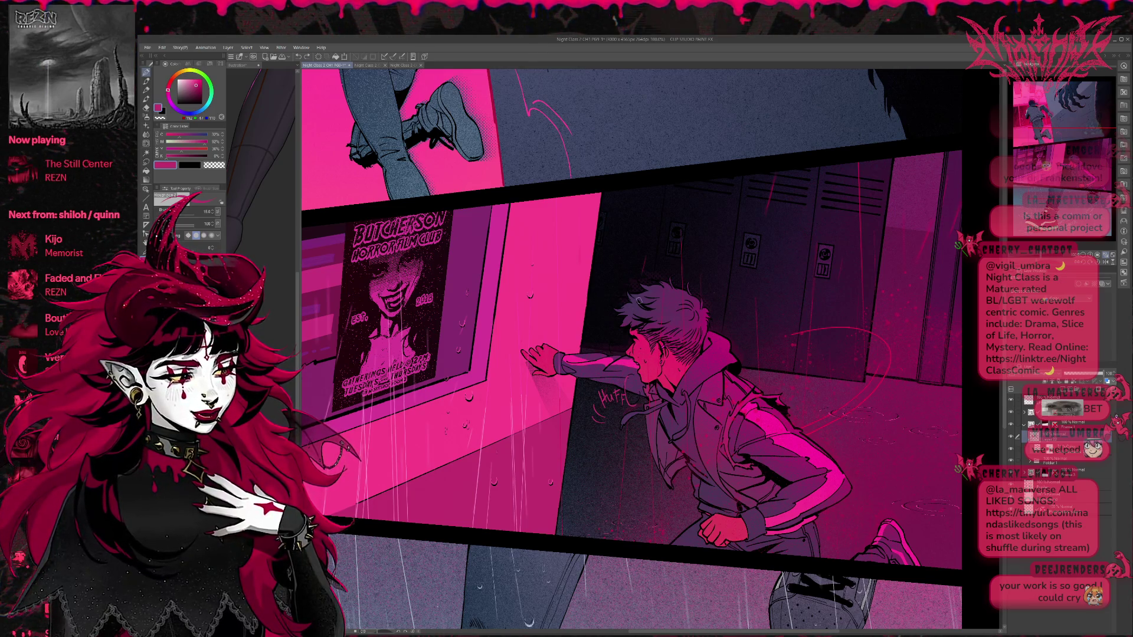
{"action": "left_click_drag", "start_coordinate": [743, 331], "coordinate": [718, 326]}
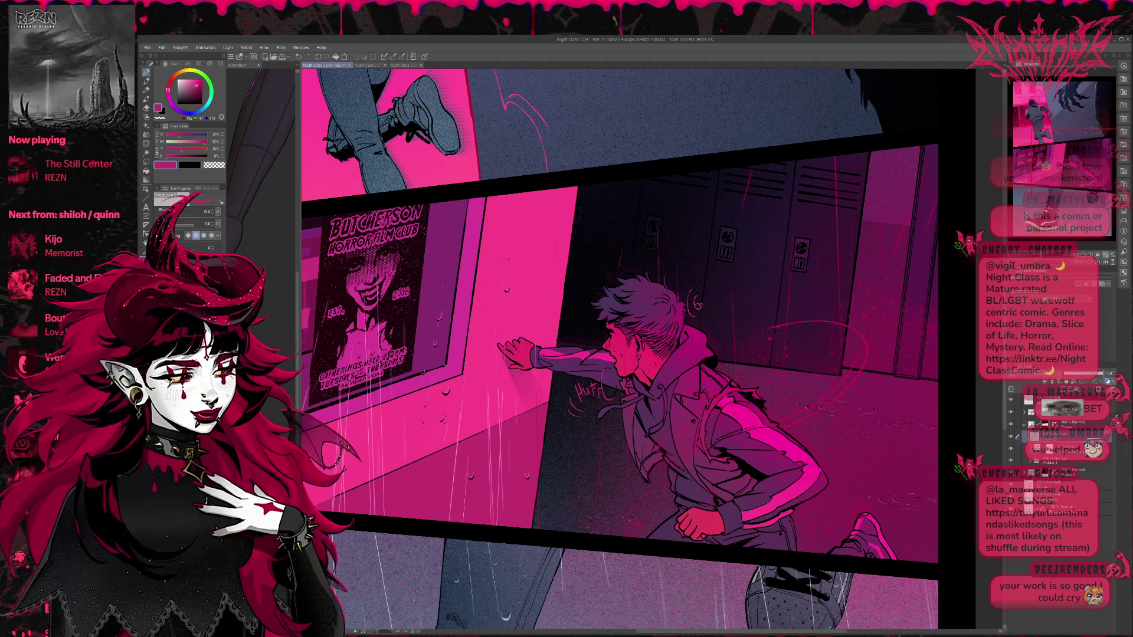
{"action": "key", "text": "ctrl+z"}
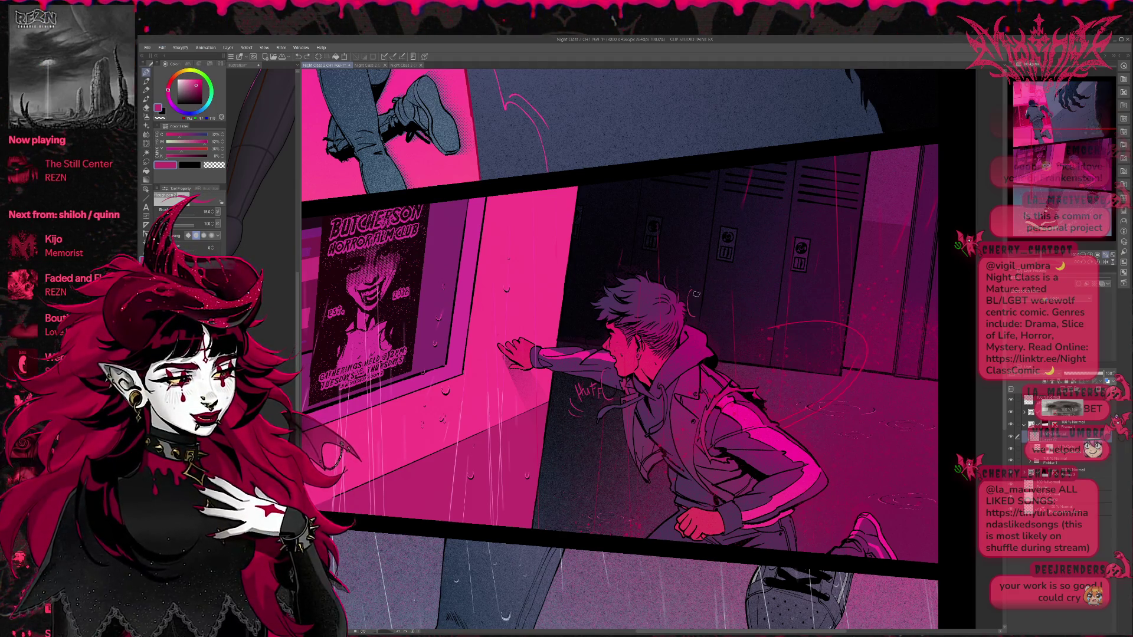
{"action": "key", "text": "ctrl+z"}
{"action": "left_click_drag", "start_coordinate": [708, 303], "coordinate": [721, 312]}
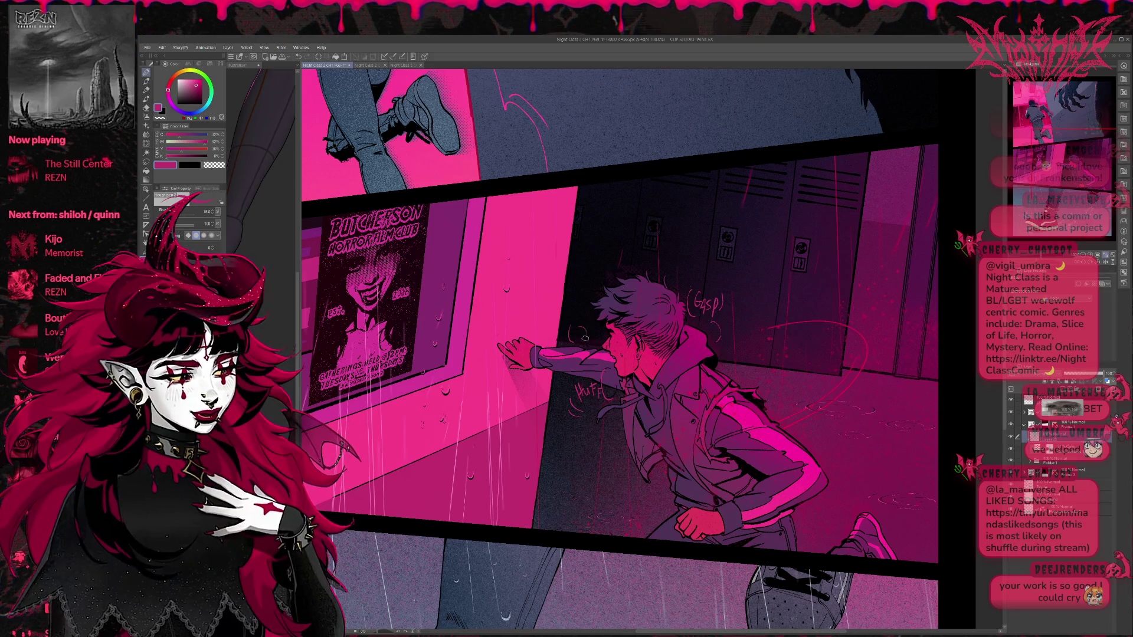
{"action": "scroll", "coordinate": [715, 309], "scroll_direction": "right", "scroll_amount": 5}
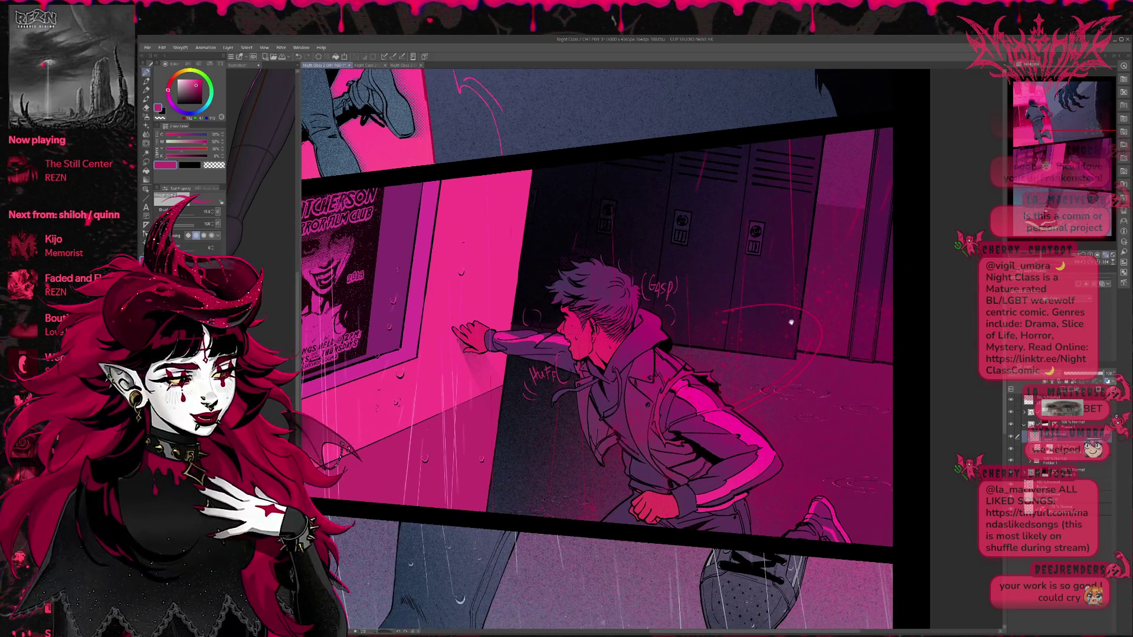
{"action": "scroll", "coordinate": [788, 360], "scroll_direction": "left", "scroll_amount": 5}
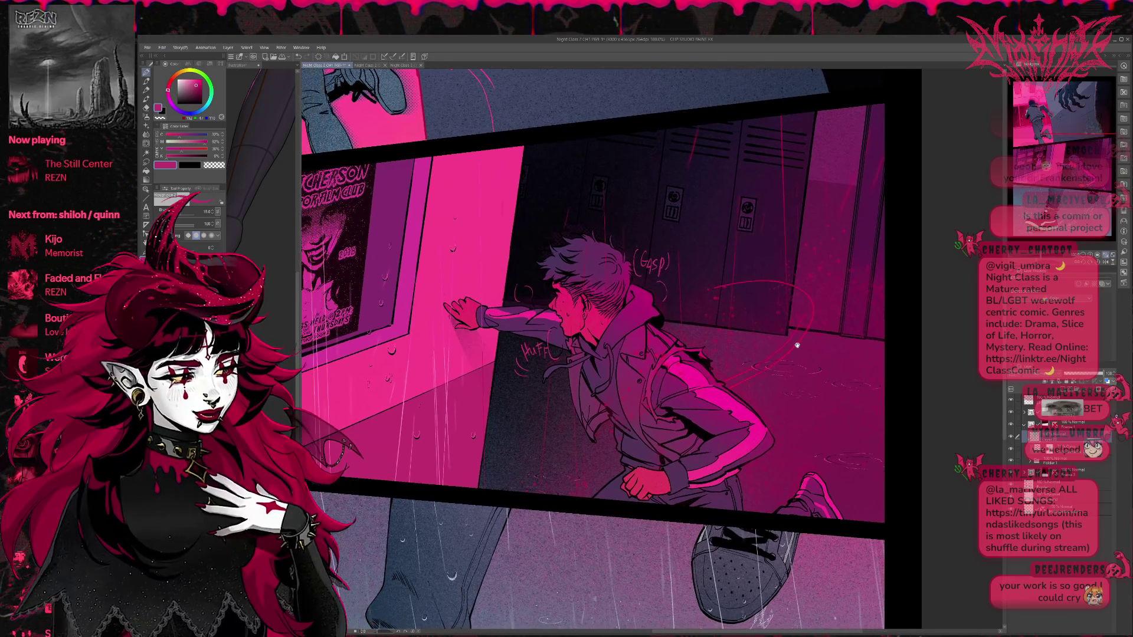
{"action": "scroll", "coordinate": [758, 353], "scroll_direction": "left", "scroll_amount": 4}
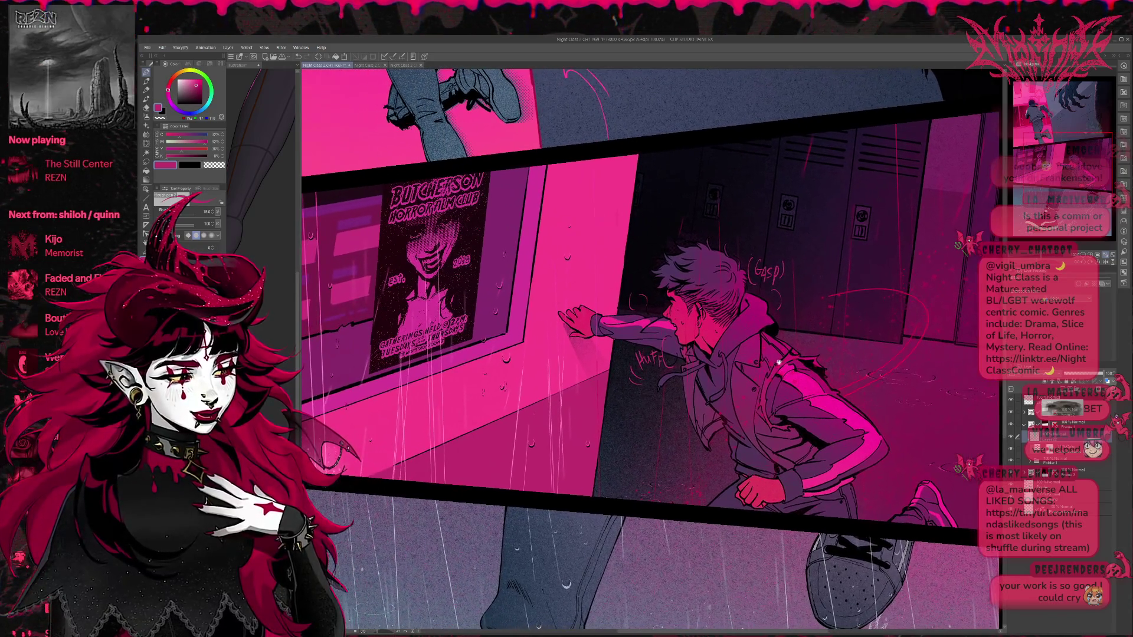
{"action": "scroll", "coordinate": [753, 360], "scroll_direction": "right", "scroll_amount": 2}
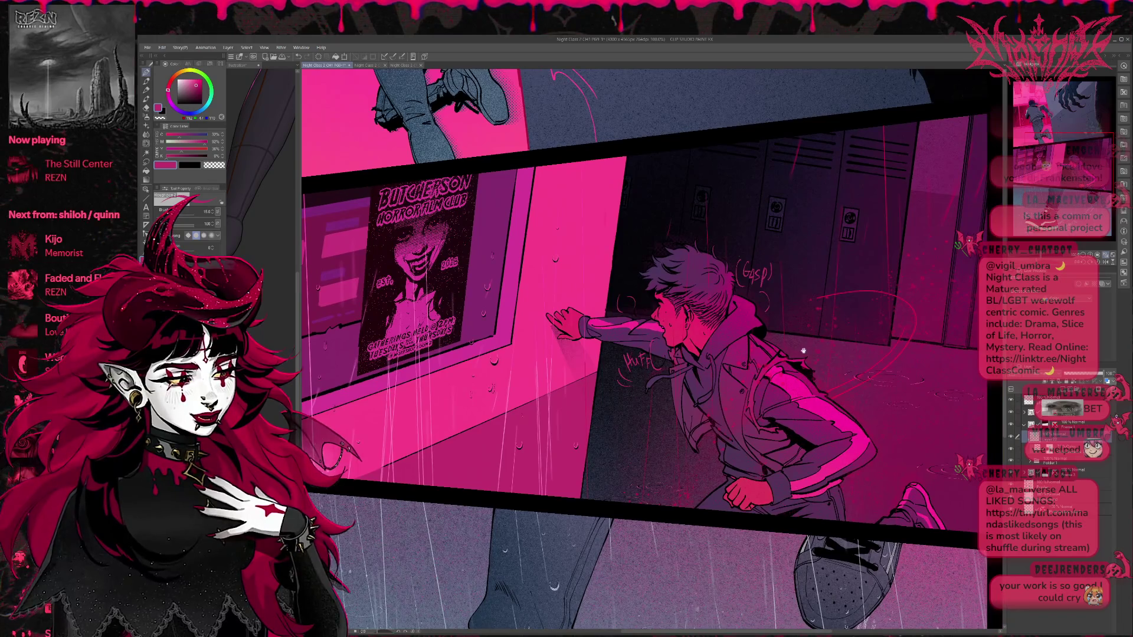
{"action": "scroll", "coordinate": [803, 350], "scroll_direction": "right", "scroll_amount": 10}
{"action": "scroll", "coordinate": [803, 351], "scroll_direction": "down", "scroll_amount": 4}
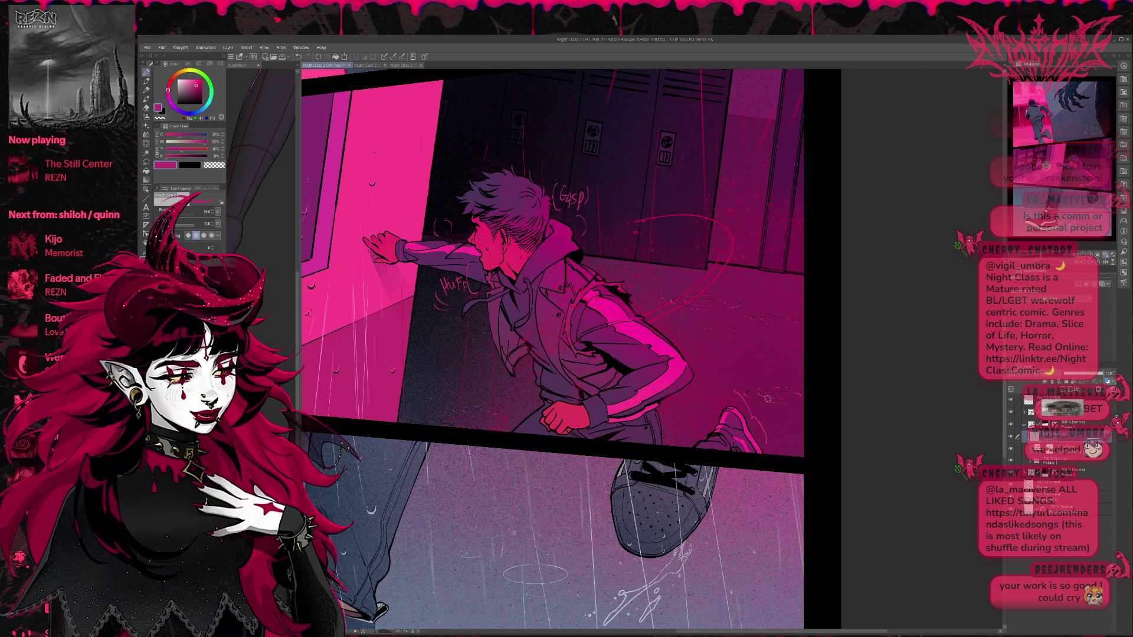
{"action": "left_click", "coordinate": [654, 320], "text": "alt"}
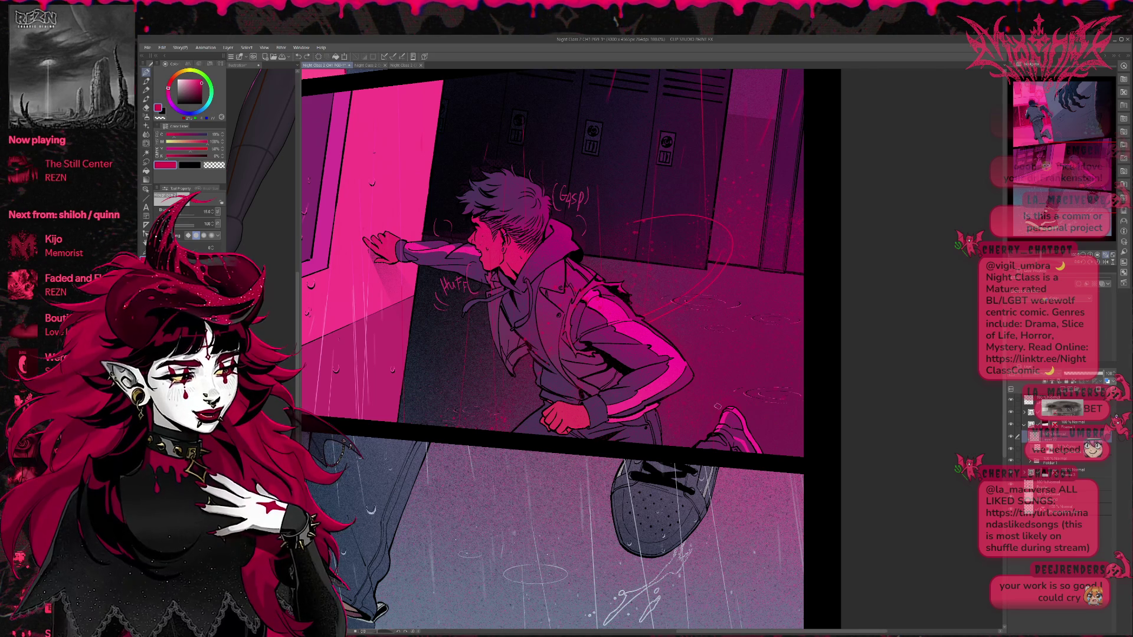
{"action": "left_click_drag", "start_coordinate": [757, 355], "coordinate": [774, 353]}
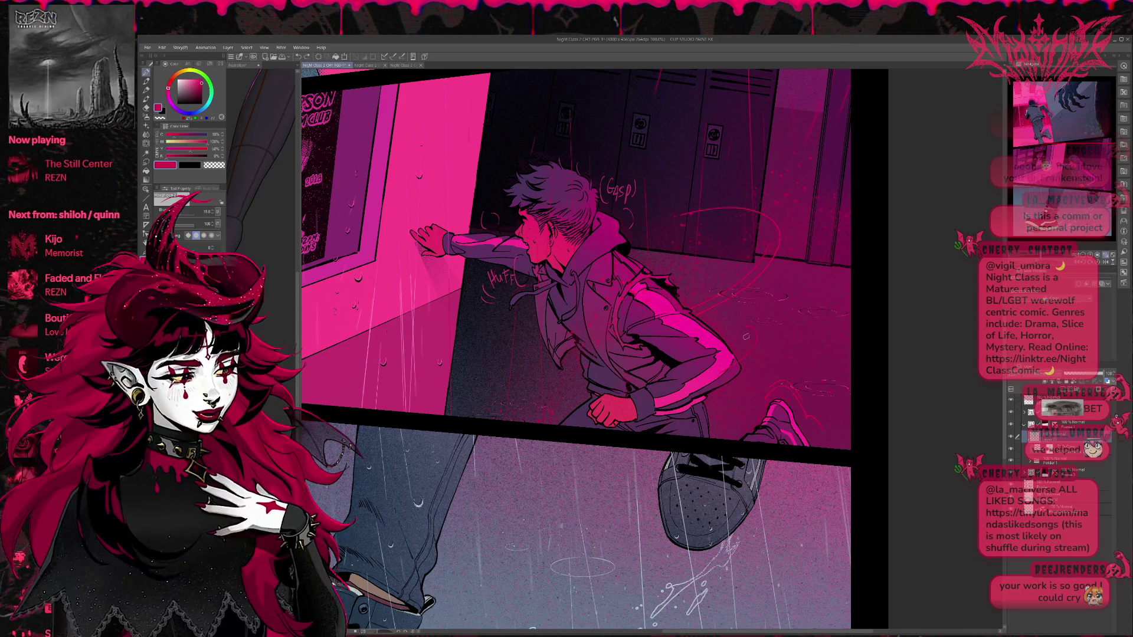
{"action": "mouse_move", "coordinate": [782, 315]}
{"action": "left_mouse_down"}
{"action": "mouse_move", "coordinate": [824, 326]}
{"action": "mouse_move", "coordinate": [799, 289]}
{"action": "mouse_move", "coordinate": [795, 322]}
{"action": "left_mouse_up"}
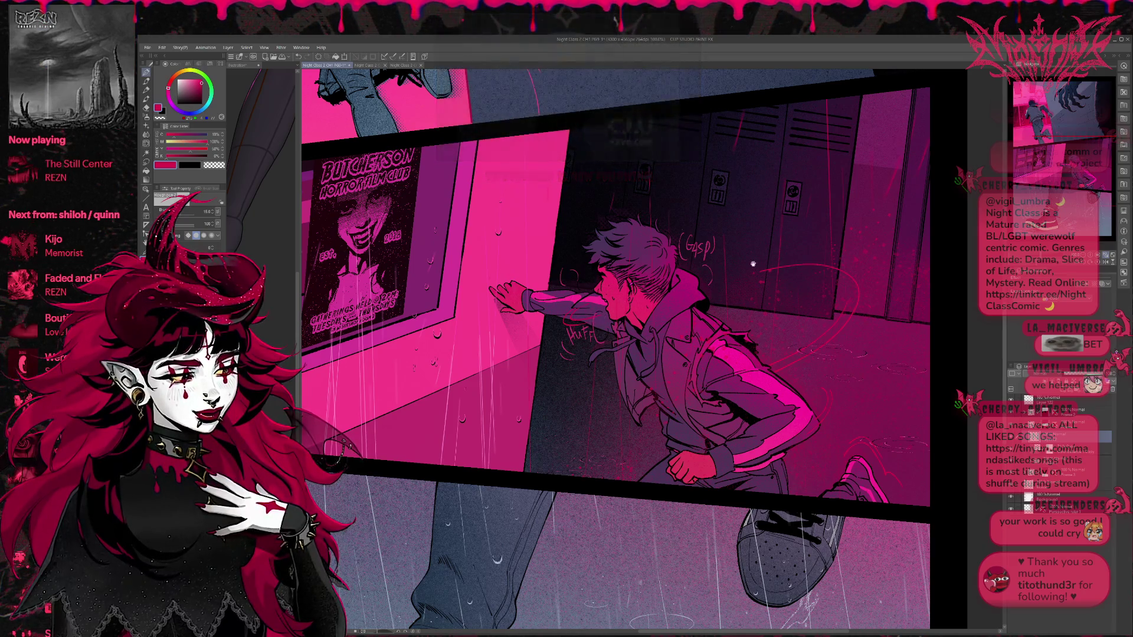
{"action": "left_click_drag", "start_coordinate": [744, 291], "coordinate": [731, 293]}
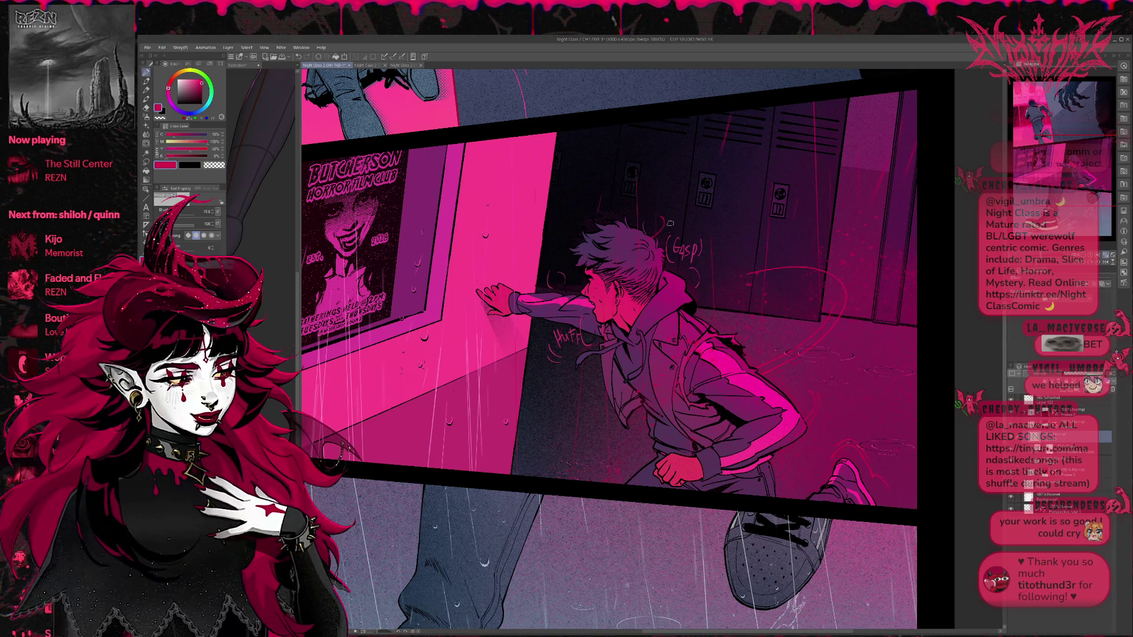
{"action": "left_click_drag", "start_coordinate": [747, 287], "coordinate": [733, 287]}
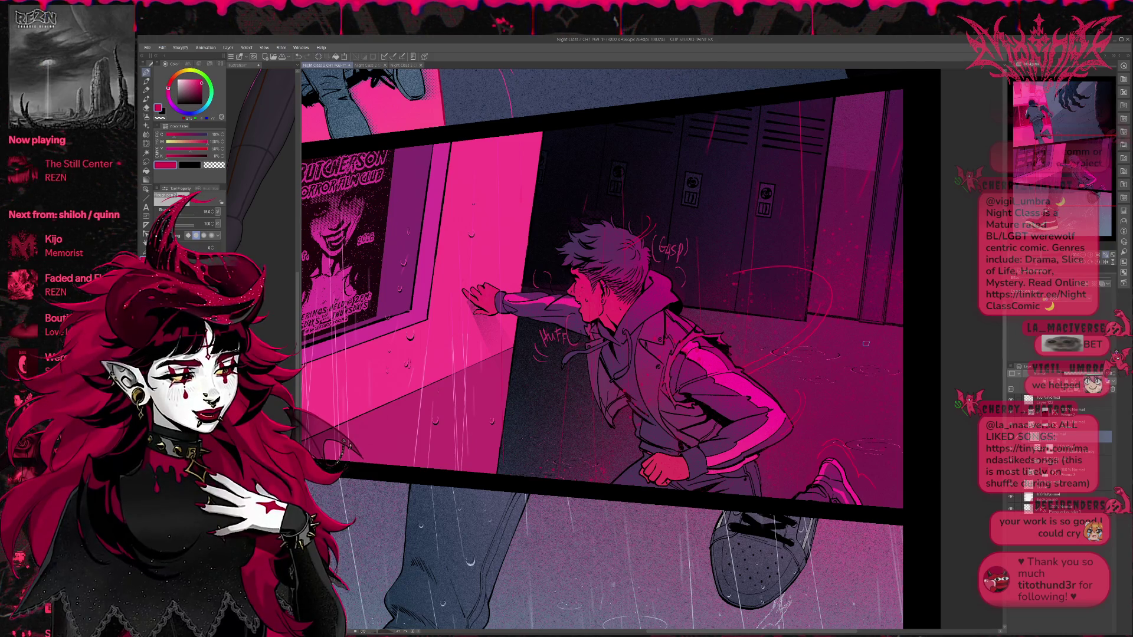
{"action": "scroll", "coordinate": [625, 265], "scroll_direction": "up", "scroll_amount": 4}
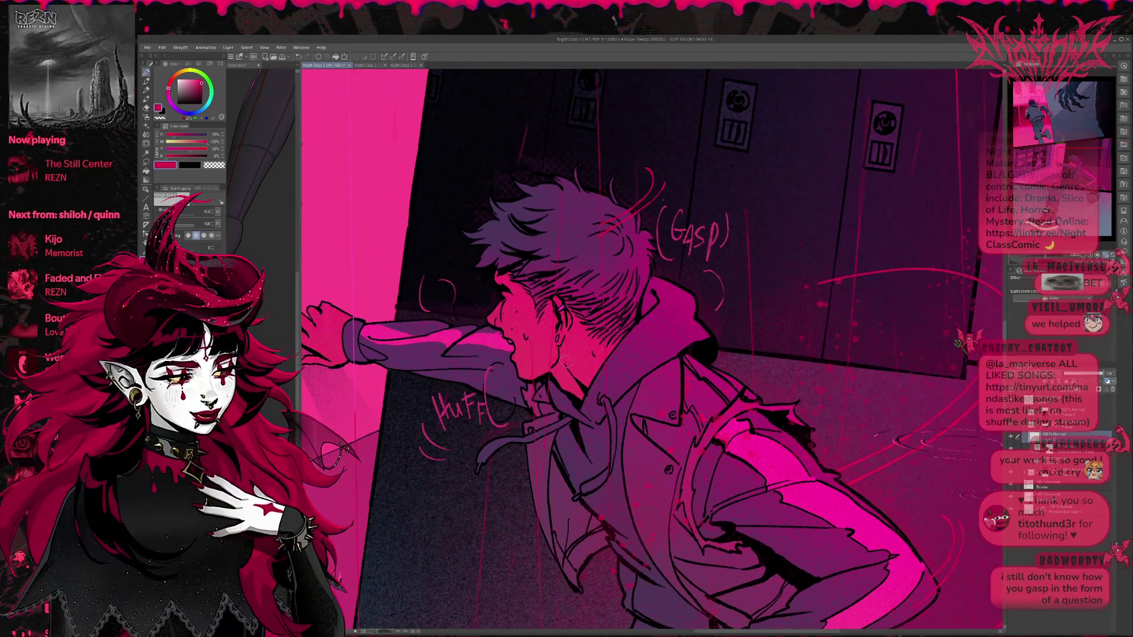
Step: Shade around the boy's eye in dark purple, then sample the purple of his hair
{"action": "scroll", "coordinate": [626, 327], "scroll_direction": "up", "scroll_amount": 4}
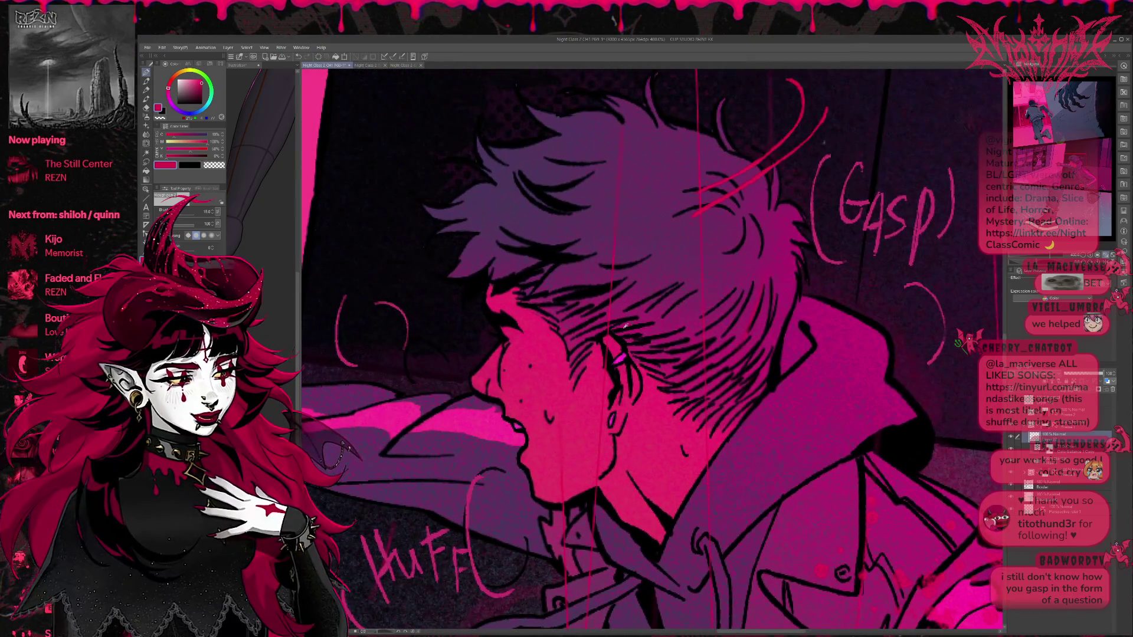
{"action": "left_click", "coordinate": [518, 551], "text": "alt"}
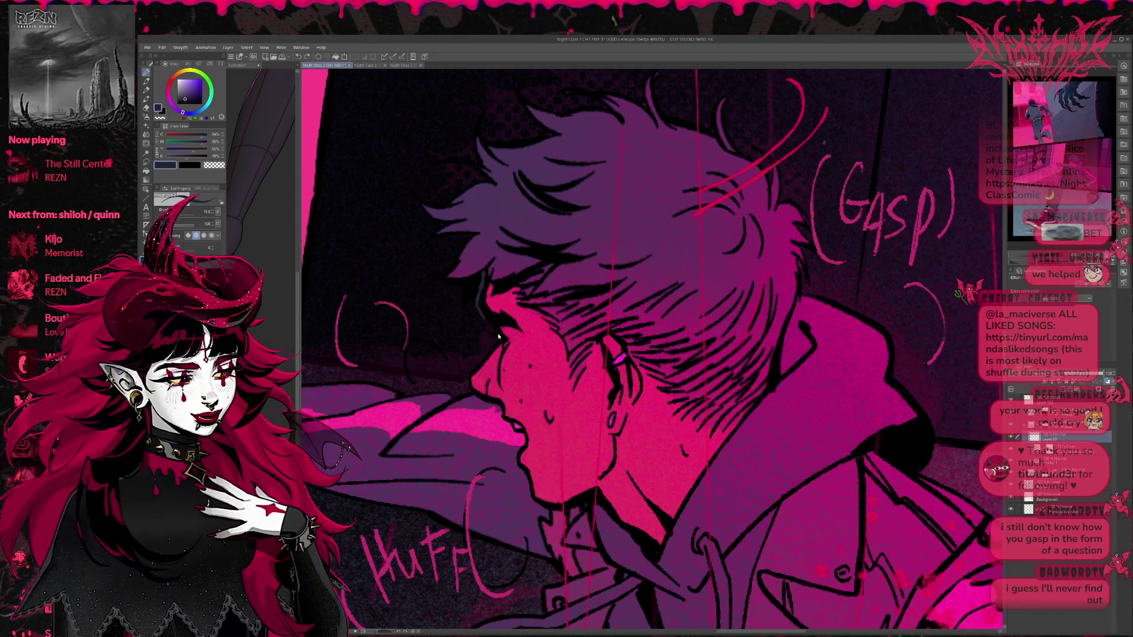
{"action": "left_click_drag", "start_coordinate": [490, 329], "coordinate": [501, 347]}
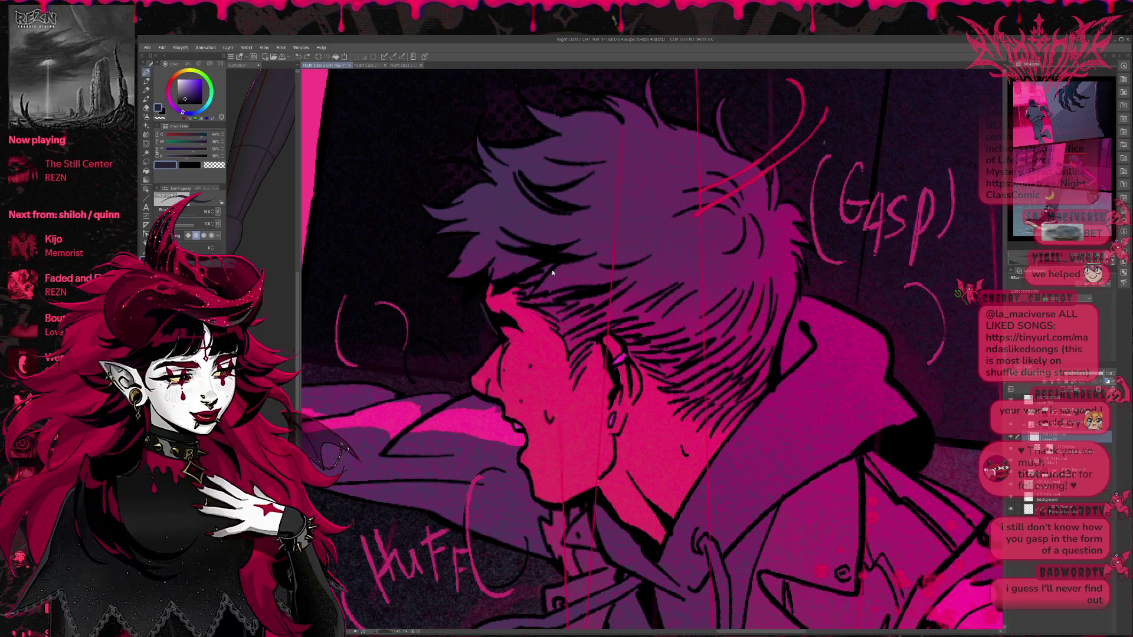
{"action": "scroll", "coordinate": [541, 283], "scroll_direction": "up", "scroll_amount": 1}
{"action": "mouse_move", "coordinate": [540, 282]}
{"action": "left_mouse_down"}
{"action": "mouse_move", "coordinate": [572, 255]}
{"action": "mouse_move", "coordinate": [471, 241]}
{"action": "left_mouse_up"}
{"action": "left_click", "coordinate": [531, 254], "text": "alt"}
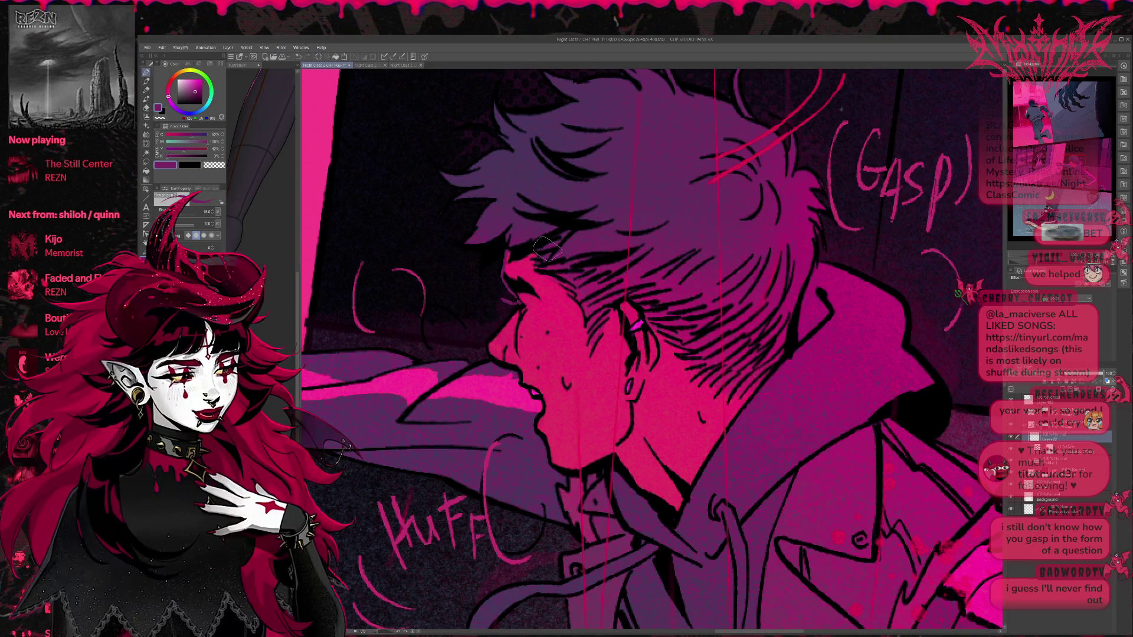
Step: Sample navy, red-pink, several purples and near-black from the boy's face and hair
{"action": "scroll", "coordinate": [548, 249], "scroll_direction": "down", "scroll_amount": 1}
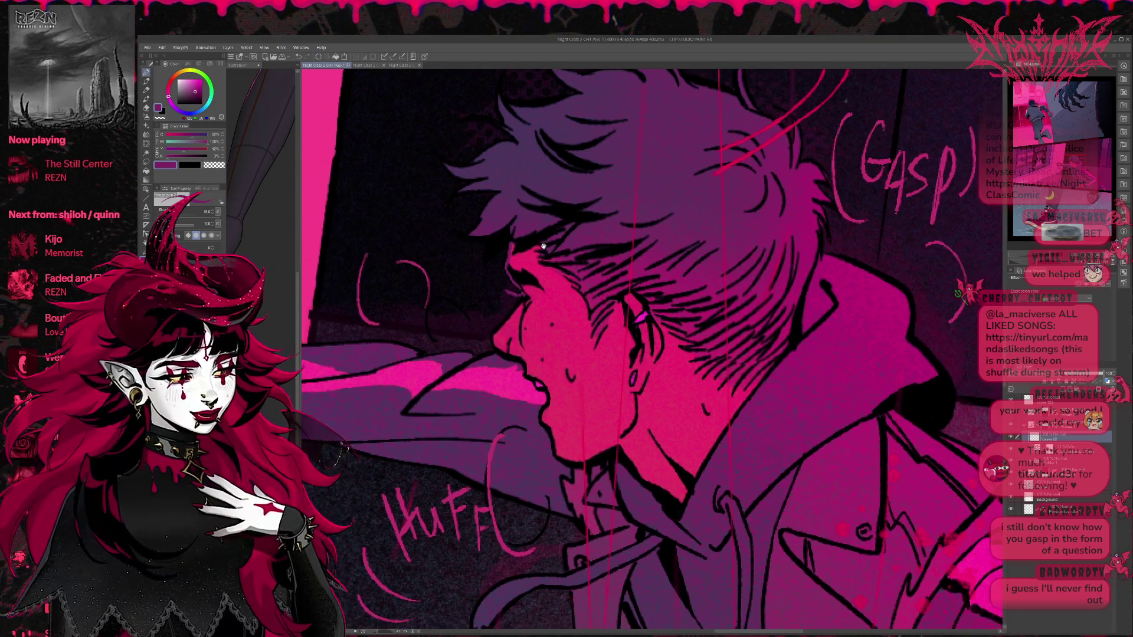
{"action": "left_click", "coordinate": [508, 290], "text": "alt"}
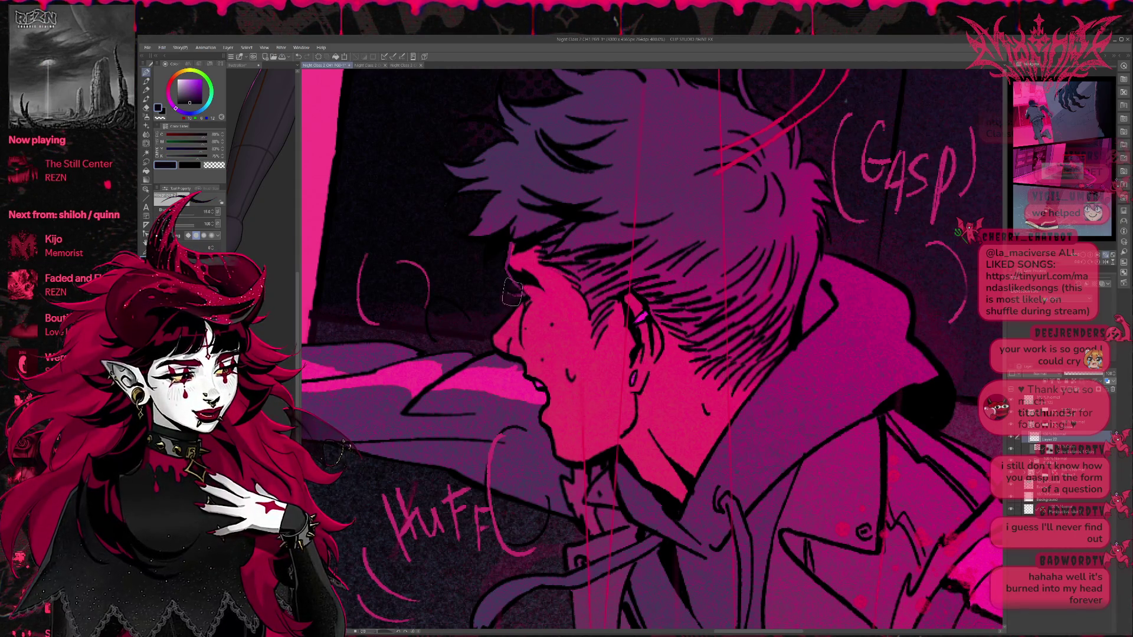
{"action": "scroll", "coordinate": [528, 266], "scroll_direction": "up", "scroll_amount": 1}
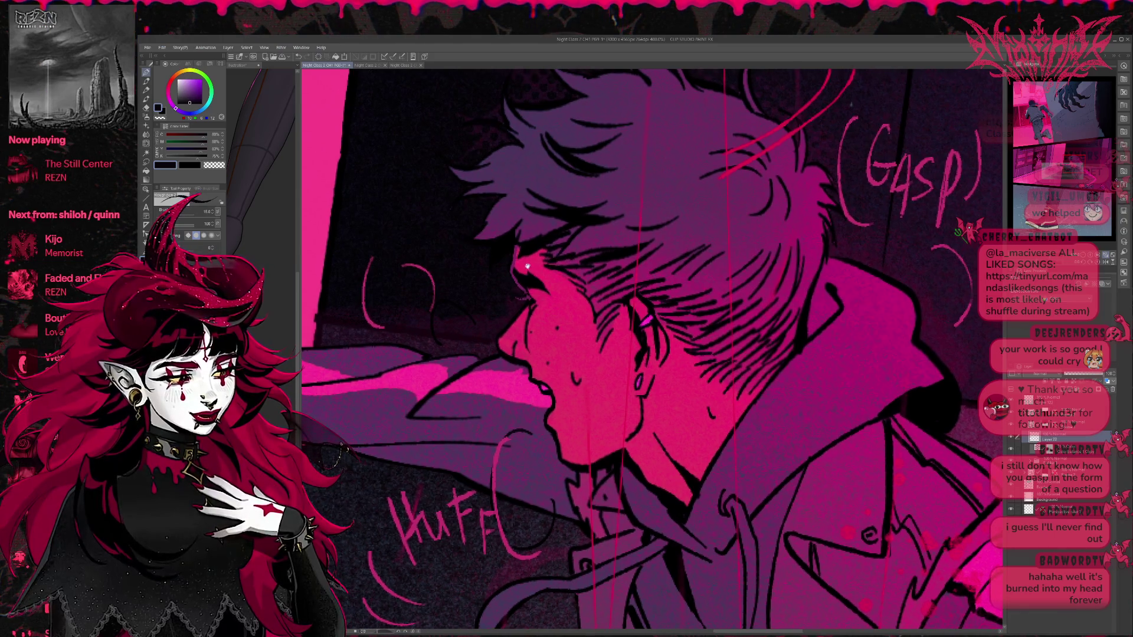
{"action": "left_click", "coordinate": [514, 262], "text": "alt"}
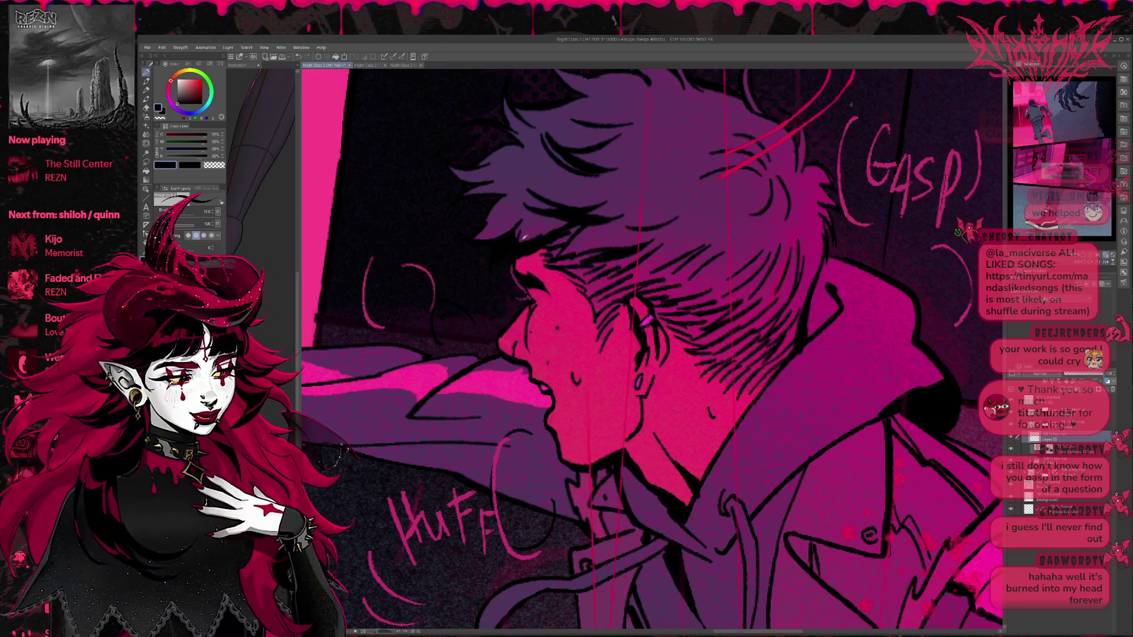
{"action": "left_click", "coordinate": [500, 259], "text": "alt"}
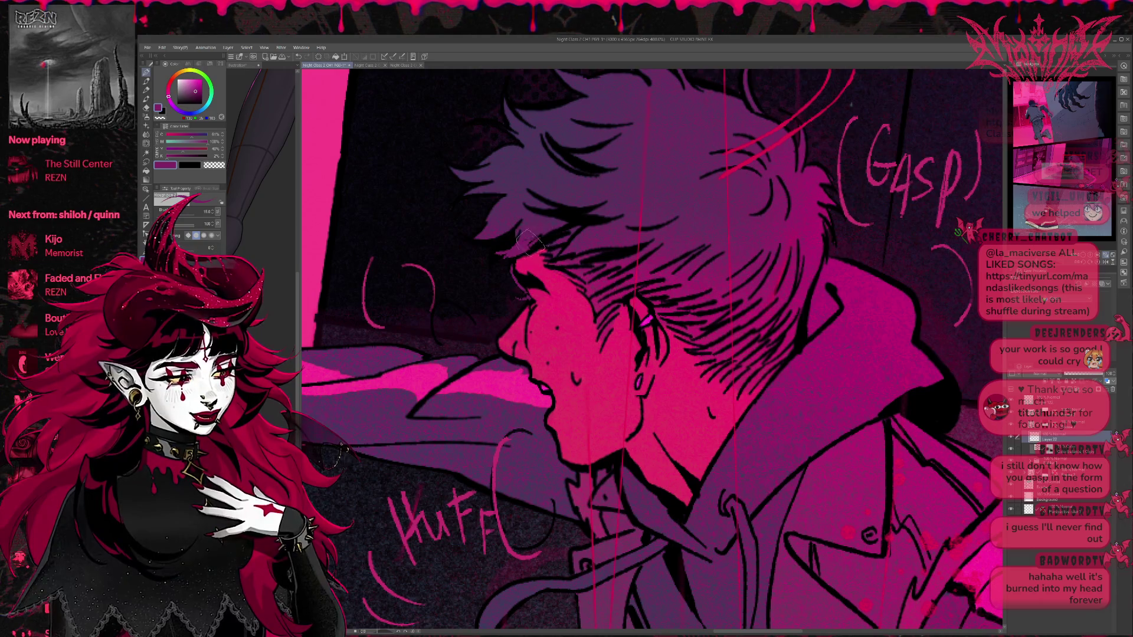
{"action": "left_click", "coordinate": [519, 226], "text": "alt"}
{"action": "left_click", "coordinate": [516, 228], "text": "alt"}
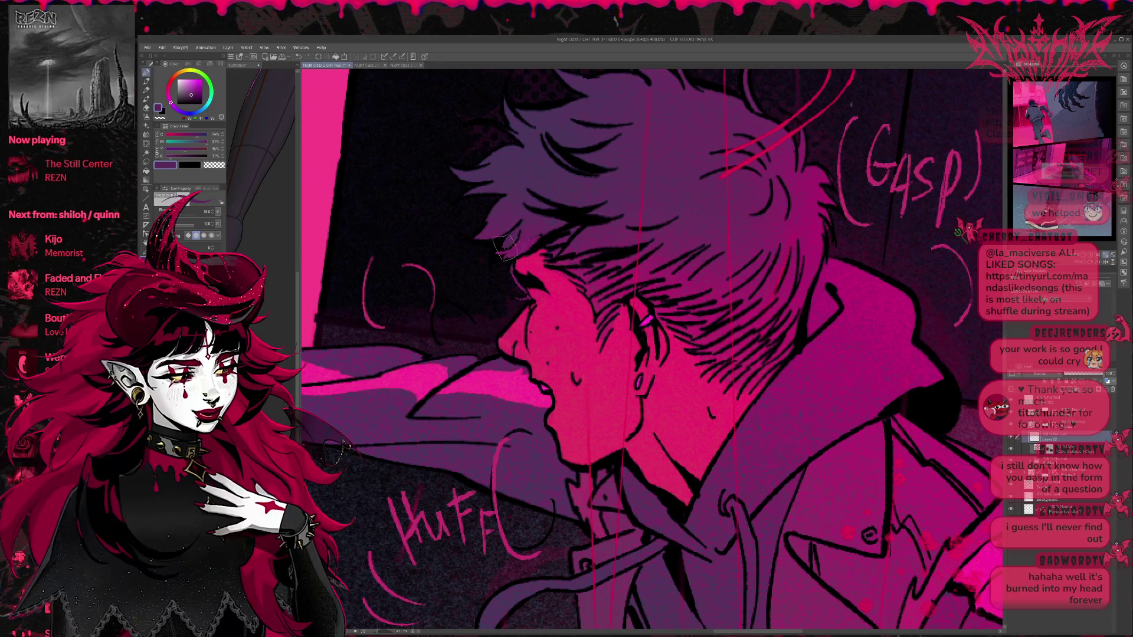
{"action": "left_click", "coordinate": [503, 249], "text": "alt"}
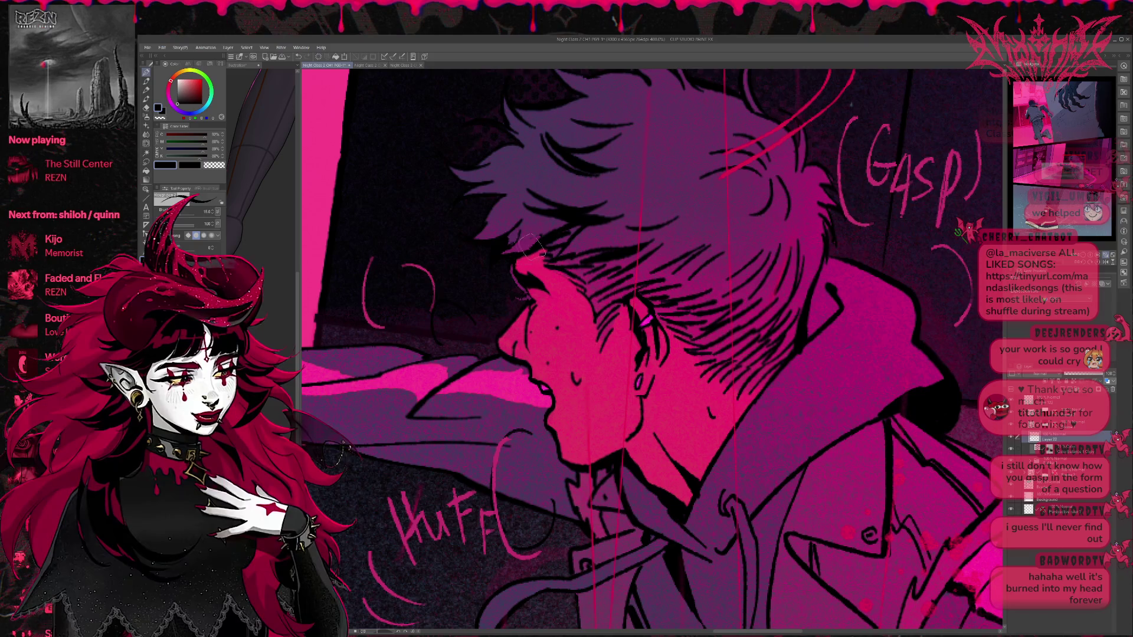
Step: Pick up the face's magenta pink and undo the mark it left on the cheek
{"action": "scroll", "coordinate": [529, 242], "scroll_direction": "up", "scroll_amount": 3}
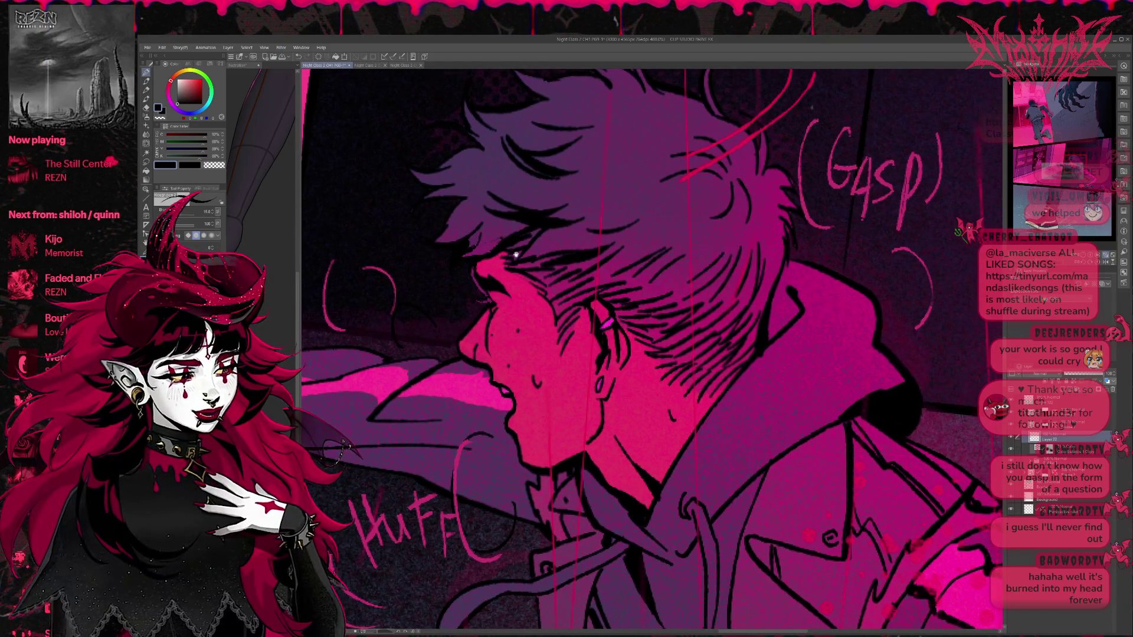
{"action": "scroll", "coordinate": [515, 255], "scroll_direction": "up", "scroll_amount": 1}
{"action": "scroll", "coordinate": [557, 339], "scroll_direction": "down", "scroll_amount": 1}
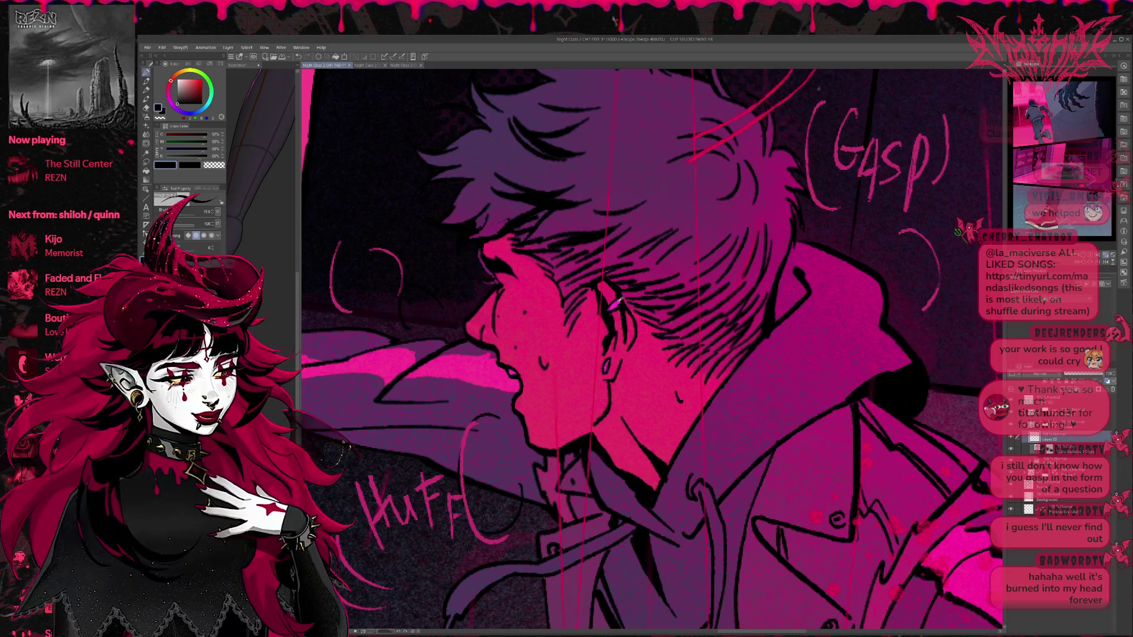
{"action": "left_click", "coordinate": [541, 364], "text": "alt"}
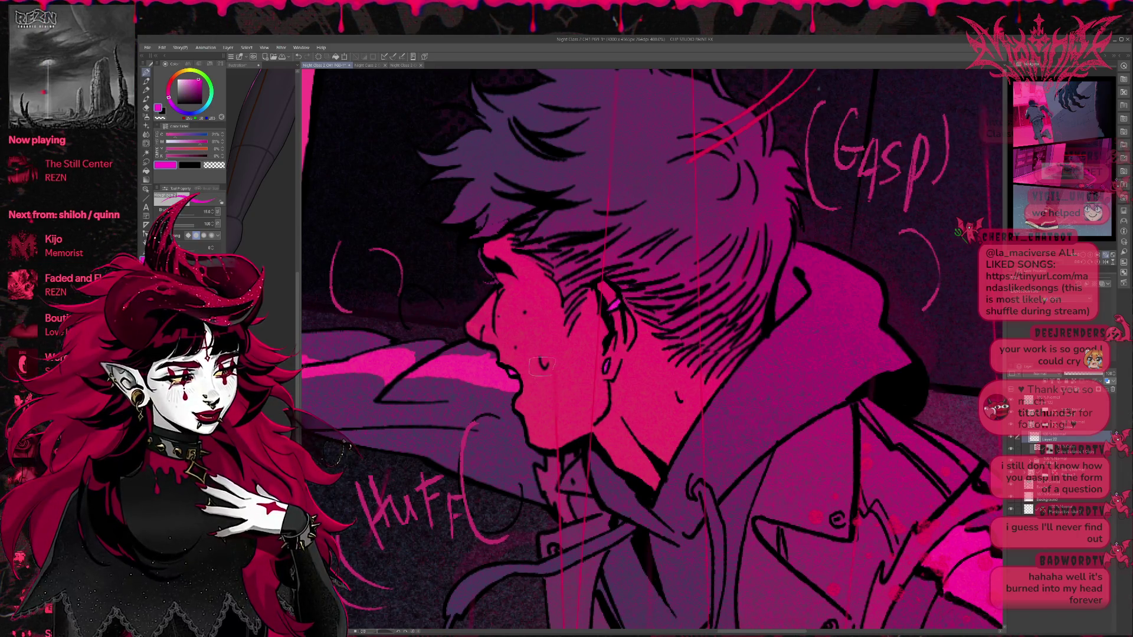
{"action": "key", "text": "ctrl+z"}
Step: Repaint the cheek tear in magenta using another pen shrunk to size 15
{"action": "left_click", "coordinate": [541, 362]}
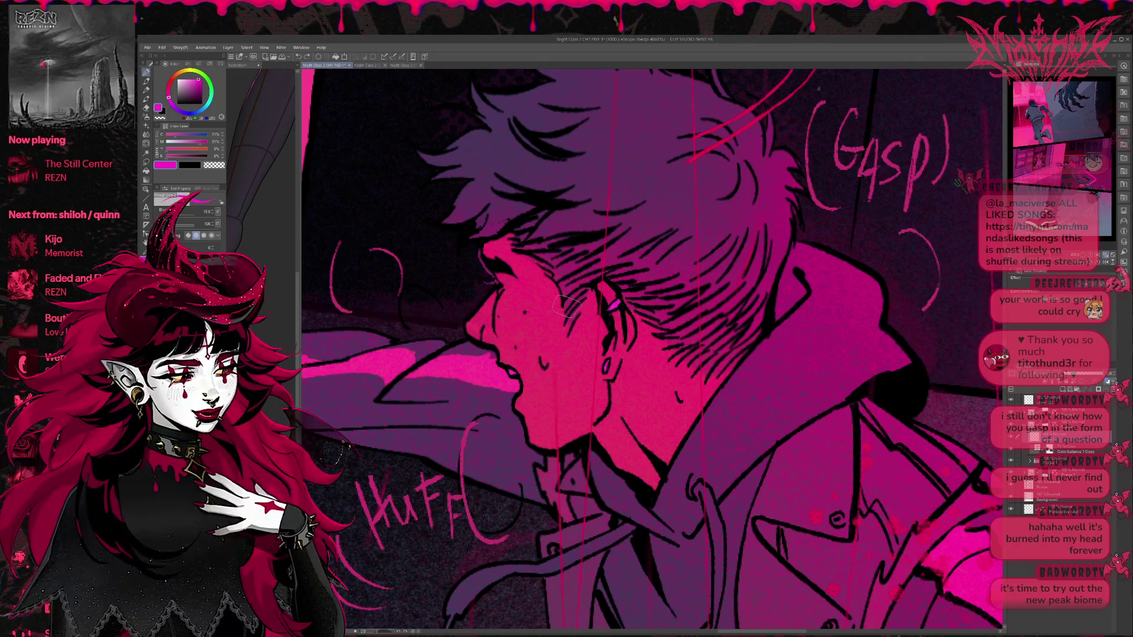
{"action": "key", "text": "p"}
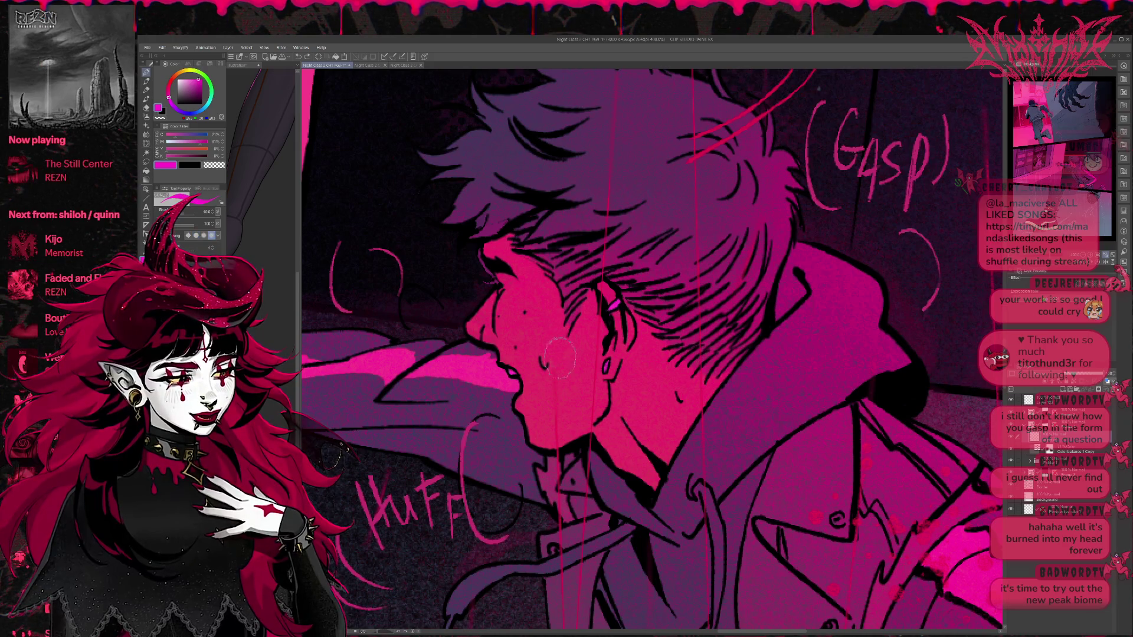
{"action": "key", "text": "bracketleft"}
{"action": "key", "text": "bracketleft"}
{"action": "key", "text": "bracketleft"}
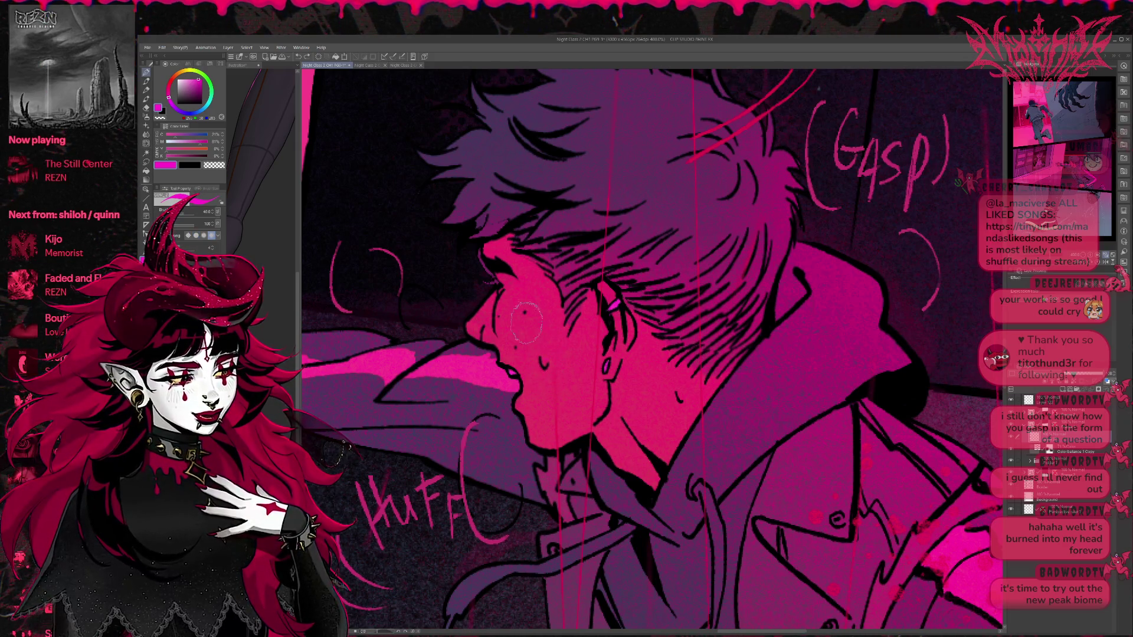
{"action": "key", "text": "bracketleft"}
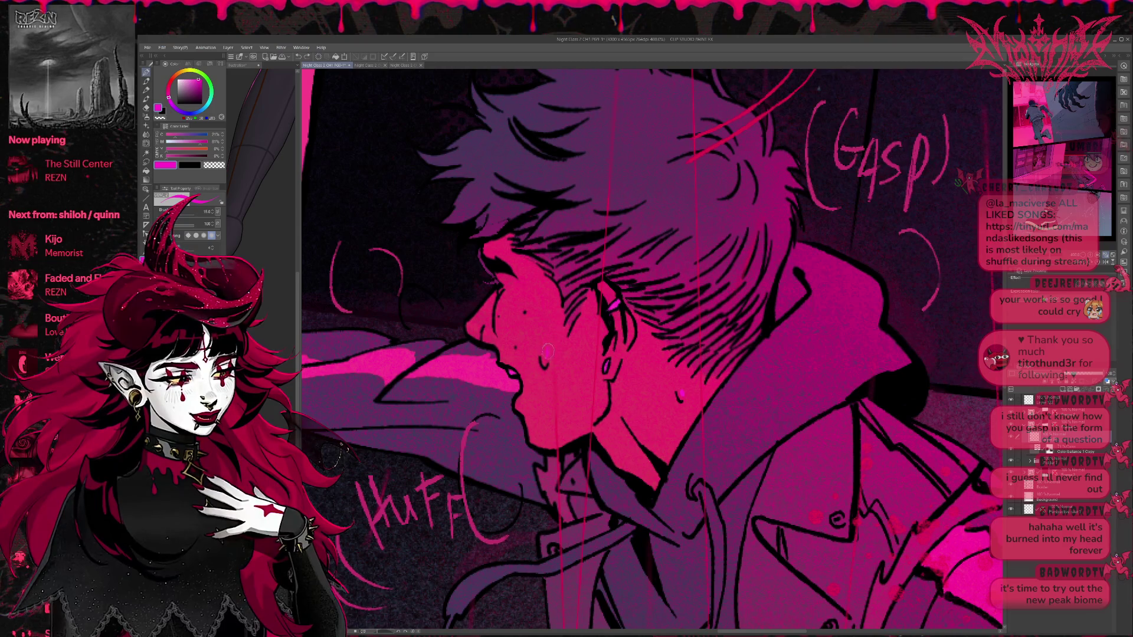
{"action": "left_click", "coordinate": [548, 353]}
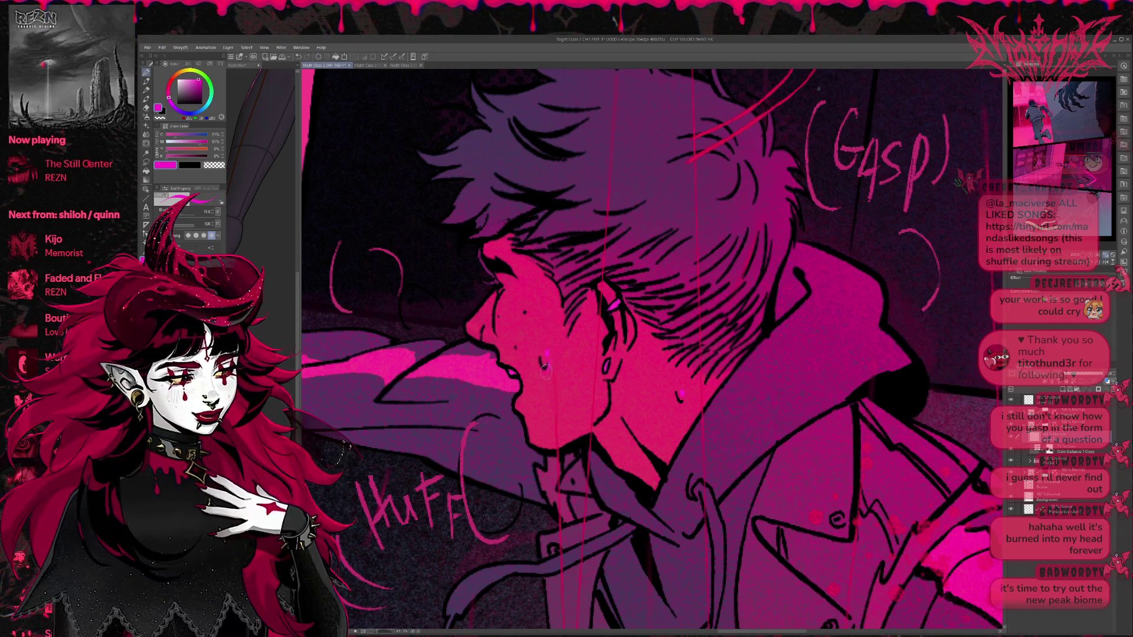
Step: Fill the sweat drops and the area beside the hook mark with magenta
{"action": "left_click_drag", "start_coordinate": [565, 317], "coordinate": [624, 346]}
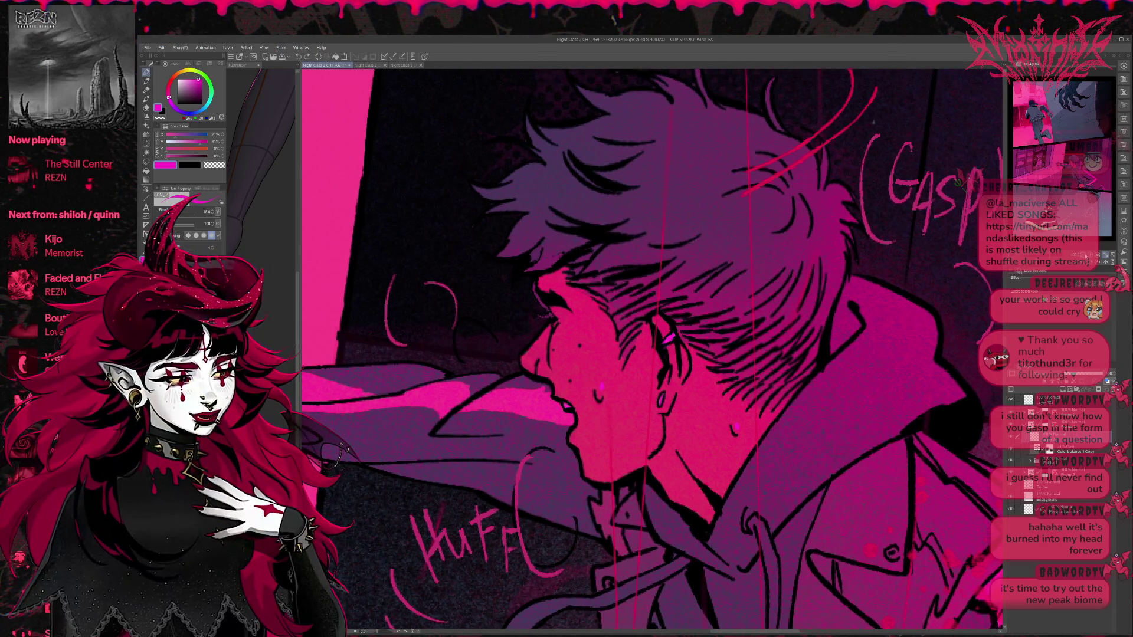
{"action": "scroll", "coordinate": [669, 338], "scroll_direction": "down", "scroll_amount": 3}
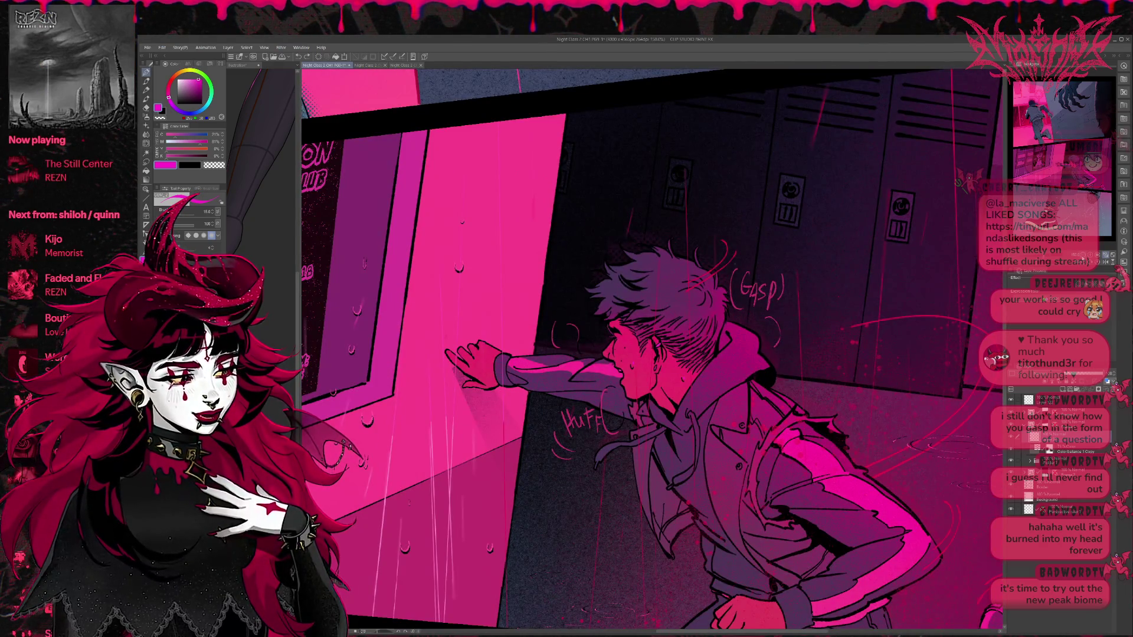
{"action": "scroll", "coordinate": [652, 345], "scroll_direction": "up", "scroll_amount": 5}
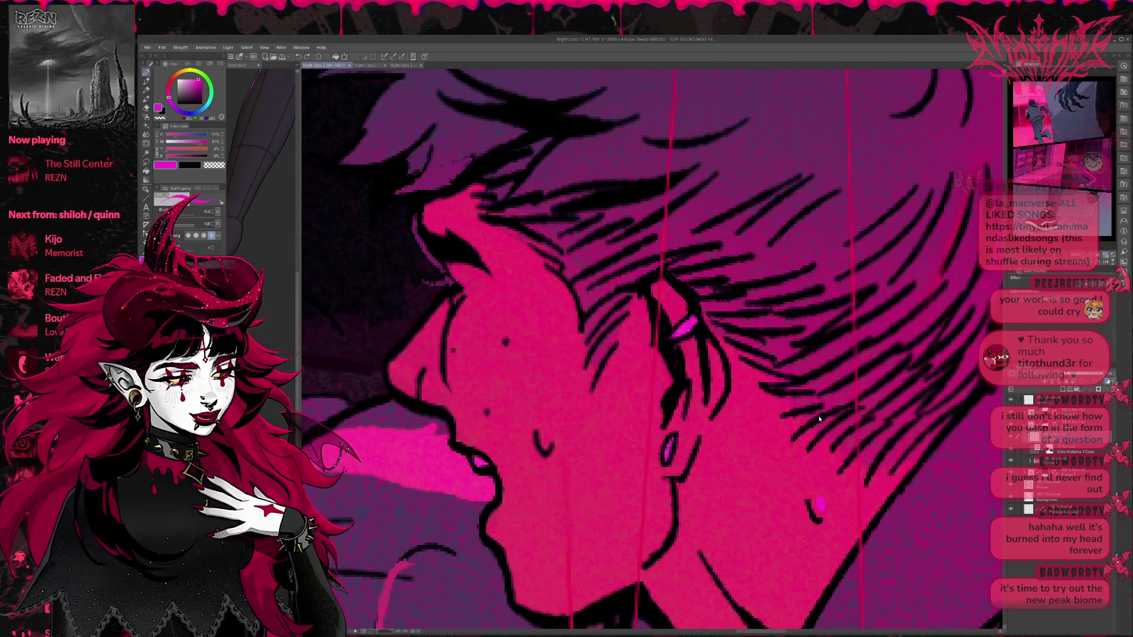
{"action": "left_click_drag", "start_coordinate": [813, 500], "coordinate": [823, 519]}
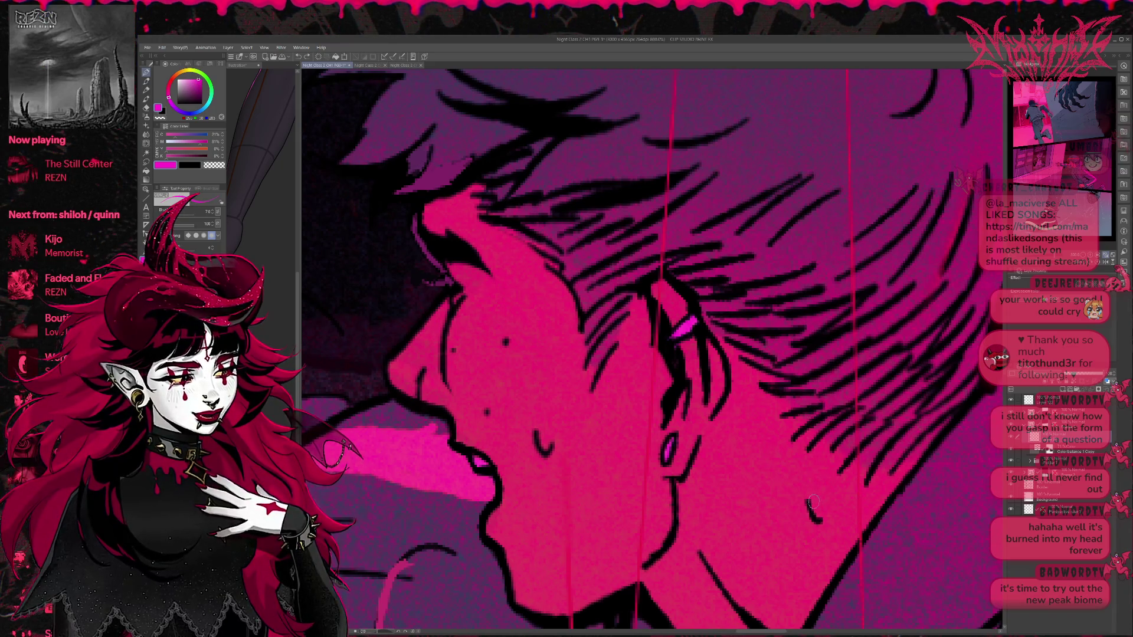
{"action": "mouse_move", "coordinate": [535, 429]}
{"action": "left_mouse_down"}
{"action": "mouse_move", "coordinate": [551, 456]}
{"action": "mouse_move", "coordinate": [539, 447]}
{"action": "left_mouse_up"}
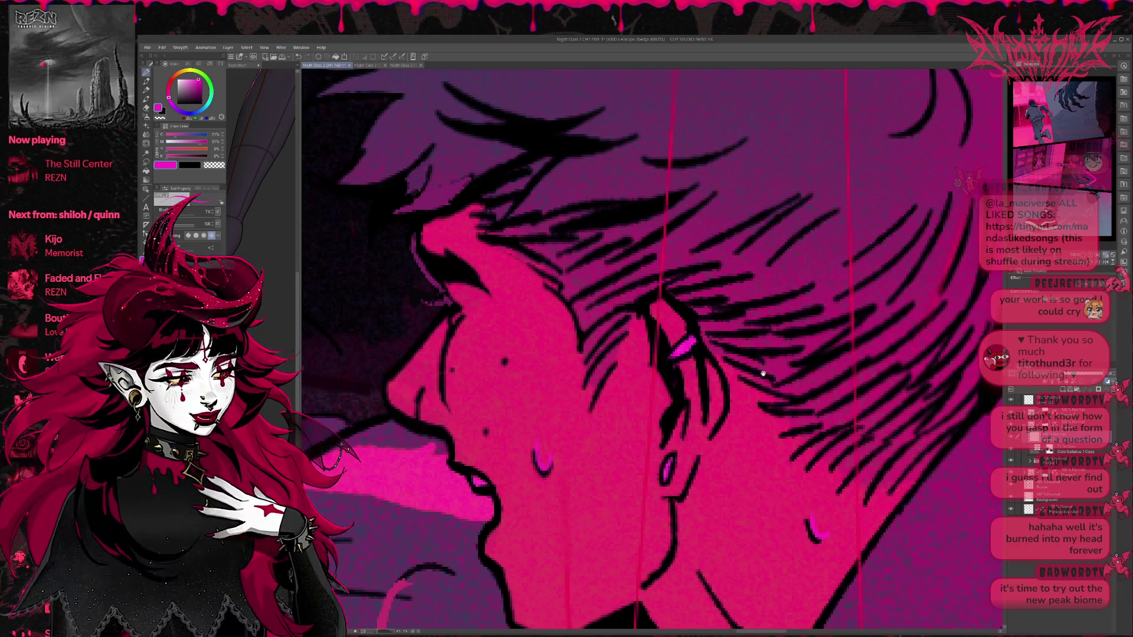
{"action": "scroll", "coordinate": [763, 374], "scroll_direction": "down", "scroll_amount": 4}
{"action": "scroll", "coordinate": [751, 319], "scroll_direction": "down", "scroll_amount": 2}
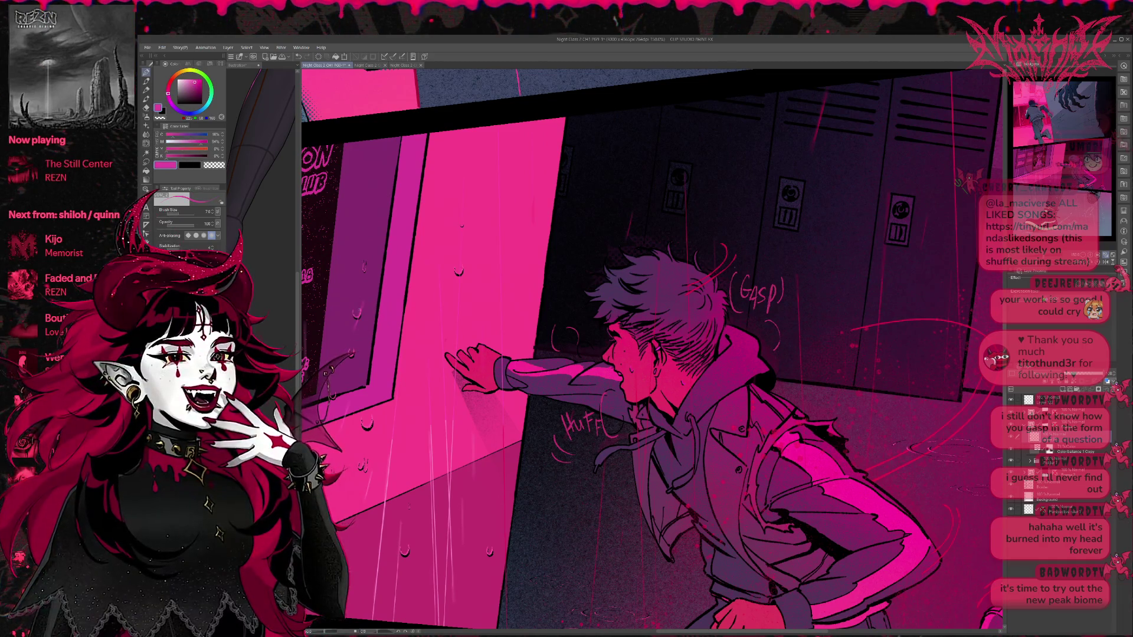
{"action": "scroll", "coordinate": [651, 357], "scroll_direction": "up", "scroll_amount": 5}
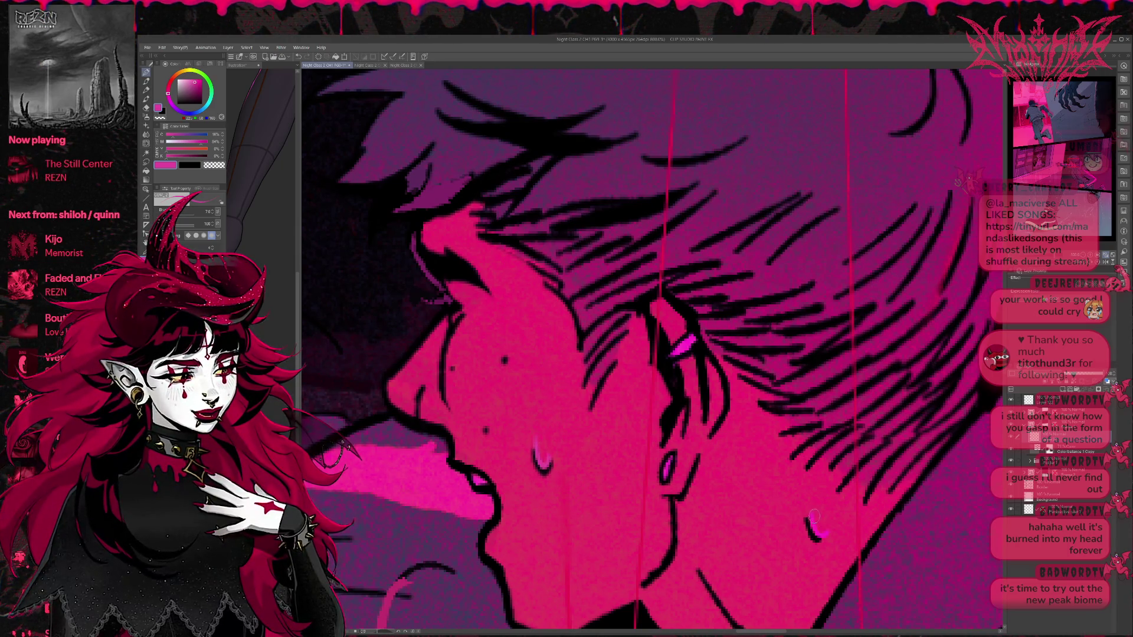
Step: Add lighter pink highlights to the left and right sweat drops
{"action": "left_click_drag", "start_coordinate": [825, 533], "coordinate": [816, 527]}
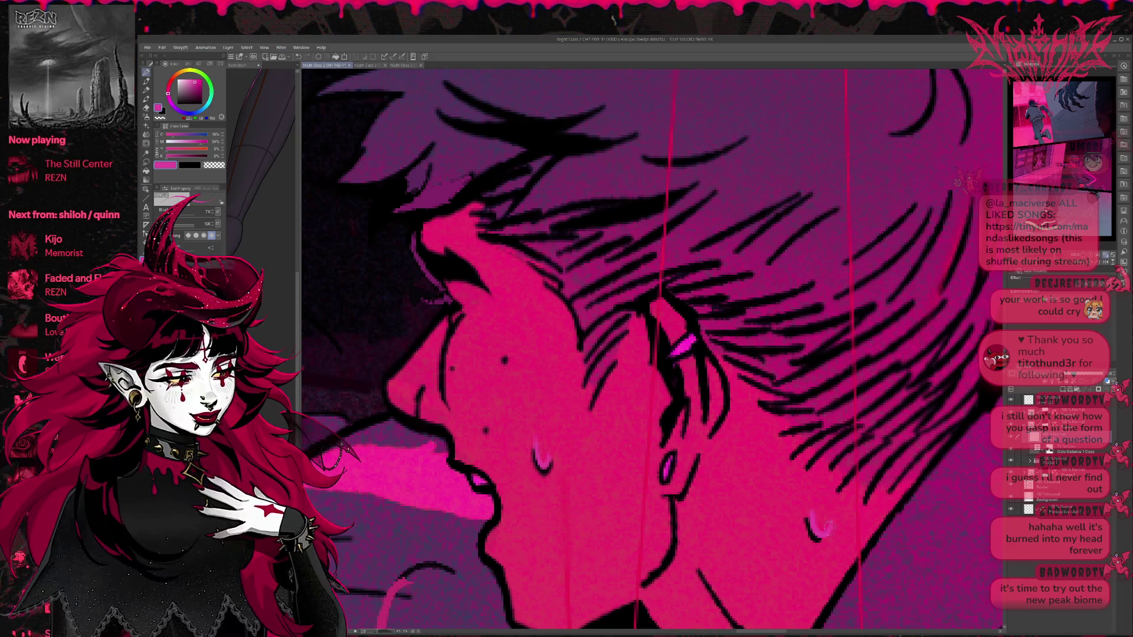
{"action": "left_click_drag", "start_coordinate": [824, 480], "coordinate": [777, 418]}
{"action": "left_click", "coordinate": [778, 369], "text": "alt"}
{"action": "mouse_move", "coordinate": [511, 409]}
{"action": "left_mouse_down"}
{"action": "mouse_move", "coordinate": [493, 392]}
{"action": "mouse_move", "coordinate": [504, 408]}
{"action": "left_mouse_up"}
{"action": "left_click_drag", "start_coordinate": [767, 467], "coordinate": [778, 472]}
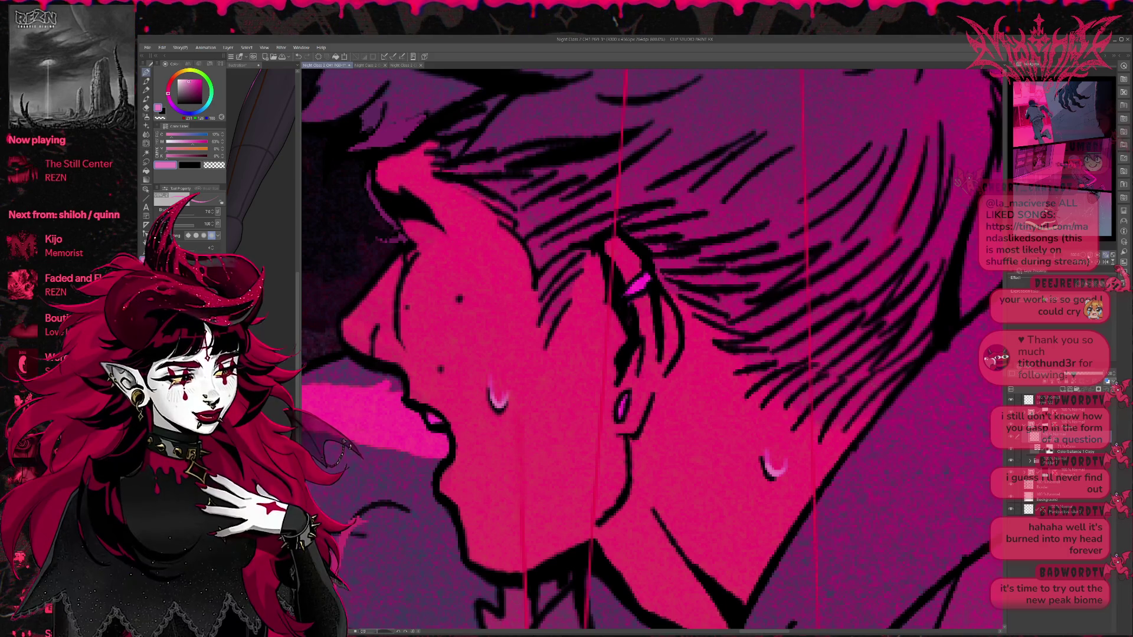
{"action": "scroll", "coordinate": [877, 358], "scroll_direction": "down", "scroll_amount": 6}
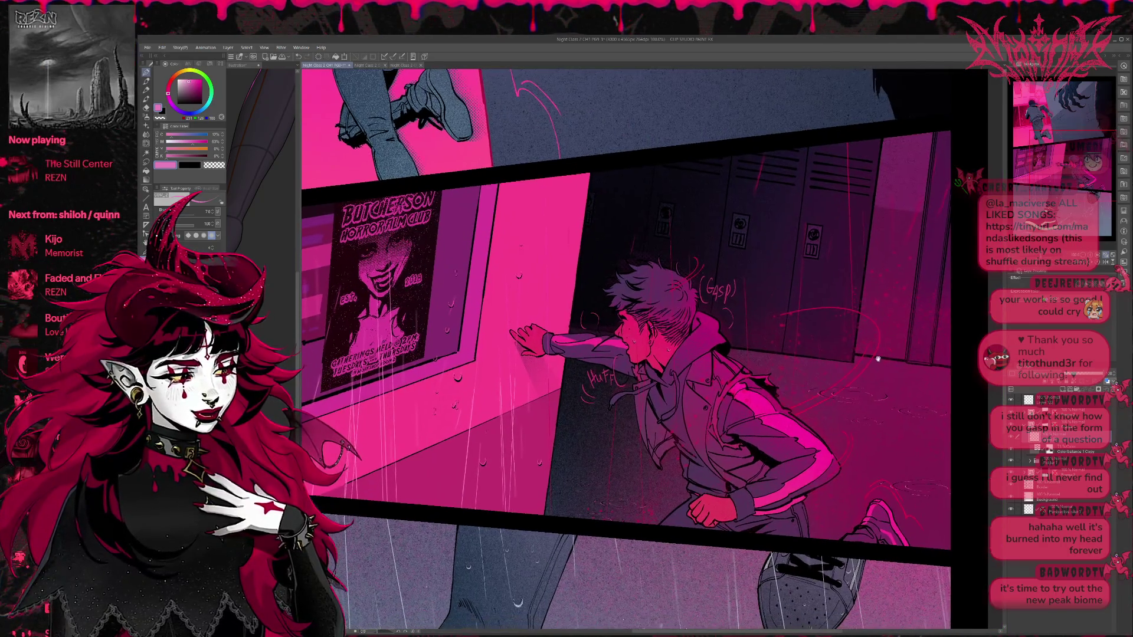
Step: Scroll over the finished chase page and zoom out to 60% to review it
{"action": "scroll", "coordinate": [880, 354], "scroll_direction": "down", "scroll_amount": 4}
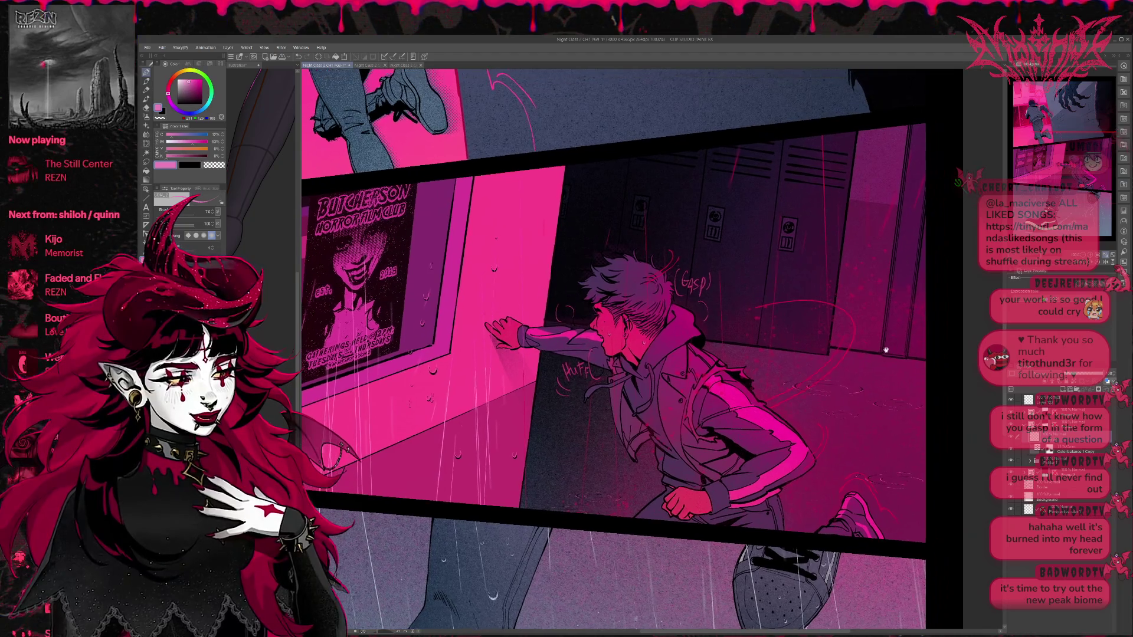
{"action": "left_click_drag", "start_coordinate": [886, 351], "coordinate": [875, 338]}
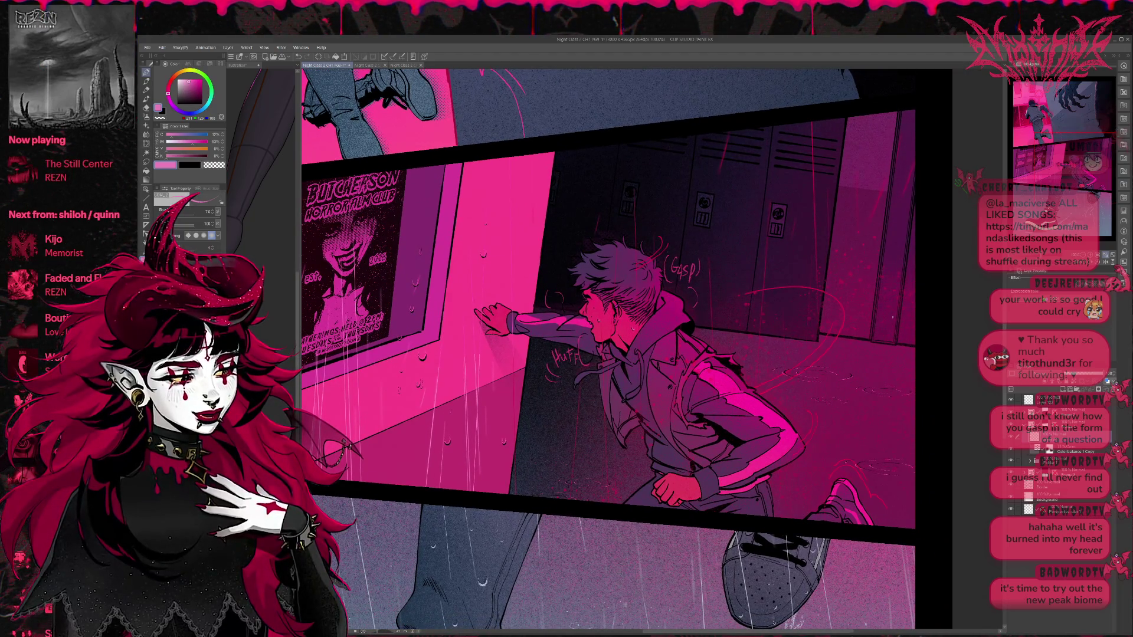
{"action": "scroll", "coordinate": [850, 330], "scroll_direction": "up", "scroll_amount": 4}
{"action": "scroll", "coordinate": [823, 377], "scroll_direction": "up", "scroll_amount": 2}
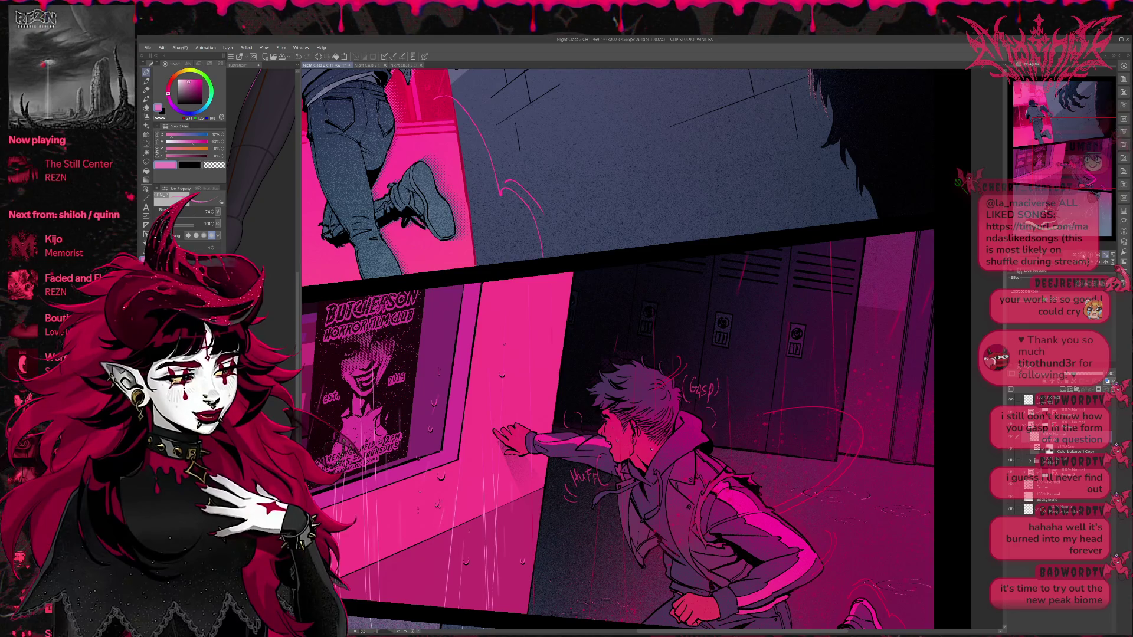
{"action": "scroll", "coordinate": [652, 351], "scroll_direction": "down", "scroll_amount": 2}
{"action": "scroll", "coordinate": [892, 366], "scroll_direction": "up", "scroll_amount": 3}
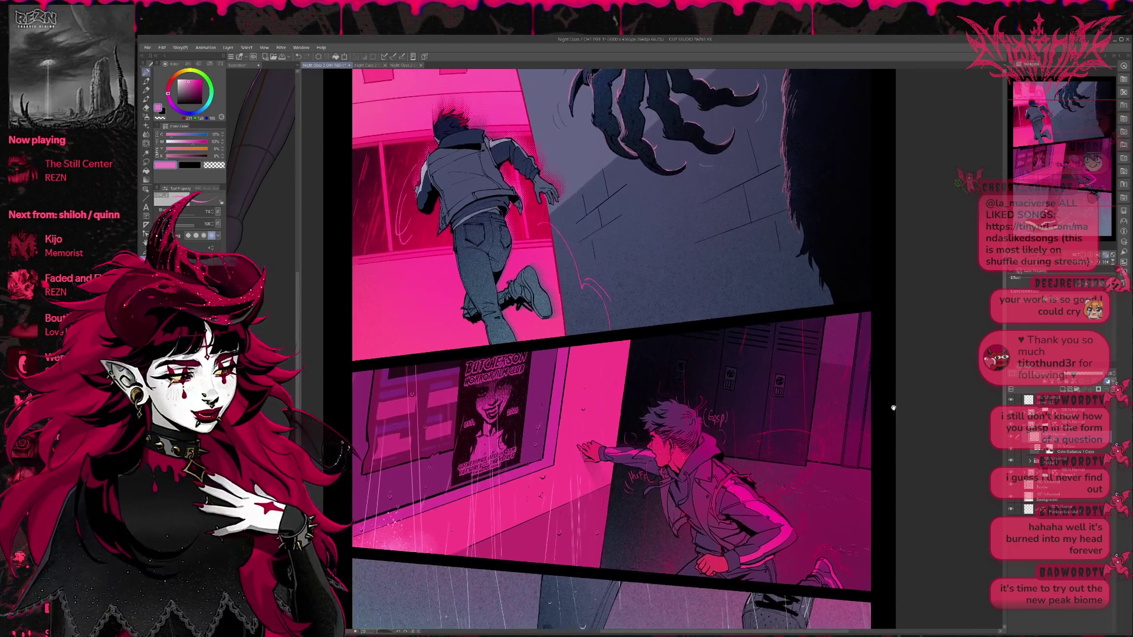
{"action": "scroll", "coordinate": [864, 439], "scroll_direction": "up", "scroll_amount": 4}
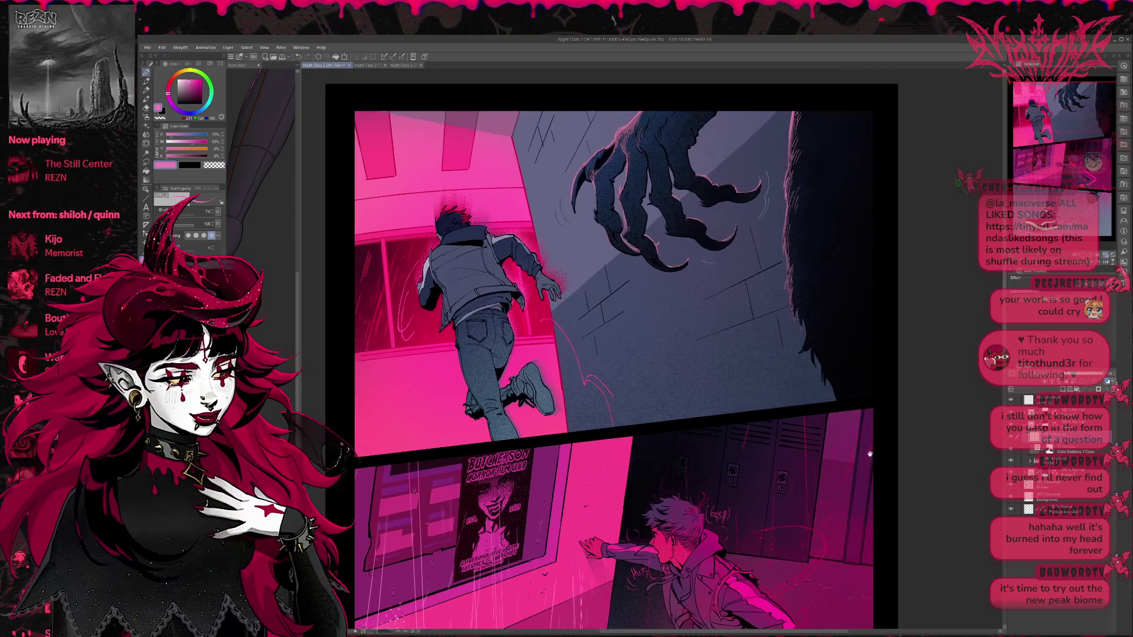
{"action": "scroll", "coordinate": [853, 449], "scroll_direction": "down", "scroll_amount": 5}
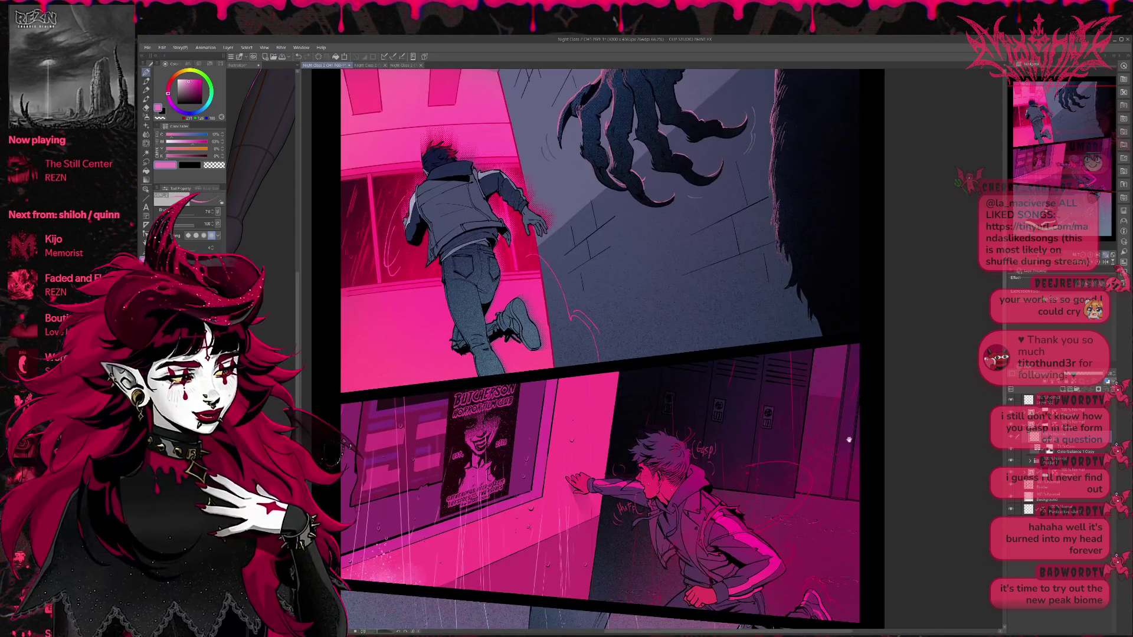
{"action": "scroll", "coordinate": [854, 369], "scroll_direction": "up", "scroll_amount": 3}
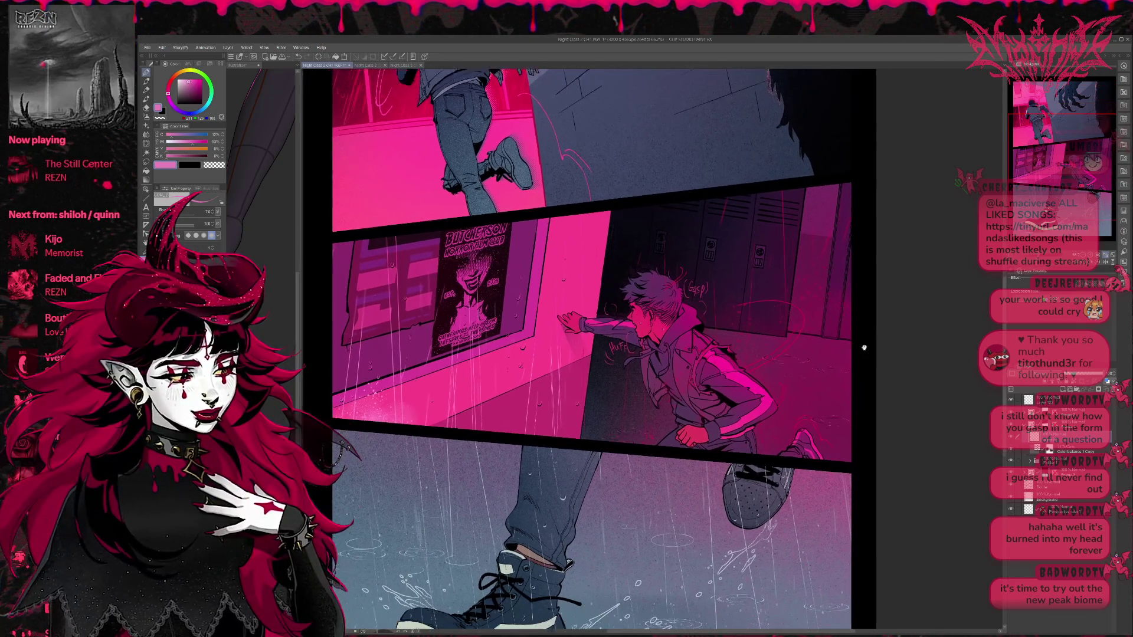
{"action": "scroll", "coordinate": [858, 375], "scroll_direction": "up", "scroll_amount": 2}
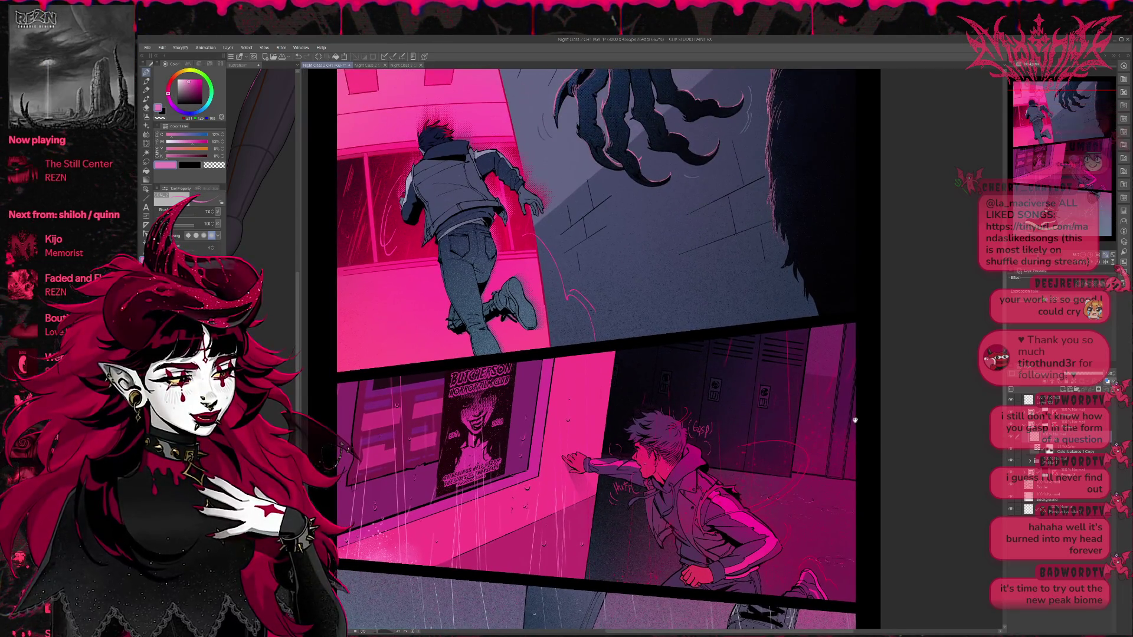
{"action": "scroll", "coordinate": [868, 401], "scroll_direction": "up", "scroll_amount": 2}
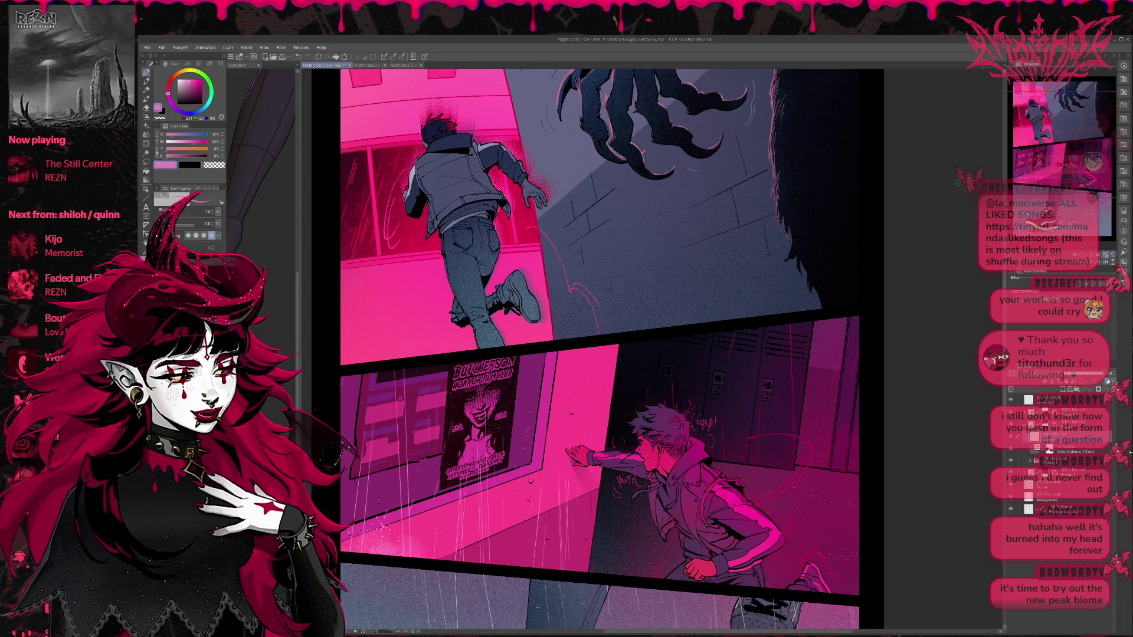
{"action": "key", "text": "ctrl+minus"}
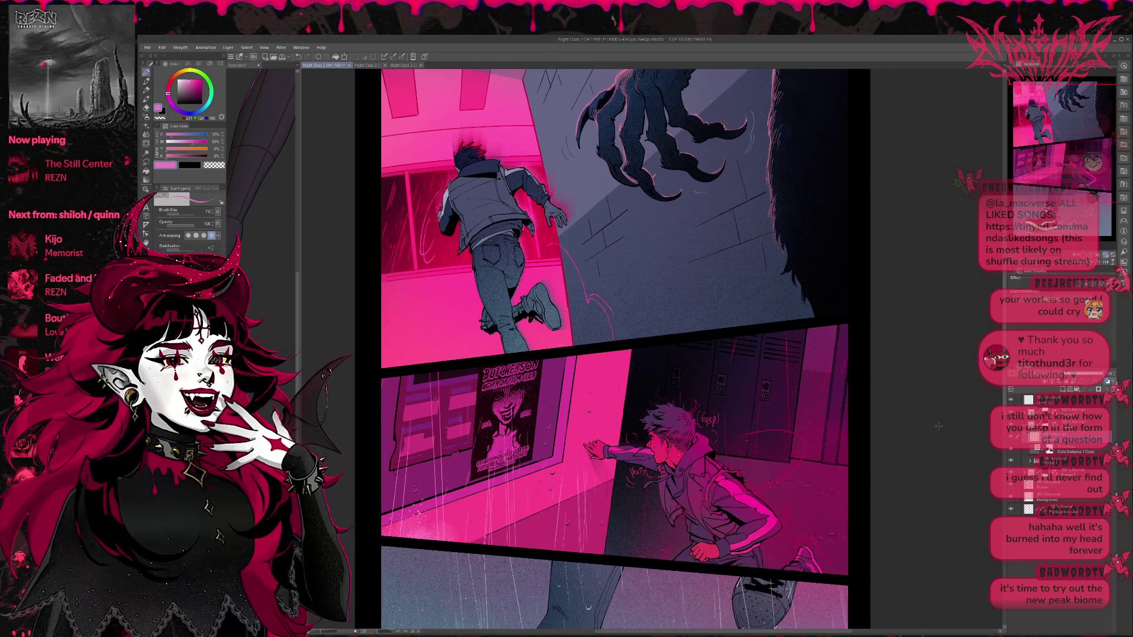
{"action": "scroll", "coordinate": [614, 348], "scroll_direction": "down", "scroll_amount": 1}
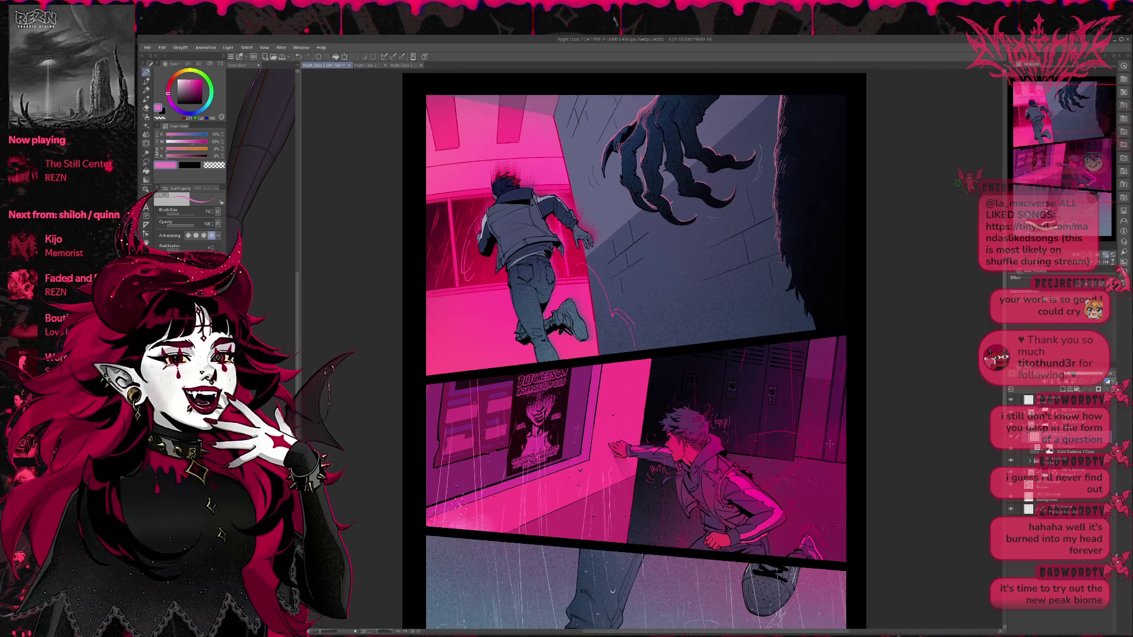
{"action": "scroll", "coordinate": [626, 348], "scroll_direction": "down", "scroll_amount": 5}
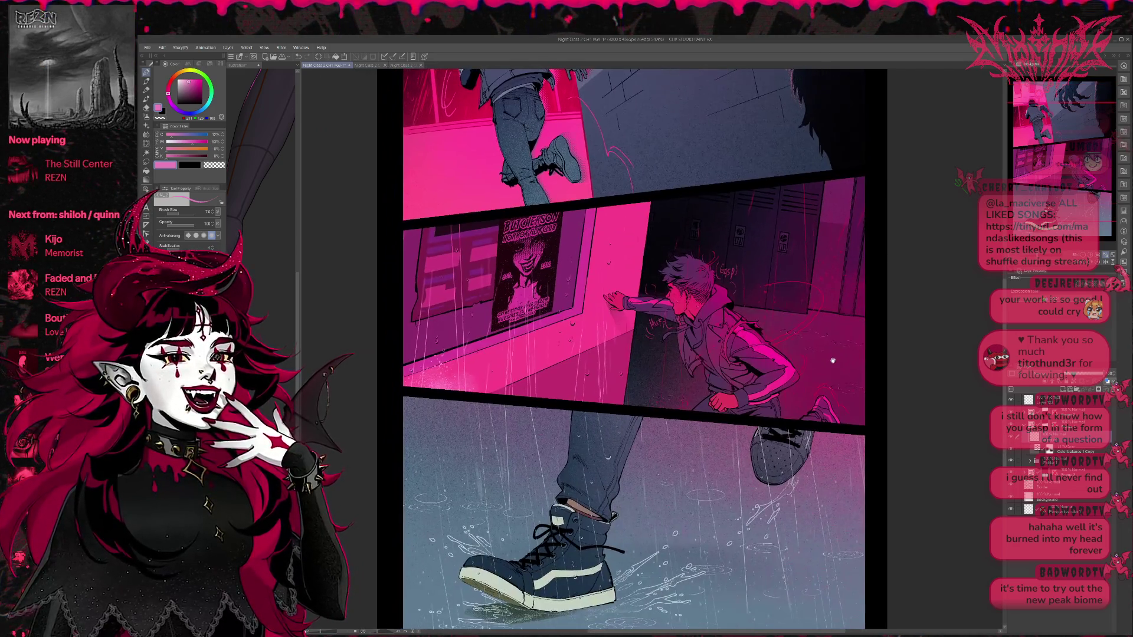
{"action": "scroll", "coordinate": [1056, 473], "scroll_direction": "up", "scroll_amount": 5}
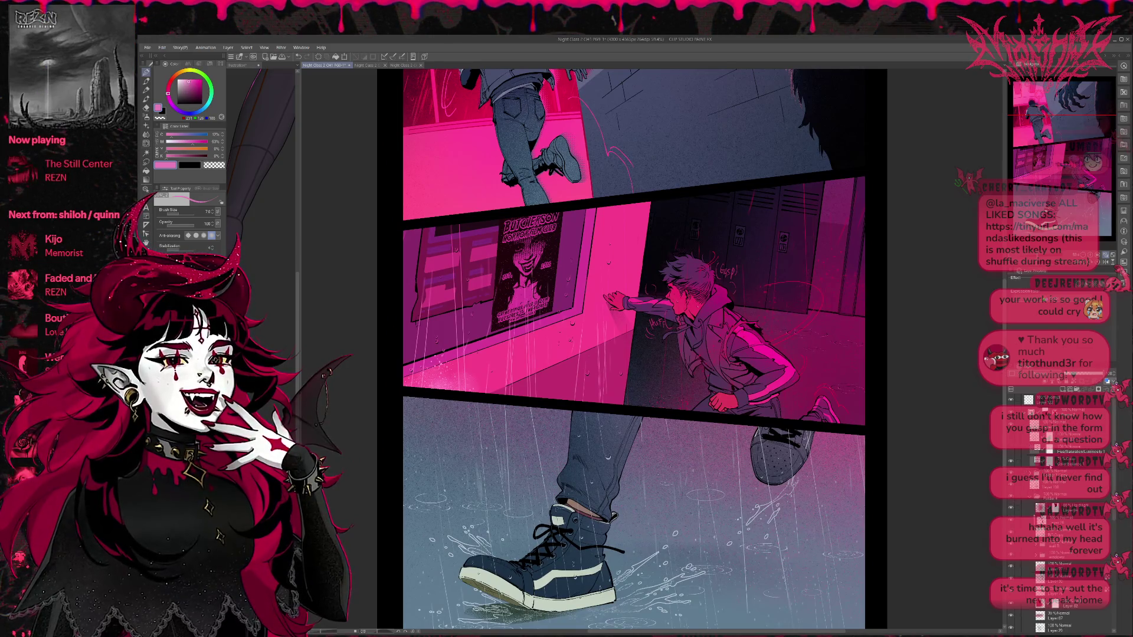
{"action": "scroll", "coordinate": [1056, 514], "scroll_direction": "up", "scroll_amount": 10}
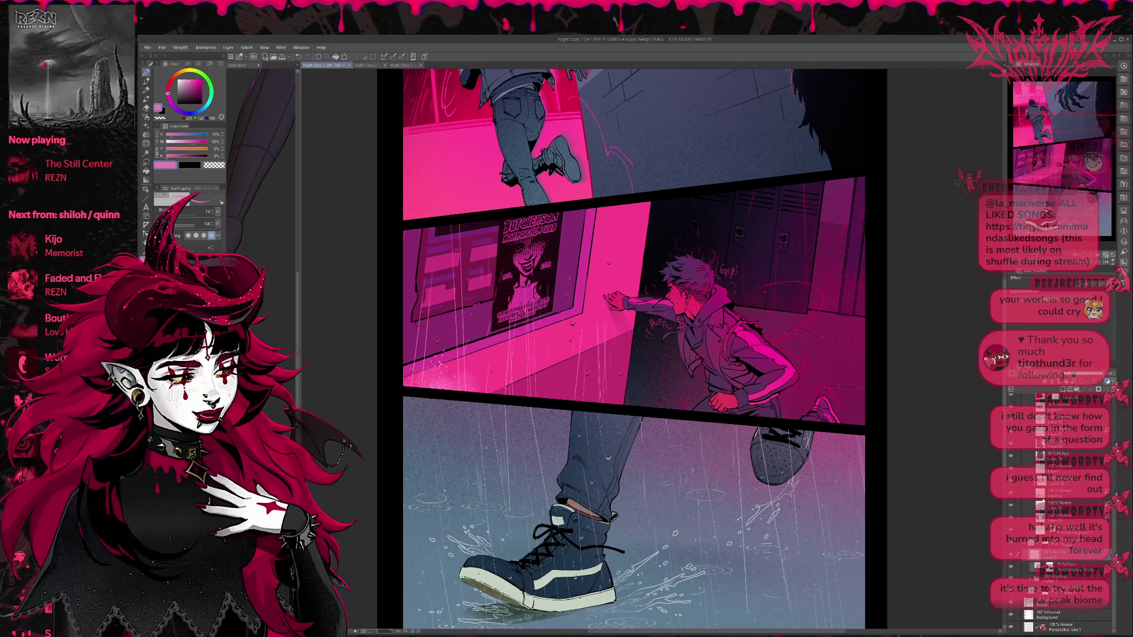
{"action": "scroll", "coordinate": [1030, 490], "scroll_direction": "up", "scroll_amount": 10}
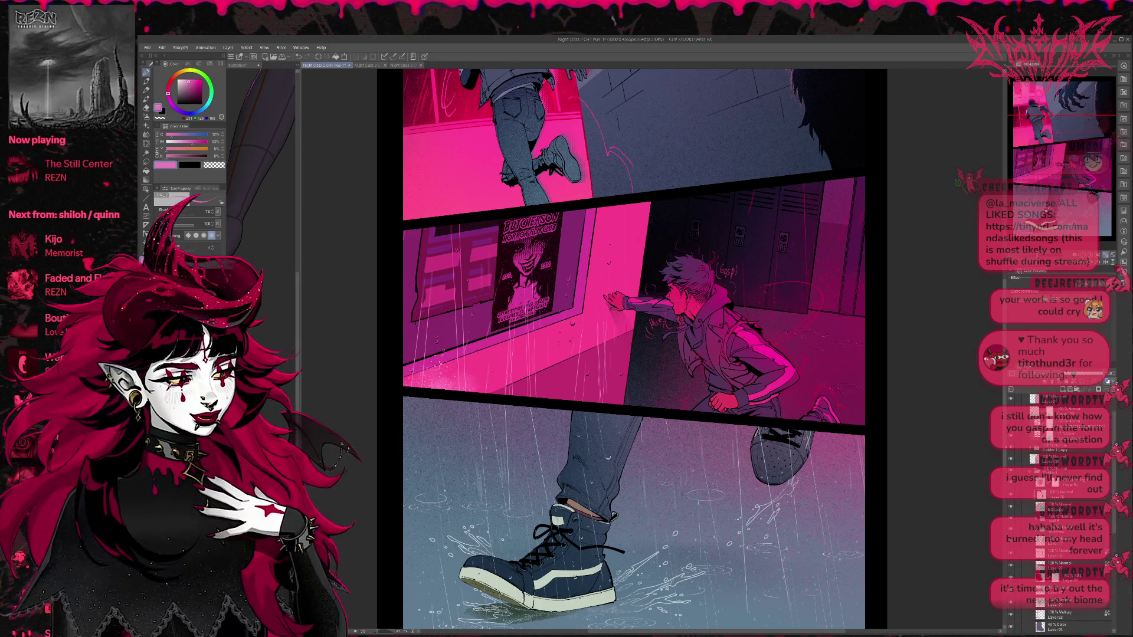
Step: Expand Folder 1 Copy and frame the top panel with the boy and monster claw
{"action": "left_click", "coordinate": [1031, 449]}
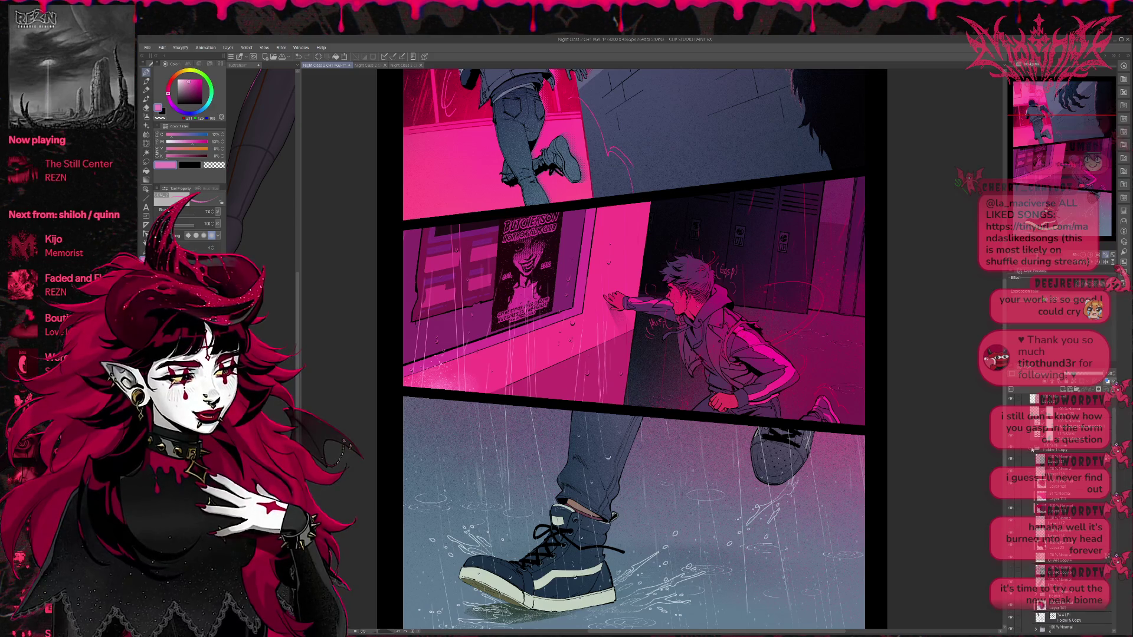
{"action": "scroll", "coordinate": [1057, 484], "scroll_direction": "down", "scroll_amount": 5}
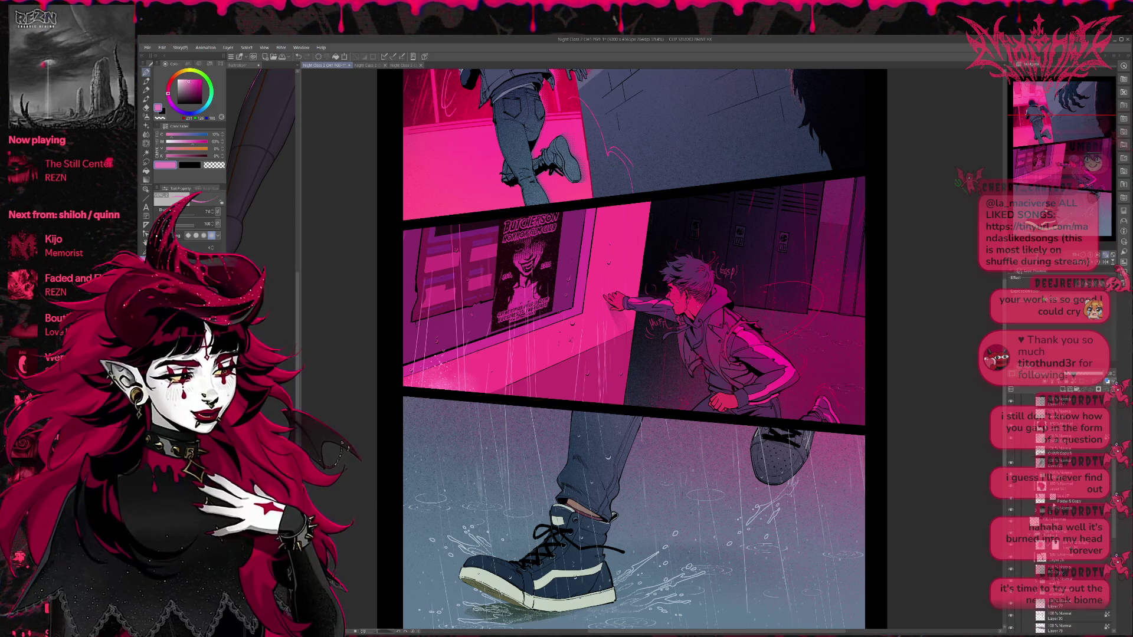
{"action": "scroll", "coordinate": [1063, 531], "scroll_direction": "down", "scroll_amount": 5}
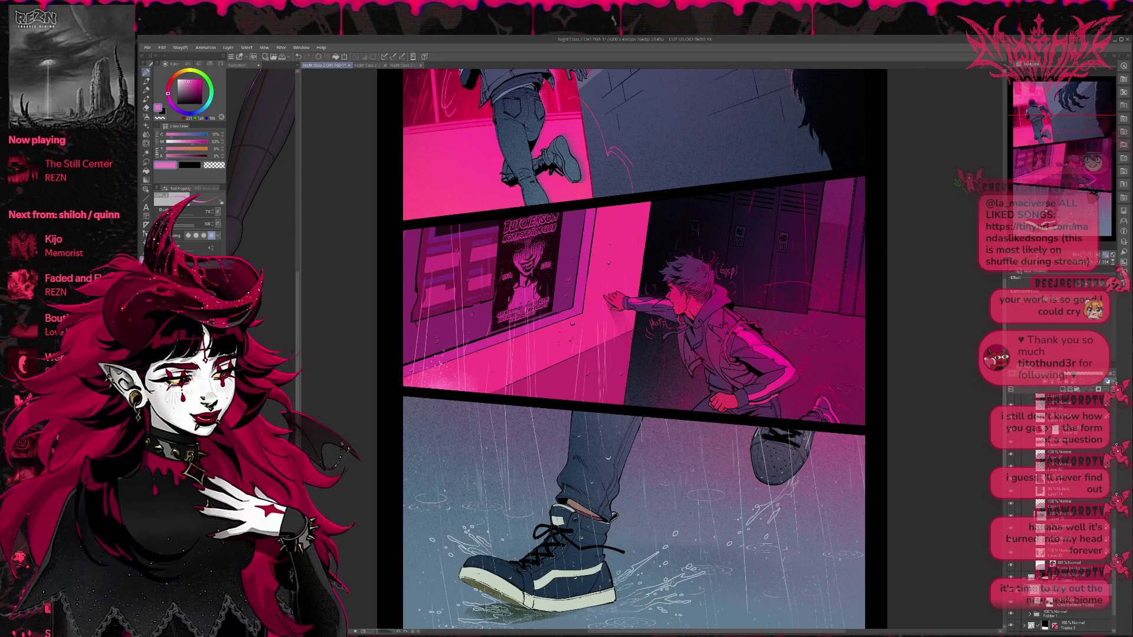
{"action": "scroll", "coordinate": [1056, 513], "scroll_direction": "up", "scroll_amount": 5}
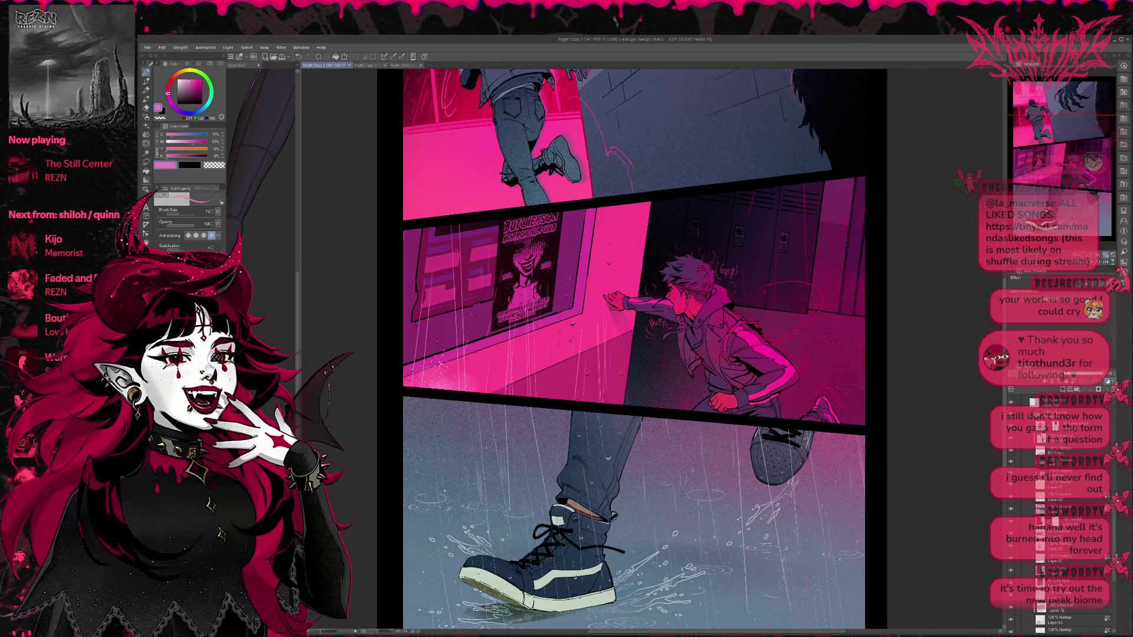
{"action": "scroll", "coordinate": [1056, 508], "scroll_direction": "down", "scroll_amount": 5}
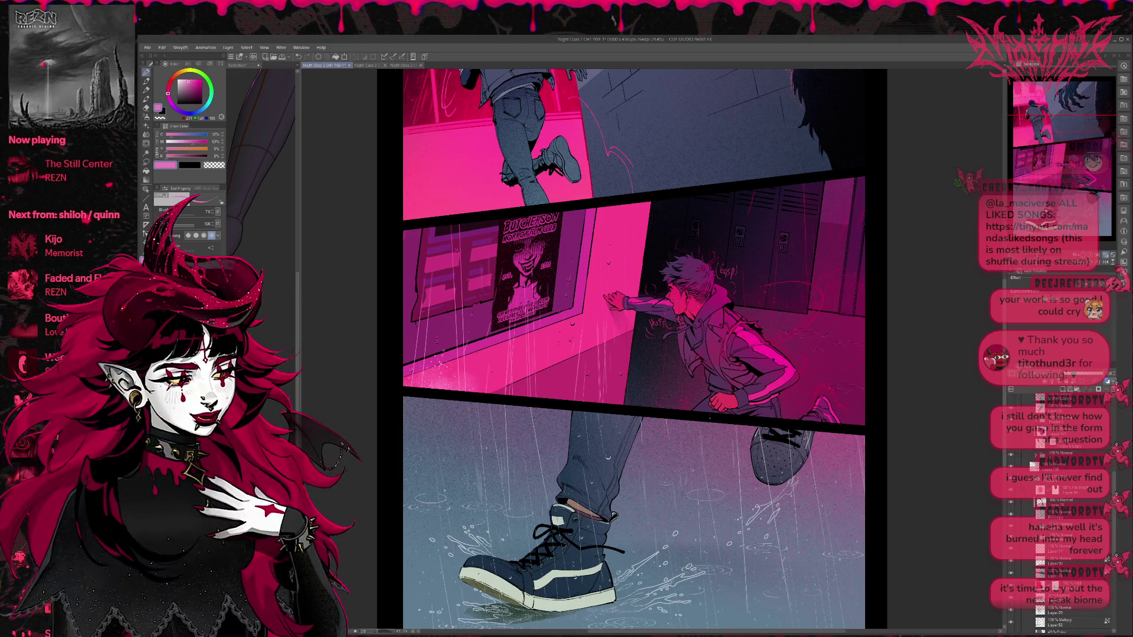
{"action": "scroll", "coordinate": [742, 468], "scroll_direction": "up", "scroll_amount": 5}
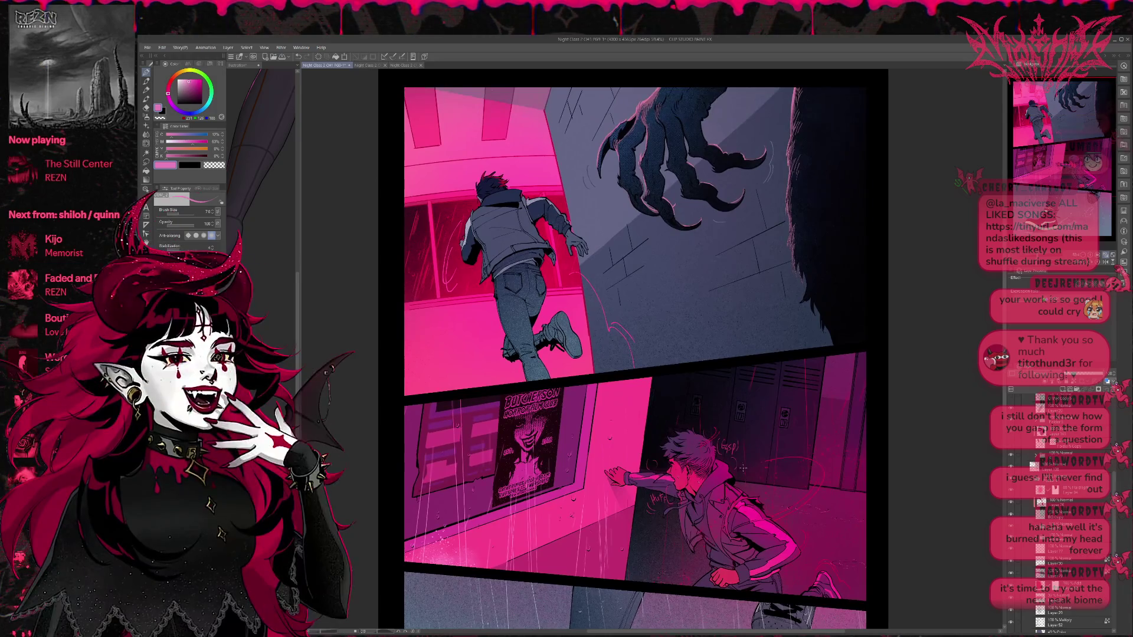
{"action": "scroll", "coordinate": [743, 468], "scroll_direction": "down", "scroll_amount": 2}
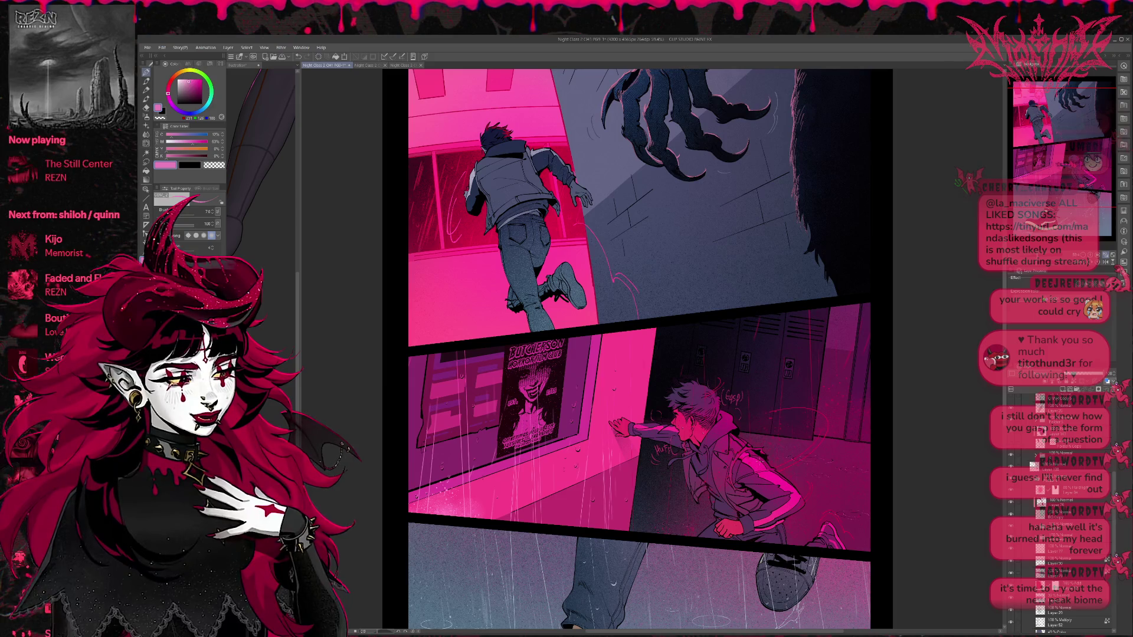
{"action": "scroll", "coordinate": [649, 354], "scroll_direction": "up", "scroll_amount": 3}
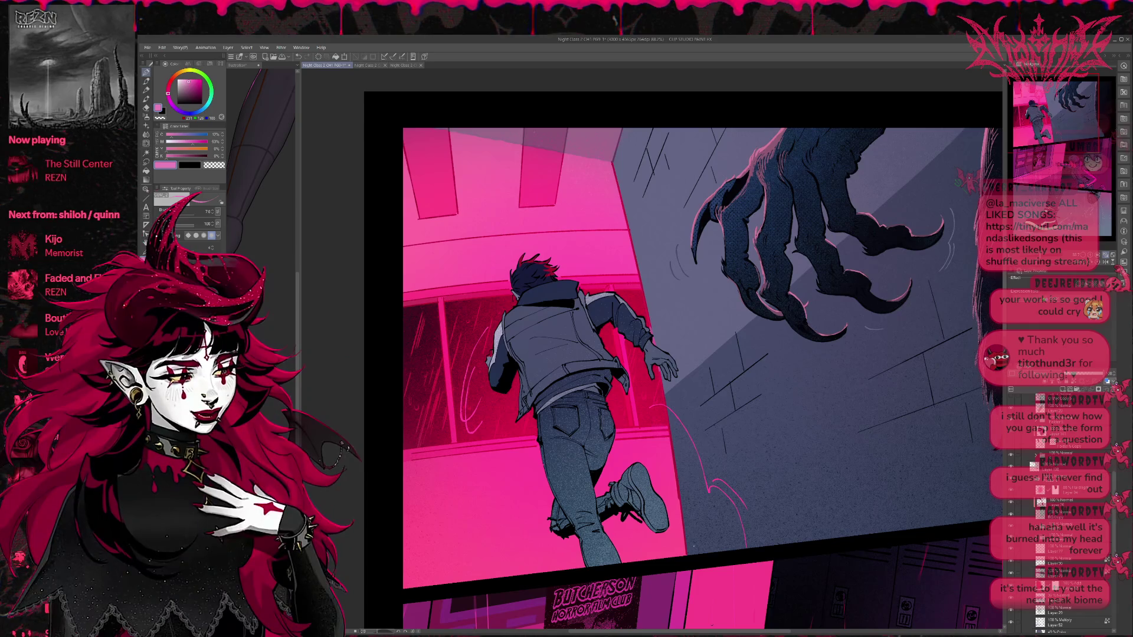
{"action": "scroll", "coordinate": [1074, 467], "scroll_direction": "down", "scroll_amount": 3}
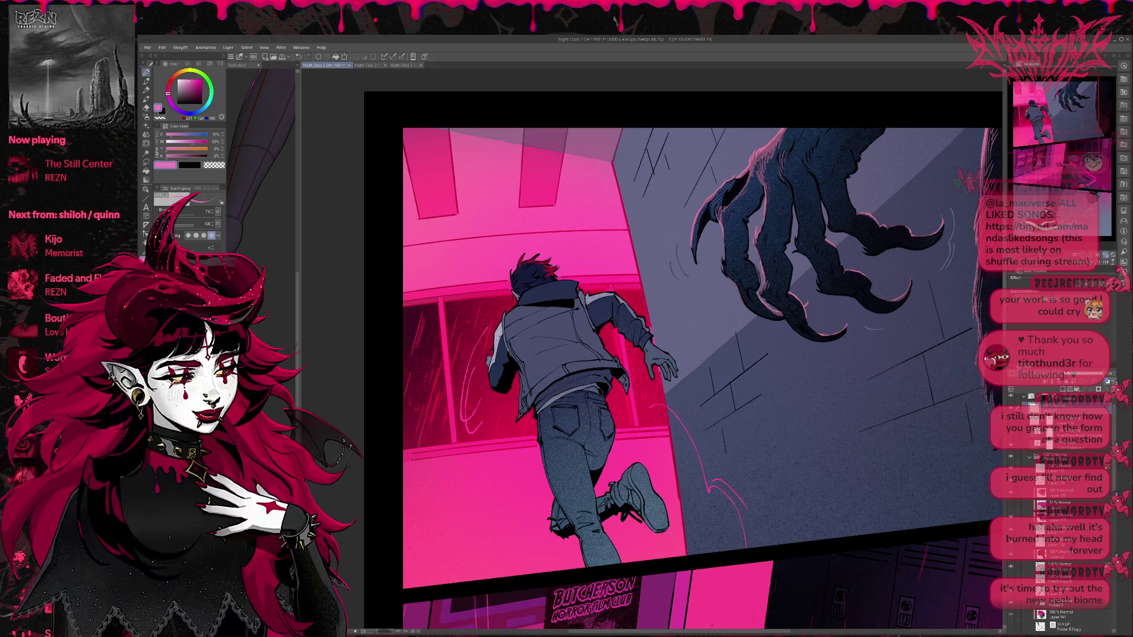
Step: Test the brush, then letter a crimson 'HUF' sound effect beside the boy's head
{"action": "left_click", "coordinate": [519, 465], "text": "alt"}
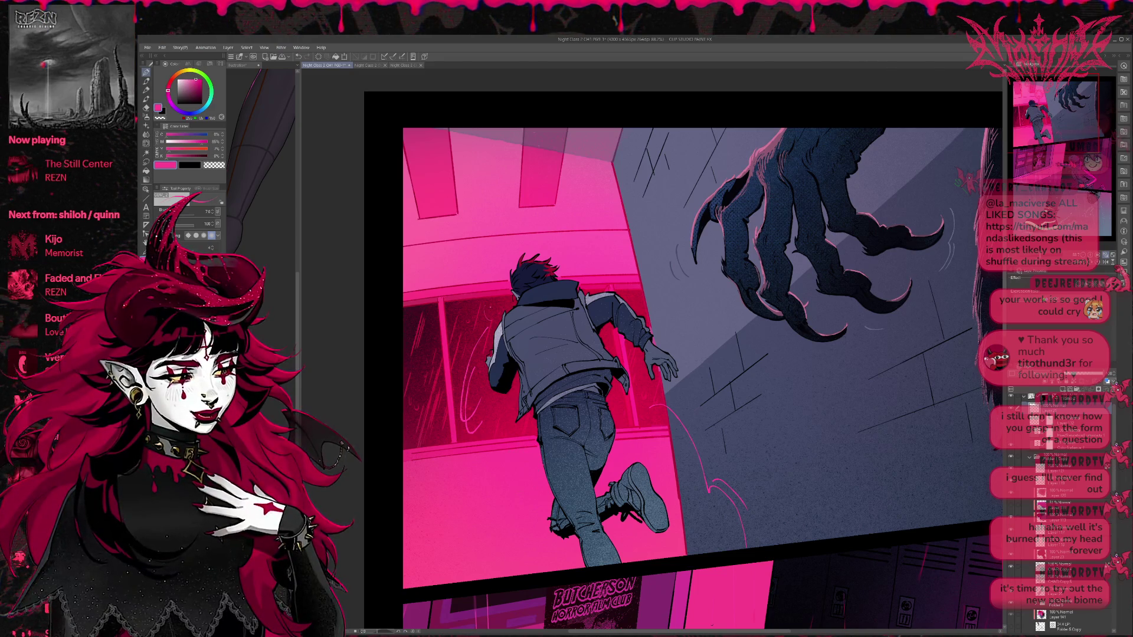
{"action": "left_click_drag", "start_coordinate": [484, 303], "coordinate": [495, 315]}
{"action": "key", "text": "ctrl+z"}
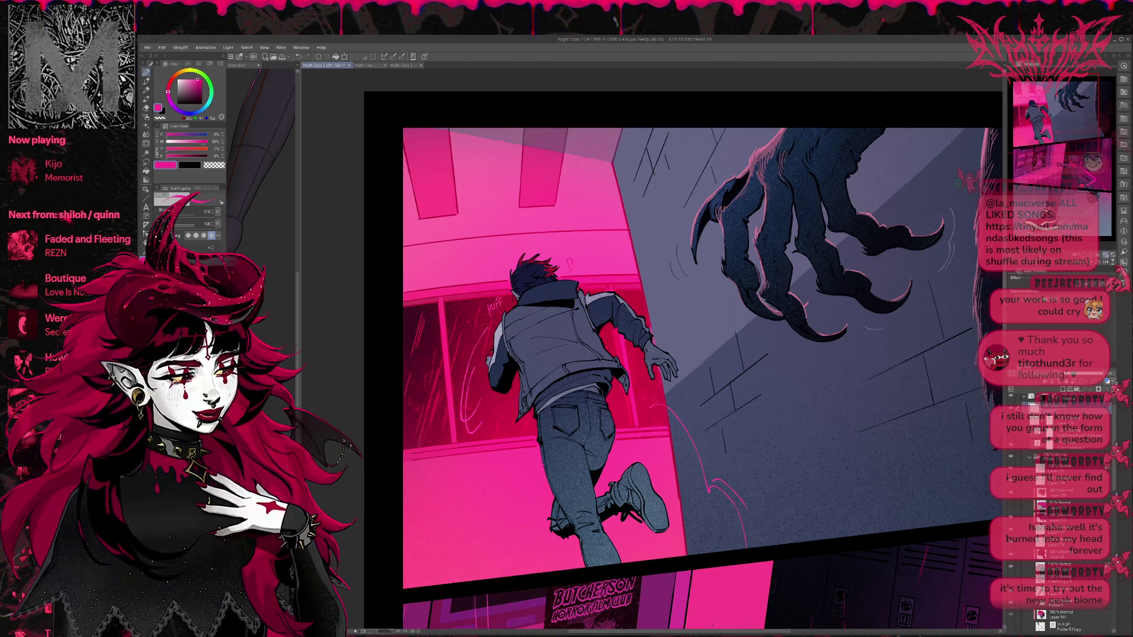
{"action": "left_click", "coordinate": [592, 290], "text": "alt"}
{"action": "left_click_drag", "start_coordinate": [562, 255], "coordinate": [574, 255]}
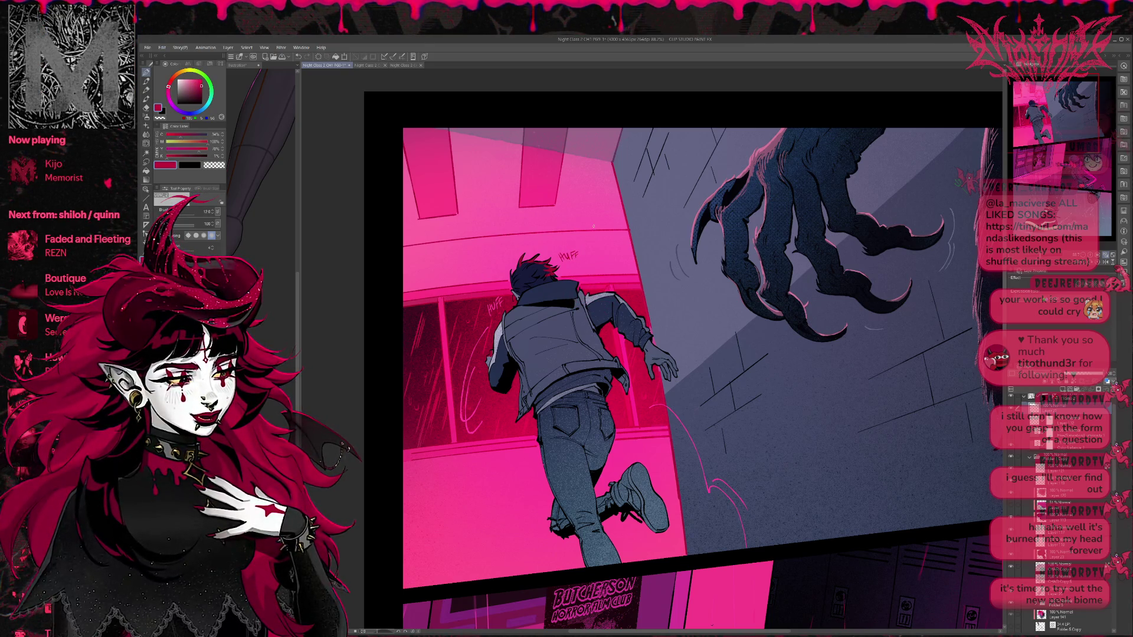
{"action": "key", "text": "ctrl+z"}
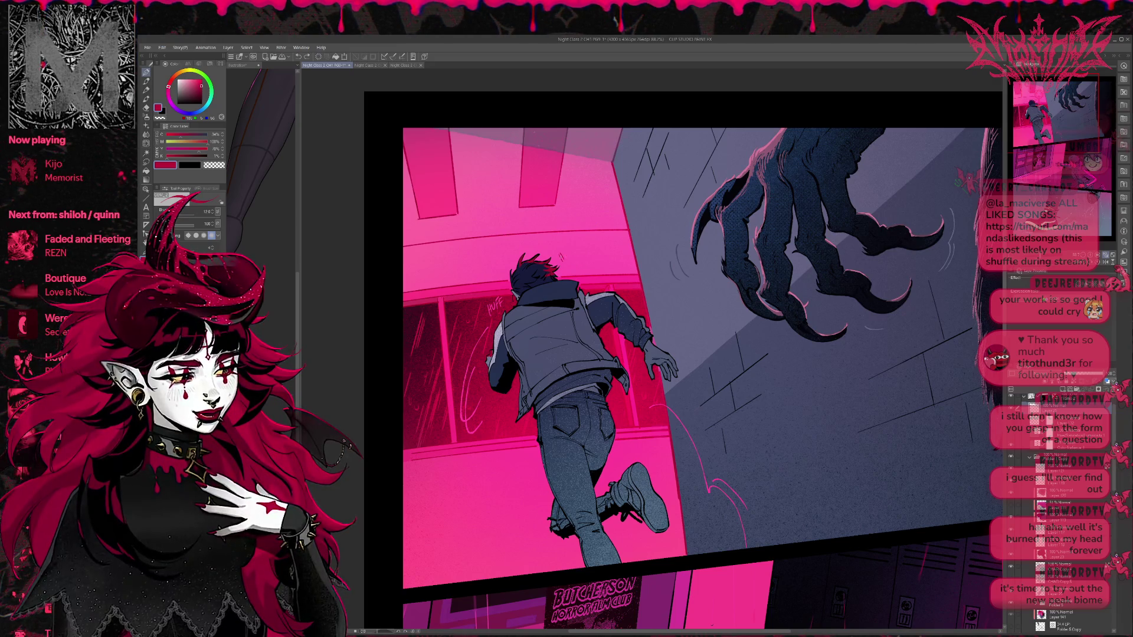
{"action": "mouse_move", "coordinate": [565, 253]}
{"action": "left_mouse_down"}
{"action": "mouse_move", "coordinate": [580, 243]}
{"action": "mouse_move", "coordinate": [582, 255]}
{"action": "left_mouse_up"}
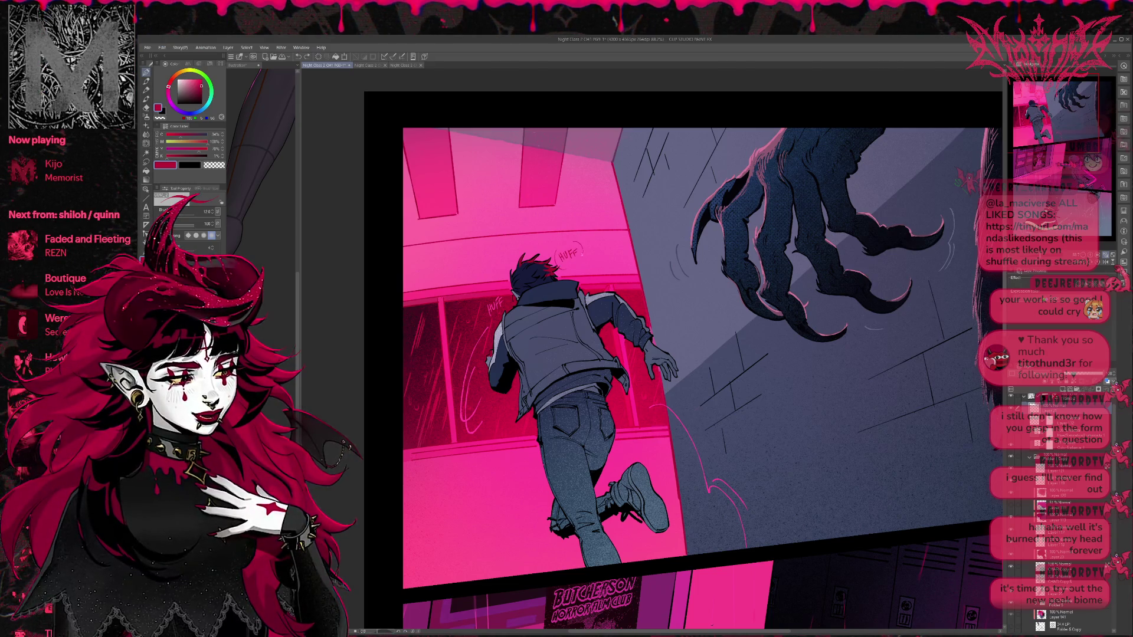
Step: Touch up the lettering, then erase the HUFF sketch and faint strokes left of the head
{"action": "left_click", "coordinate": [493, 283], "text": "alt"}
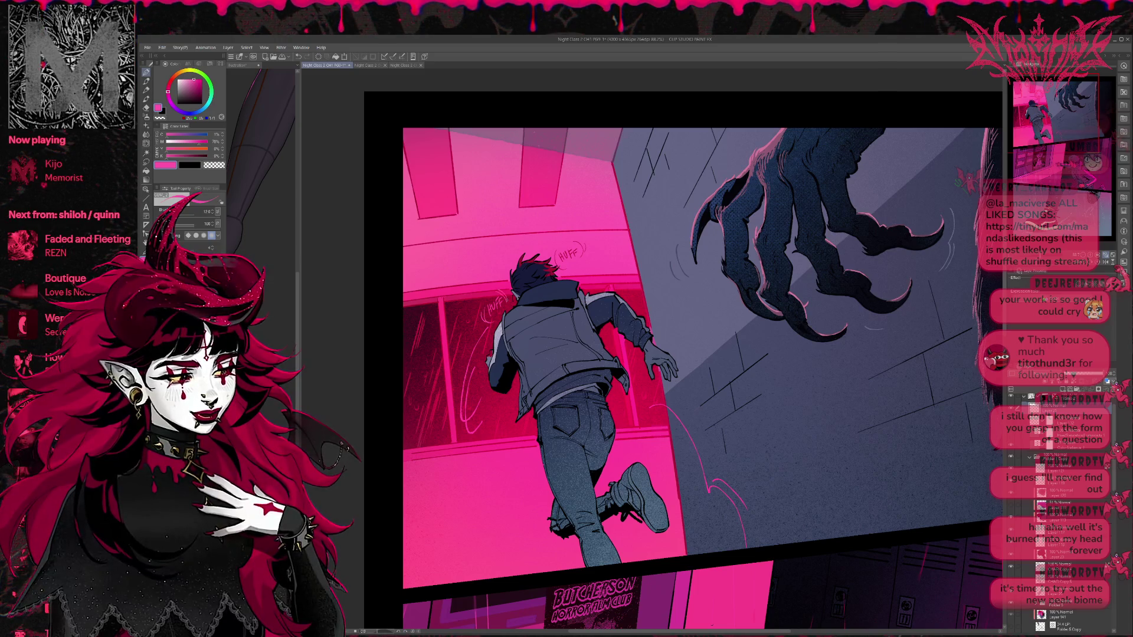
{"action": "left_click_drag", "start_coordinate": [584, 197], "coordinate": [585, 192]}
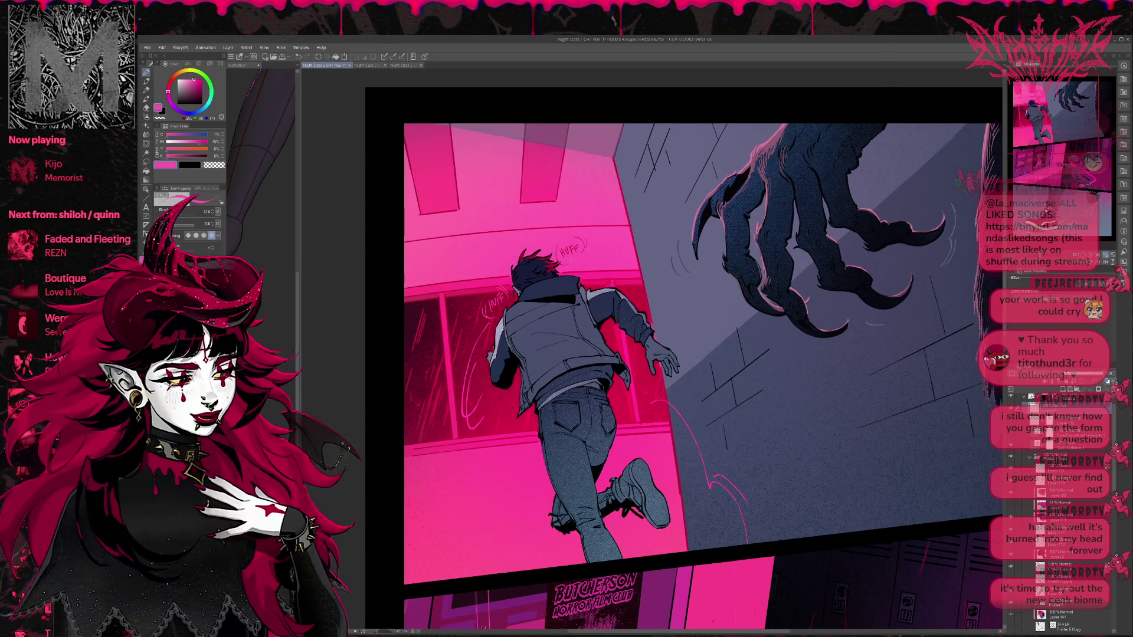
{"action": "left_click", "coordinate": [586, 279], "text": "alt"}
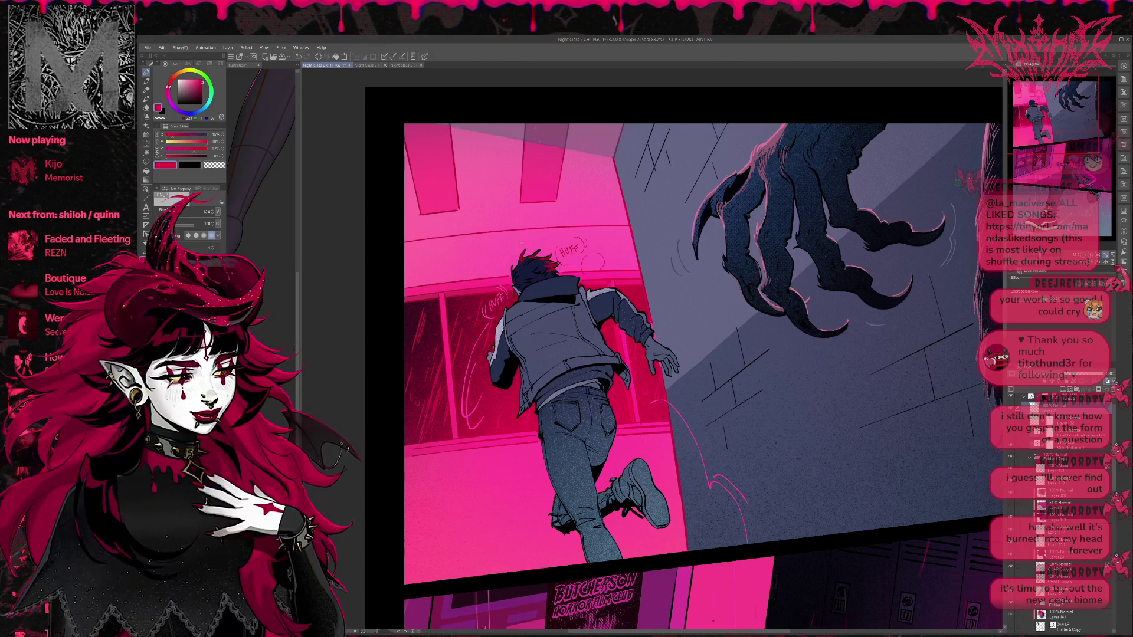
{"action": "left_click_drag", "start_coordinate": [578, 256], "coordinate": [585, 272]}
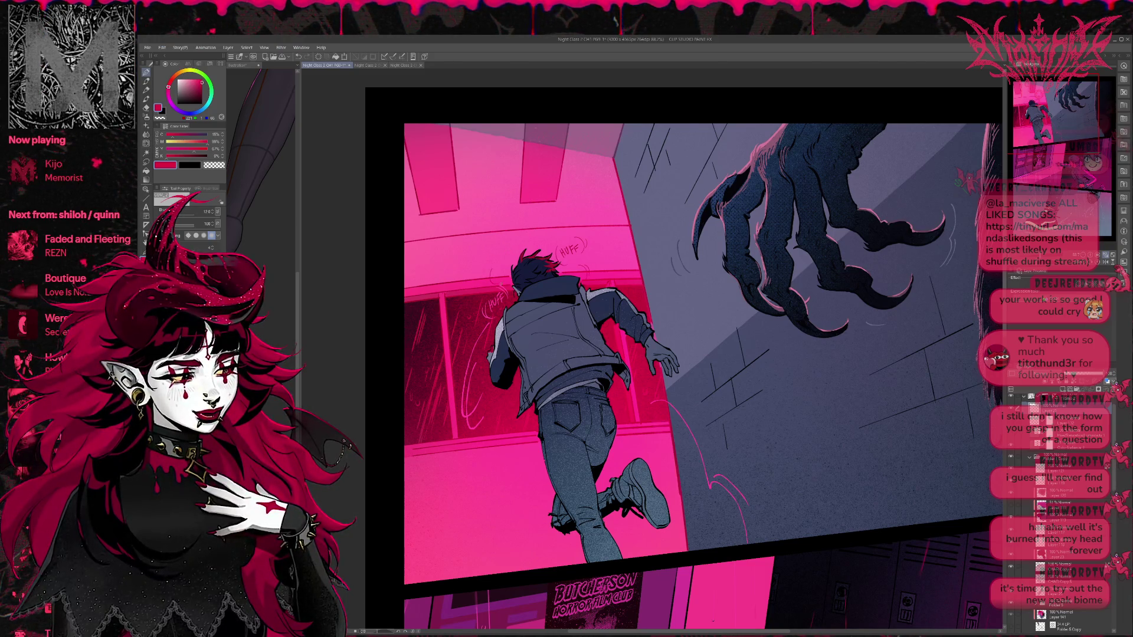
{"action": "left_click_drag", "start_coordinate": [488, 276], "coordinate": [496, 269]}
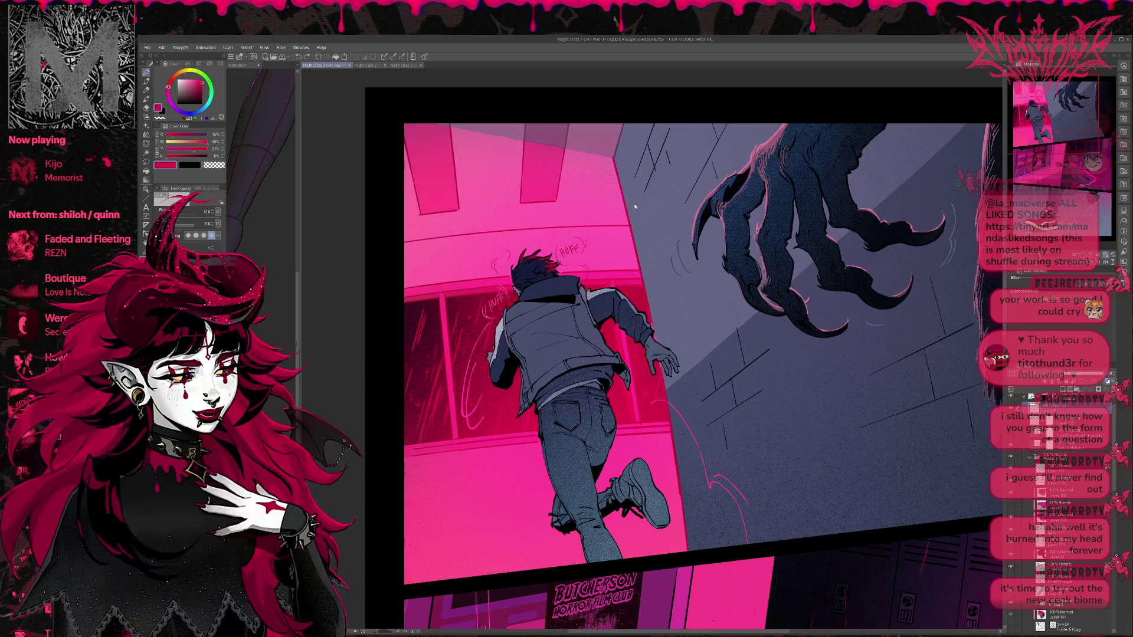
{"action": "key", "text": "e"}
{"action": "mouse_move", "coordinate": [548, 254]}
{"action": "left_mouse_down"}
{"action": "mouse_move", "coordinate": [555, 265]}
{"action": "mouse_move", "coordinate": [602, 248]}
{"action": "mouse_move", "coordinate": [478, 313]}
{"action": "left_mouse_up"}
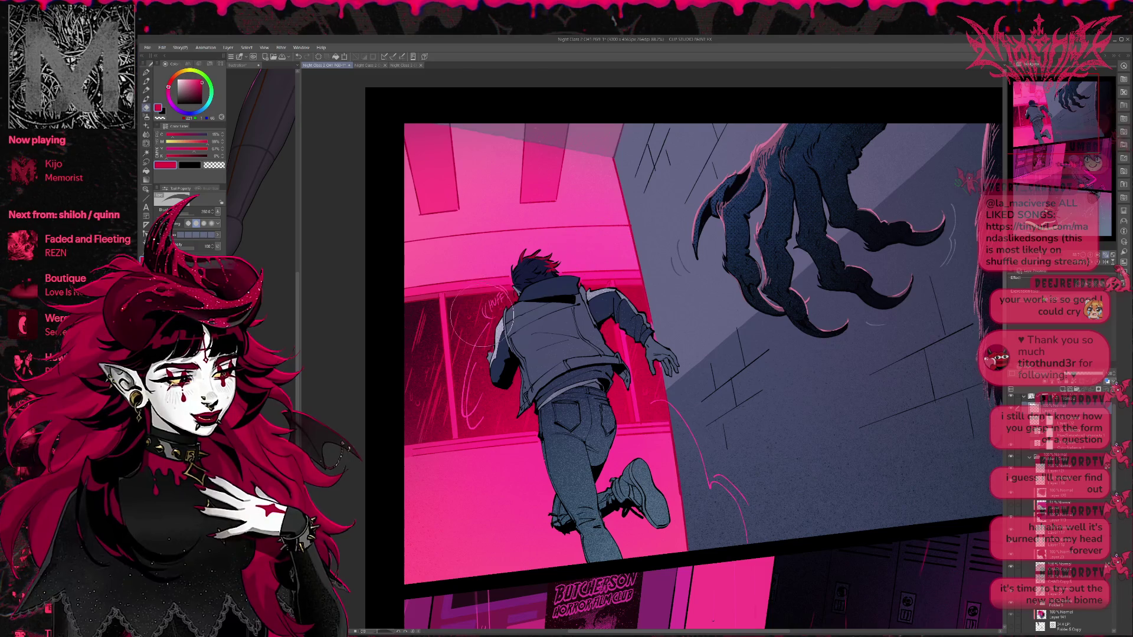
{"action": "key", "text": "p"}
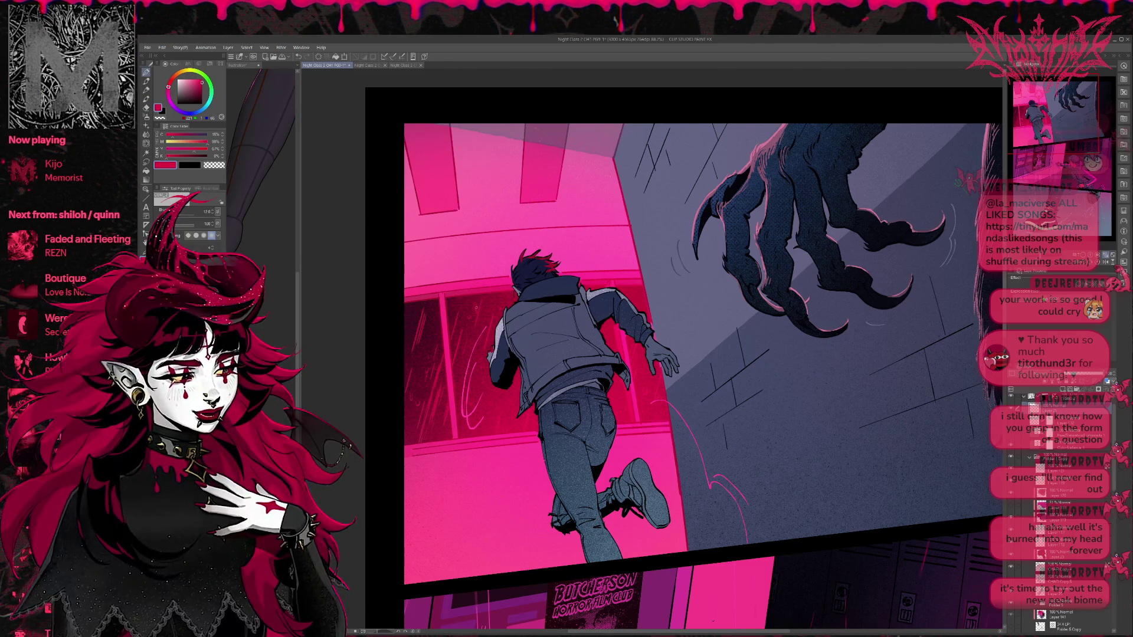
Step: Letter 'HU' in lighter pink on the window beside the boy
{"action": "left_click", "coordinate": [472, 311], "text": "alt"}
{"action": "left_click_drag", "start_coordinate": [472, 306], "coordinate": [481, 310]}
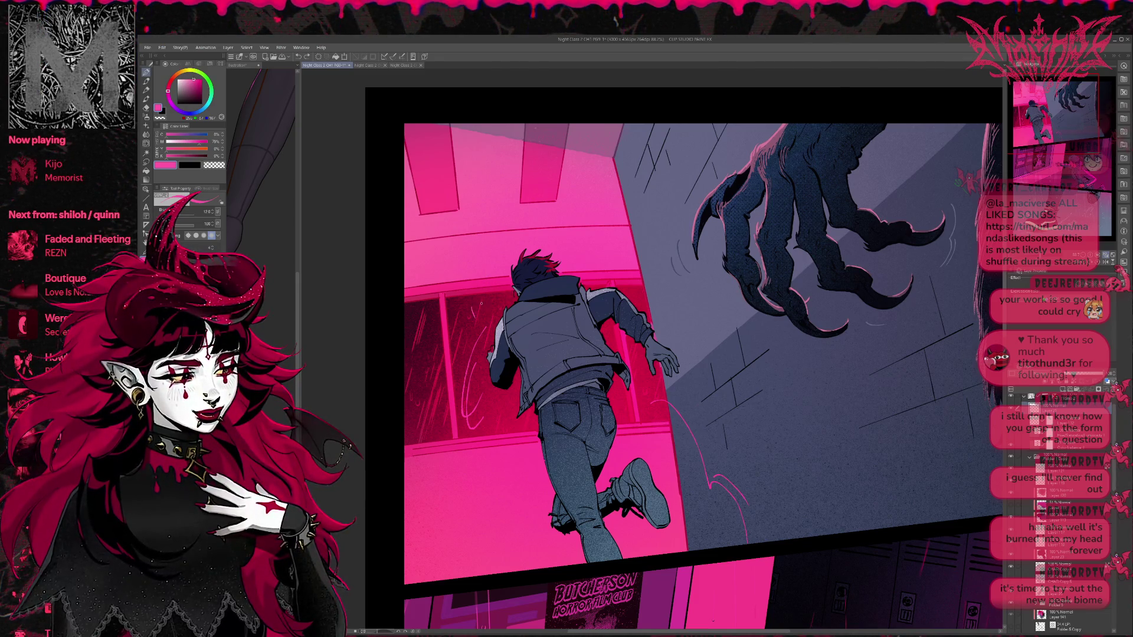
{"action": "left_click_drag", "start_coordinate": [469, 413], "coordinate": [472, 400]}
{"action": "mouse_move", "coordinate": [466, 314]}
{"action": "left_mouse_down"}
{"action": "mouse_move", "coordinate": [469, 331]}
{"action": "mouse_move", "coordinate": [476, 323]}
{"action": "left_mouse_up"}
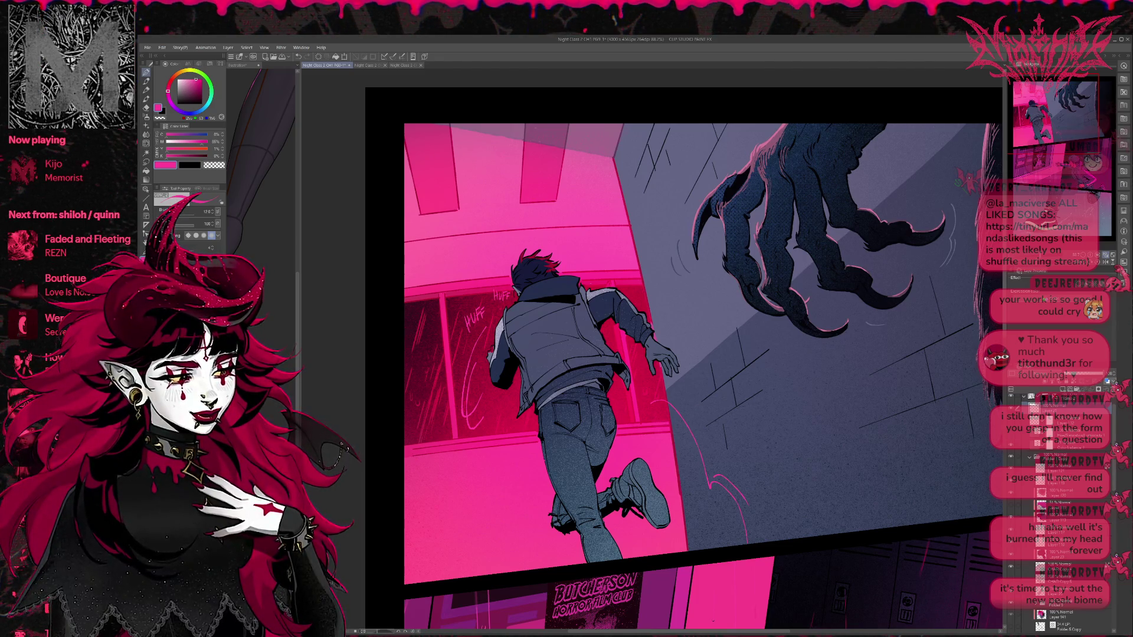
Step: Letter a crimson 'PANT' sound effect beside the boy's hair
{"action": "left_click", "coordinate": [568, 263], "text": "alt"}
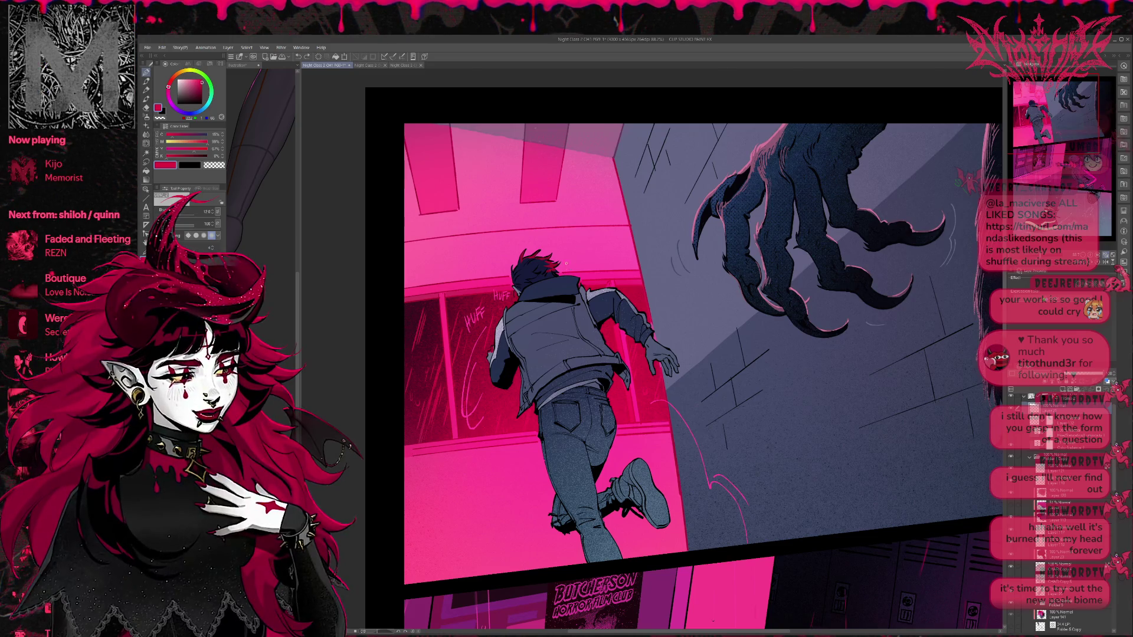
{"action": "left_click_drag", "start_coordinate": [564, 260], "coordinate": [569, 265]}
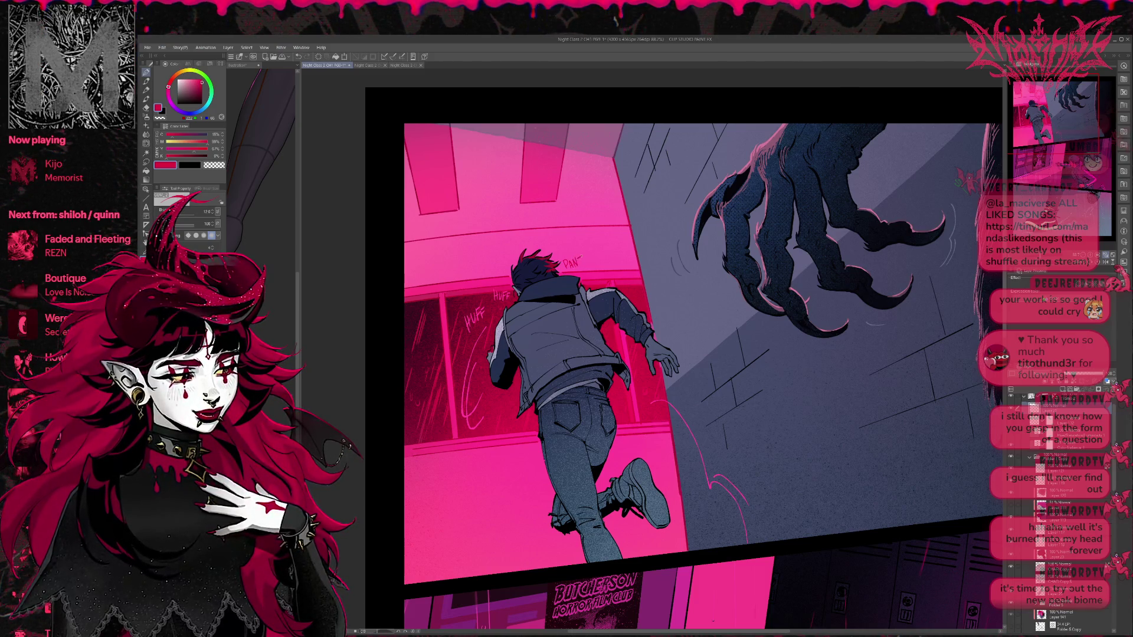
{"action": "left_click_drag", "start_coordinate": [587, 258], "coordinate": [582, 267]}
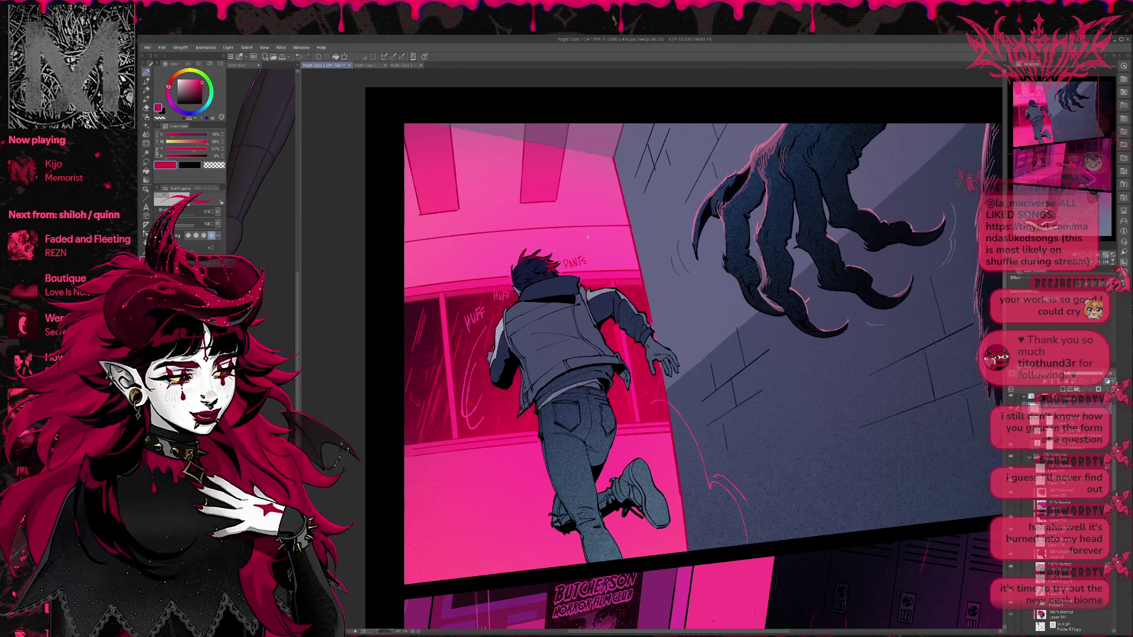
{"action": "key", "text": "ctrl+z"}
{"action": "key", "text": "ctrl+z"}
{"action": "key", "text": "ctrl+z"}
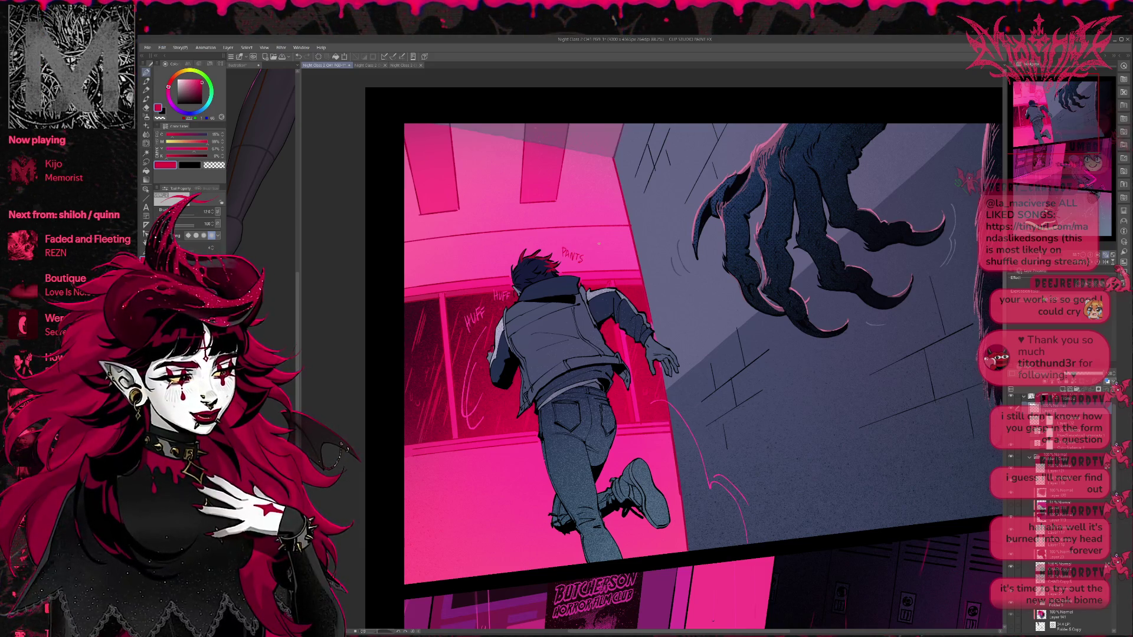
{"action": "key", "text": "ctrl+z"}
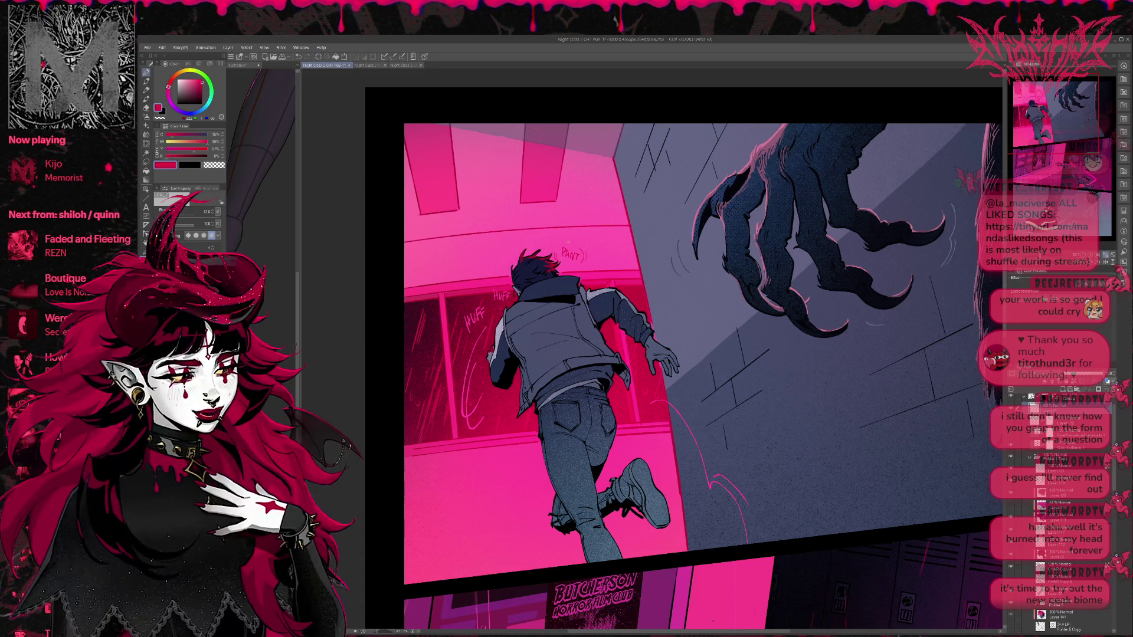
Step: Add pink bracket strokes before the two HUFF sound effects
{"action": "left_click", "coordinate": [497, 295], "text": "alt"}
{"action": "left_click_drag", "start_coordinate": [467, 316], "coordinate": [464, 330]}
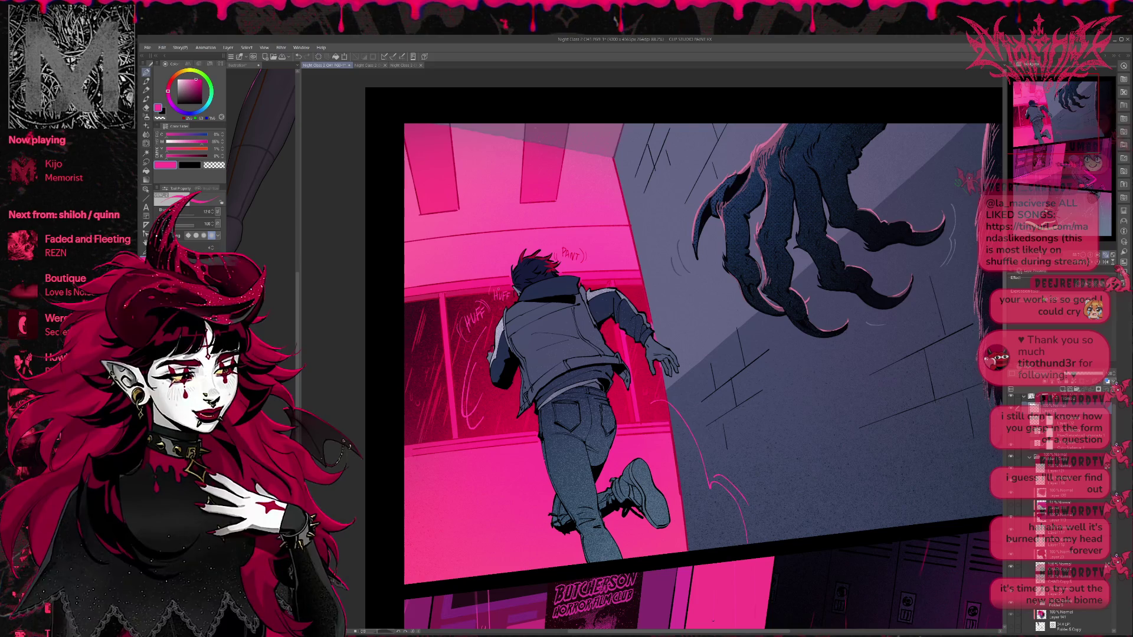
{"action": "left_click", "coordinate": [494, 276], "text": "alt"}
{"action": "left_click_drag", "start_coordinate": [489, 284], "coordinate": [488, 297]}
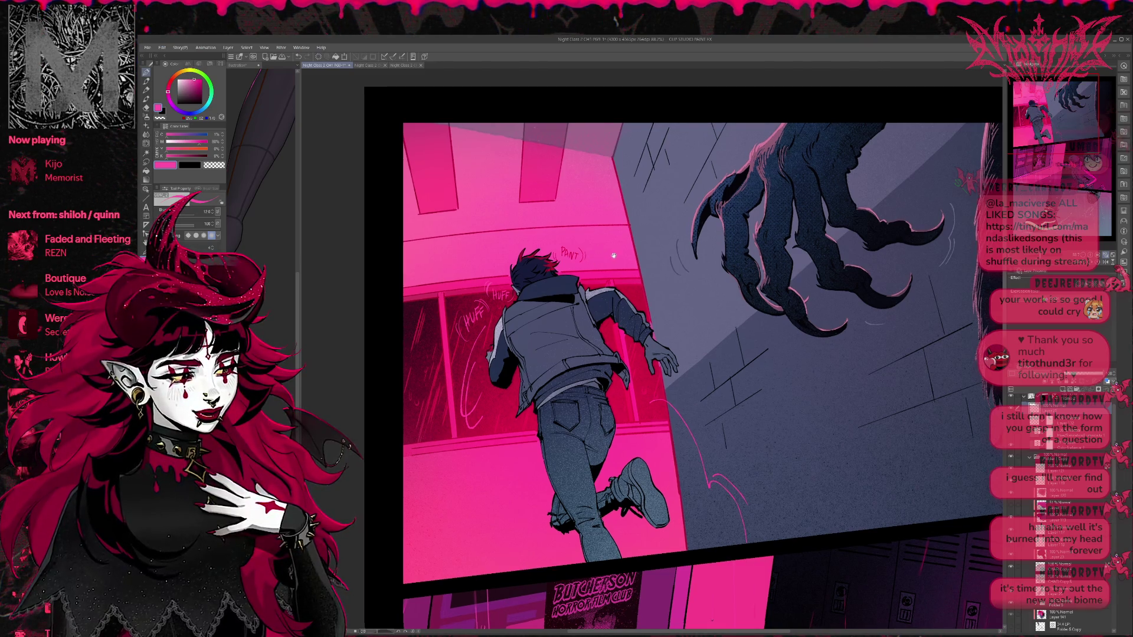
{"action": "scroll", "coordinate": [599, 266], "scroll_direction": "down", "scroll_amount": 2}
{"action": "left_click_drag", "start_coordinate": [622, 301], "coordinate": [616, 285]}
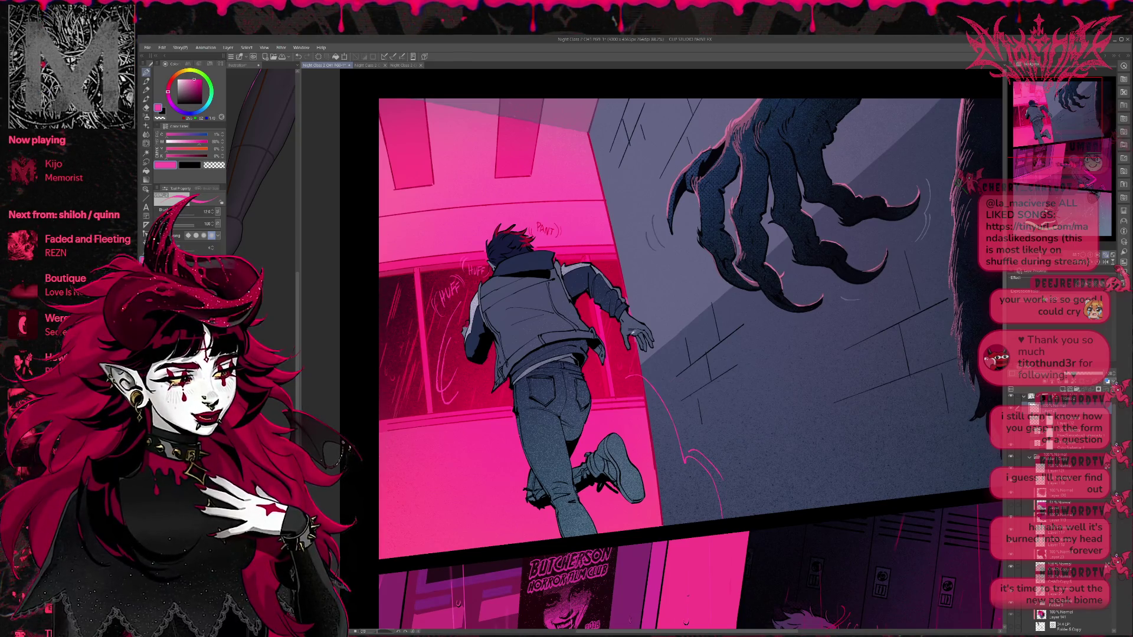
Step: Eyedrop navy from the boy's hand and darken his shoe heel, redoing one stray stroke
{"action": "left_click", "coordinate": [633, 333], "text": "alt"}
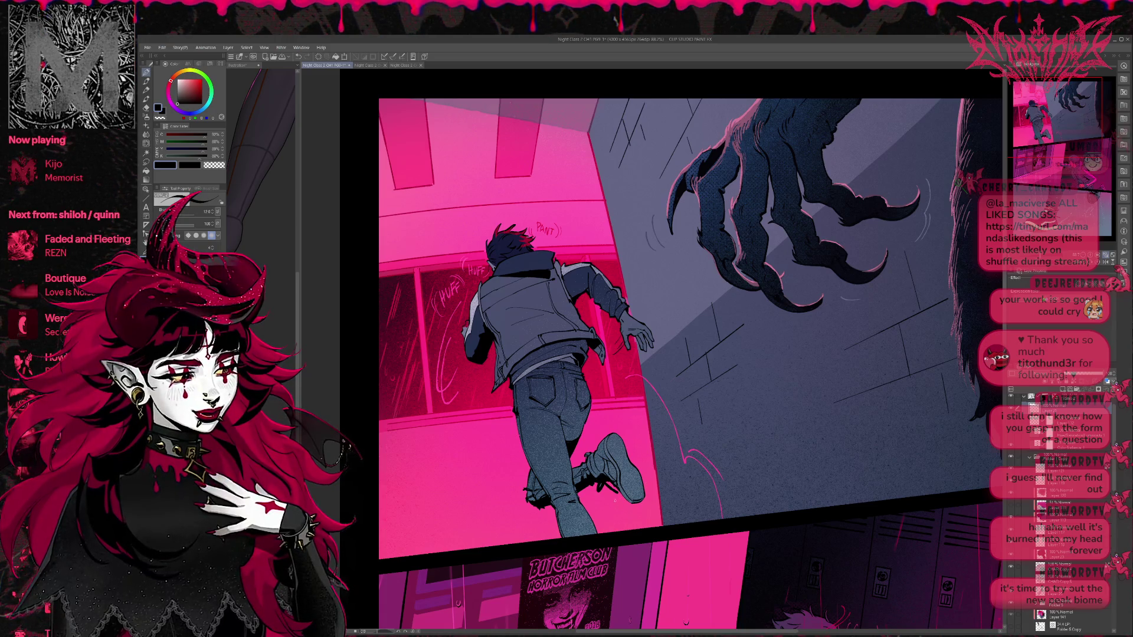
{"action": "left_click_drag", "start_coordinate": [634, 494], "coordinate": [653, 486]}
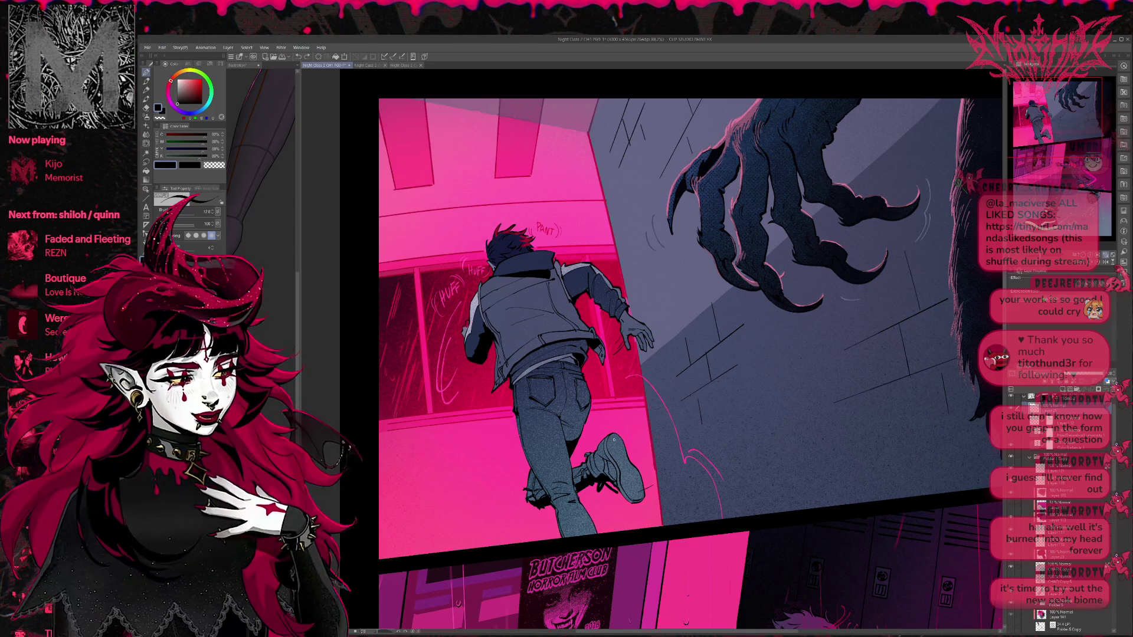
{"action": "key", "text": "ctrl+z"}
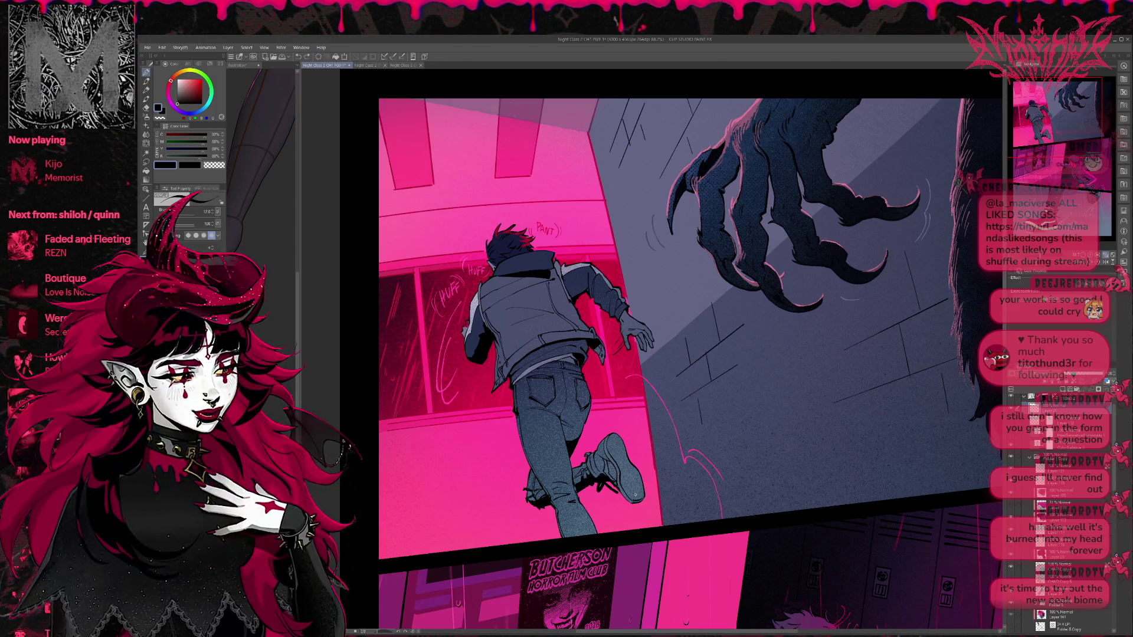
{"action": "left_click_drag", "start_coordinate": [642, 477], "coordinate": [649, 472]}
{"action": "mouse_move", "coordinate": [713, 430]}
{"action": "left_mouse_down"}
{"action": "mouse_move", "coordinate": [700, 425]}
{"action": "mouse_move", "coordinate": [715, 405]}
{"action": "mouse_move", "coordinate": [763, 387]}
{"action": "mouse_move", "coordinate": [753, 400]}
{"action": "mouse_move", "coordinate": [744, 371]}
{"action": "mouse_move", "coordinate": [772, 362]}
{"action": "left_mouse_up"}
{"action": "scroll", "coordinate": [791, 384], "scroll_direction": "down", "scroll_amount": 2}
Step: Sample pink, red and blue-grey colours near the running figure's hand and shoe
{"action": "left_click_drag", "start_coordinate": [779, 412], "coordinate": [779, 407]}
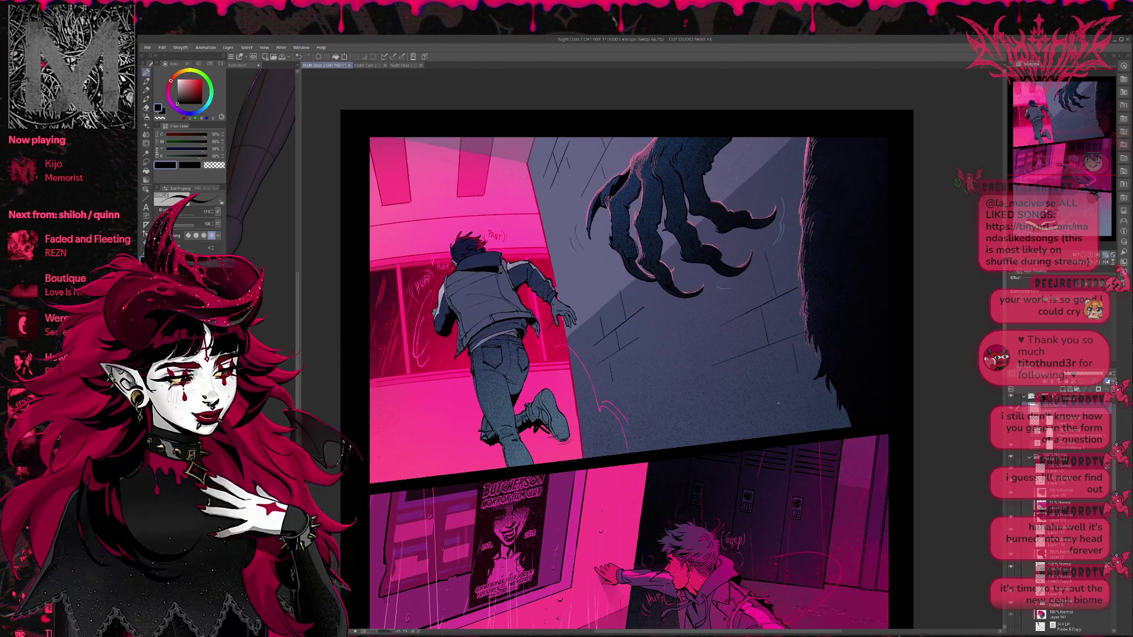
{"action": "mouse_move", "coordinate": [771, 394]}
{"action": "left_mouse_down"}
{"action": "mouse_move", "coordinate": [769, 371]}
{"action": "mouse_move", "coordinate": [768, 410]}
{"action": "left_mouse_up"}
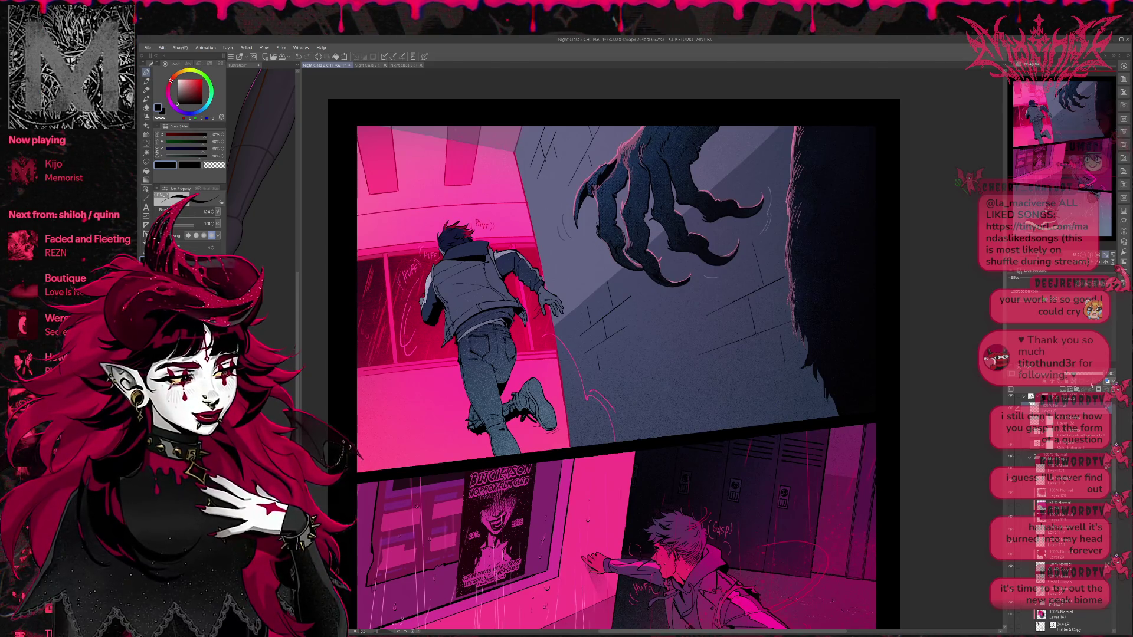
{"action": "left_click", "coordinate": [544, 369], "text": "alt"}
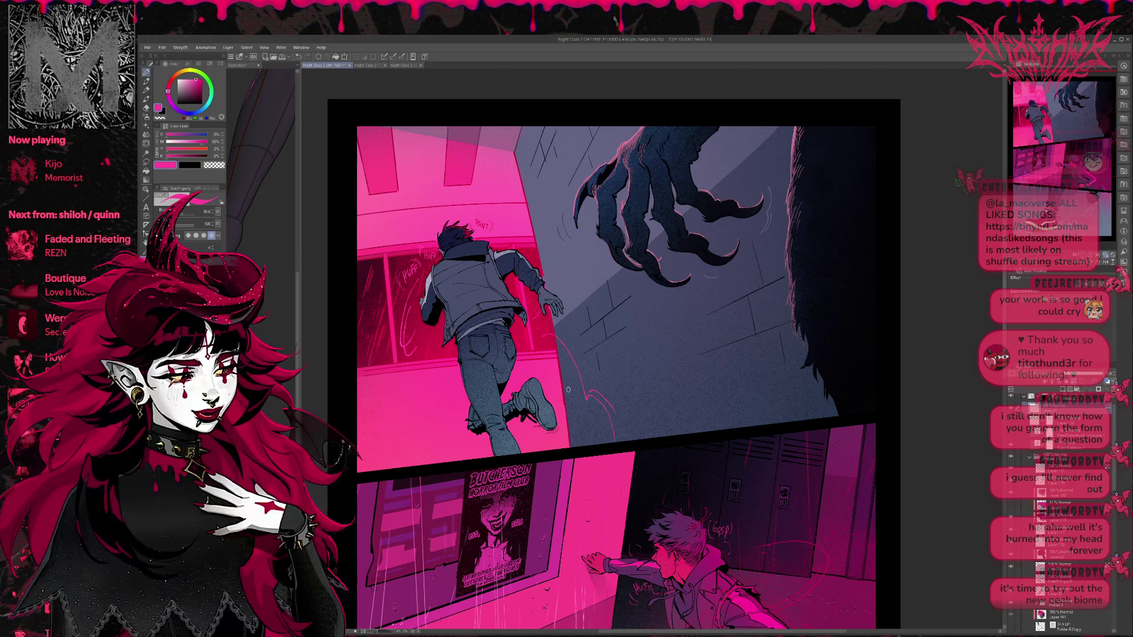
{"action": "left_click", "coordinate": [533, 340], "text": "alt"}
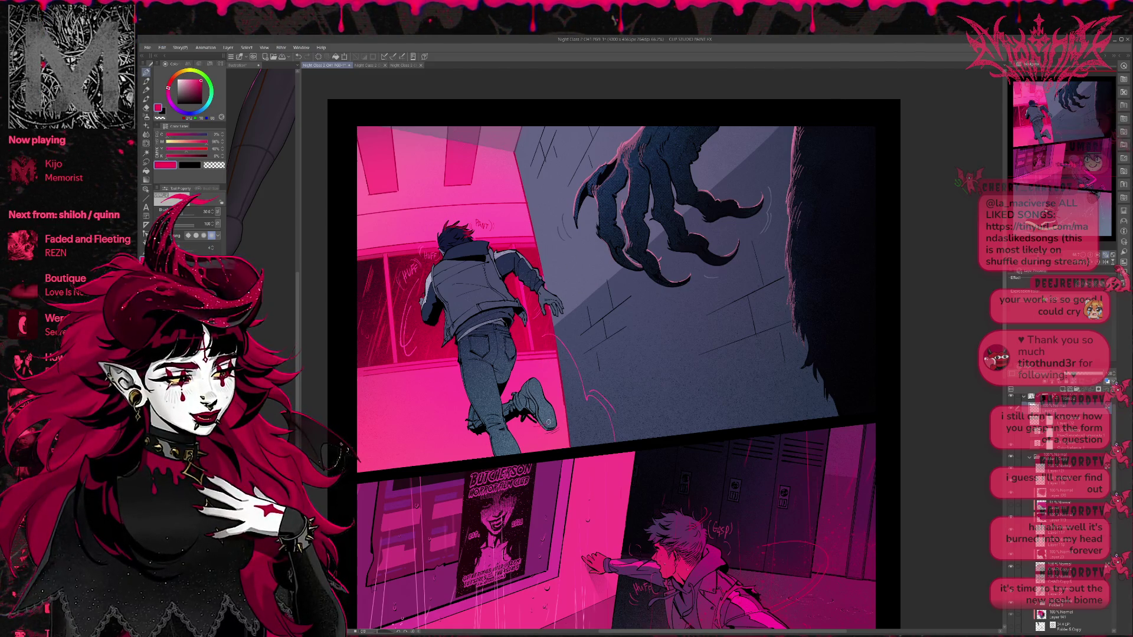
{"action": "left_click", "coordinate": [562, 392], "text": "alt"}
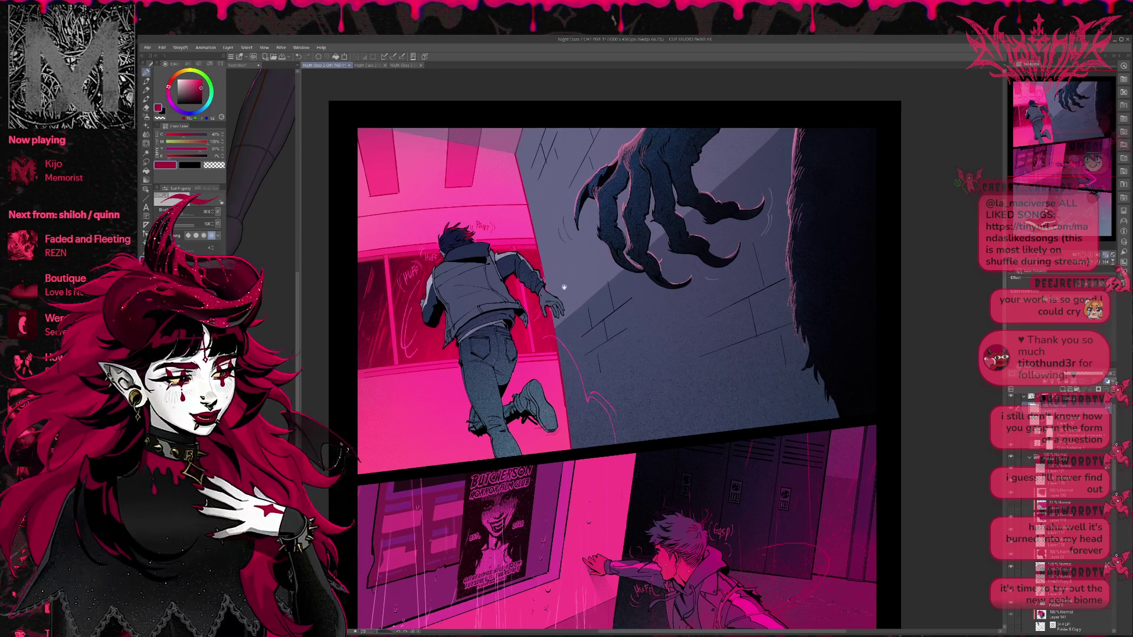
{"action": "left_click_drag", "start_coordinate": [553, 292], "coordinate": [560, 303]}
{"action": "left_click_drag", "start_coordinate": [667, 331], "coordinate": [664, 339]}
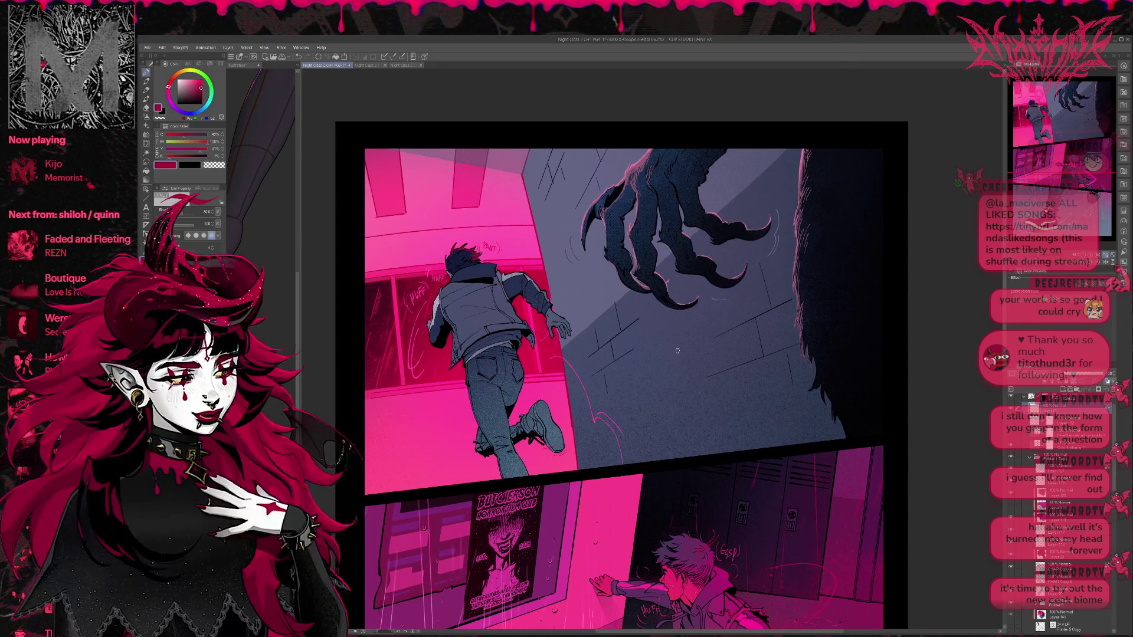
{"action": "left_click", "coordinate": [549, 319], "text": "alt"}
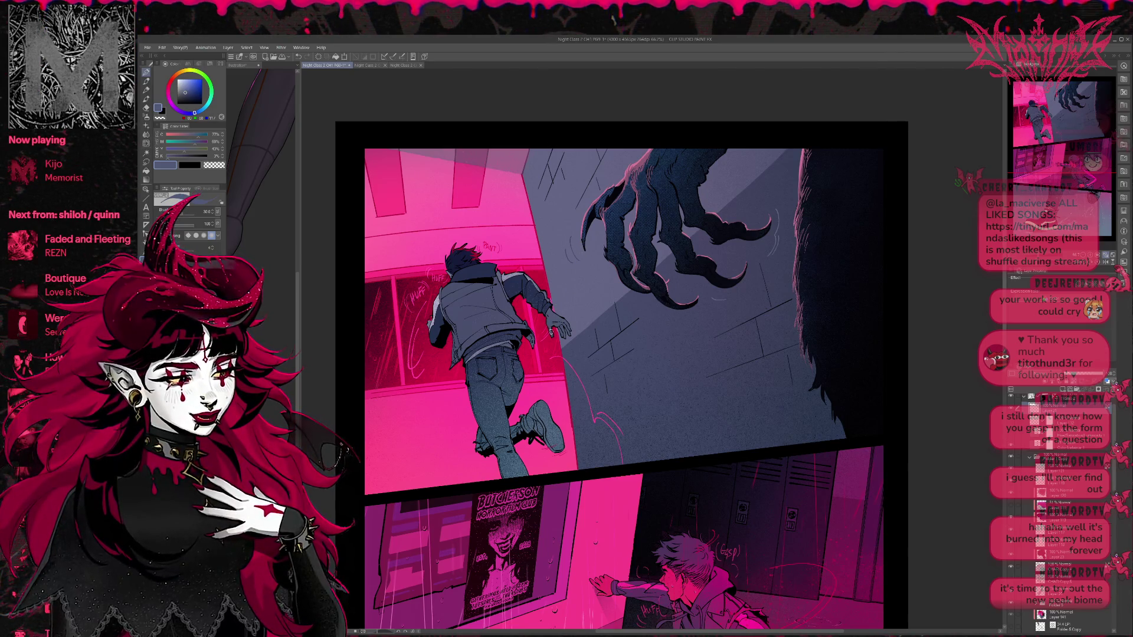
Step: Draw motion lines beside the character's hand and zoom out to view the whole page
{"action": "left_click", "coordinate": [550, 335], "text": "alt"}
{"action": "left_click_drag", "start_coordinate": [540, 337], "coordinate": [549, 334]}
{"action": "left_click_drag", "start_coordinate": [679, 390], "coordinate": [679, 404]}
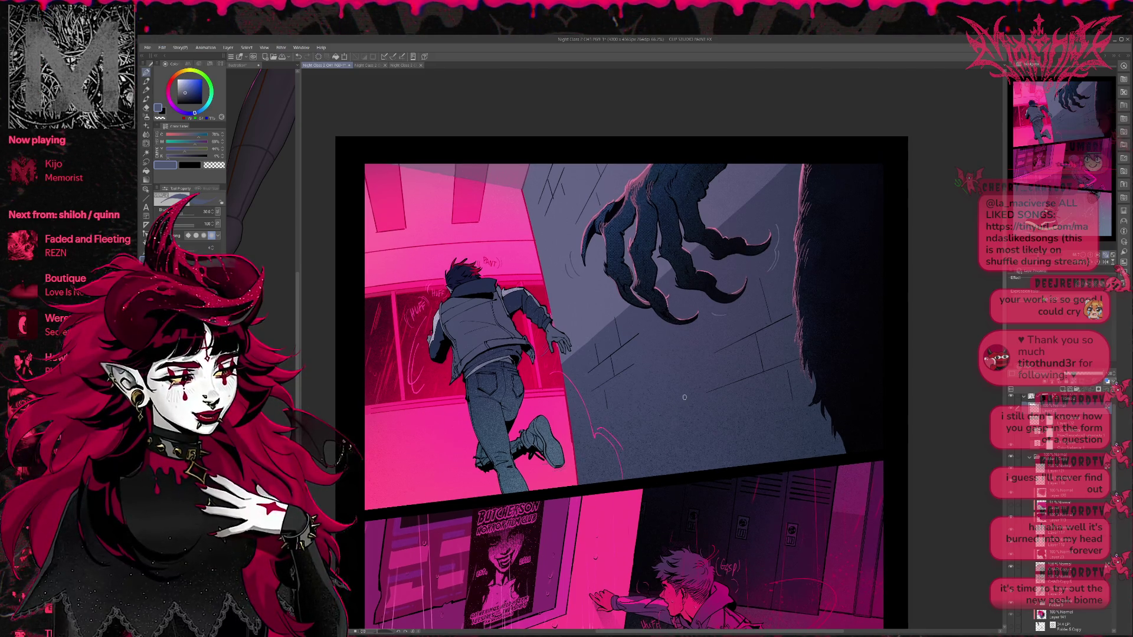
{"action": "key", "text": "ctrl+minus"}
{"action": "mouse_move", "coordinate": [772, 403]}
{"action": "left_mouse_down"}
{"action": "mouse_move", "coordinate": [738, 434]}
{"action": "mouse_move", "coordinate": [743, 389]}
{"action": "left_mouse_up"}
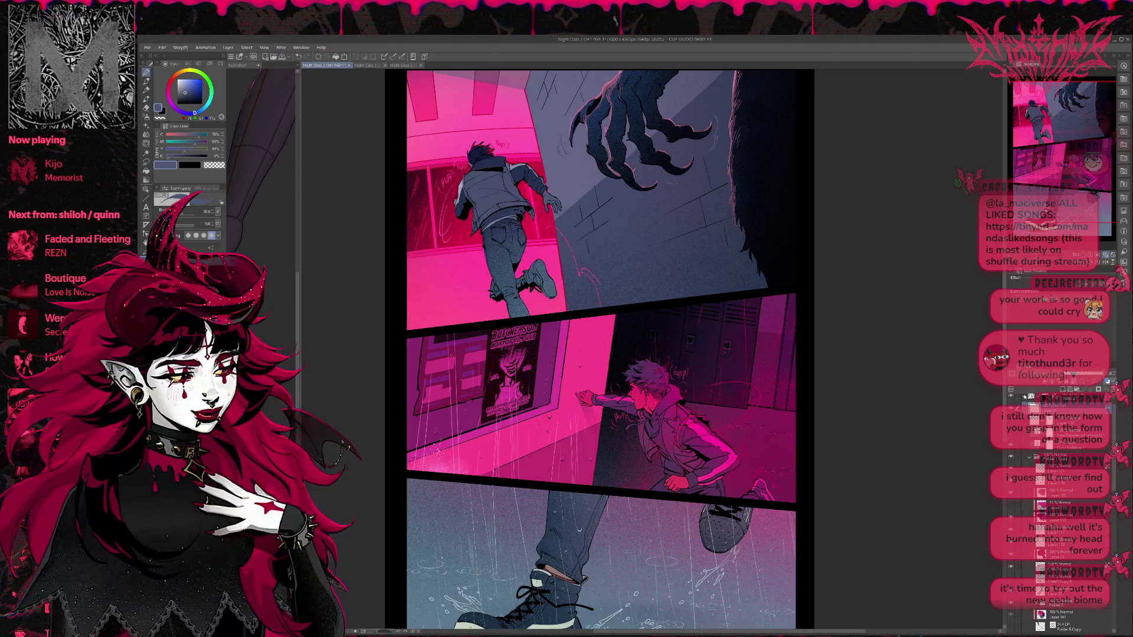
Step: Collapse a layer folder and switch to the airbrush at size 150
{"action": "left_click", "coordinate": [1030, 457]}
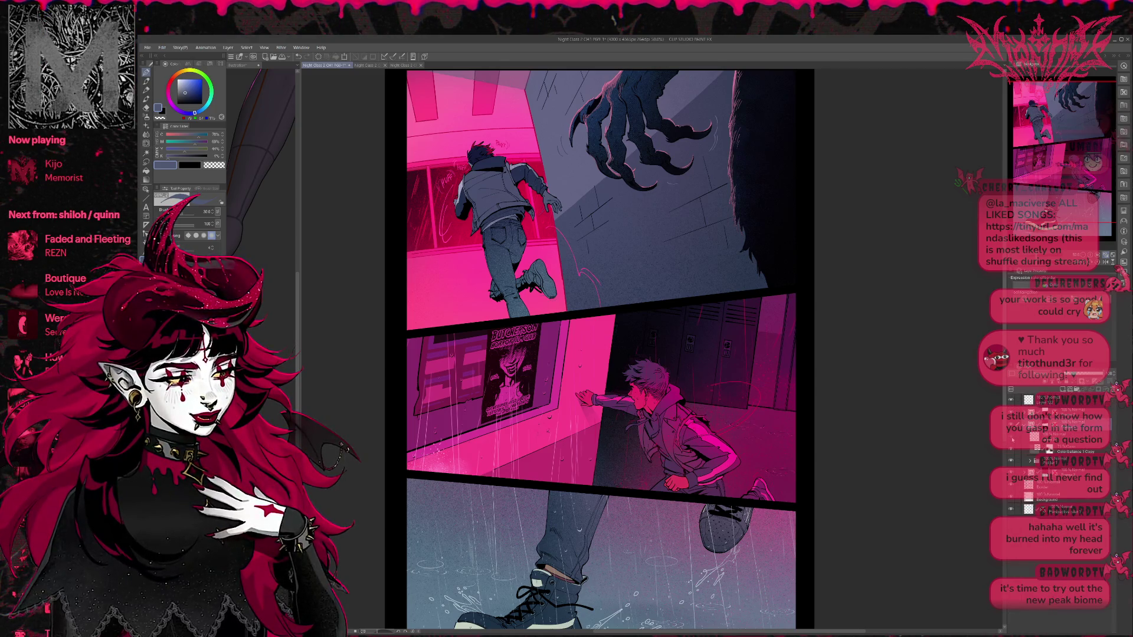
{"action": "left_click", "coordinate": [1056, 436]}
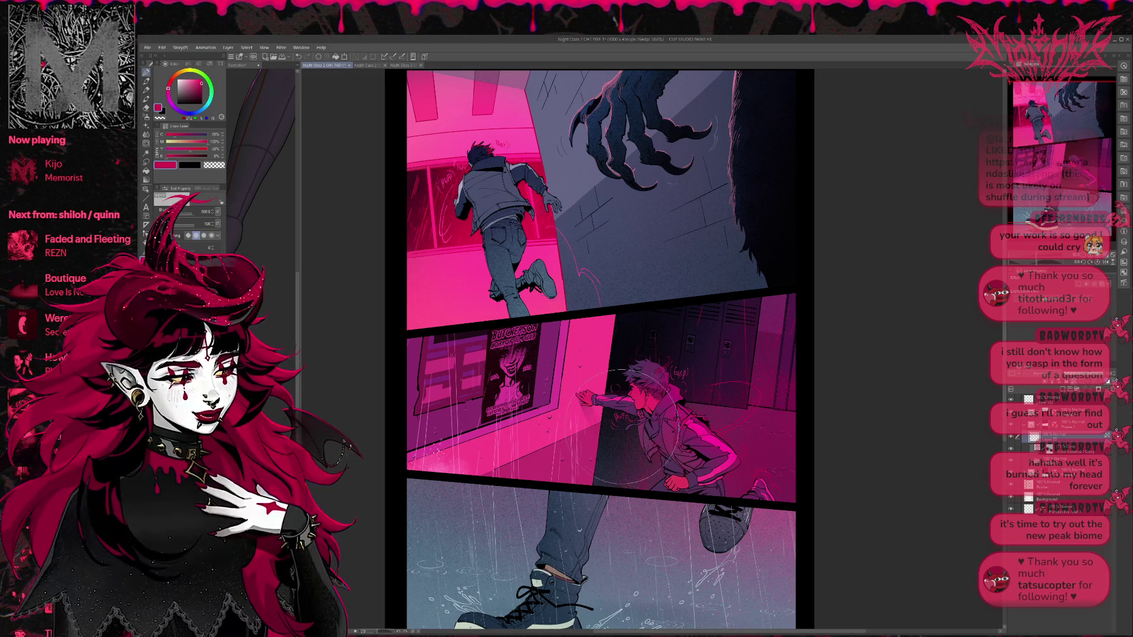
{"action": "key", "text": "b"}
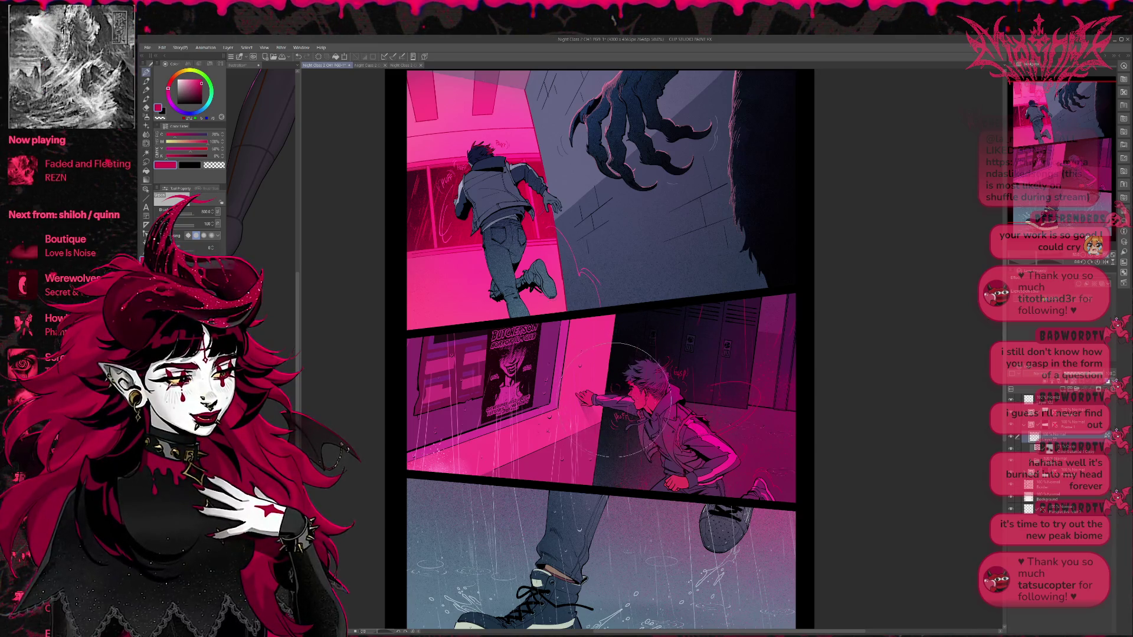
{"action": "key", "text": "bracketleft"}
{"action": "key", "text": "bracketleft"}
{"action": "key", "text": "bracketleft"}
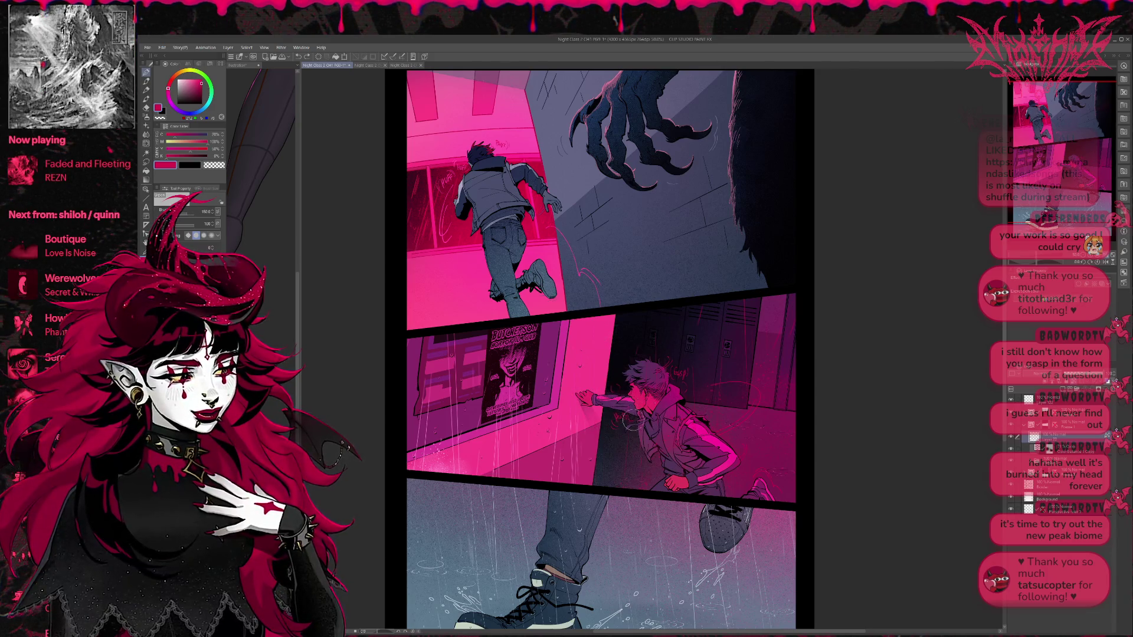
{"action": "left_click_drag", "start_coordinate": [794, 397], "coordinate": [788, 389]}
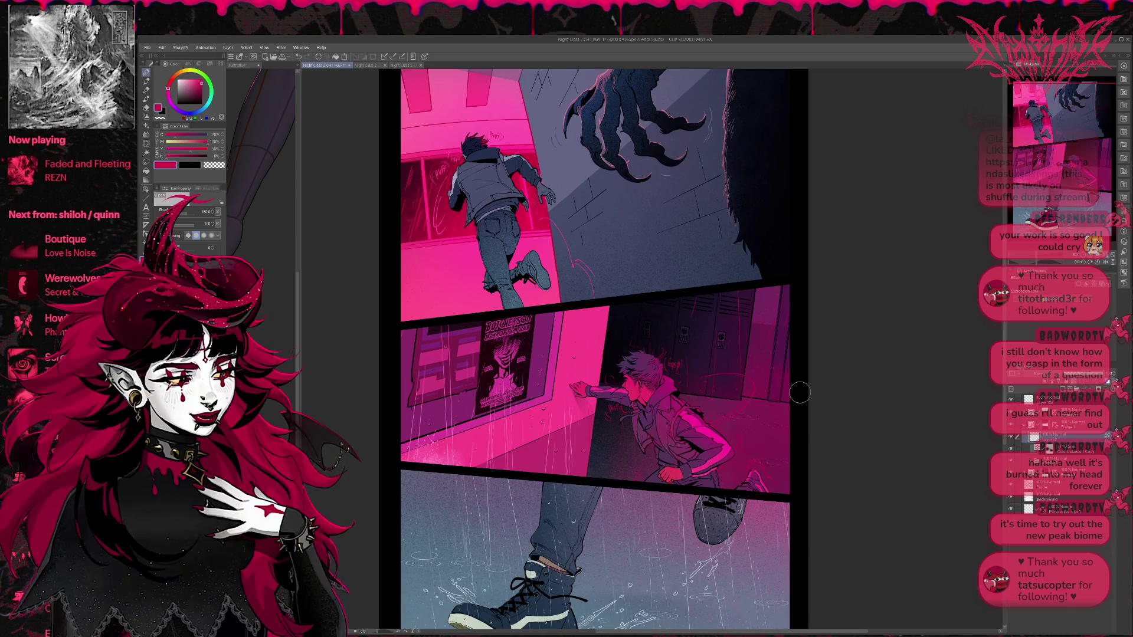
Step: Expand a layer folder and select Layer 101 by picking its artwork on the canvas
{"action": "left_click", "coordinate": [1021, 481]}
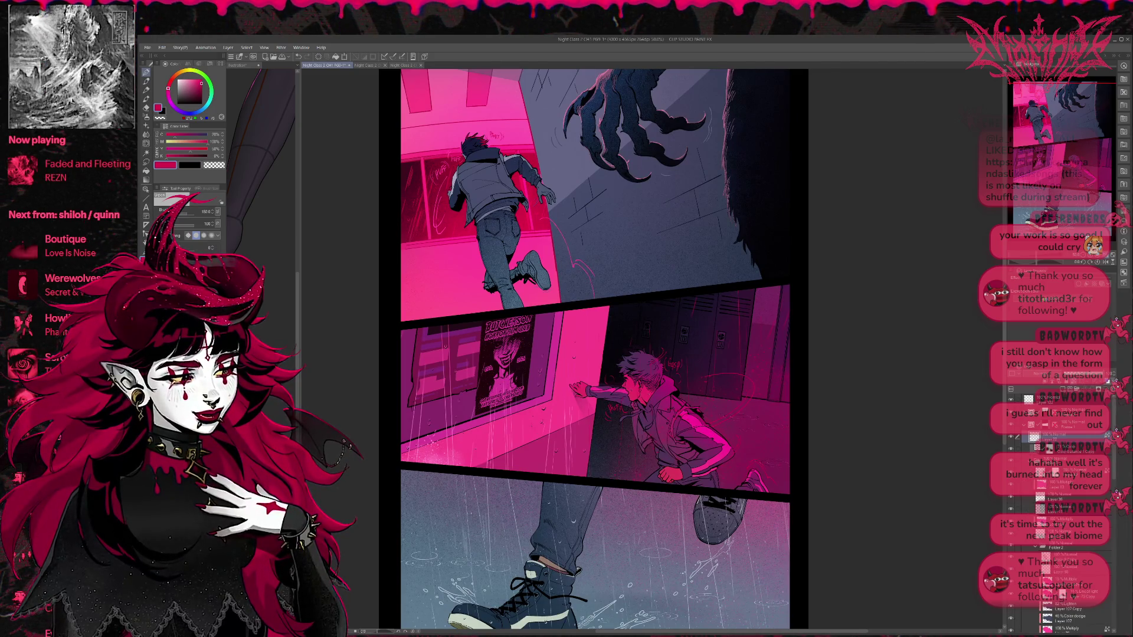
{"action": "left_click_drag", "start_coordinate": [1115, 476], "coordinate": [1114, 487]}
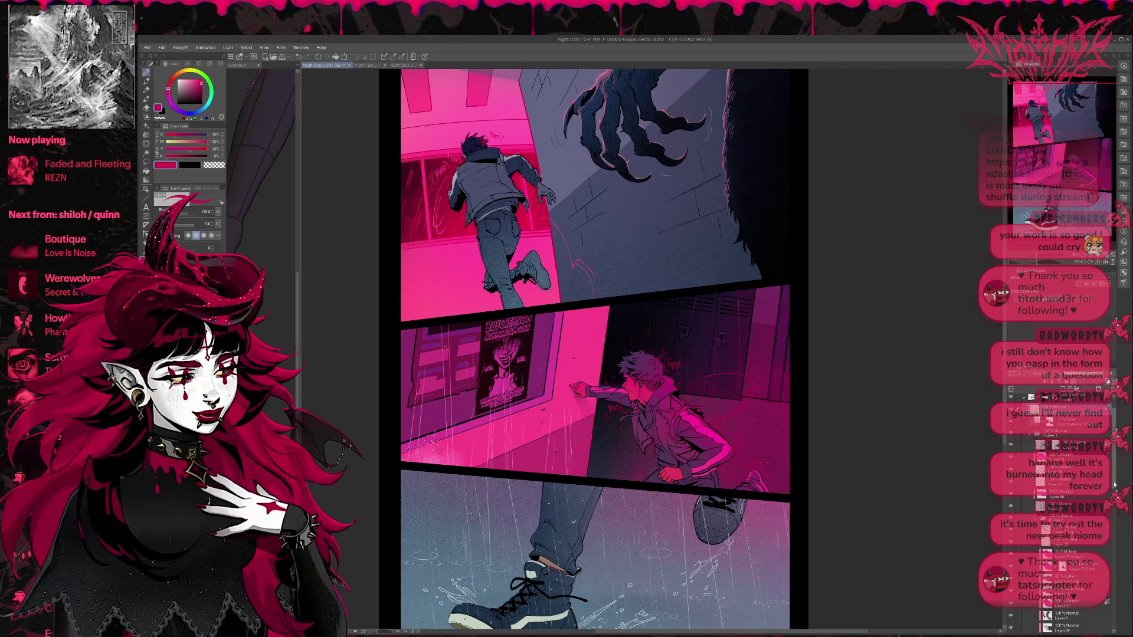
{"action": "left_click", "coordinate": [148, 189]}
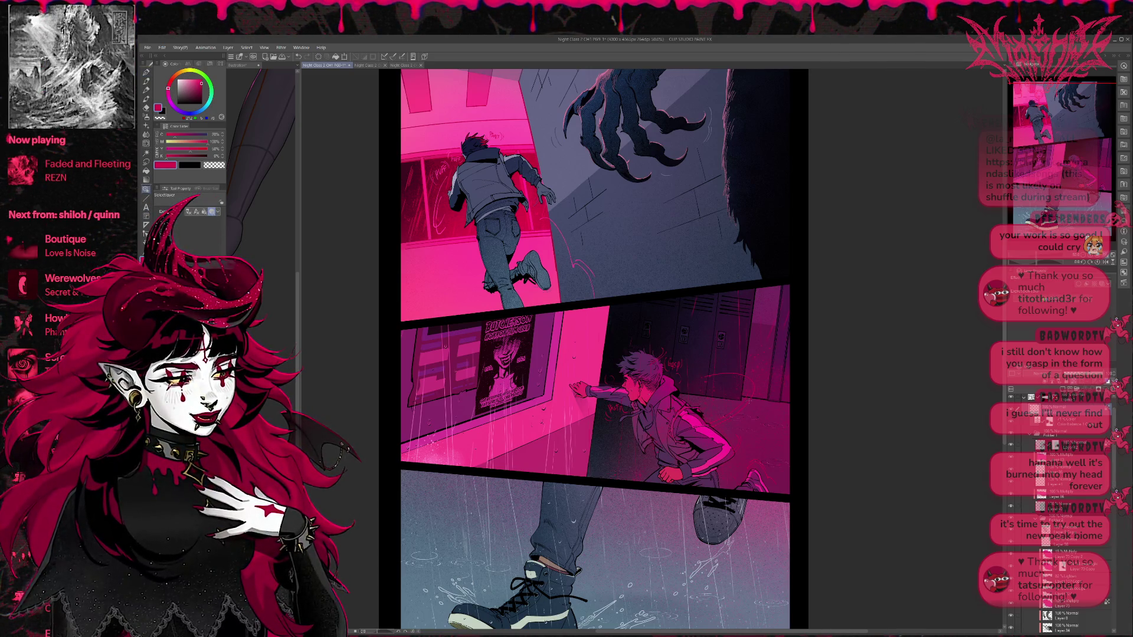
{"action": "left_click", "coordinate": [748, 401]}
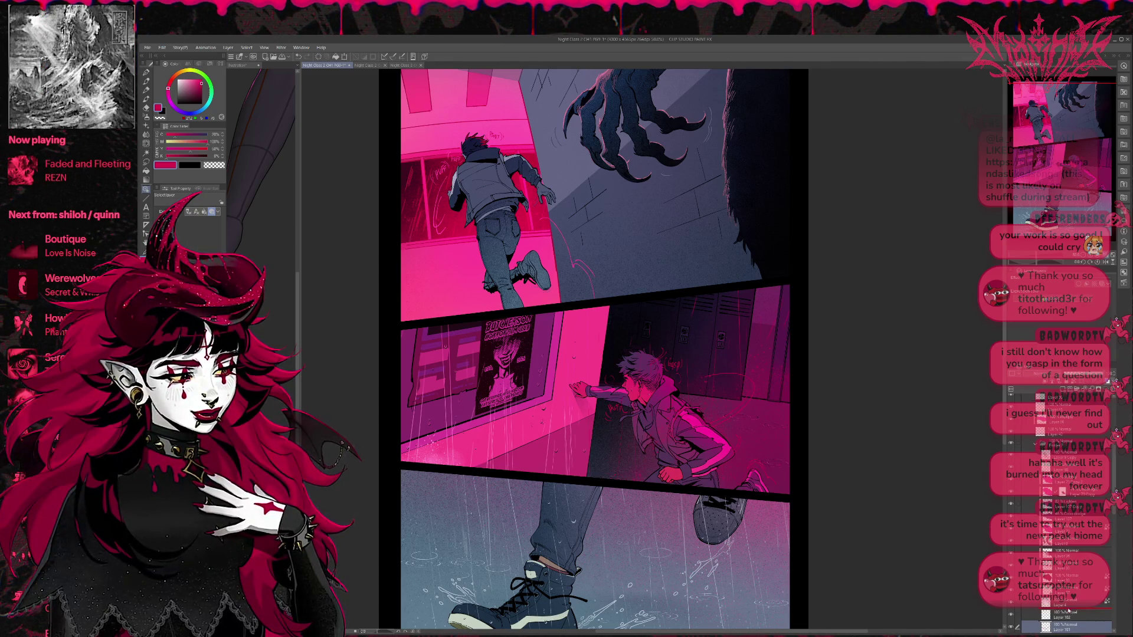
{"action": "scroll", "coordinate": [1070, 402], "scroll_direction": "down", "scroll_amount": 5}
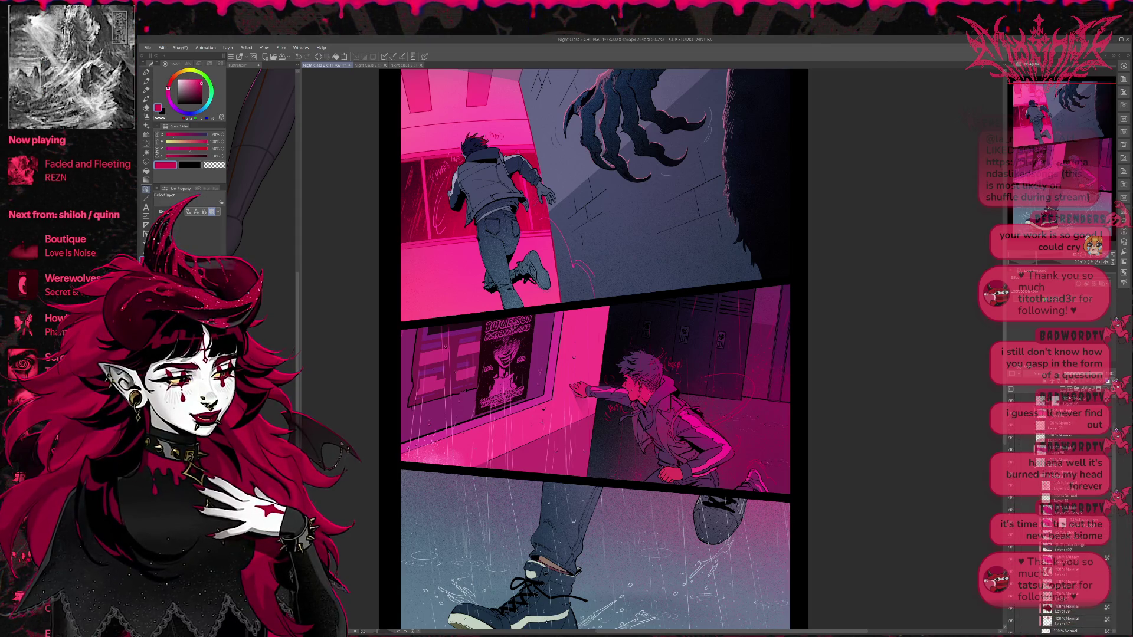
Step: On Layer 101, erase the stray red stroke on the figure's jacket
{"action": "scroll", "coordinate": [1069, 397], "scroll_direction": "up", "scroll_amount": 2}
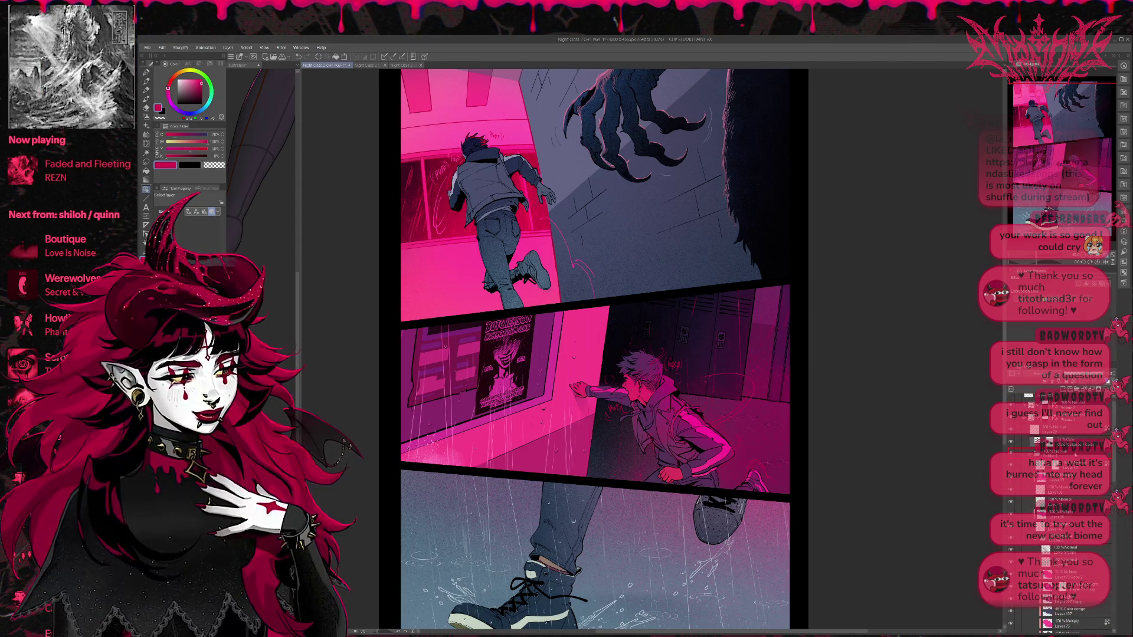
{"action": "left_click", "coordinate": [1062, 430]}
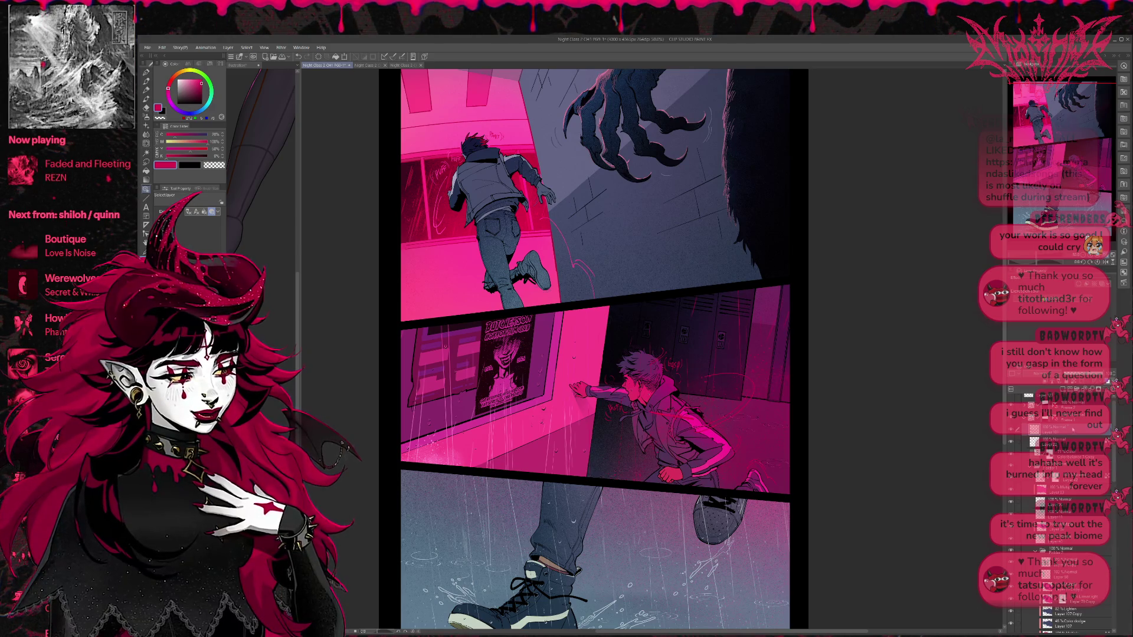
{"action": "key", "text": "e"}
{"action": "mouse_move", "coordinate": [705, 428]}
{"action": "left_mouse_down"}
{"action": "mouse_move", "coordinate": [651, 419]}
{"action": "mouse_move", "coordinate": [780, 426]}
{"action": "mouse_move", "coordinate": [757, 400]}
{"action": "mouse_move", "coordinate": [780, 342]}
{"action": "left_mouse_up"}
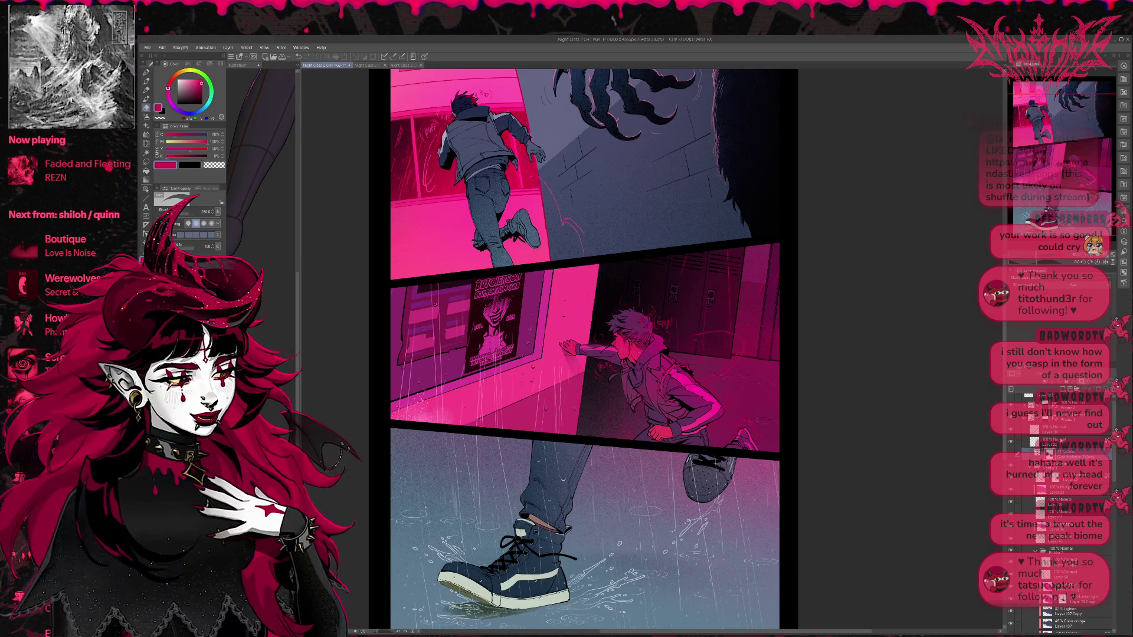
Step: On a new layer, spray sampled pink over the poster and window, then zoom out to 33.3%
{"action": "left_click", "coordinate": [1037, 472]}
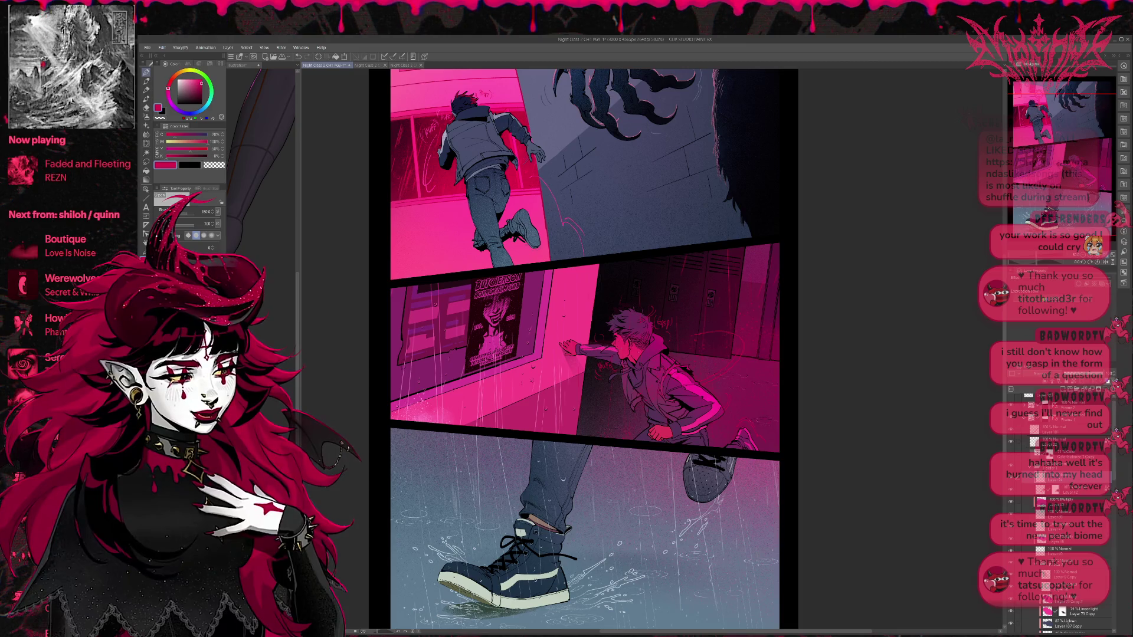
{"action": "key", "text": "p"}
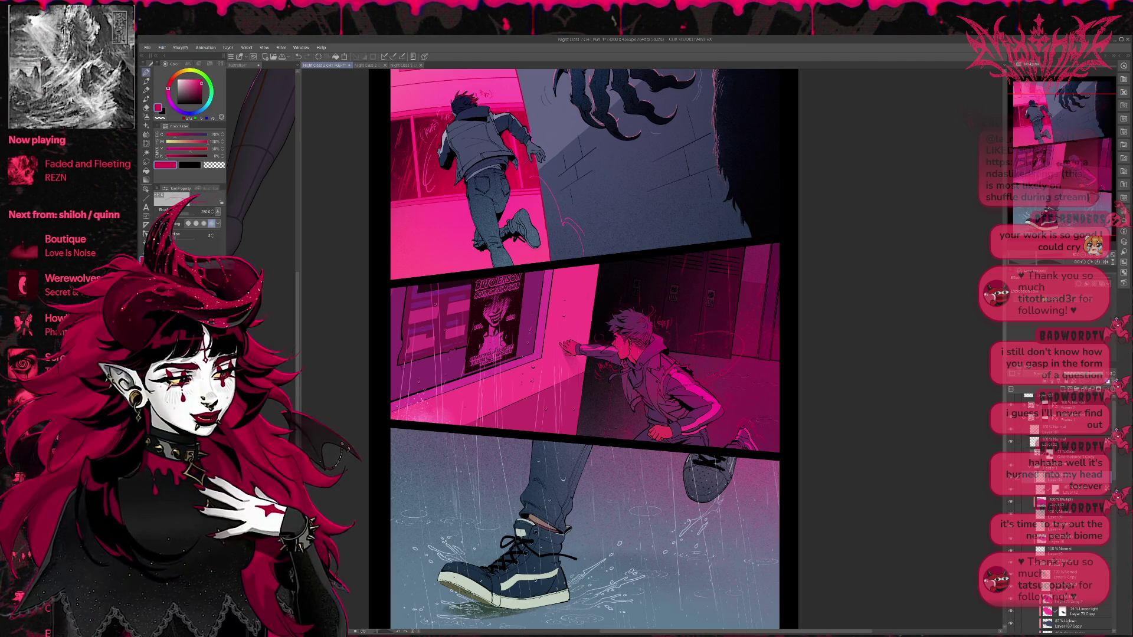
{"action": "key", "text": "e"}
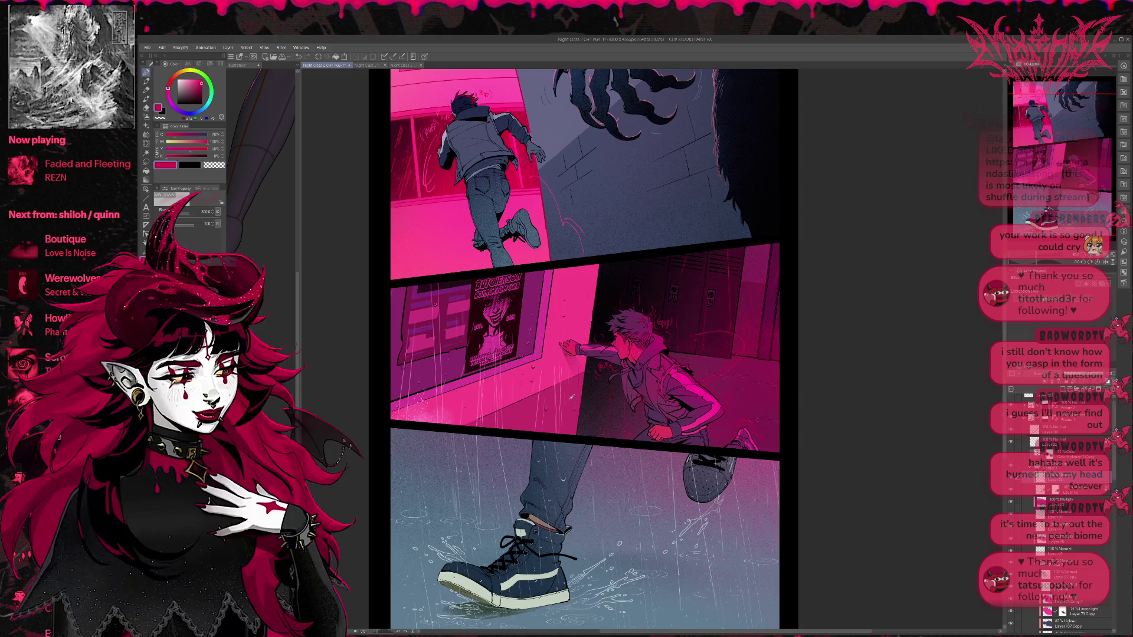
{"action": "left_click", "coordinate": [571, 397], "text": "alt"}
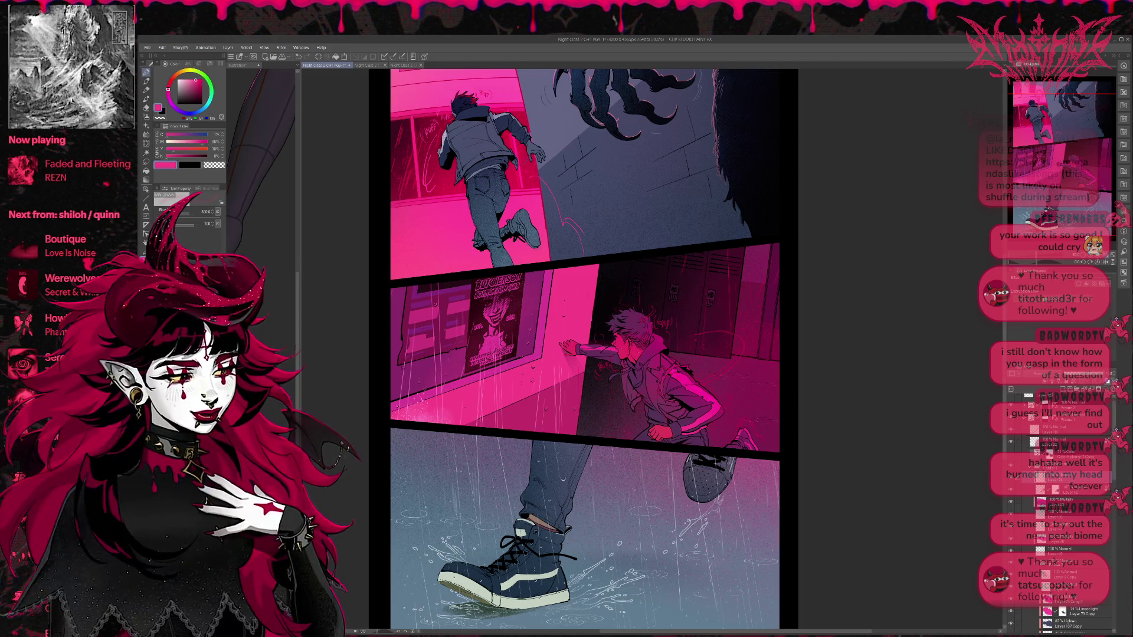
{"action": "mouse_move", "coordinate": [490, 354]}
{"action": "left_mouse_down"}
{"action": "mouse_move", "coordinate": [507, 319]}
{"action": "mouse_move", "coordinate": [481, 289]}
{"action": "mouse_move", "coordinate": [413, 331]}
{"action": "mouse_move", "coordinate": [413, 295]}
{"action": "left_mouse_up"}
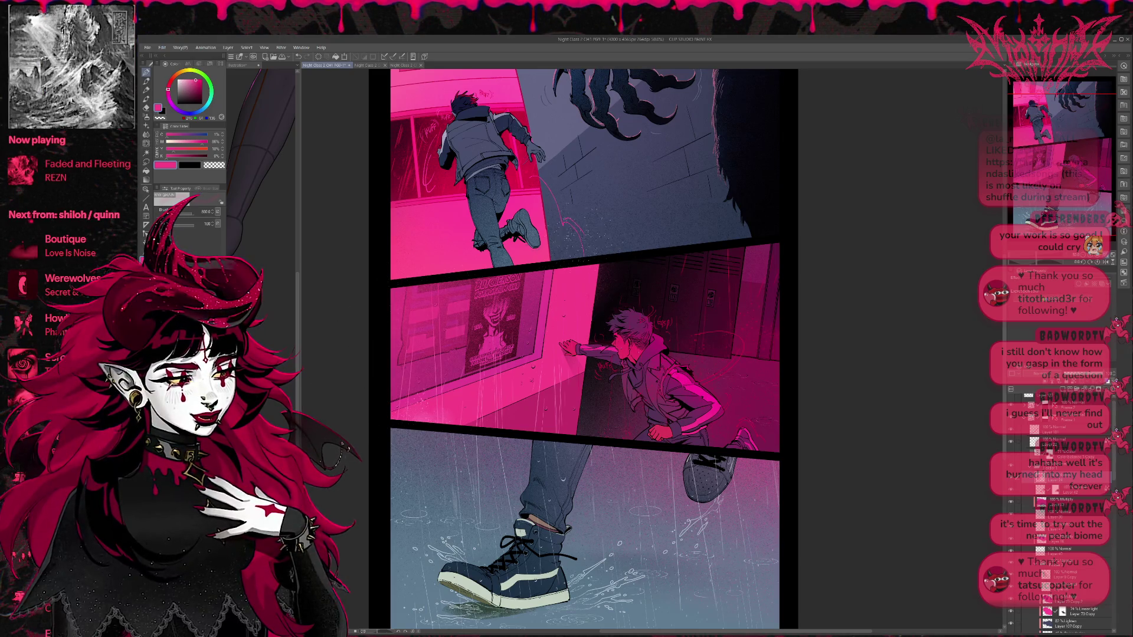
{"action": "mouse_move", "coordinate": [608, 269]}
{"action": "left_mouse_down"}
{"action": "mouse_move", "coordinate": [602, 289]}
{"action": "mouse_move", "coordinate": [646, 264]}
{"action": "mouse_move", "coordinate": [625, 283]}
{"action": "mouse_move", "coordinate": [619, 271]}
{"action": "left_mouse_up"}
{"action": "key", "text": "ctrl+z"}
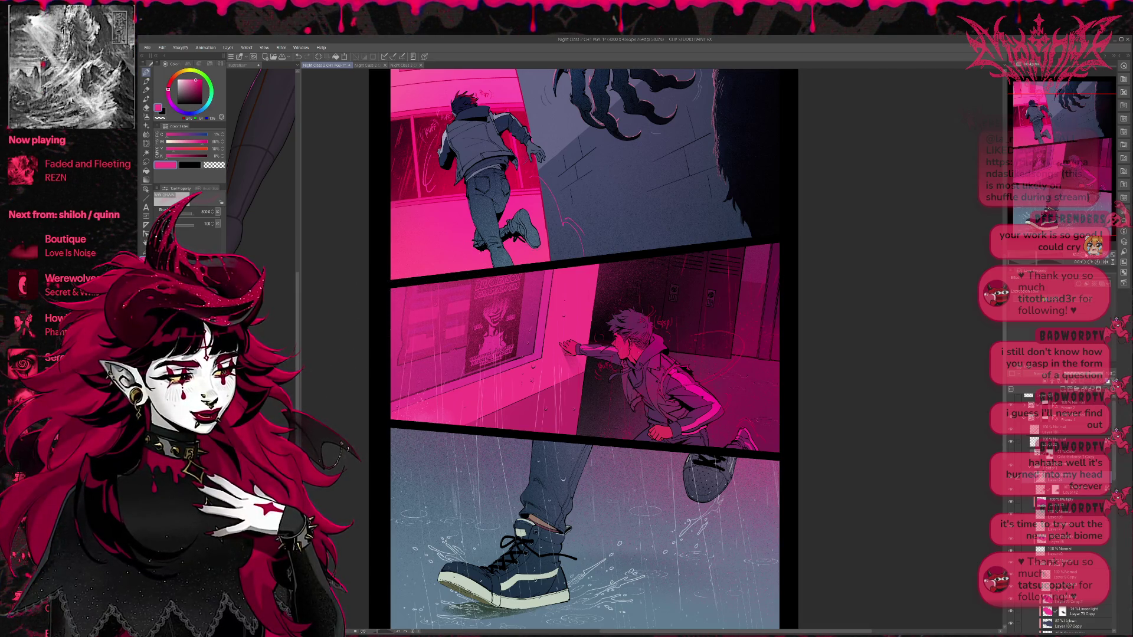
{"action": "key", "text": "ctrl+minus"}
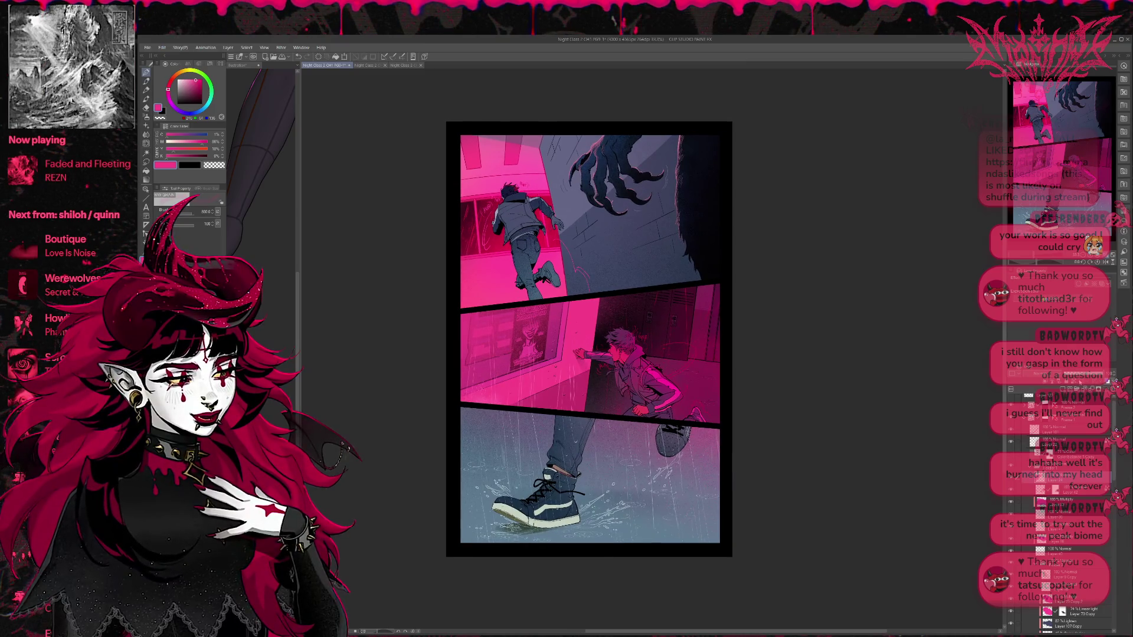
Step: Pick a deeper crimson from the colour wheel and recheck the layer folder
{"action": "left_click", "coordinate": [201, 82]}
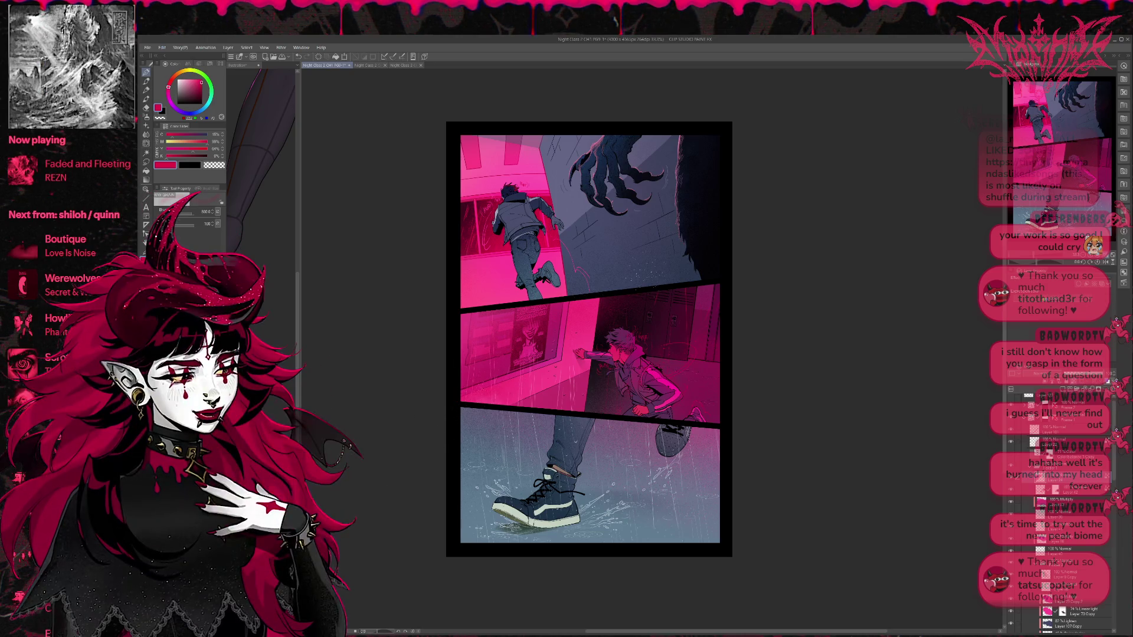
{"action": "scroll", "coordinate": [727, 319], "scroll_direction": "down", "scroll_amount": 3}
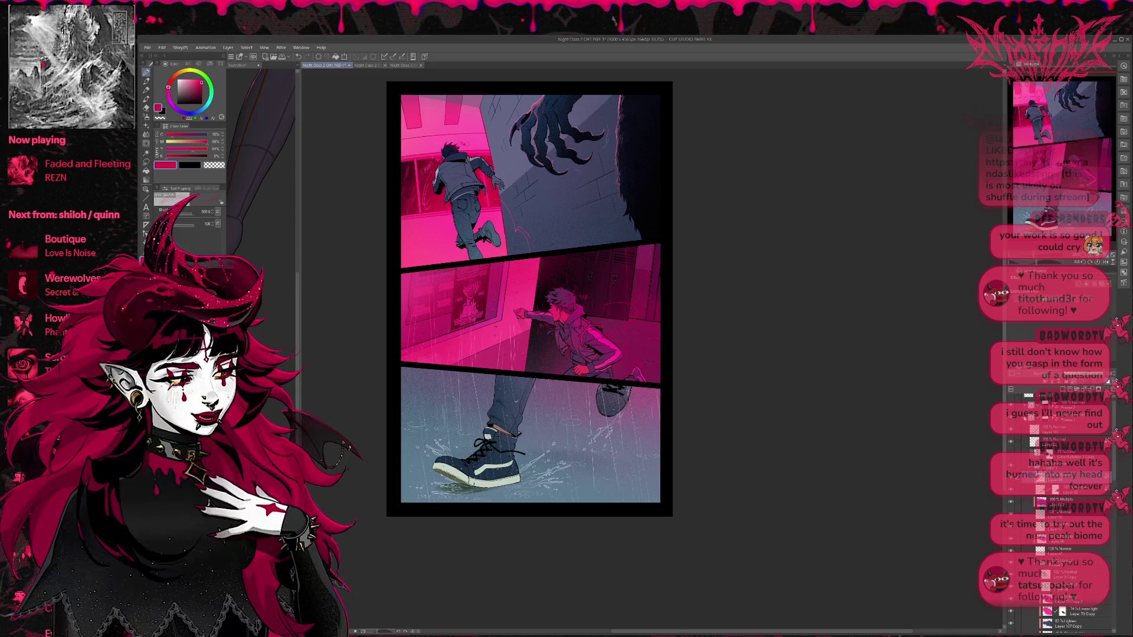
{"action": "left_click", "coordinate": [1025, 437]}
{"action": "left_click", "coordinate": [1024, 438]}
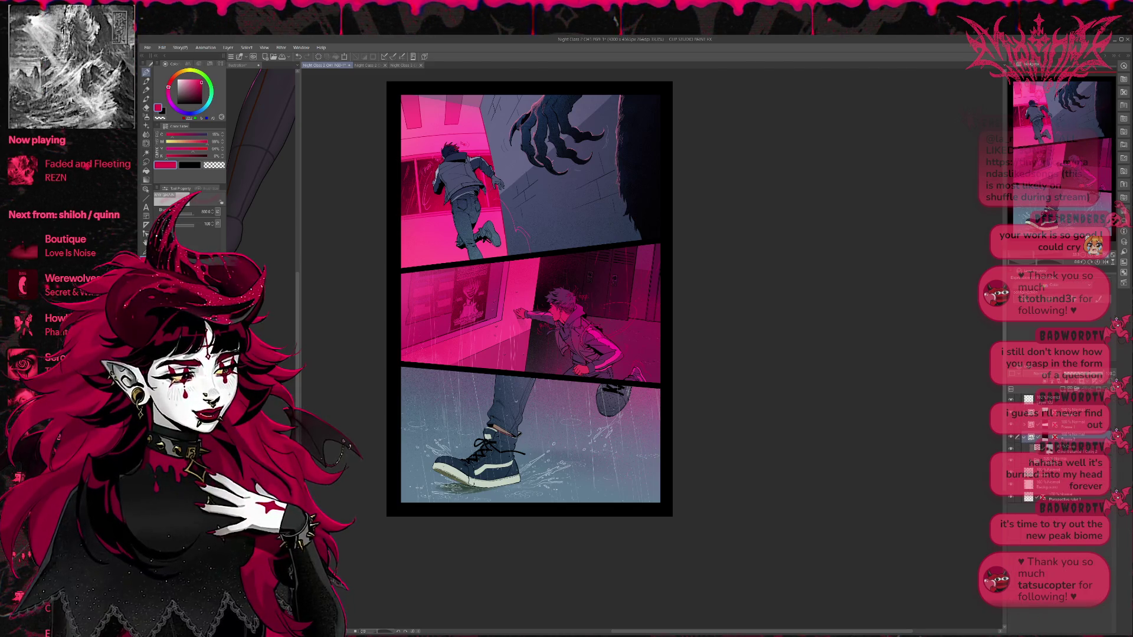
Step: Zoom in on the shoe, sample the ground's grey-blue, and set a size-15 pen in pale blue
{"action": "key", "text": "ctrl+plus"}
{"action": "key", "text": "ctrl+plus"}
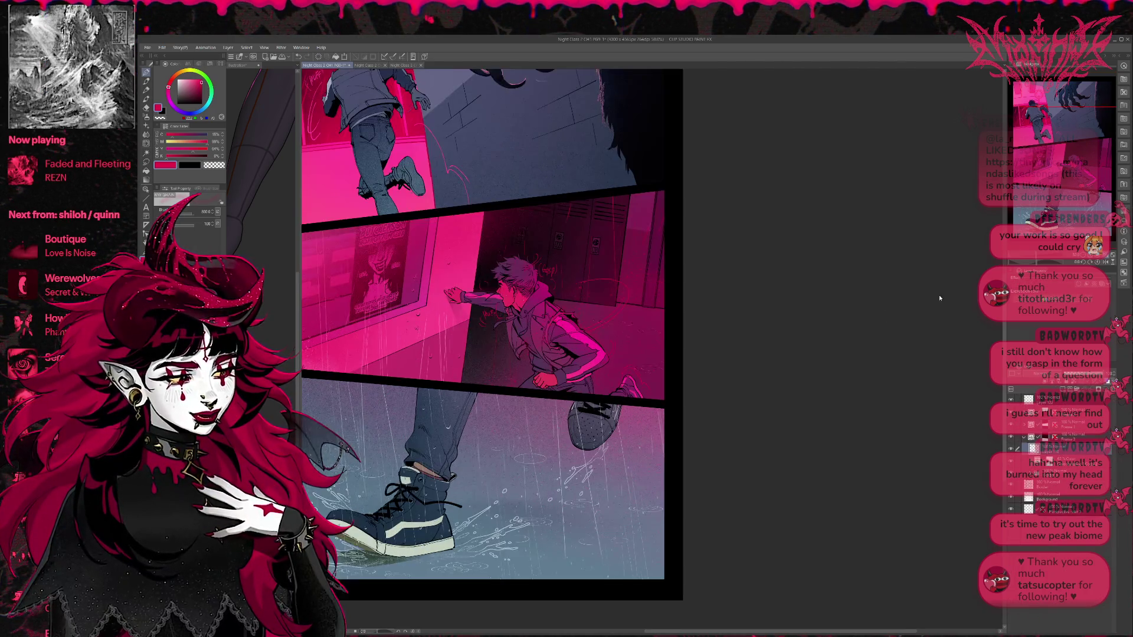
{"action": "left_click_drag", "start_coordinate": [672, 340], "coordinate": [817, 185]}
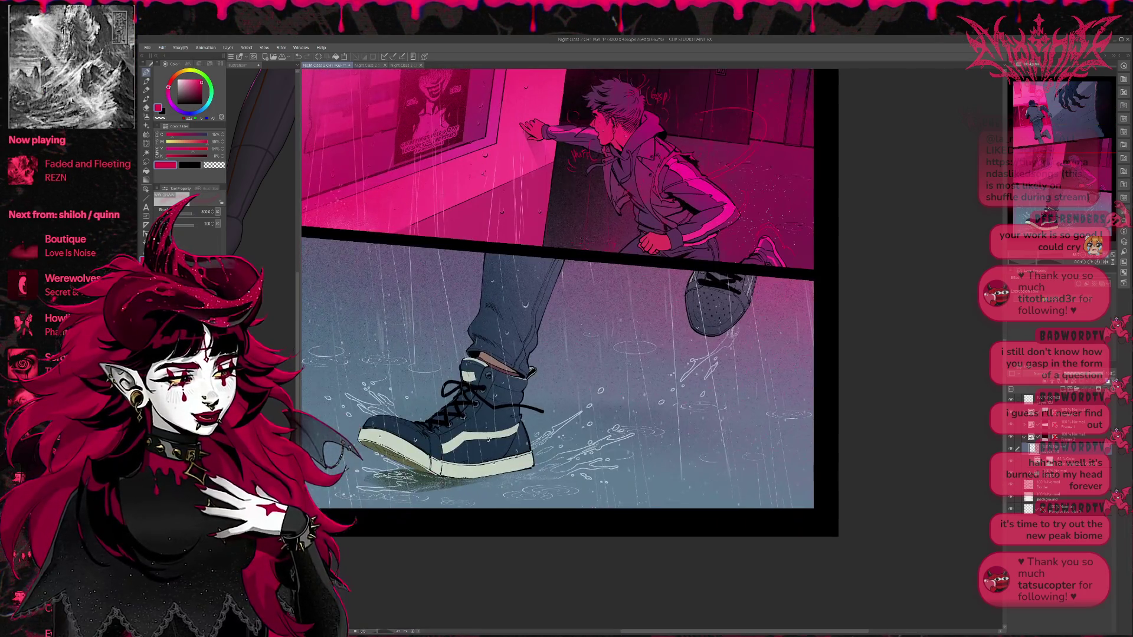
{"action": "left_click", "coordinate": [410, 466], "text": "alt"}
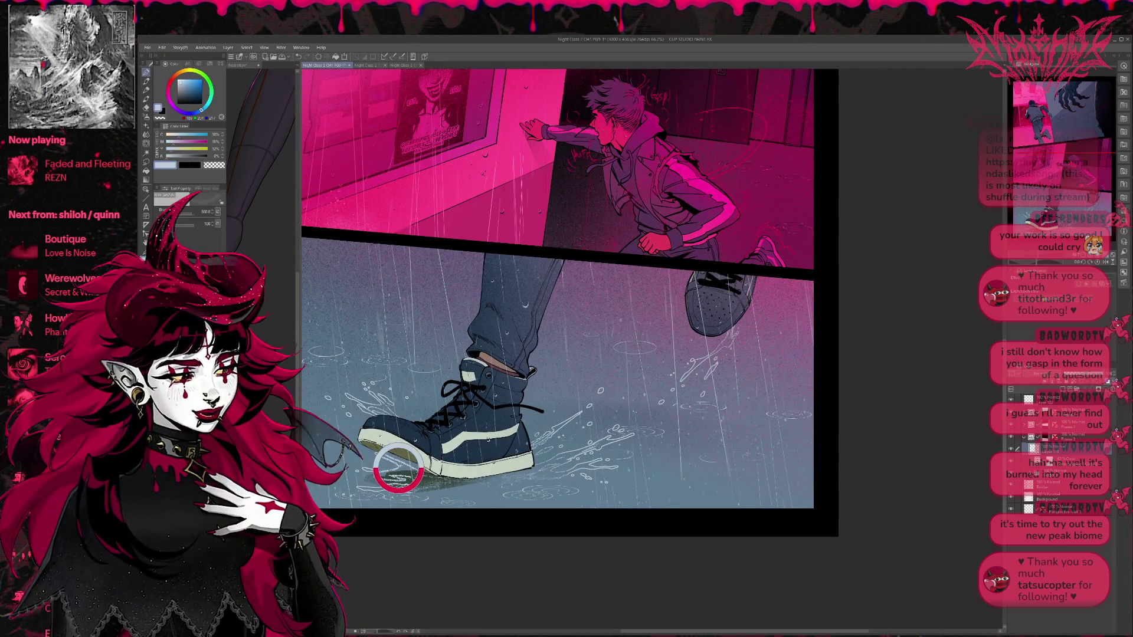
{"action": "key", "text": "p"}
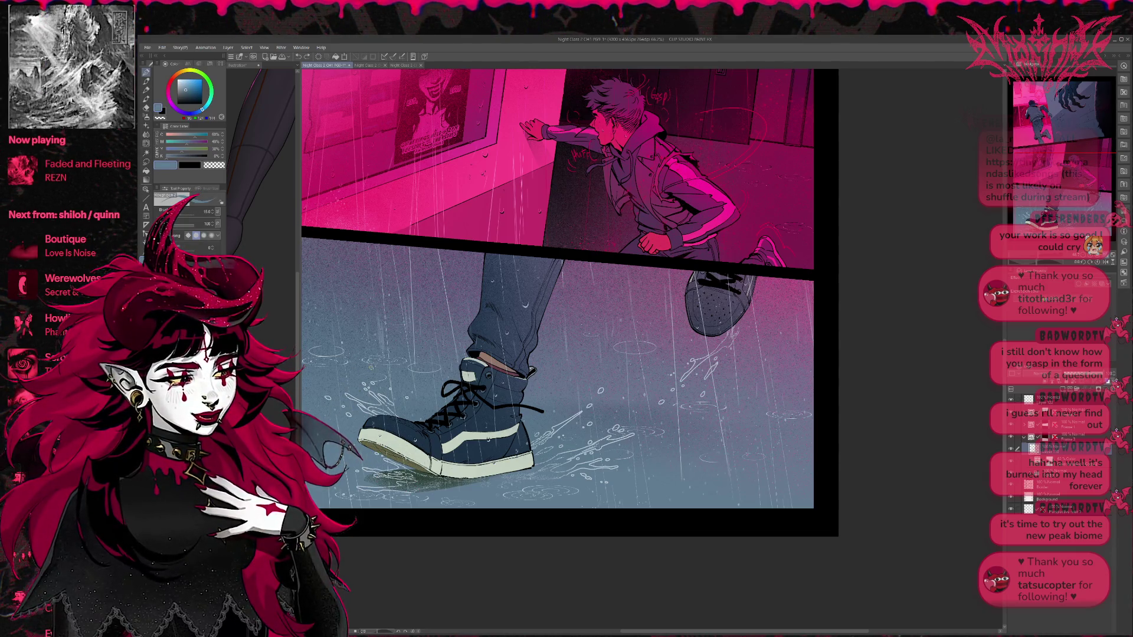
{"action": "left_click", "coordinate": [365, 469], "text": "alt"}
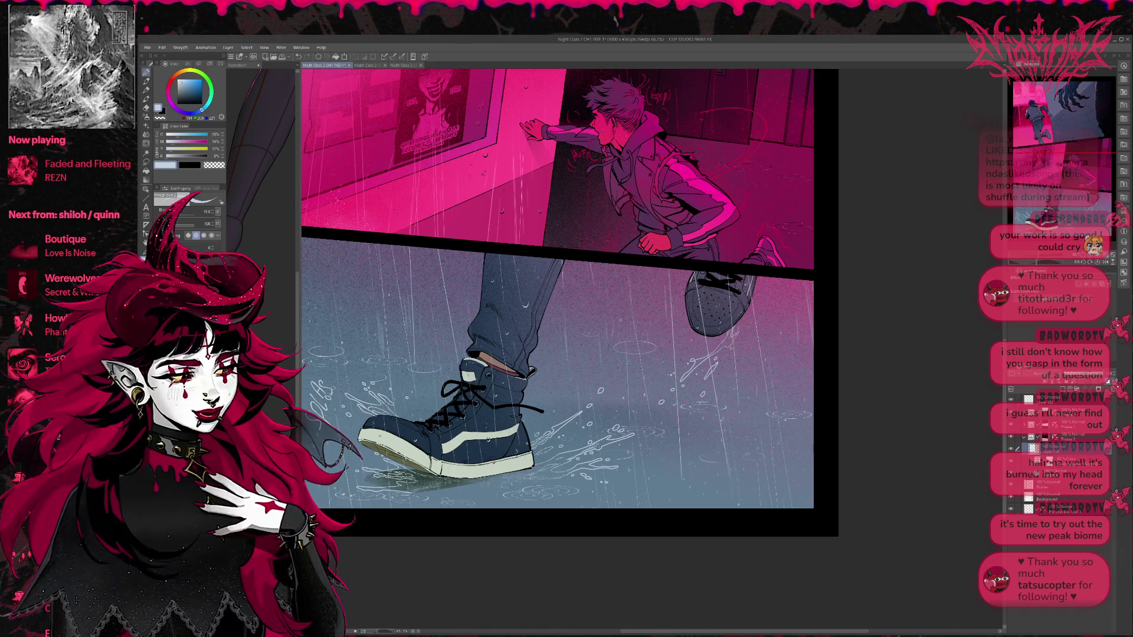
Step: Draw splash strokes beside the shoe and hand-letter 'SPLAS' by its toe
{"action": "left_click_drag", "start_coordinate": [566, 295], "coordinate": [621, 283]}
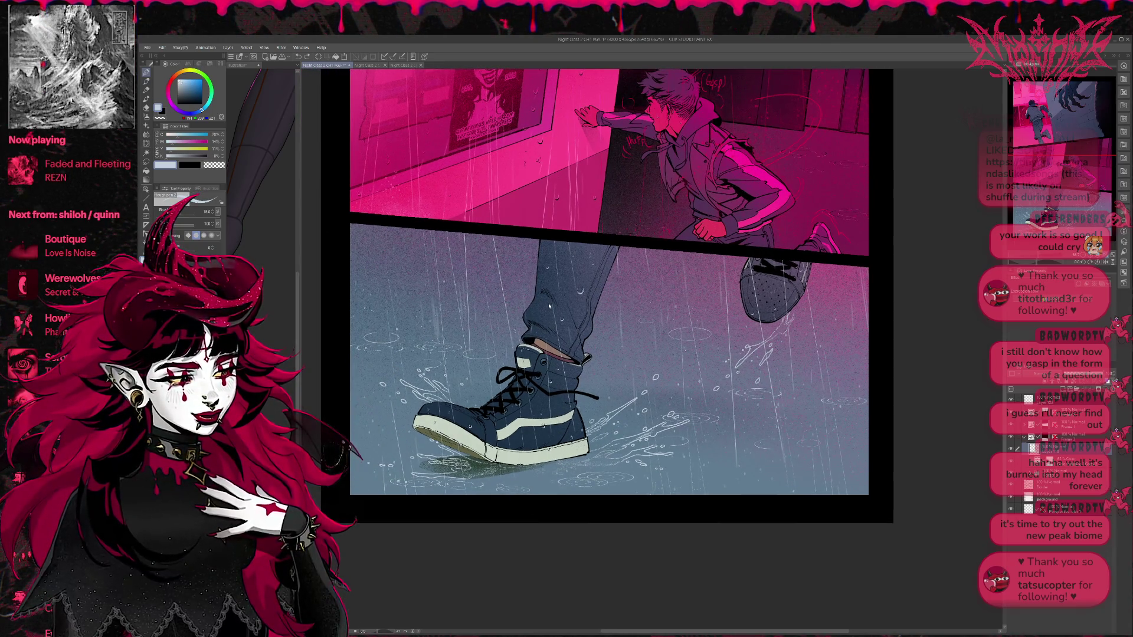
{"action": "left_click_drag", "start_coordinate": [409, 353], "coordinate": [421, 362]}
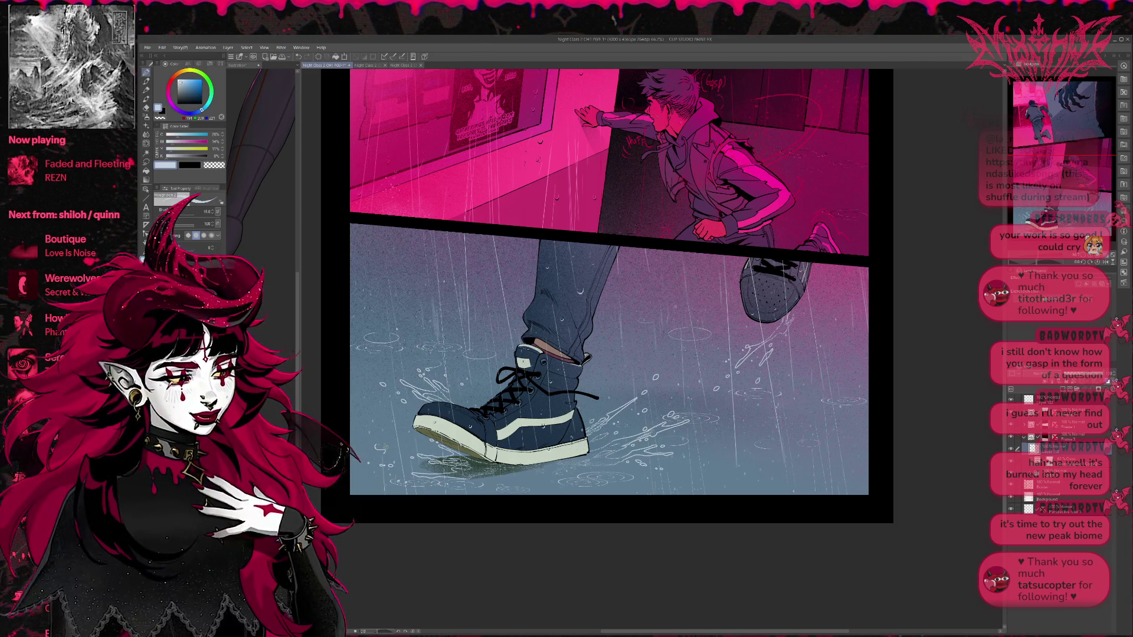
{"action": "left_click_drag", "start_coordinate": [382, 455], "coordinate": [404, 441]}
{"action": "key", "text": "ctrl+z"}
{"action": "key", "text": "ctrl+z"}
{"action": "key", "text": "ctrl+z"}
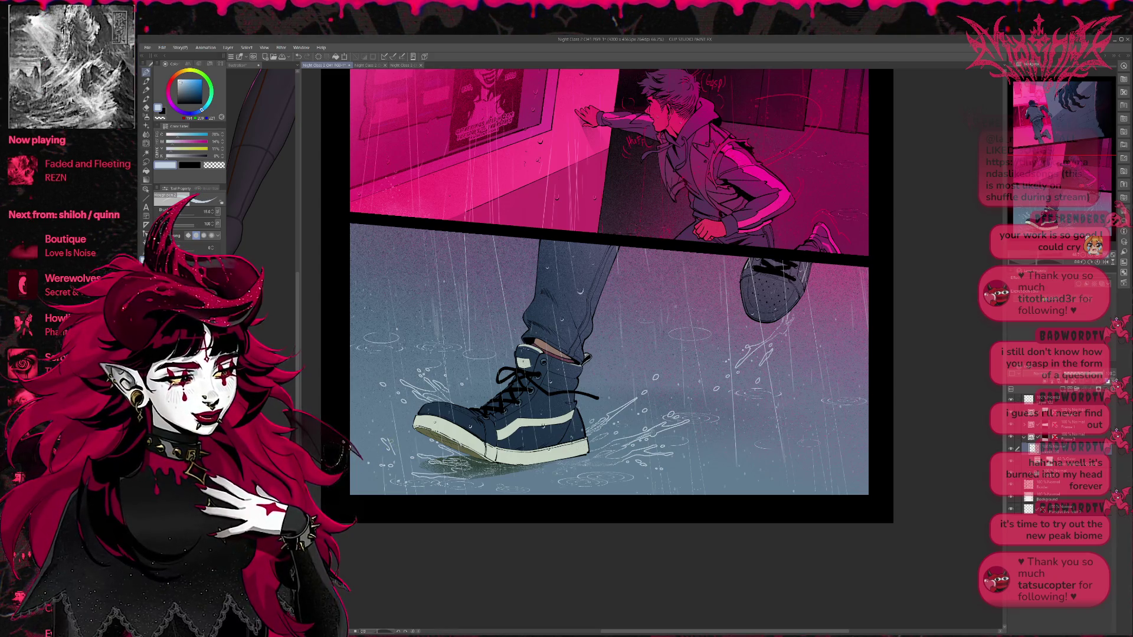
{"action": "left_click_drag", "start_coordinate": [390, 447], "coordinate": [397, 448]}
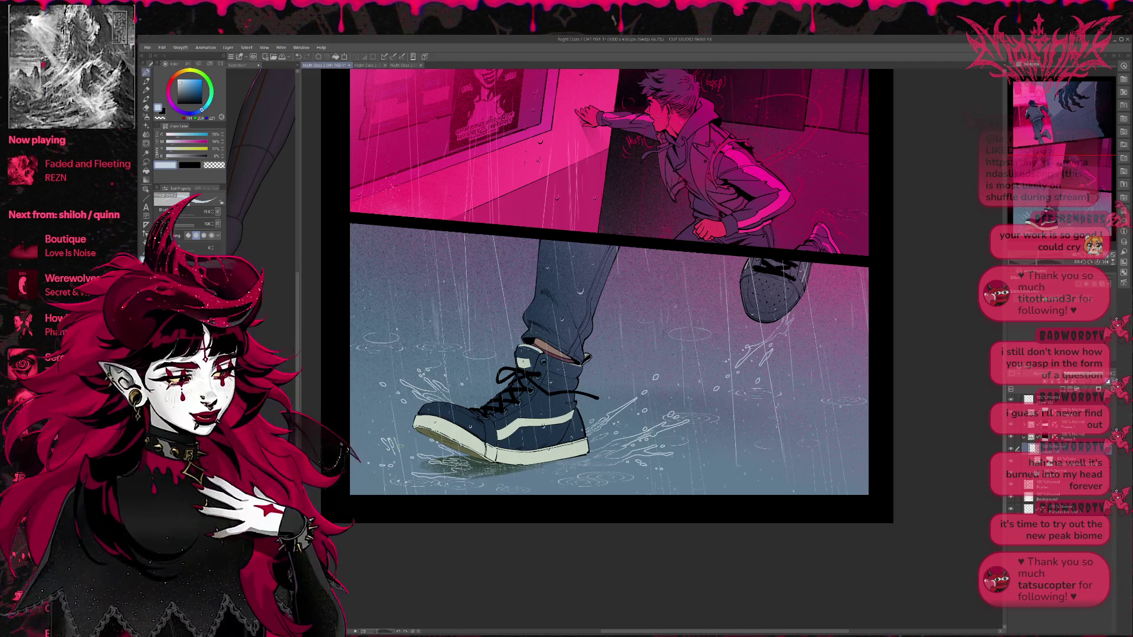
{"action": "key", "text": "ctrl+z"}
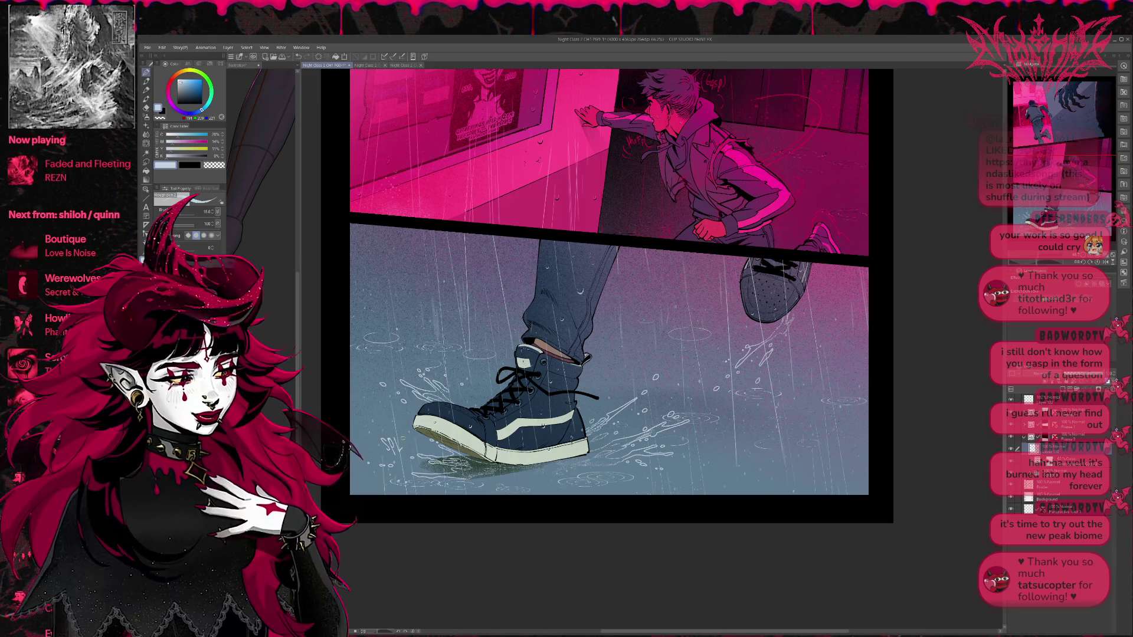
{"action": "left_click_drag", "start_coordinate": [394, 439], "coordinate": [403, 451]}
{"action": "key", "text": "ctrl+z"}
{"action": "key", "text": "ctrl+y"}
Step: Complete SPLASH left of the shoe and letter a second SPLASH right of the laces
{"action": "left_click_drag", "start_coordinate": [409, 438], "coordinate": [416, 450]}
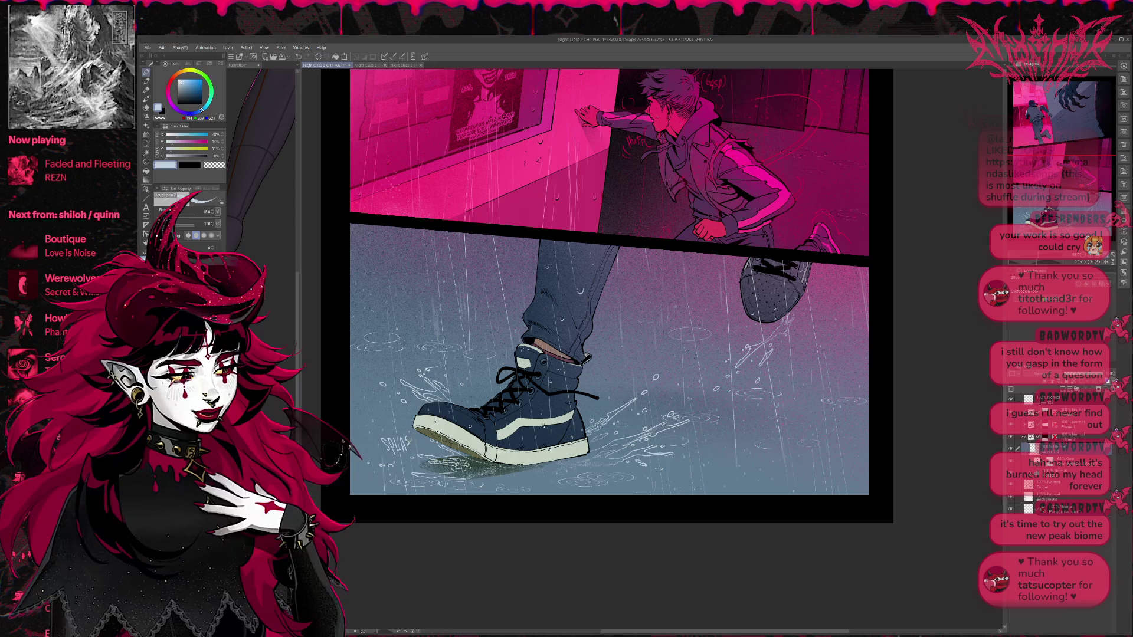
{"action": "key", "text": "ctrl+z"}
{"action": "key", "text": "ctrl+z"}
{"action": "key", "text": "ctrl+z"}
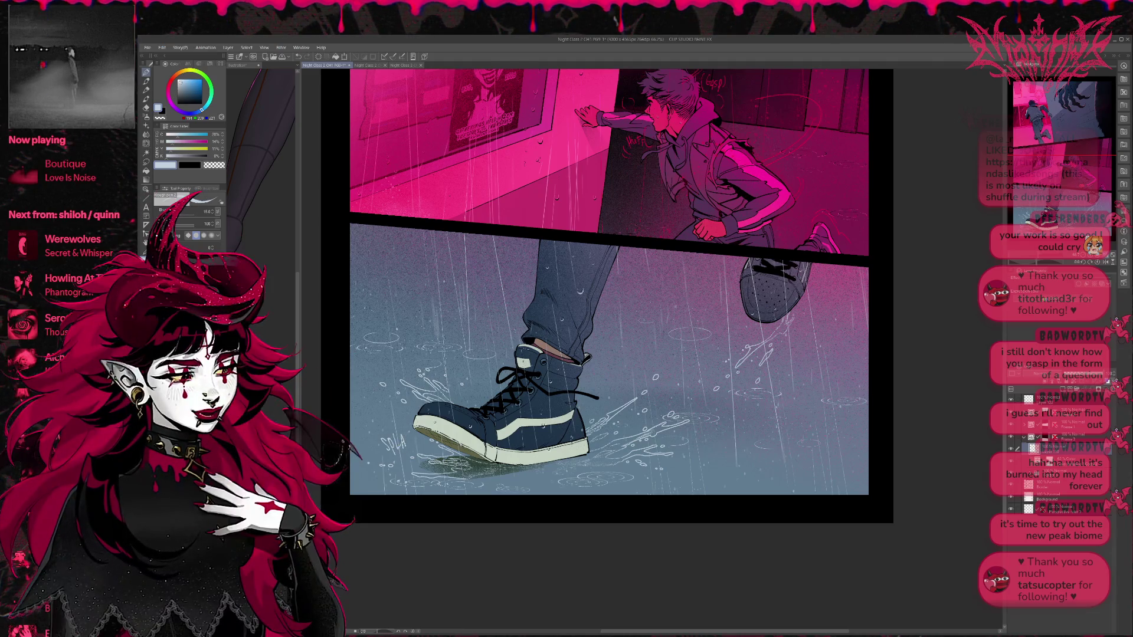
{"action": "key", "text": "ctrl+y"}
{"action": "key", "text": "ctrl+y"}
{"action": "mouse_move", "coordinate": [617, 386]}
{"action": "left_mouse_down"}
{"action": "mouse_move", "coordinate": [553, 354]}
{"action": "mouse_move", "coordinate": [630, 323]}
{"action": "left_mouse_up"}
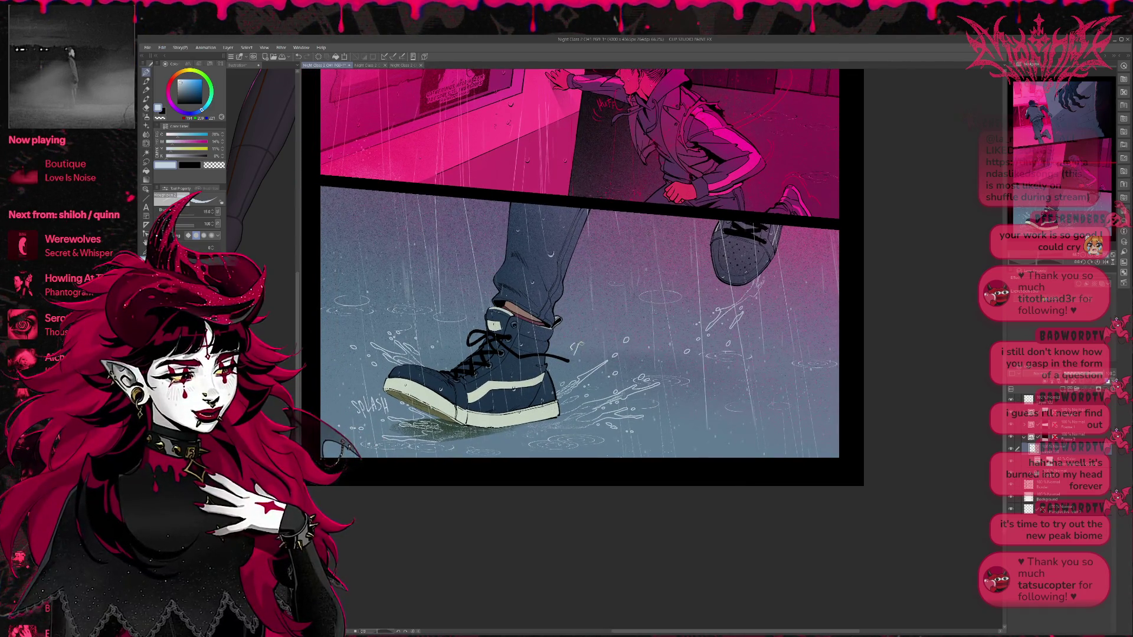
{"action": "mouse_move", "coordinate": [580, 343]}
{"action": "left_mouse_down"}
{"action": "mouse_move", "coordinate": [575, 356]}
{"action": "mouse_move", "coordinate": [586, 344]}
{"action": "mouse_move", "coordinate": [606, 356]}
{"action": "left_mouse_up"}
{"action": "mouse_move", "coordinate": [607, 348]}
{"action": "left_mouse_down"}
{"action": "mouse_move", "coordinate": [620, 340]}
{"action": "mouse_move", "coordinate": [618, 356]}
{"action": "left_mouse_up"}
{"action": "key", "text": "ctrl+z"}
{"action": "key", "text": "ctrl+z"}
Step: Try an automatic area selection on the page, drop it, and return to the pen
{"action": "scroll", "coordinate": [707, 321], "scroll_direction": "right", "scroll_amount": 1}
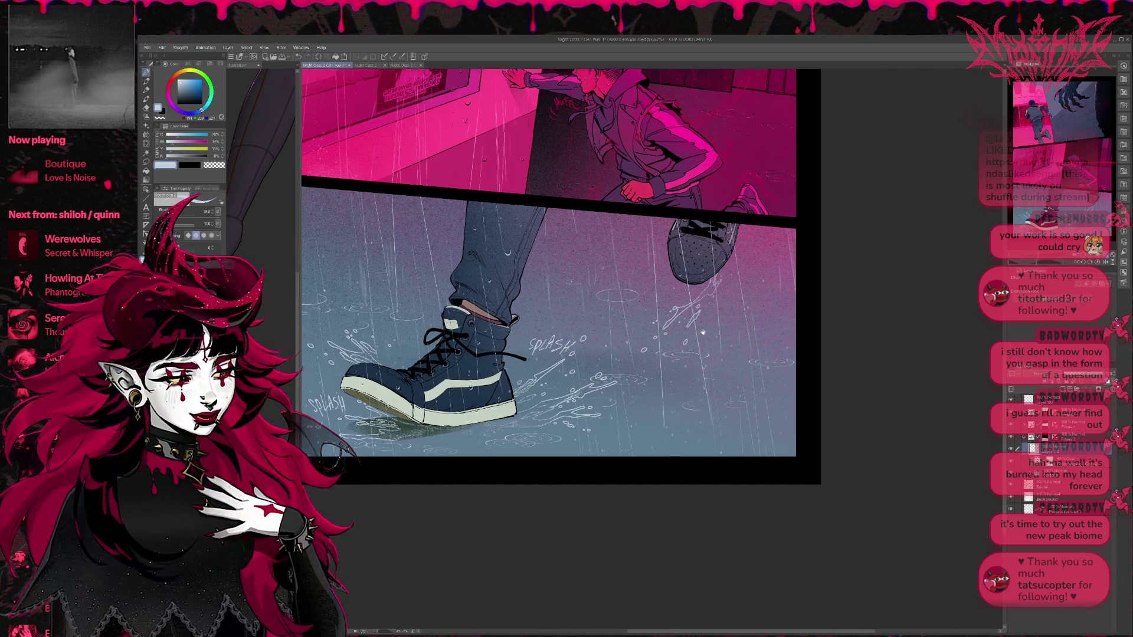
{"action": "scroll", "coordinate": [707, 320], "scroll_direction": "left", "scroll_amount": 1}
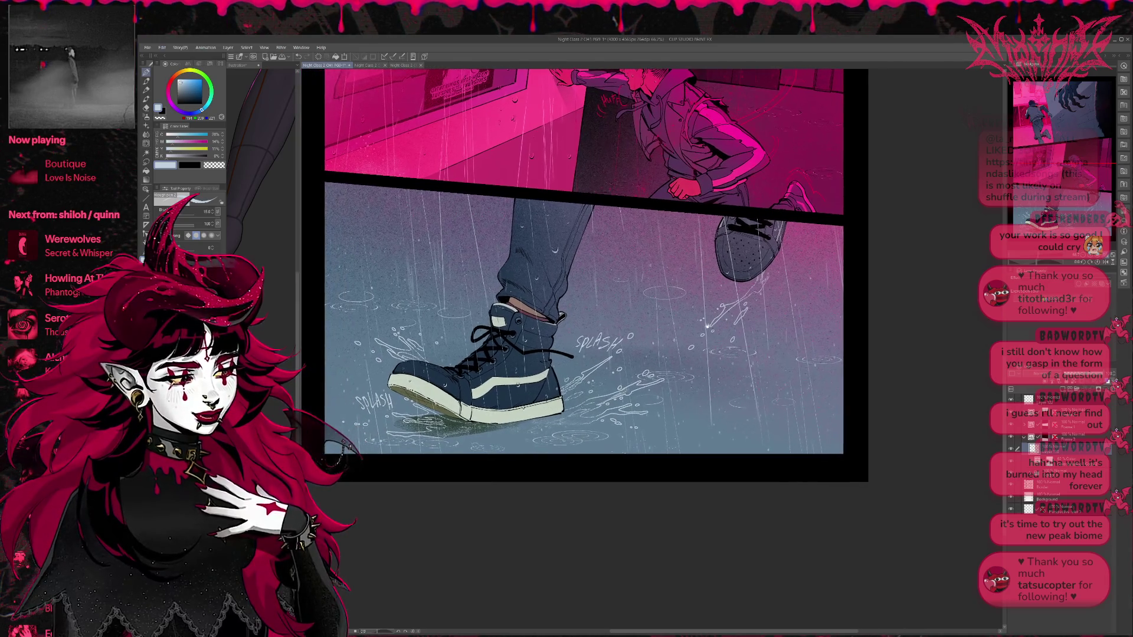
{"action": "key", "text": "w"}
{"action": "left_click", "coordinate": [614, 322]}
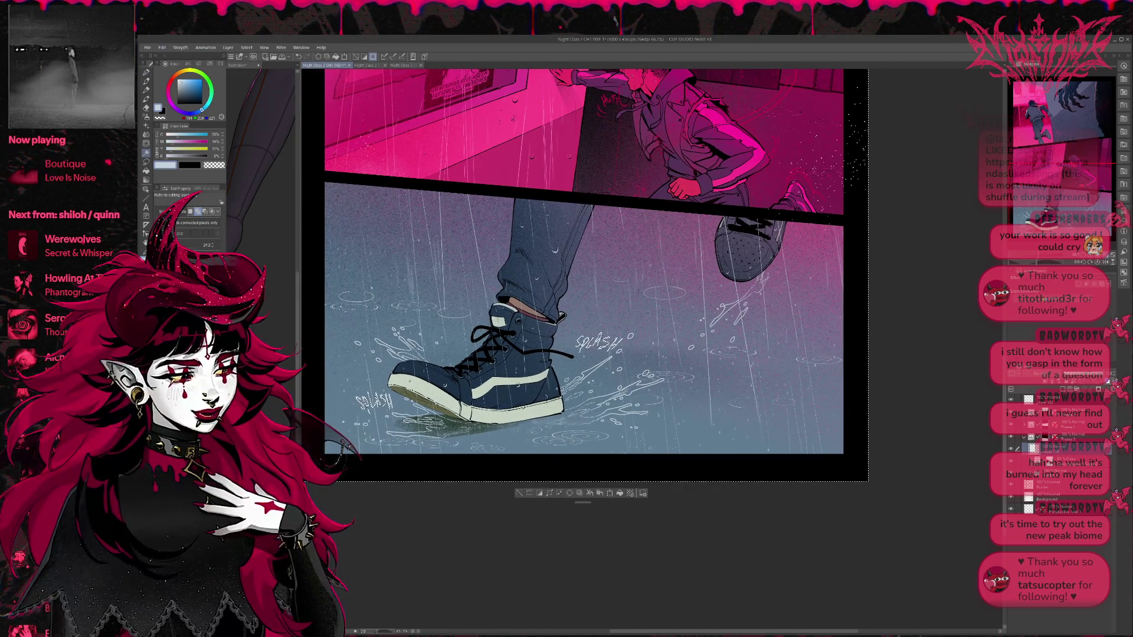
{"action": "key", "text": "ctrl+d"}
{"action": "key", "text": "e"}
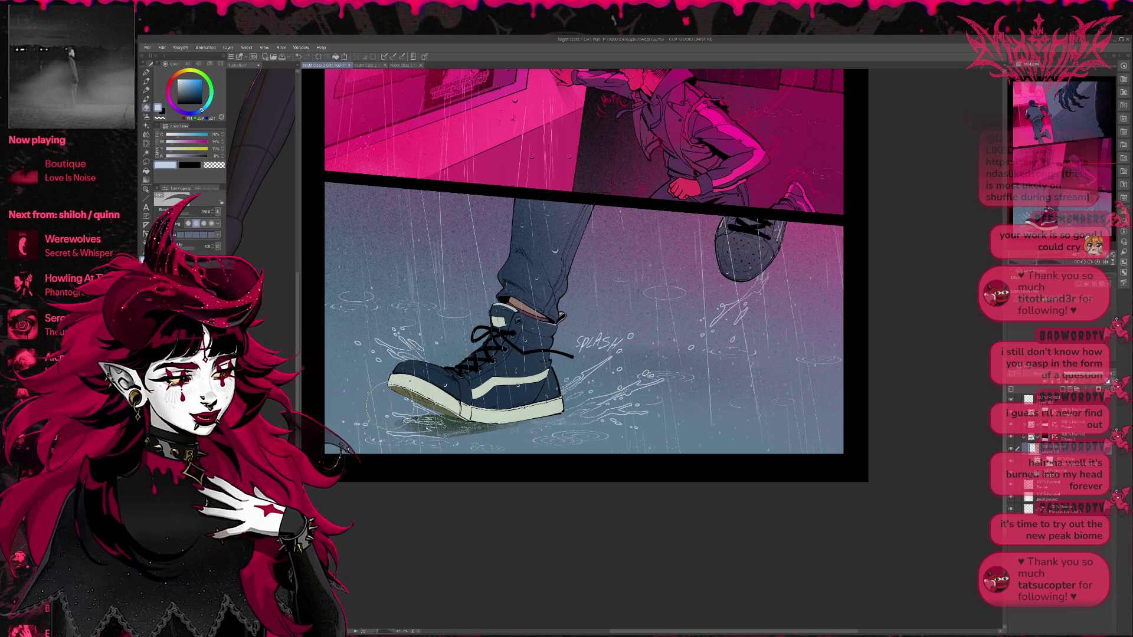
{"action": "key", "text": "p"}
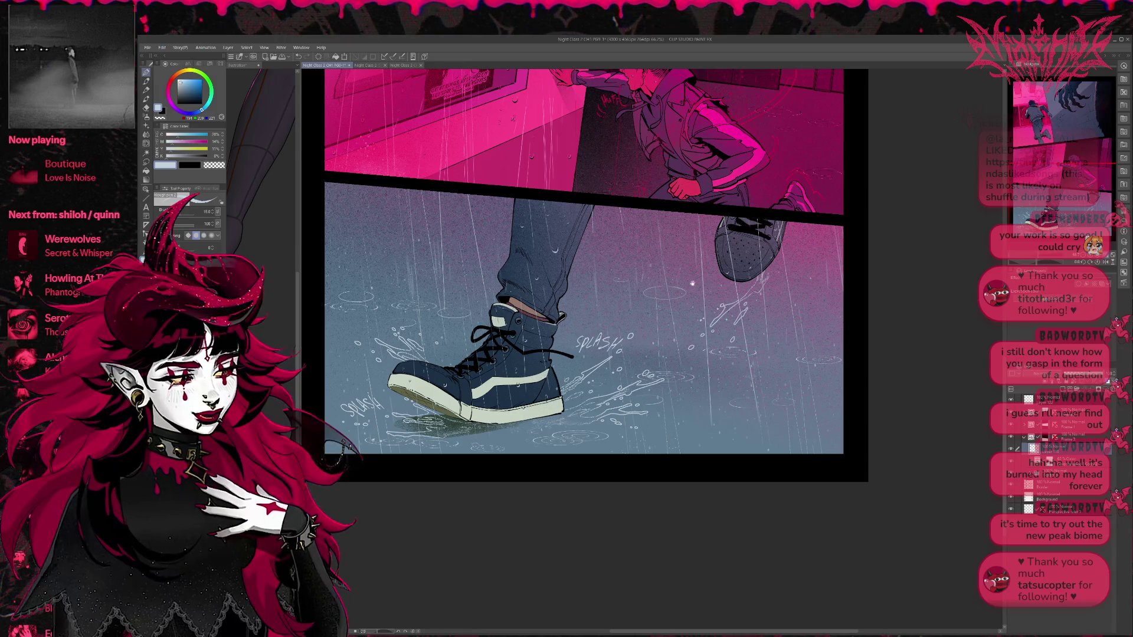
Step: Draw white rain strokes to the right of the shoe and view the whole page
{"action": "left_click_drag", "start_coordinate": [804, 360], "coordinate": [780, 393]}
{"action": "left_click_drag", "start_coordinate": [756, 327], "coordinate": [776, 339]}
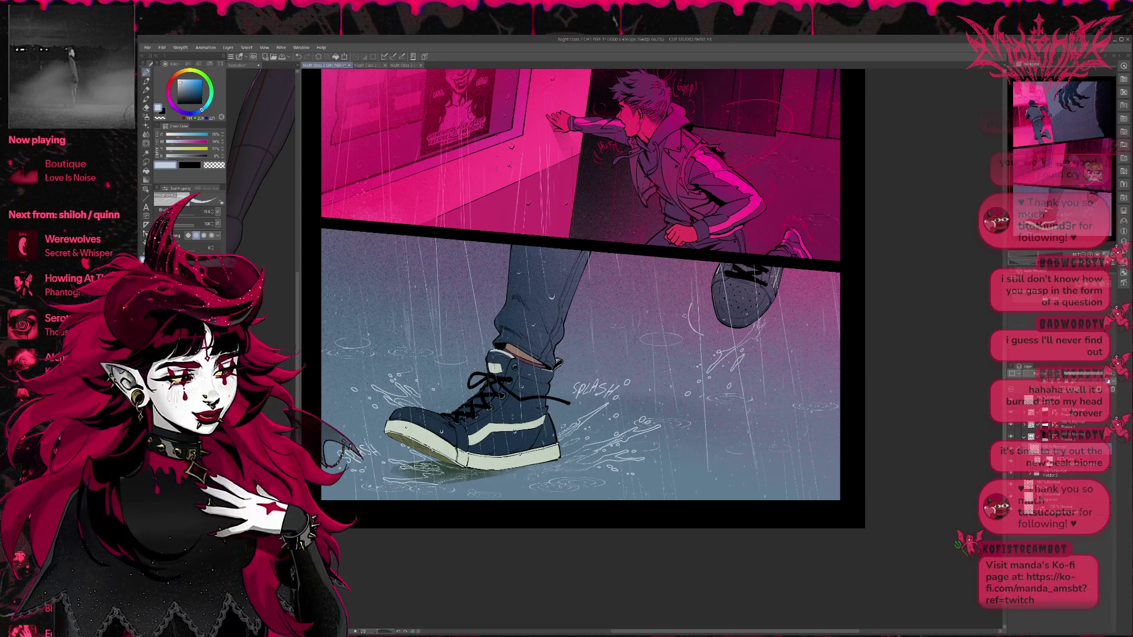
{"action": "left_click_drag", "start_coordinate": [717, 331], "coordinate": [705, 345]}
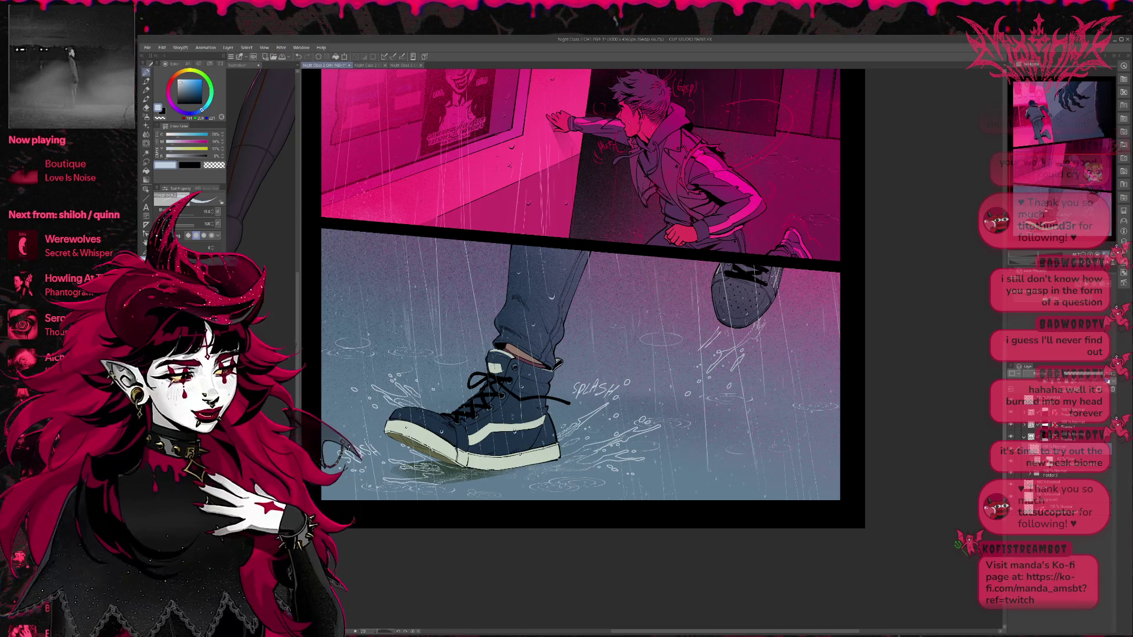
{"action": "key", "text": "ctrl+z"}
{"action": "left_click_drag", "start_coordinate": [780, 307], "coordinate": [755, 357]}
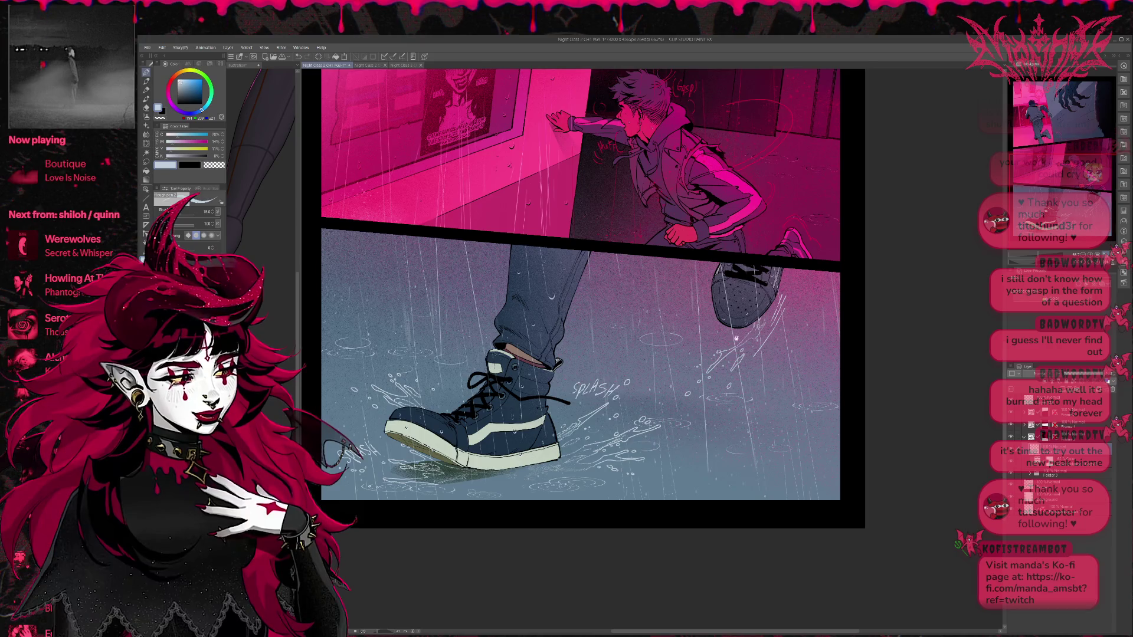
{"action": "scroll", "coordinate": [872, 366], "scroll_direction": "up", "scroll_amount": 3}
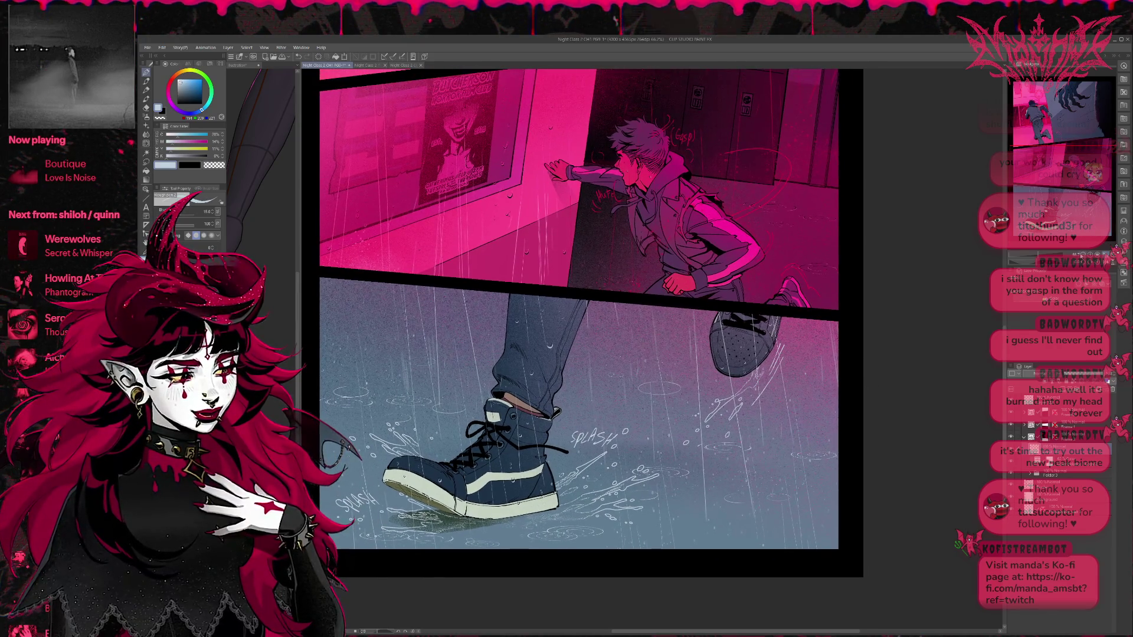
{"action": "scroll", "coordinate": [848, 278], "scroll_direction": "down", "scroll_amount": 2}
{"action": "left_click_drag", "start_coordinate": [847, 278], "coordinate": [773, 405]}
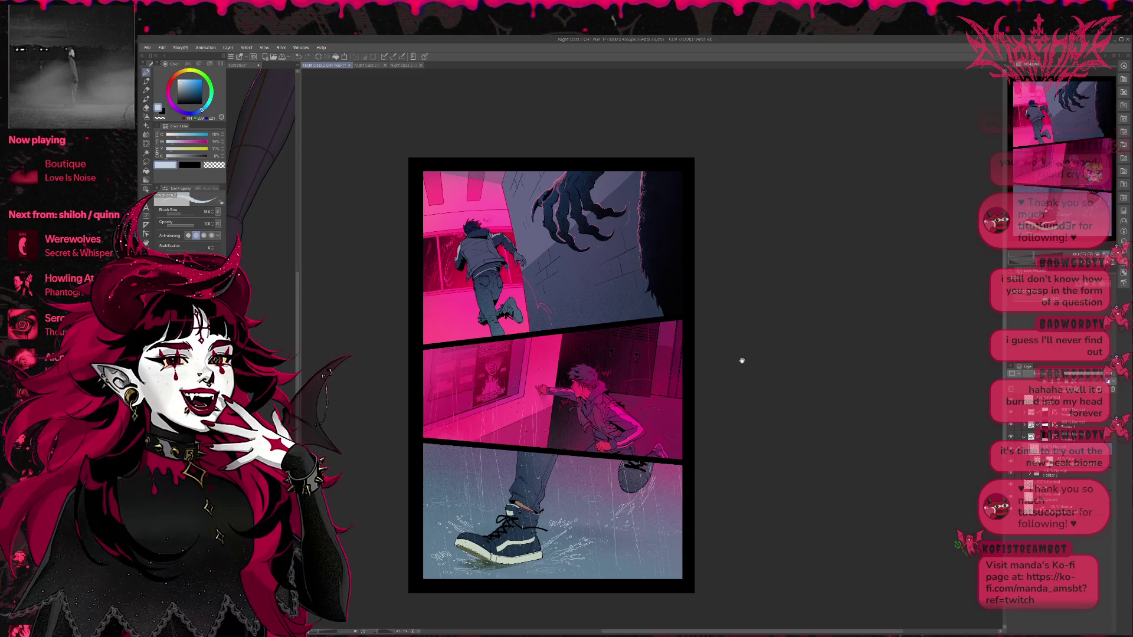
Step: Recentre the page and pick near-black as the drawing colour with the Figure tool
{"action": "left_click_drag", "start_coordinate": [742, 361], "coordinate": [734, 335]}
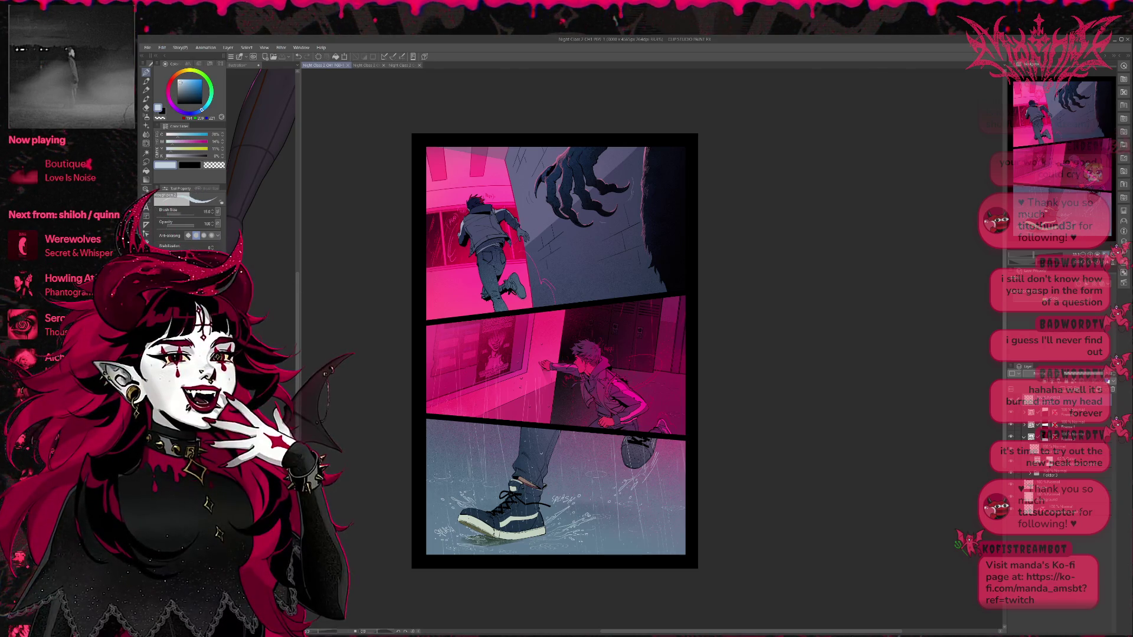
{"action": "key", "text": "u"}
{"action": "key", "text": "u"}
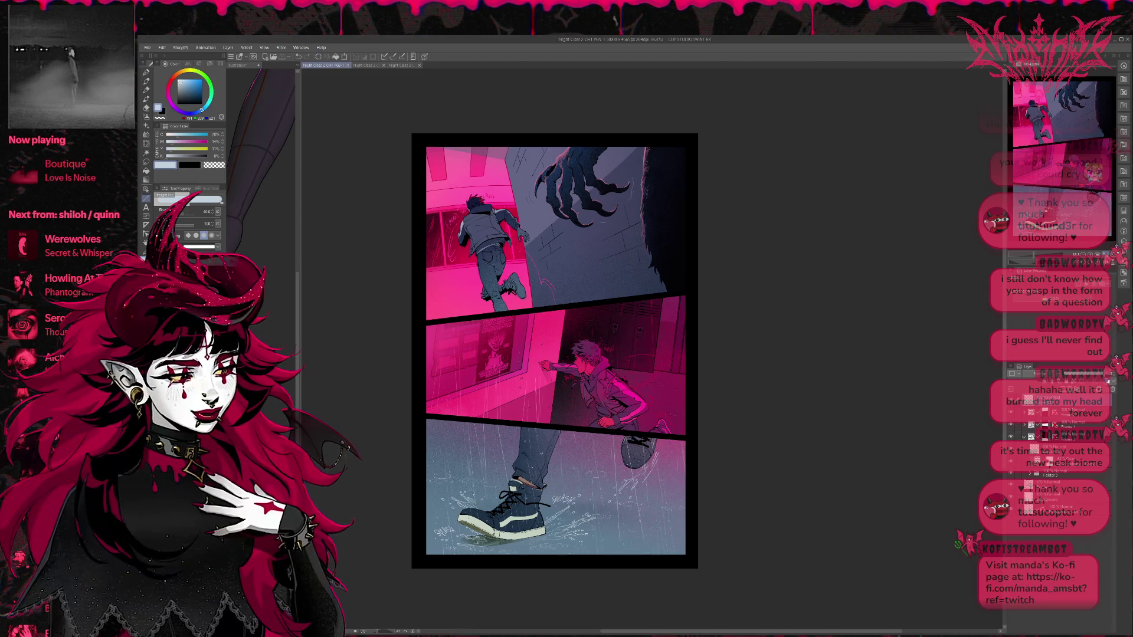
{"action": "left_click", "coordinate": [503, 144], "text": "alt"}
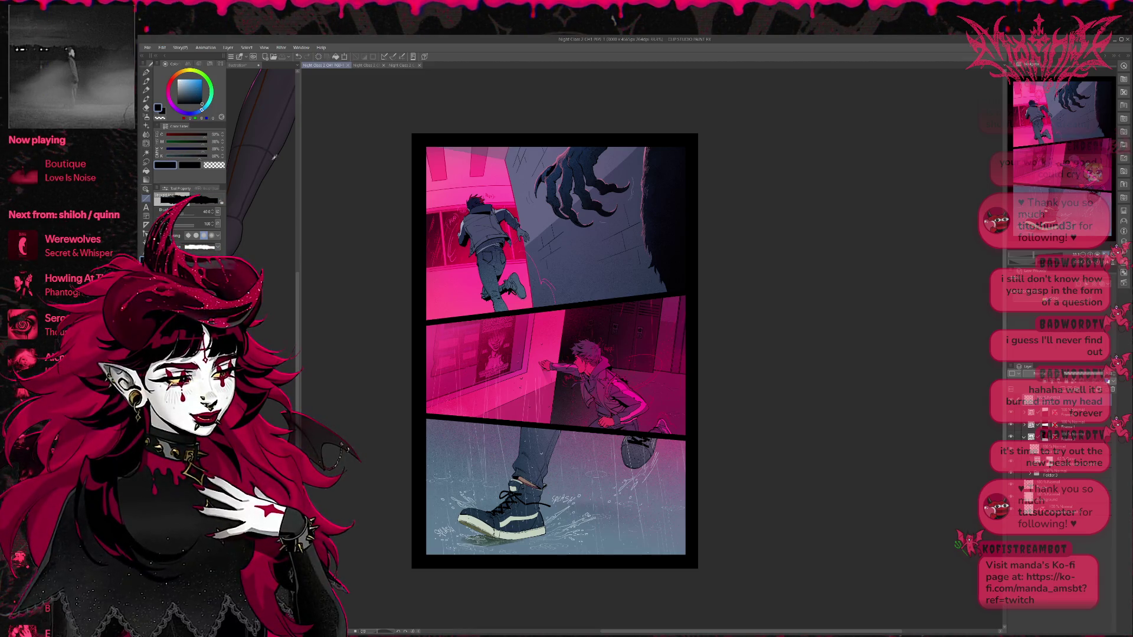
Step: Ink rough dark borders along the page's top, left, bottom and right panel edges
{"action": "left_click_drag", "start_coordinate": [503, 144], "coordinate": [685, 147]}
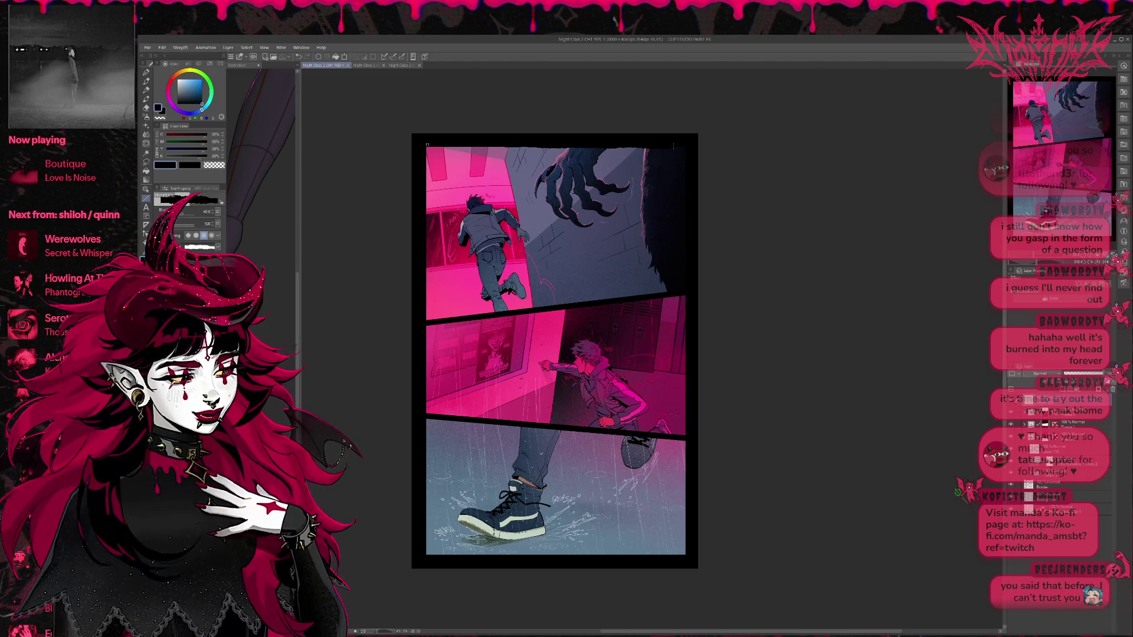
{"action": "left_click_drag", "start_coordinate": [424, 147], "coordinate": [650, 148]}
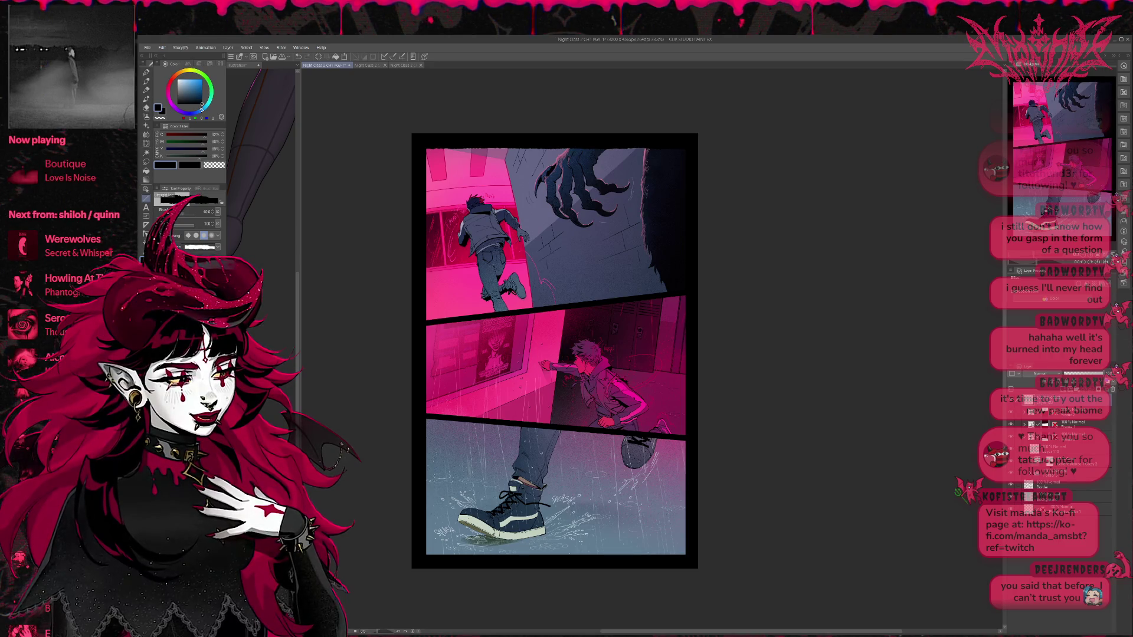
{"action": "key", "text": "bracketright"}
{"action": "mouse_move", "coordinate": [427, 149]}
{"action": "left_mouse_down"}
{"action": "mouse_move", "coordinate": [436, 321]}
{"action": "mouse_move", "coordinate": [425, 556]}
{"action": "left_mouse_up"}
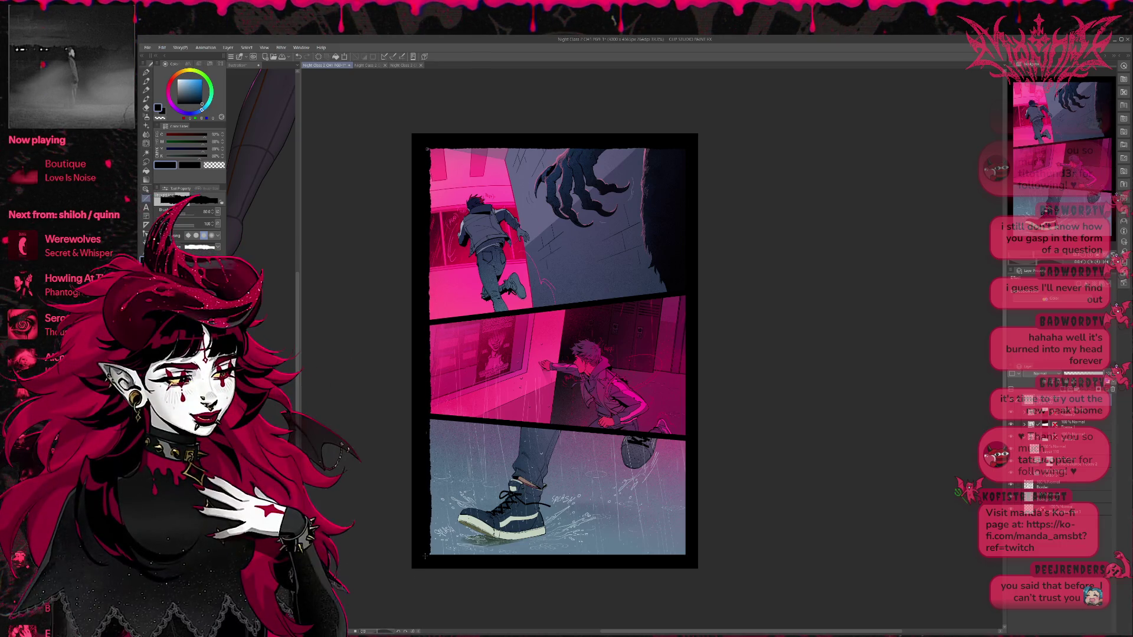
{"action": "key", "text": "ctrl+z"}
{"action": "key", "text": "ctrl+z"}
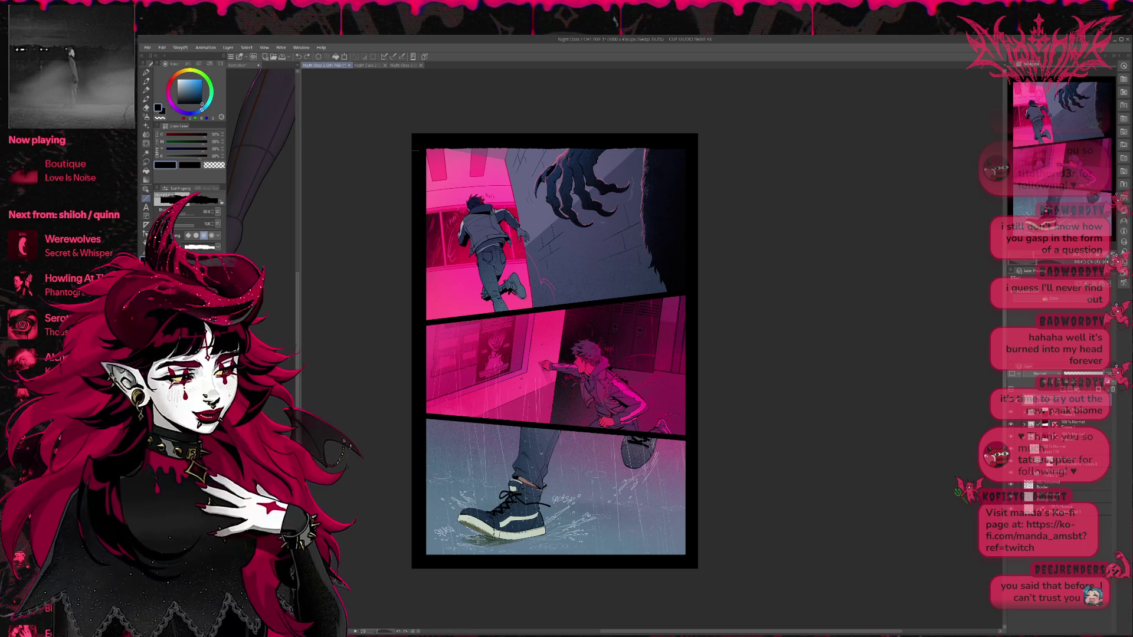
{"action": "left_click_drag", "start_coordinate": [425, 145], "coordinate": [427, 555]}
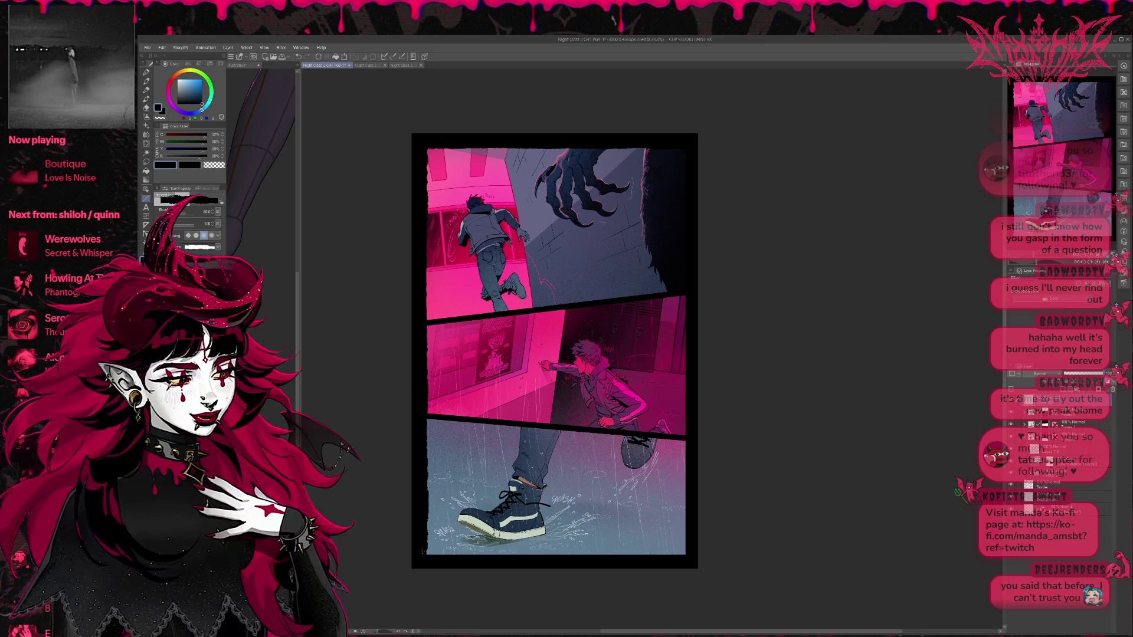
{"action": "left_click", "coordinate": [687, 556], "text": "shift"}
{"action": "left_click_drag", "start_coordinate": [686, 556], "coordinate": [696, 135]}
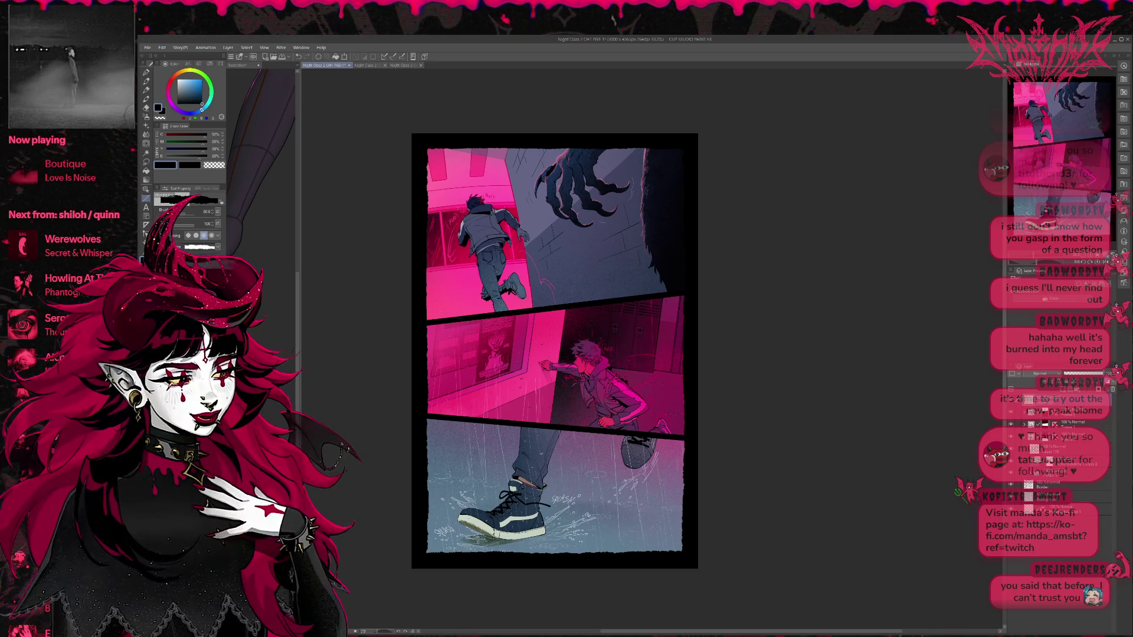
Step: Ink rough borders along both gutters, redrawing them until the thickness looks right
{"action": "left_click_drag", "start_coordinate": [705, 281], "coordinate": [422, 324]}
{"action": "key", "text": "ctrl+z"}
{"action": "left_click", "coordinate": [706, 292], "text": "shift"}
{"action": "key", "text": "ctrl+z"}
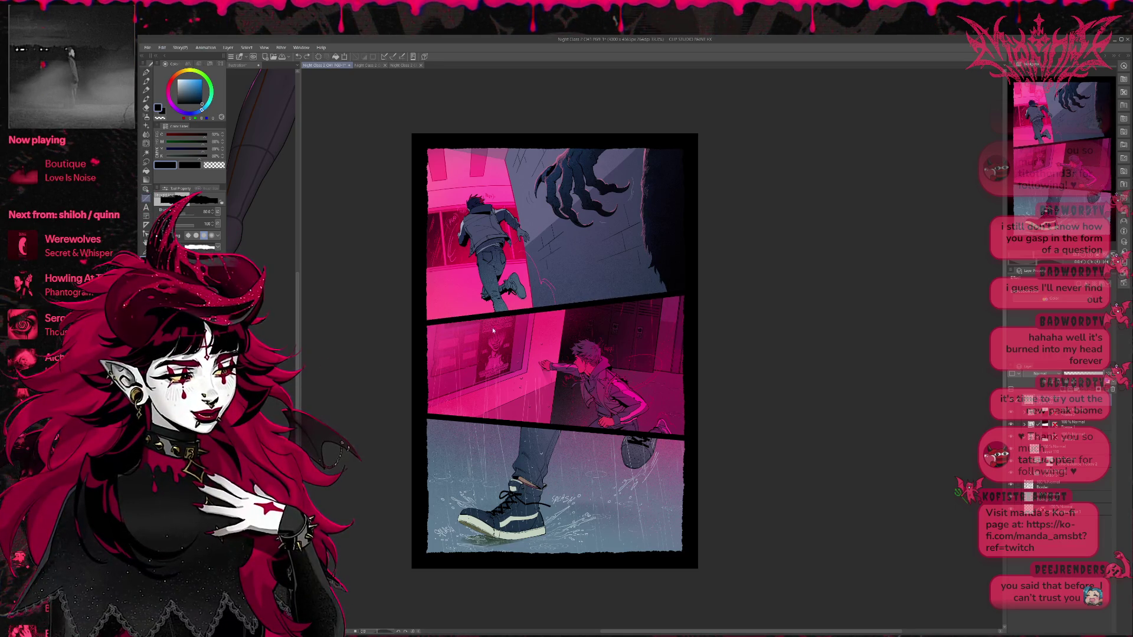
{"action": "key", "text": "bracketright"}
{"action": "key", "text": "bracketright"}
{"action": "left_click_drag", "start_coordinate": [423, 324], "coordinate": [706, 291]}
{"action": "key", "text": "ctrl+z"}
{"action": "key", "text": "bracketleft"}
{"action": "left_click_drag", "start_coordinate": [425, 323], "coordinate": [727, 289]}
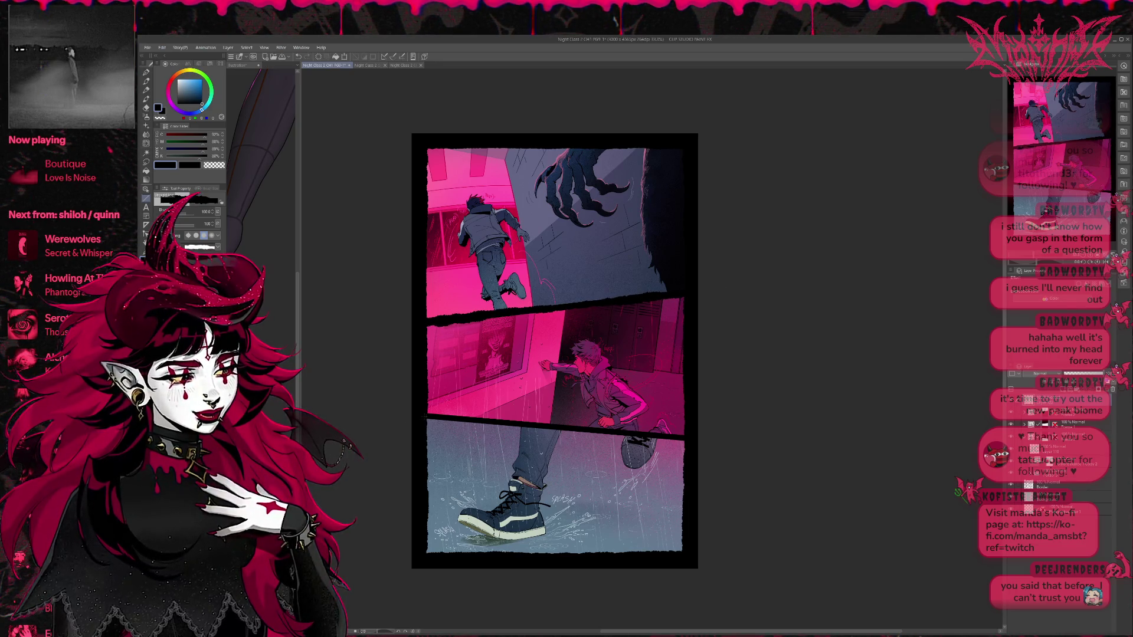
{"action": "mouse_move", "coordinate": [407, 412]}
{"action": "left_mouse_down"}
{"action": "mouse_move", "coordinate": [708, 441]}
{"action": "mouse_move", "coordinate": [389, 415]}
{"action": "left_mouse_up"}
{"action": "key", "text": "ctrl+z"}
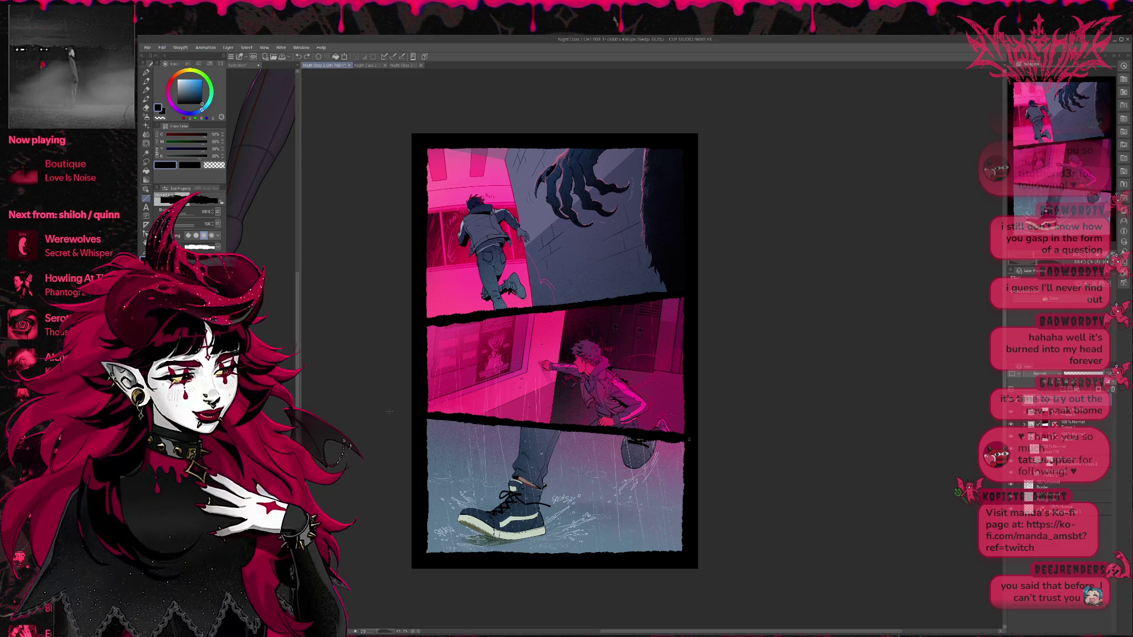
{"action": "key", "text": "ctrl+z"}
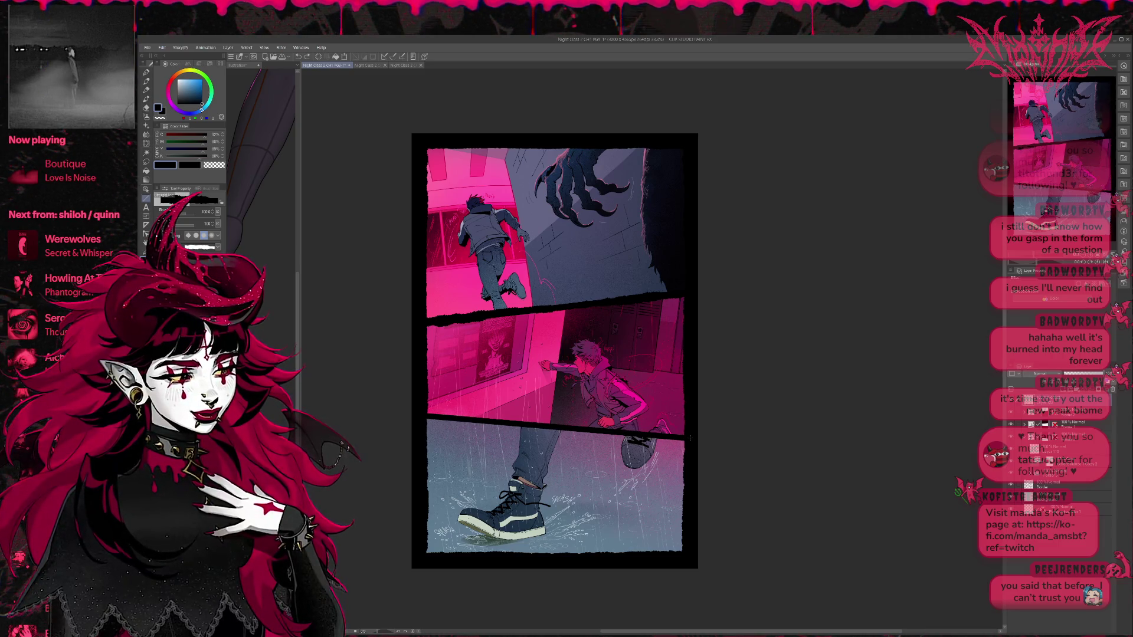
{"action": "left_click_drag", "start_coordinate": [688, 438], "coordinate": [407, 415]}
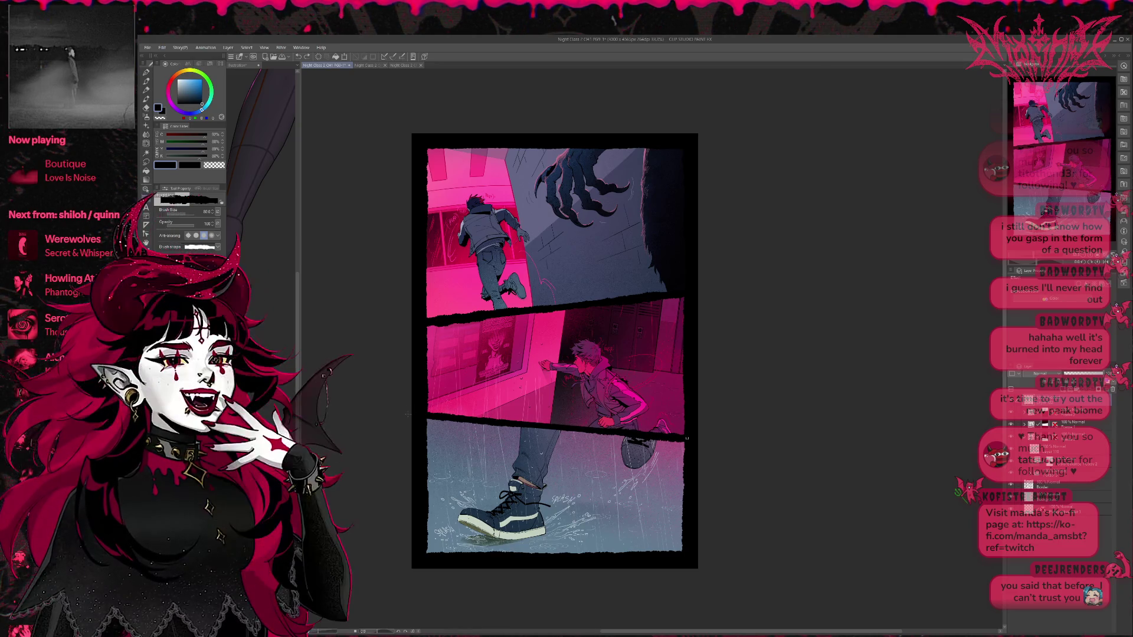
Step: Step back through recent border strokes and draw a straight border along the bottom panel edge
{"action": "key", "text": "ctrl+z"}
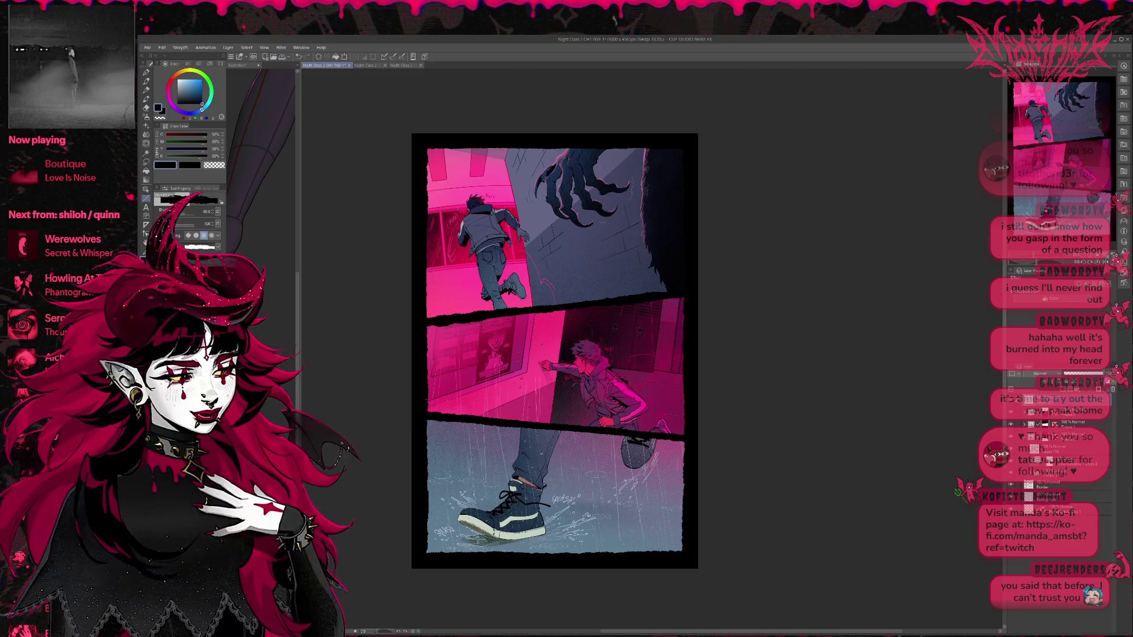
{"action": "key", "text": "ctrl+z"}
{"action": "key", "text": "ctrl+z"}
{"action": "key", "text": "ctrl+z"}
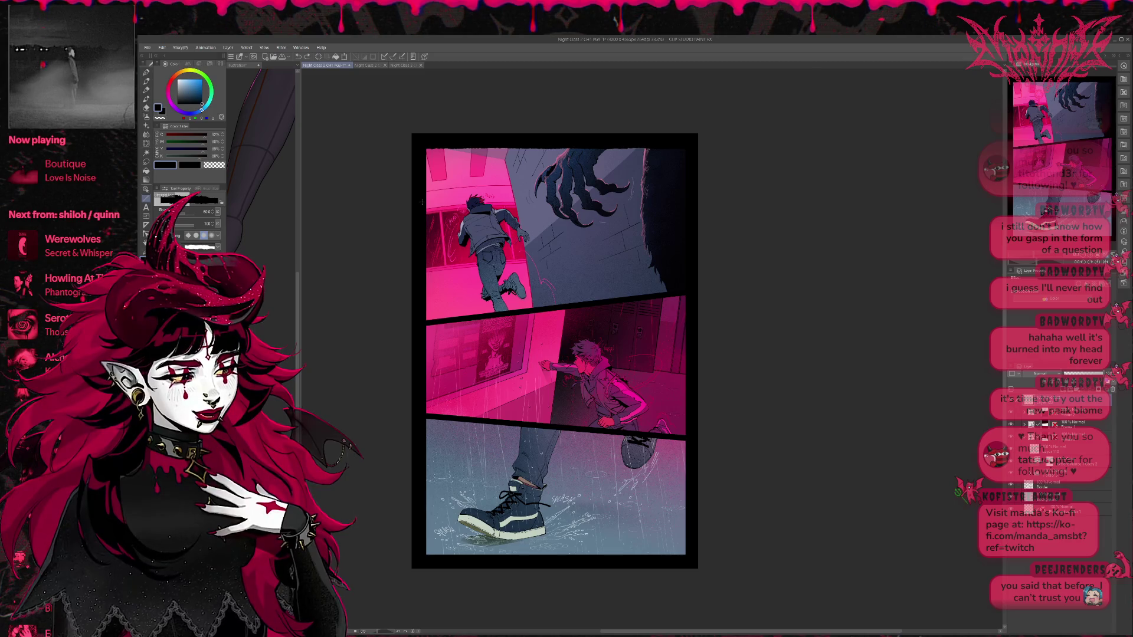
{"action": "key", "text": "ctrl+z"}
{"action": "key", "text": "ctrl+z"}
{"action": "key", "text": "ctrl+z"}
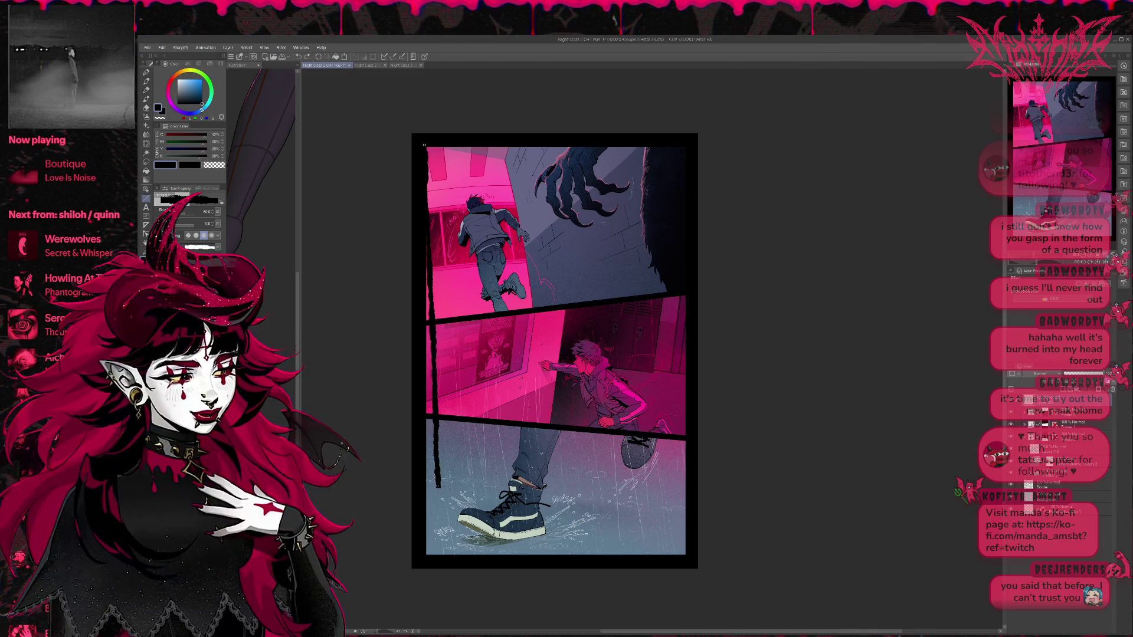
{"action": "key", "text": "ctrl+z"}
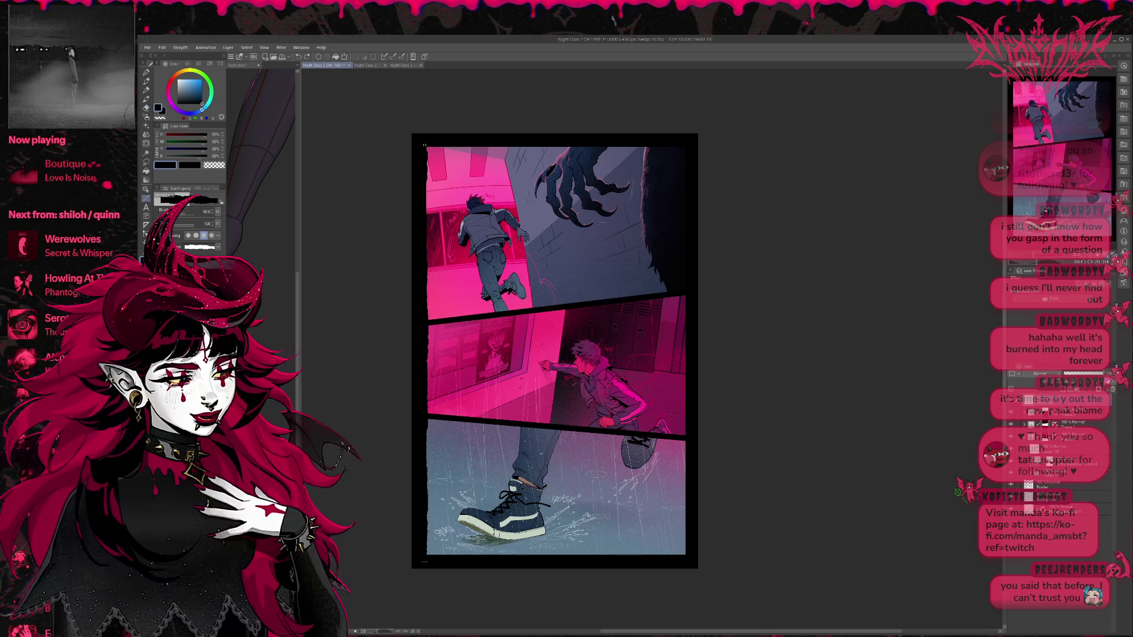
{"action": "mouse_move", "coordinate": [425, 556]}
{"action": "left_mouse_down"}
{"action": "mouse_move", "coordinate": [687, 557]}
{"action": "mouse_move", "coordinate": [685, 494]}
{"action": "left_mouse_up"}
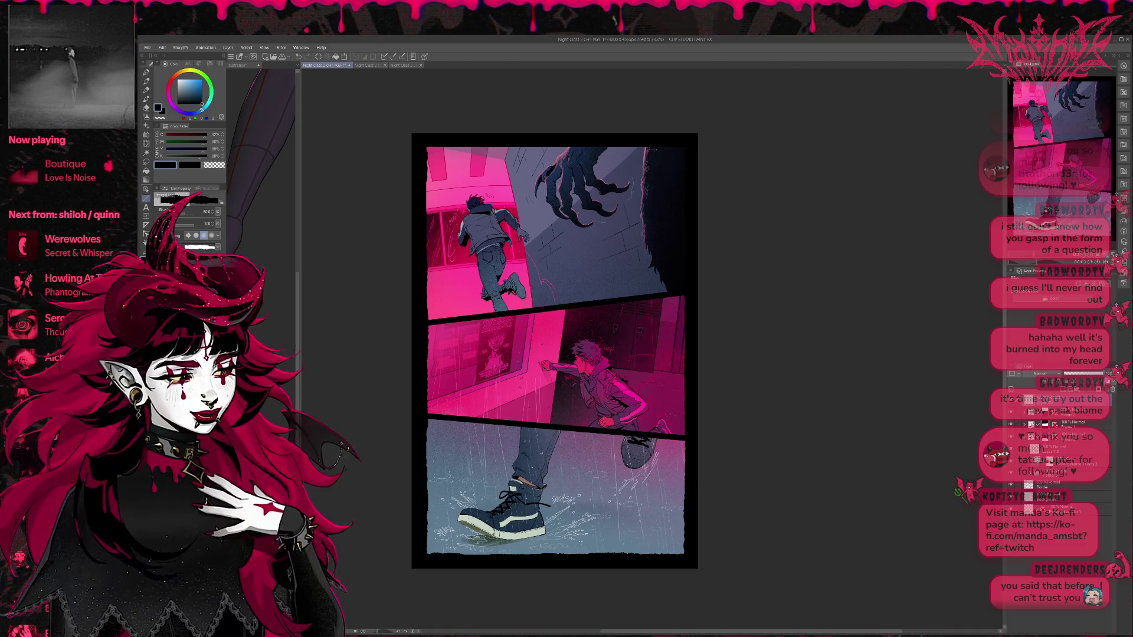
Step: Draw a straight top border, discard a trial gutter line, and pan to review the page
{"action": "left_click_drag", "start_coordinate": [432, 143], "coordinate": [709, 146]}
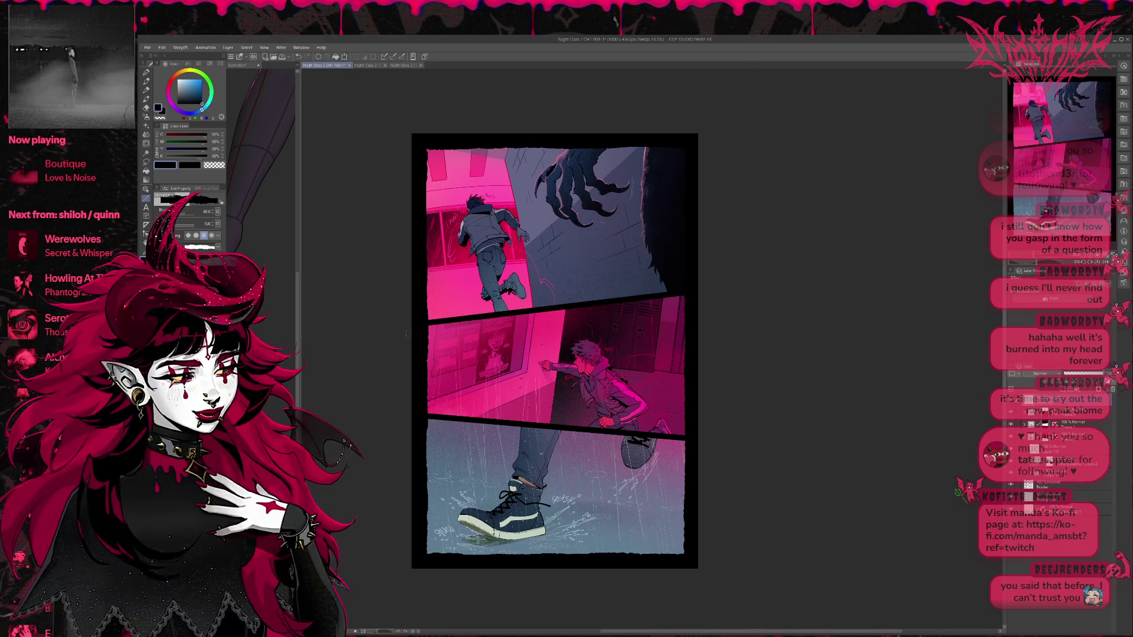
{"action": "left_click_drag", "start_coordinate": [427, 322], "coordinate": [667, 289]}
{"action": "key", "text": "ctrl+z"}
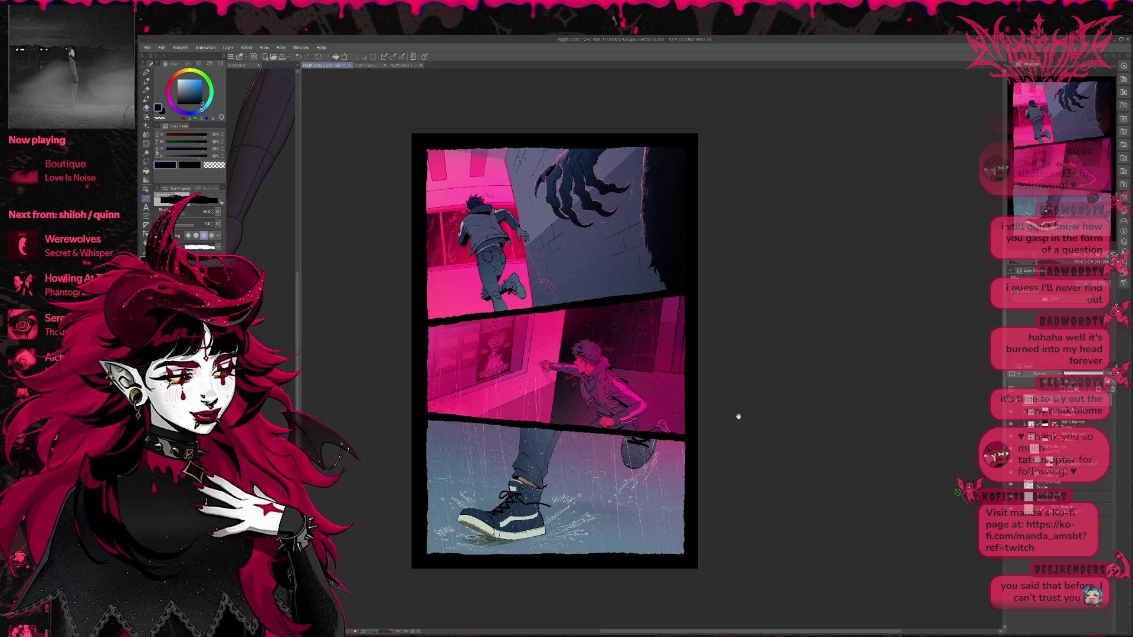
{"action": "left_click_drag", "start_coordinate": [738, 417], "coordinate": [711, 423]}
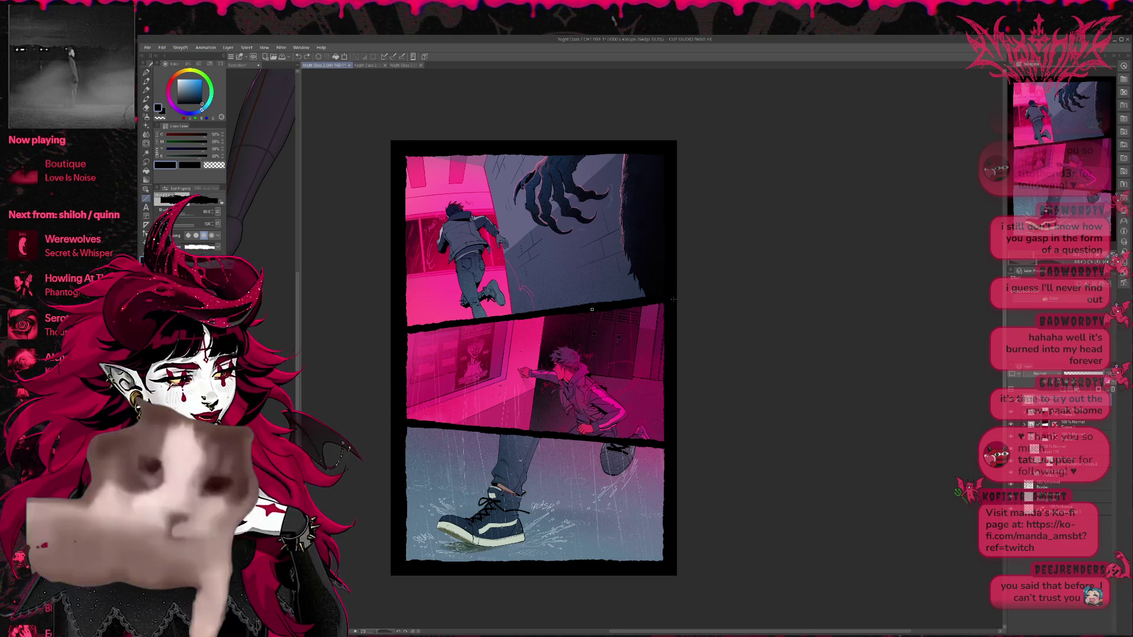
{"action": "mouse_move", "coordinate": [687, 322]}
{"action": "left_mouse_down"}
{"action": "mouse_move", "coordinate": [698, 329]}
{"action": "mouse_move", "coordinate": [665, 333]}
{"action": "left_mouse_up"}
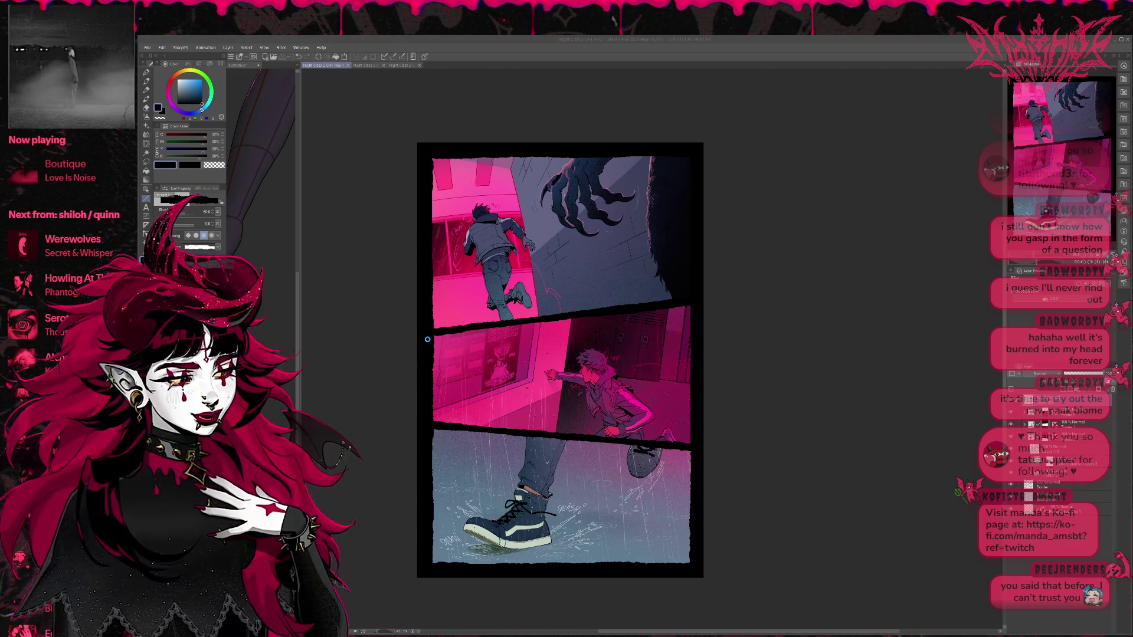
Step: Close the character reference sheet and switch to the Night Class 2 CH1 PG10 page
{"action": "left_click", "coordinate": [331, 70]}
{"action": "key", "text": "ctrl+Tab"}
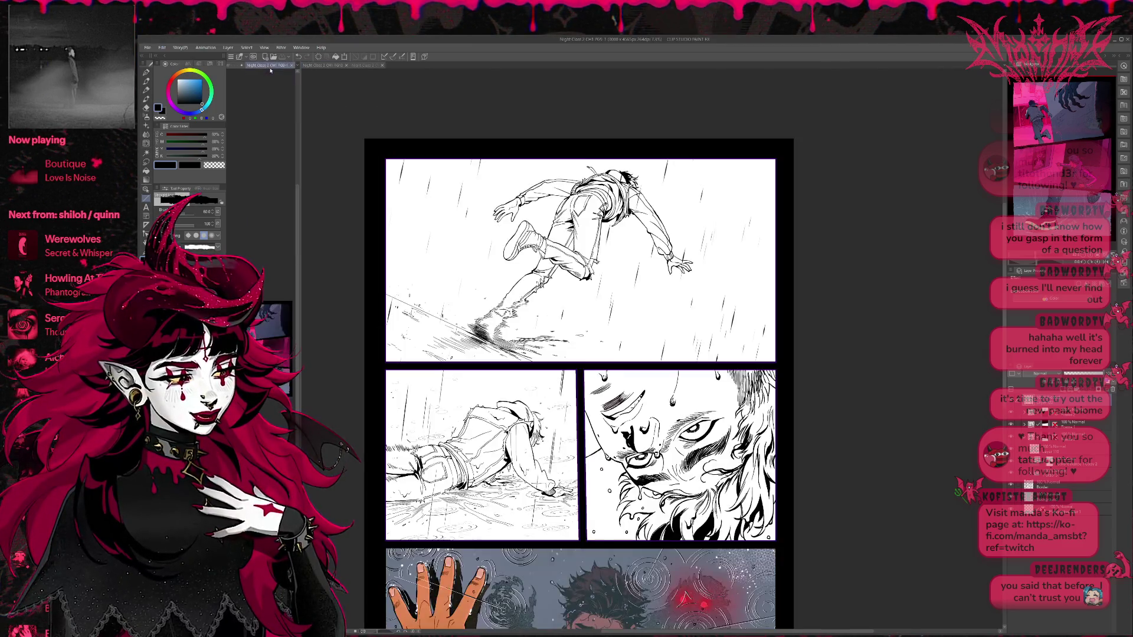
{"action": "key", "text": "ctrl+Tab"}
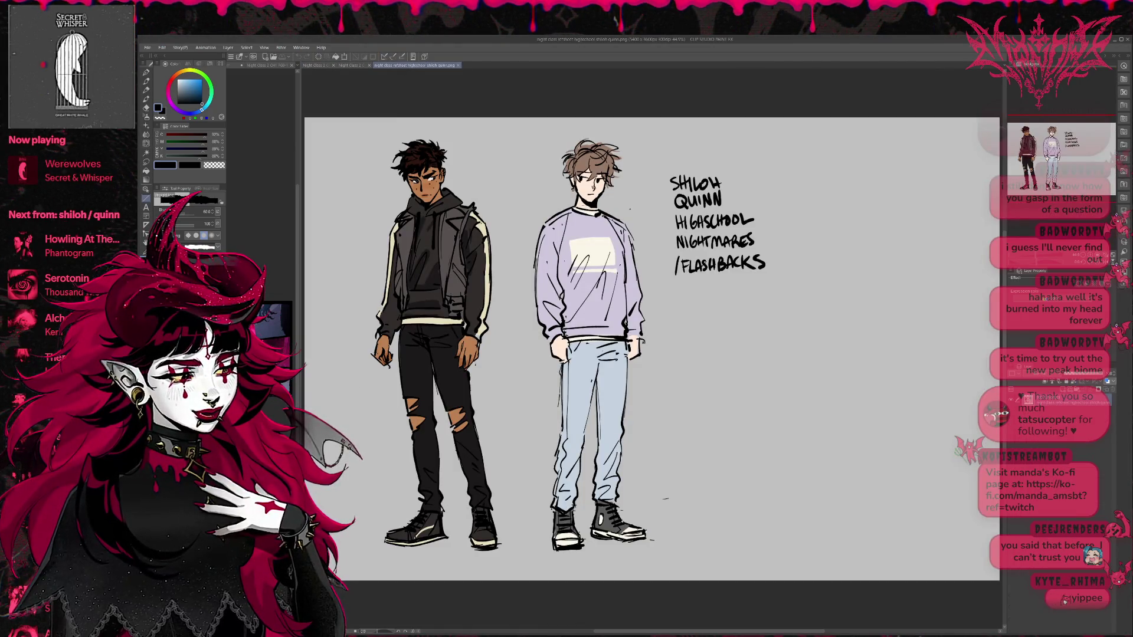
{"action": "key", "text": "ctrl+w"}
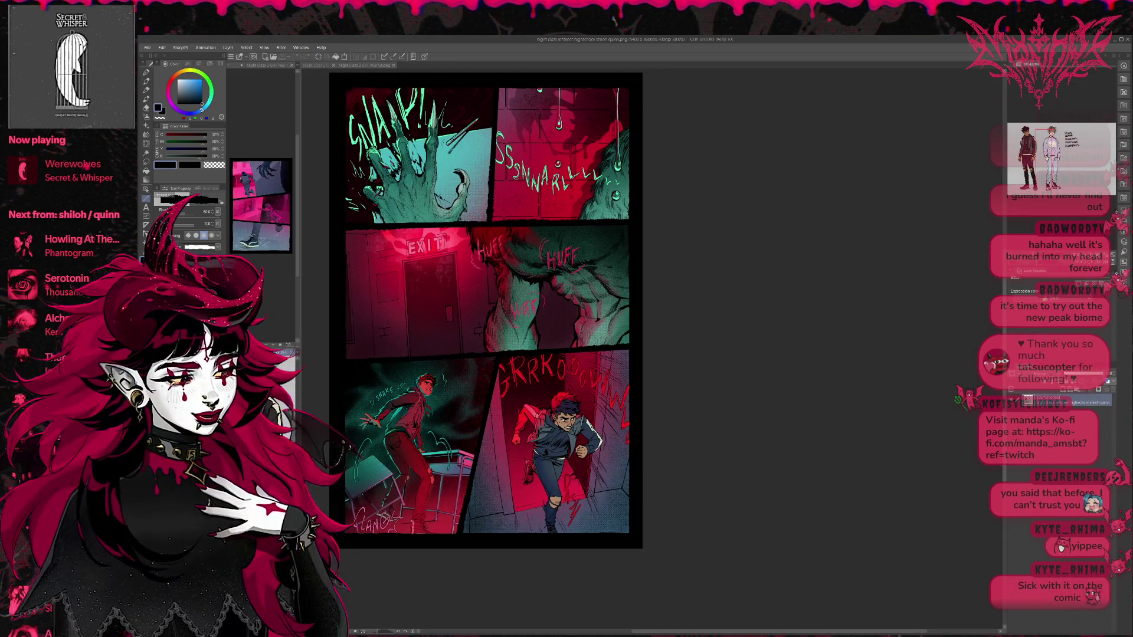
{"action": "key", "text": "ctrl+shift+Tab"}
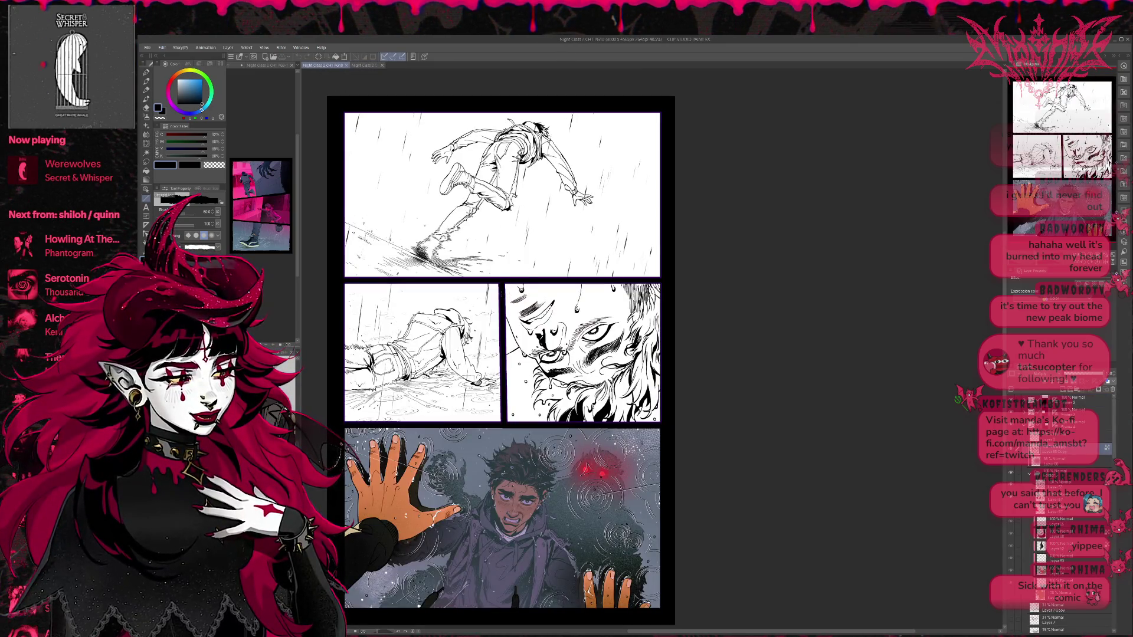
{"action": "scroll", "coordinate": [417, 175], "scroll_direction": "up", "scroll_amount": 4}
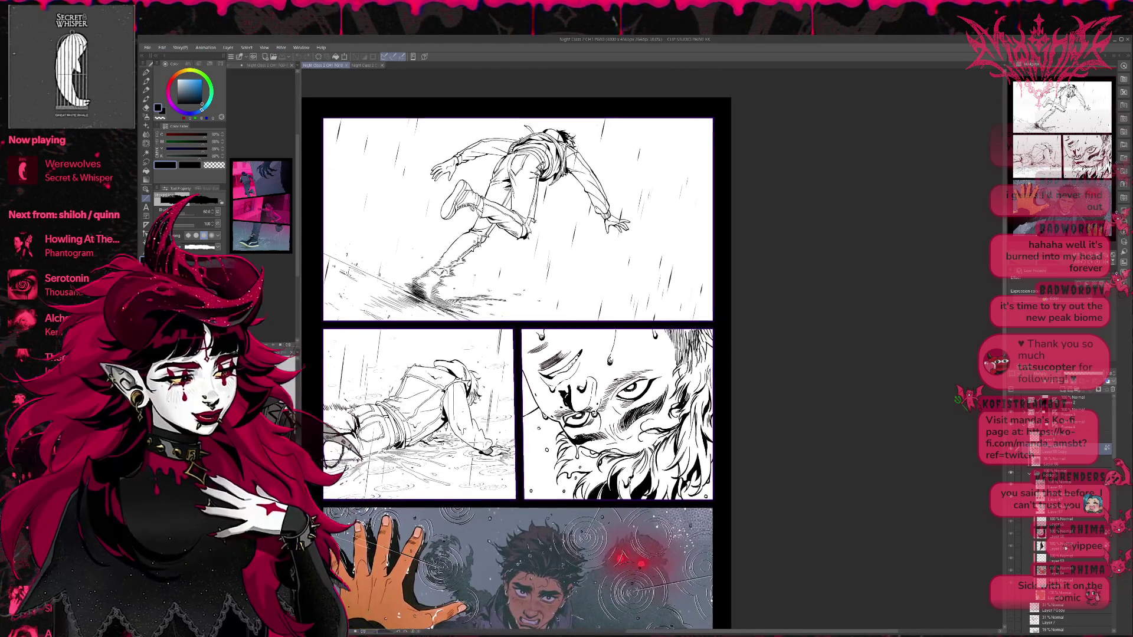
{"action": "scroll", "coordinate": [531, 354], "scroll_direction": "down", "scroll_amount": 1}
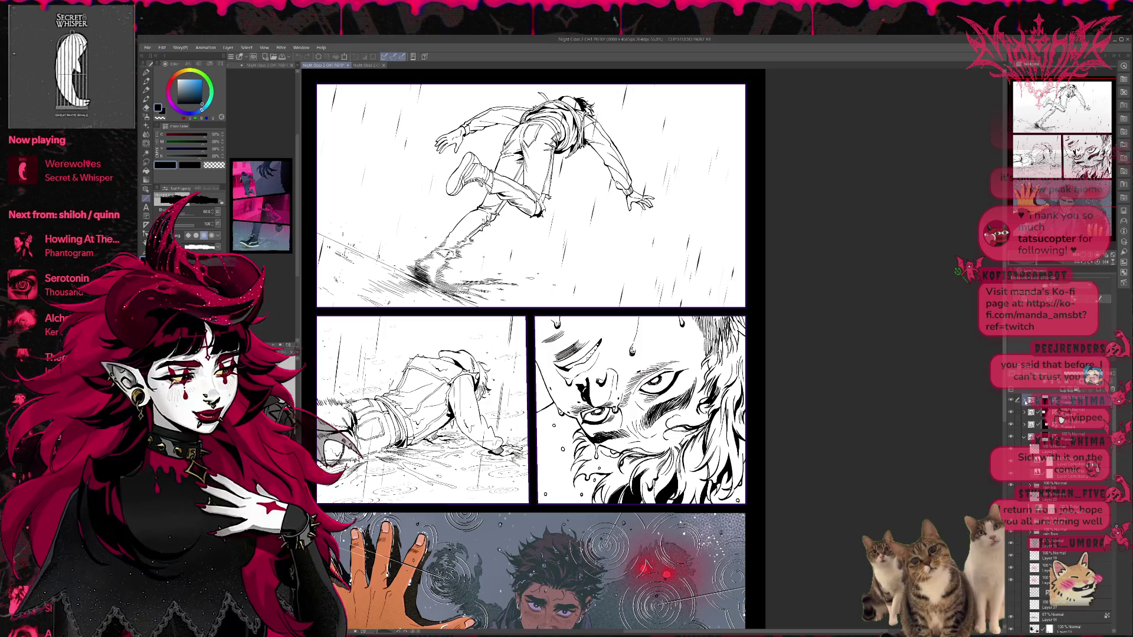
Step: Expand the rain page's layer folders and toggle the line art and running figure layers to identify them
{"action": "left_click", "coordinate": [1063, 444]}
{"action": "left_click", "coordinate": [1016, 422]}
{"action": "left_click", "coordinate": [1017, 423]}
{"action": "left_click", "coordinate": [1046, 424]}
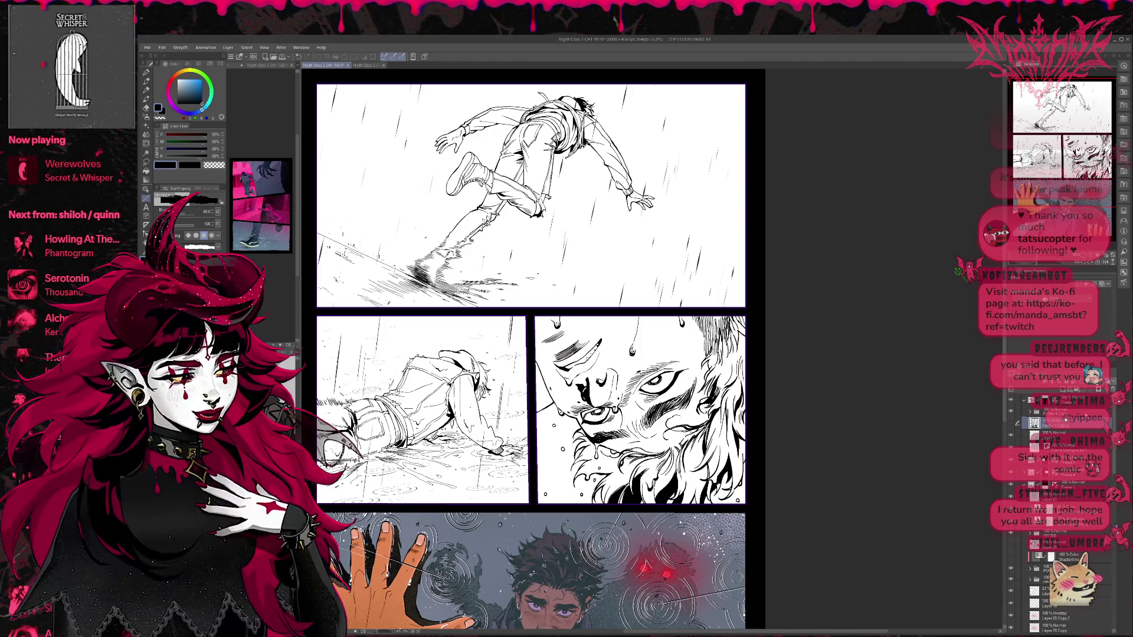
{"action": "left_click", "coordinate": [1030, 413]}
{"action": "left_click", "coordinate": [1030, 412]}
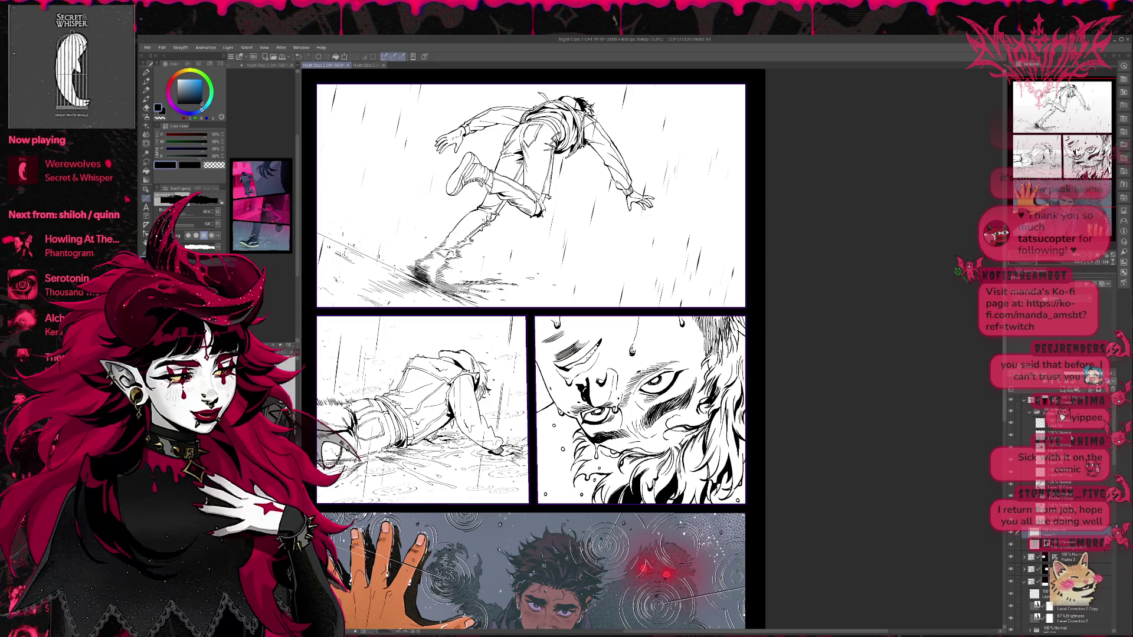
{"action": "left_click", "coordinate": [1030, 505]}
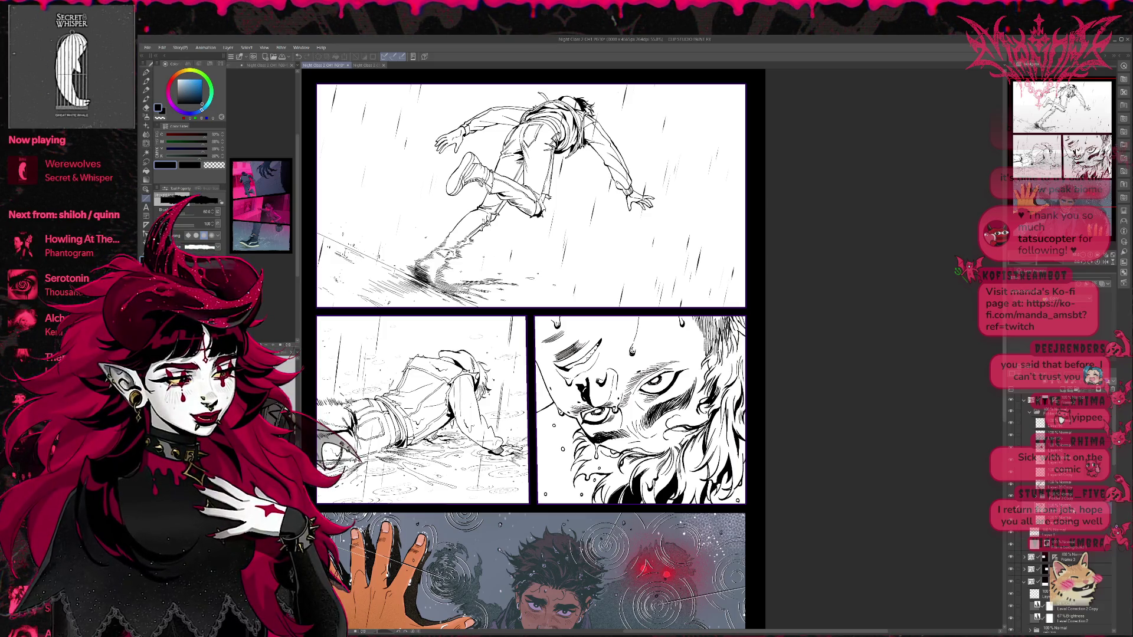
{"action": "left_click", "coordinate": [1029, 505]}
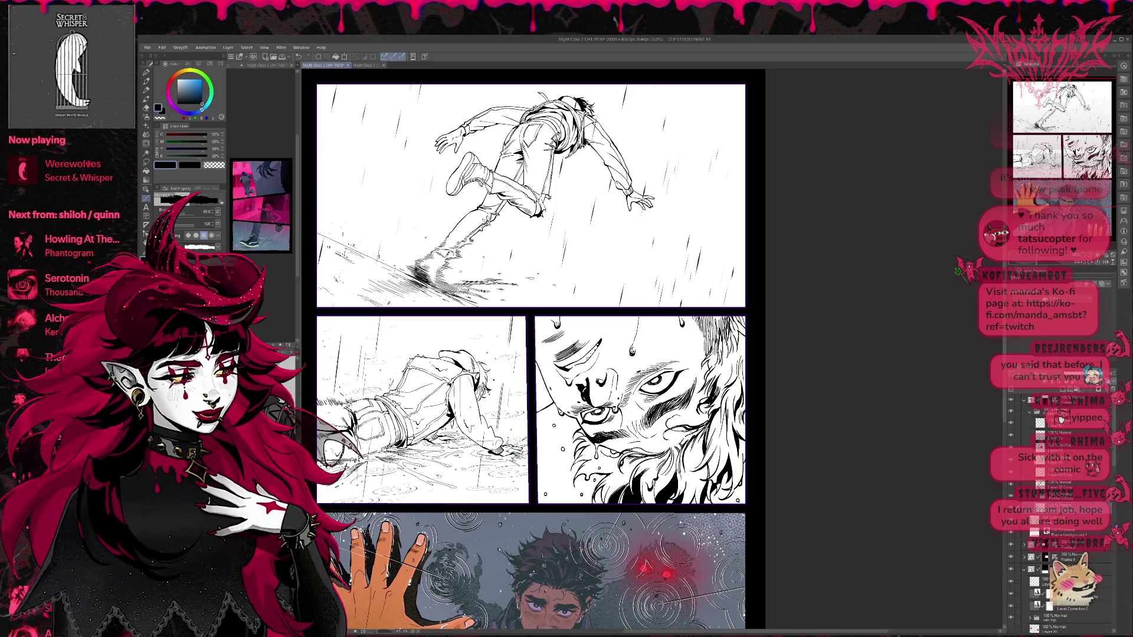
{"action": "left_click", "coordinate": [1011, 496]}
{"action": "left_click", "coordinate": [1011, 497]}
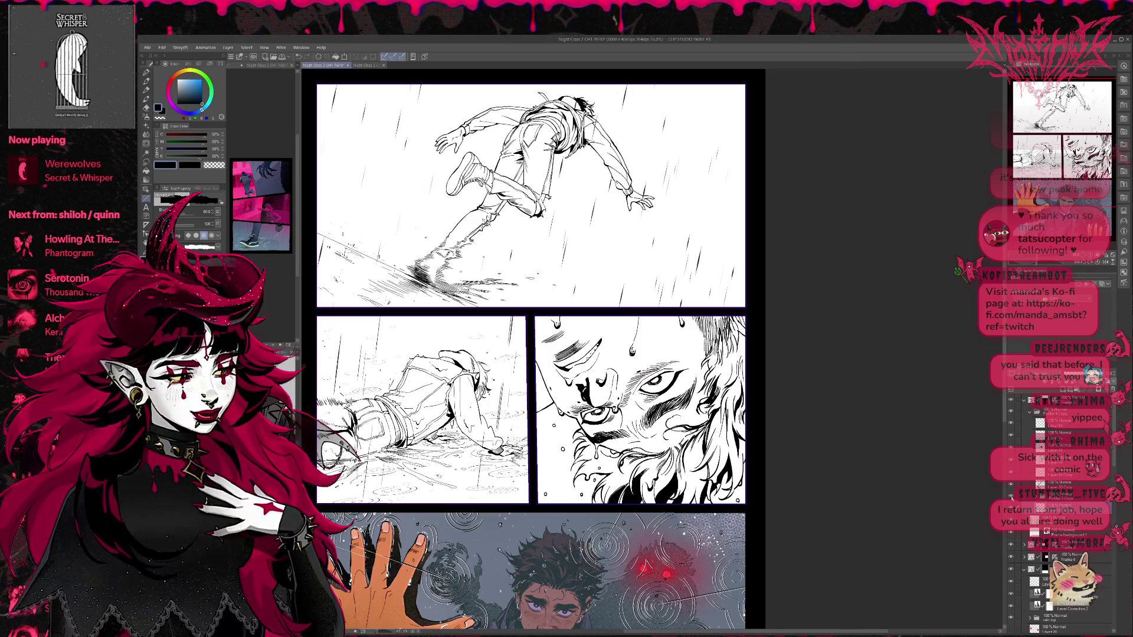
{"action": "left_click", "coordinate": [1030, 520]}
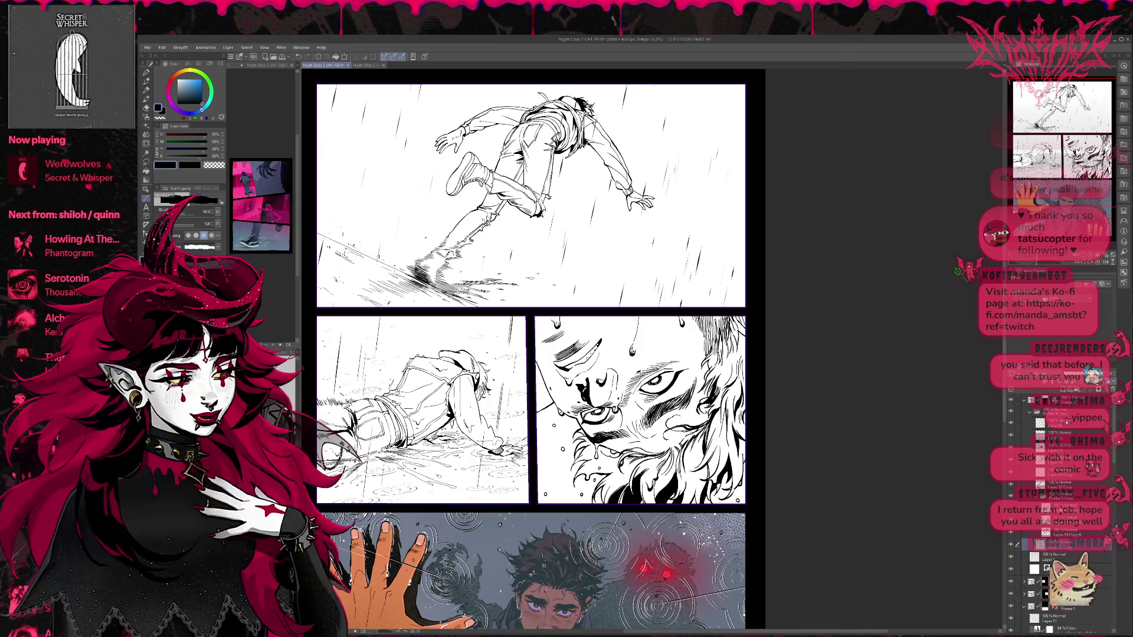
{"action": "left_click", "coordinate": [1056, 508]}
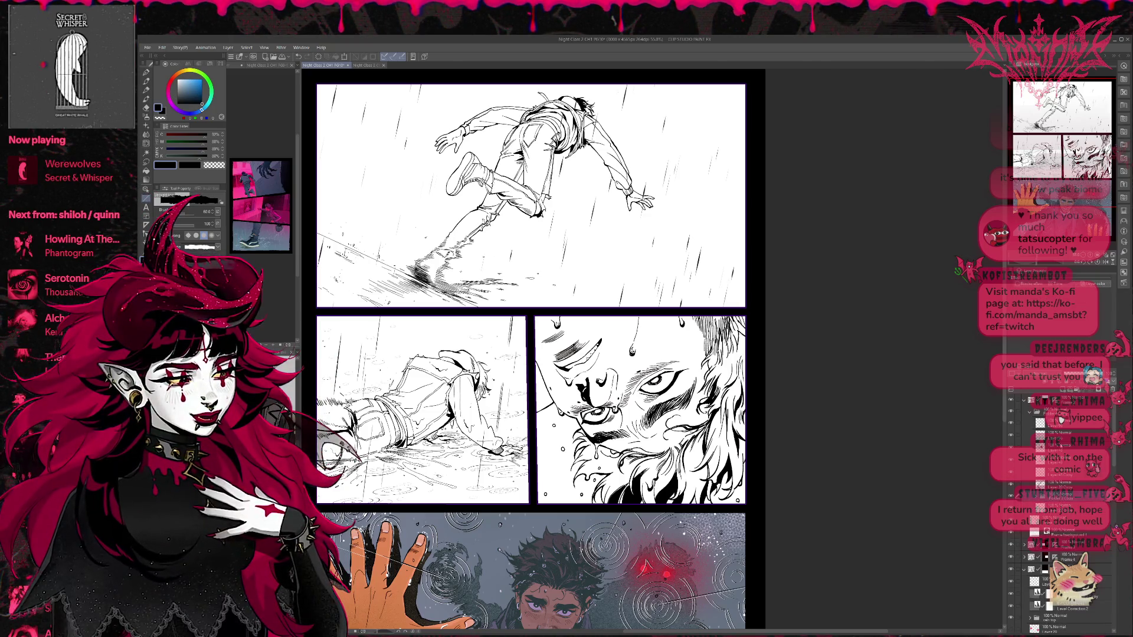
Step: Hide the top panel's rain streaks and create a new raster layer above Folder 1
{"action": "left_click", "coordinate": [1060, 418]}
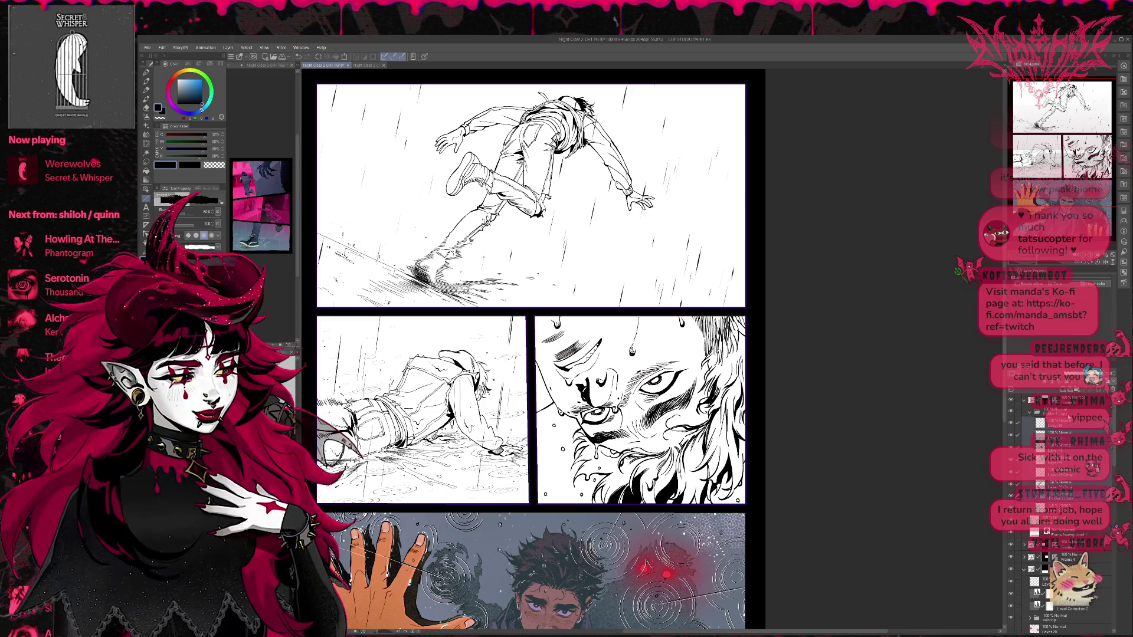
{"action": "left_click", "coordinate": [1011, 424]}
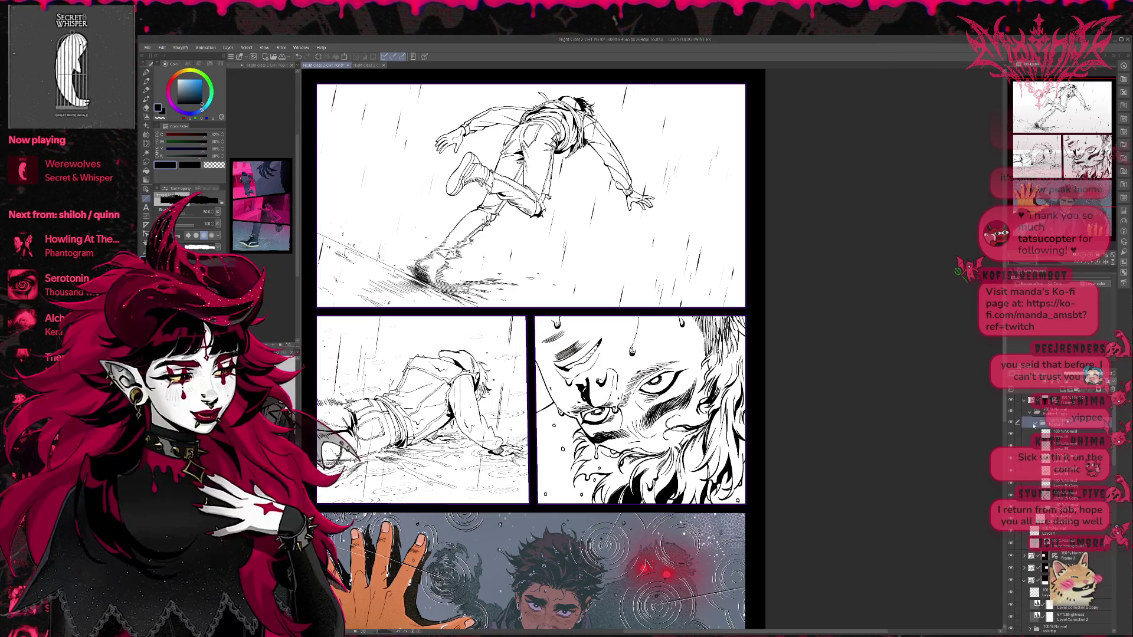
{"action": "left_click", "coordinate": [1011, 424]}
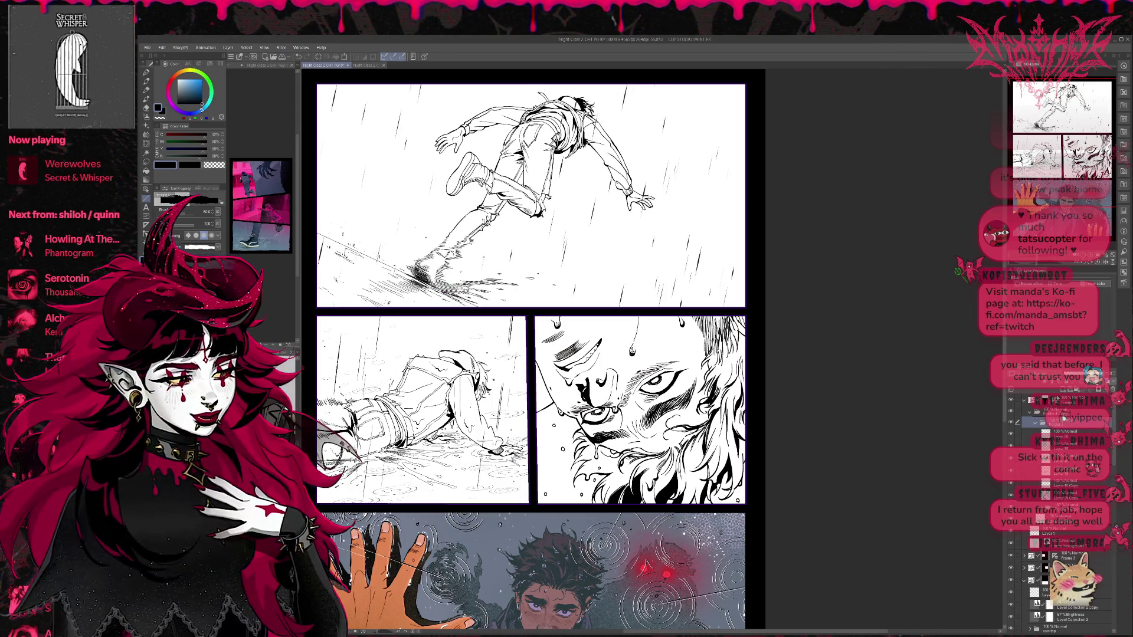
{"action": "left_click", "coordinate": [1012, 435]}
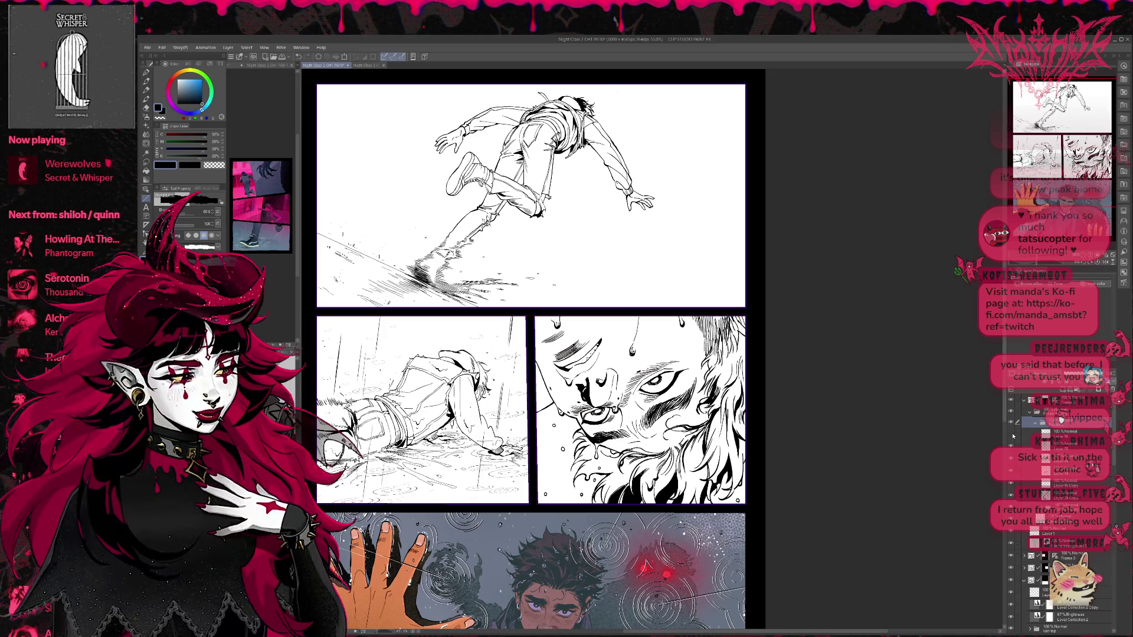
{"action": "left_click", "coordinate": [1061, 417]}
{"action": "key", "text": "ctrl+shift+n"}
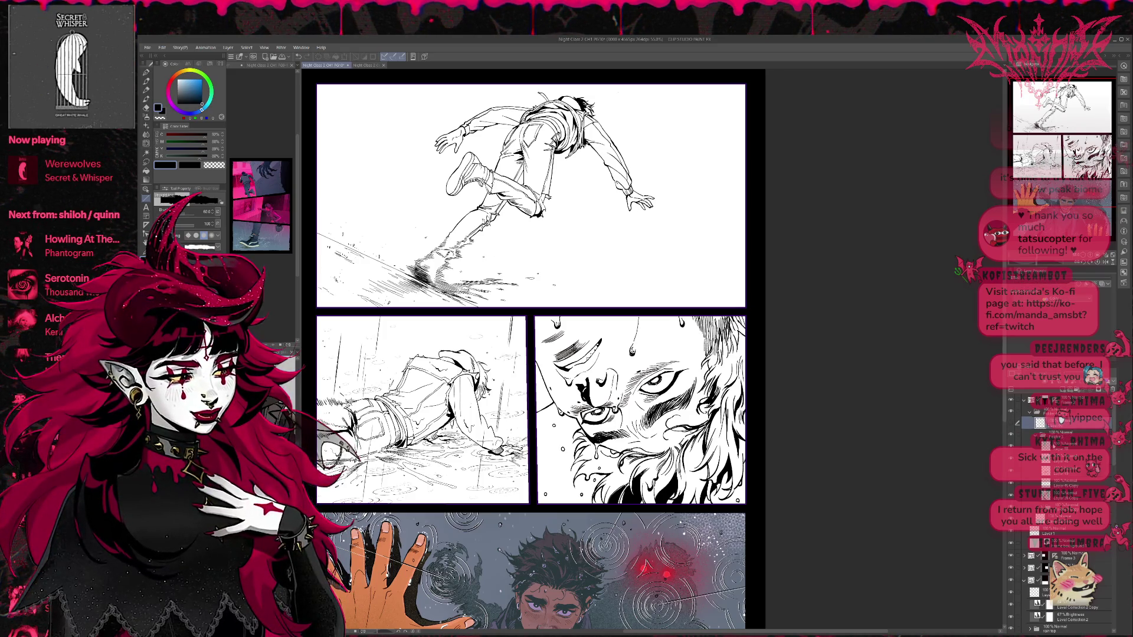
Step: Toggle the faint strokes, ground strokes and figure line art layers to identify each one
{"action": "left_click", "coordinate": [1011, 450]}
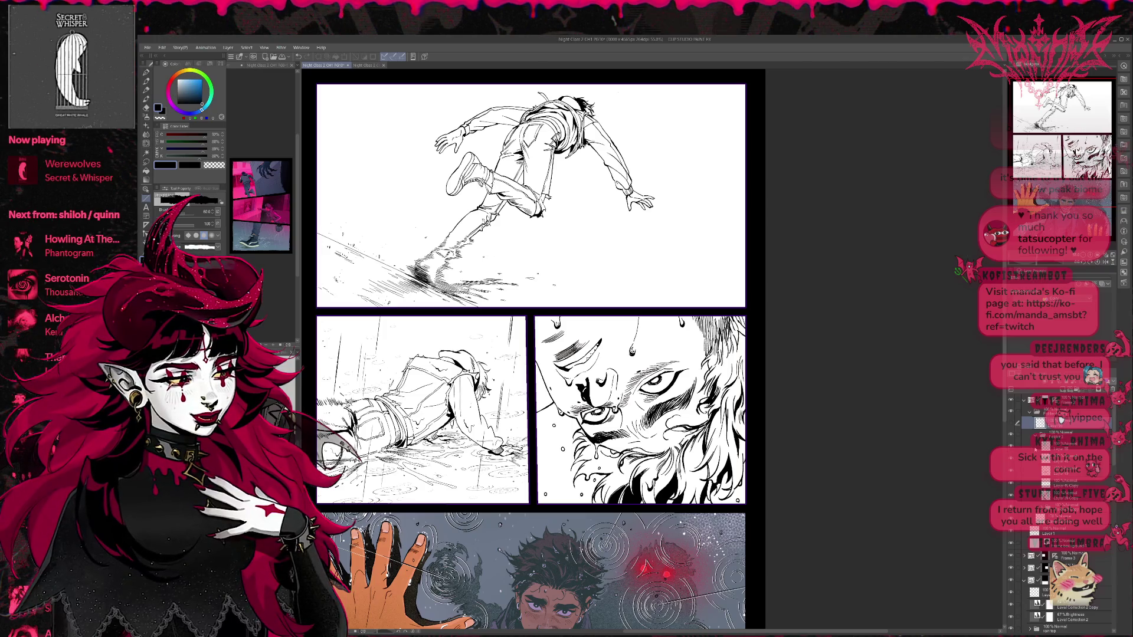
{"action": "left_click", "coordinate": [1055, 431]}
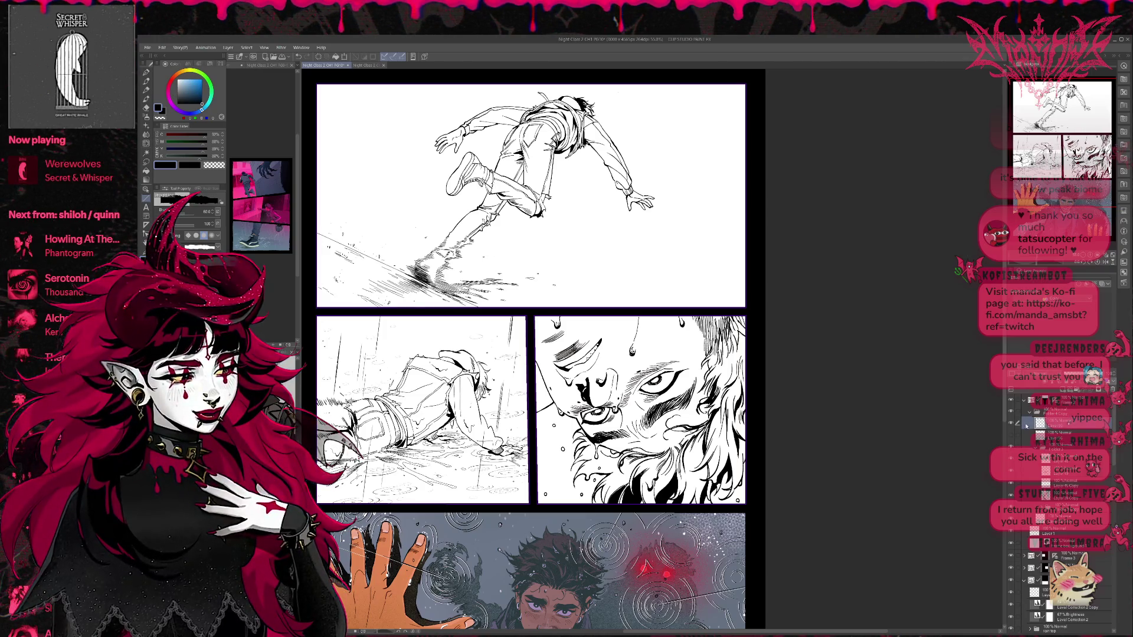
{"action": "left_click", "coordinate": [1057, 422]}
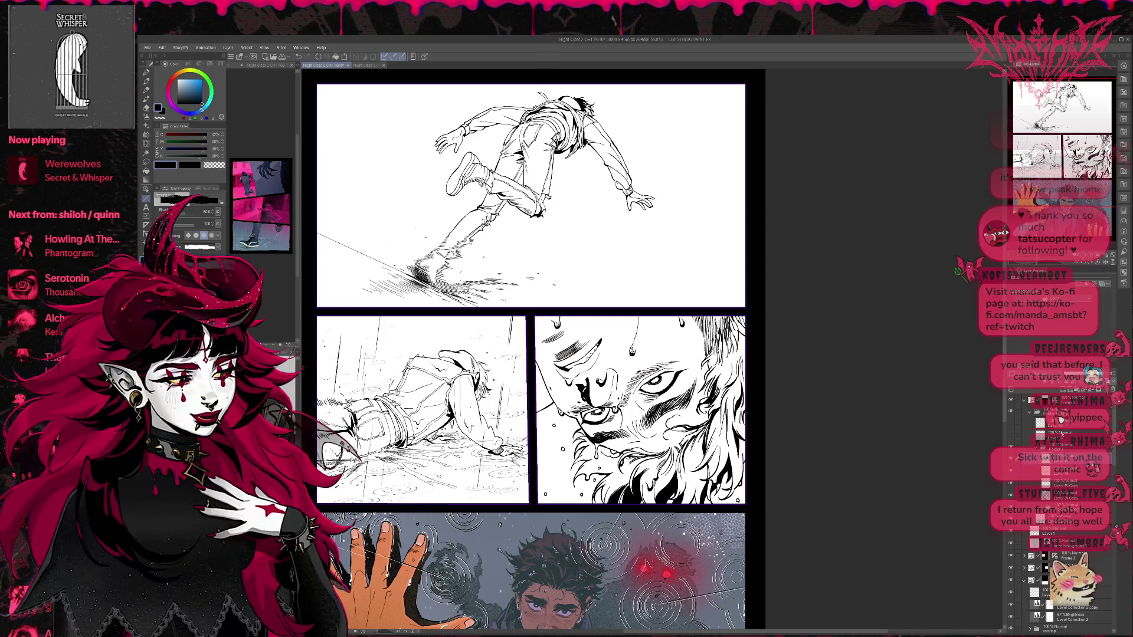
{"action": "left_click", "coordinate": [1011, 438]}
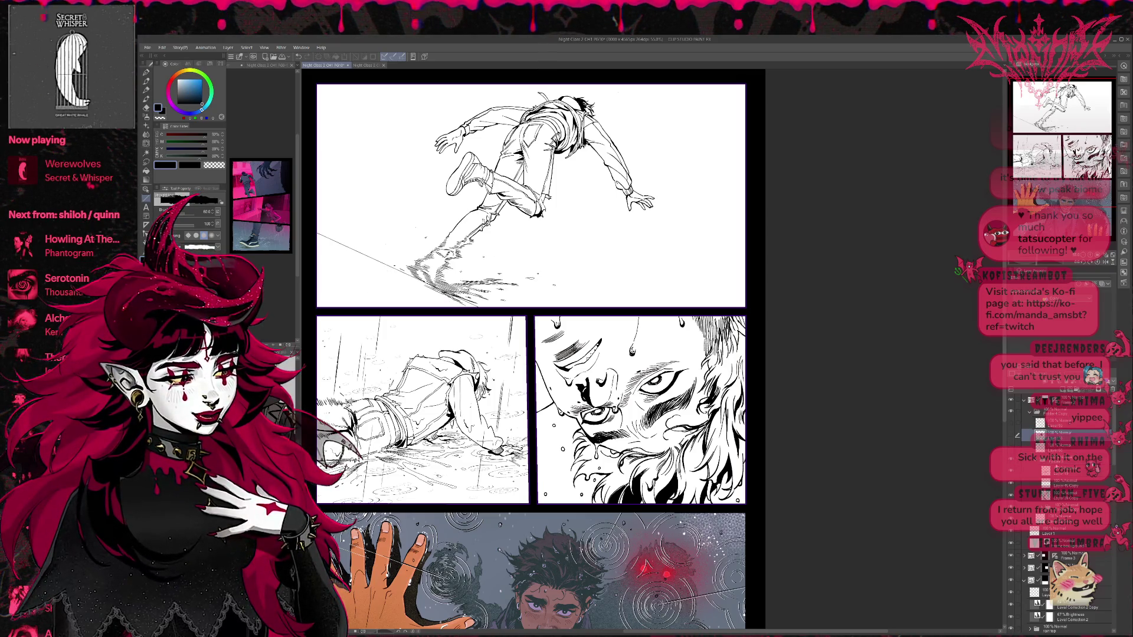
{"action": "left_click", "coordinate": [1010, 497]}
{"action": "left_click", "coordinate": [1010, 497]}
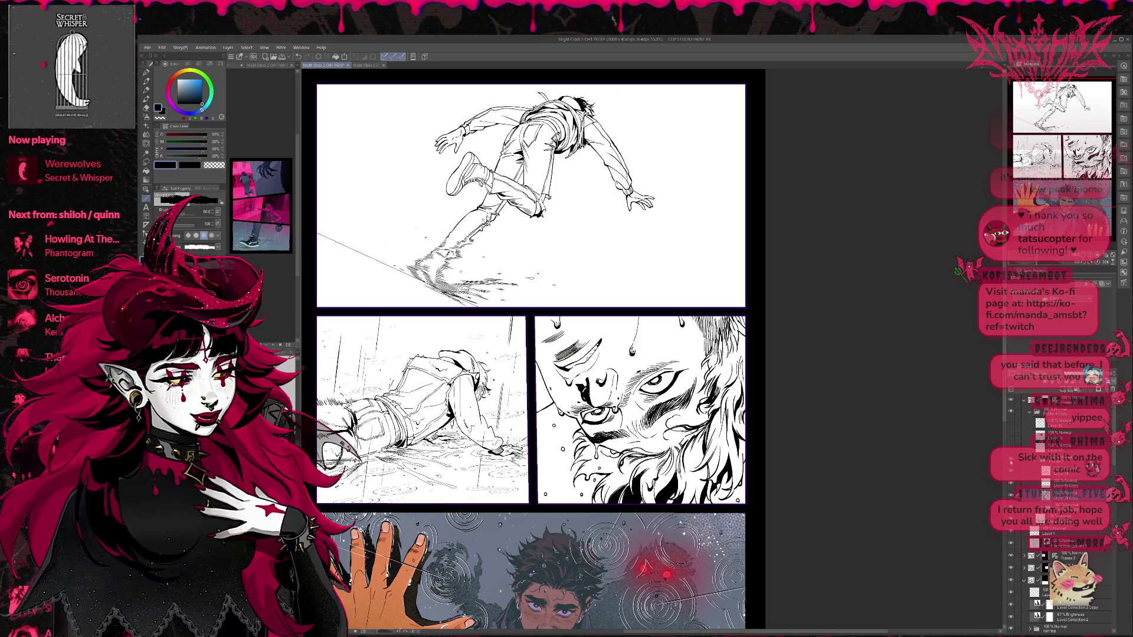
{"action": "left_click", "coordinate": [1010, 463]}
{"action": "left_click", "coordinate": [1010, 463]}
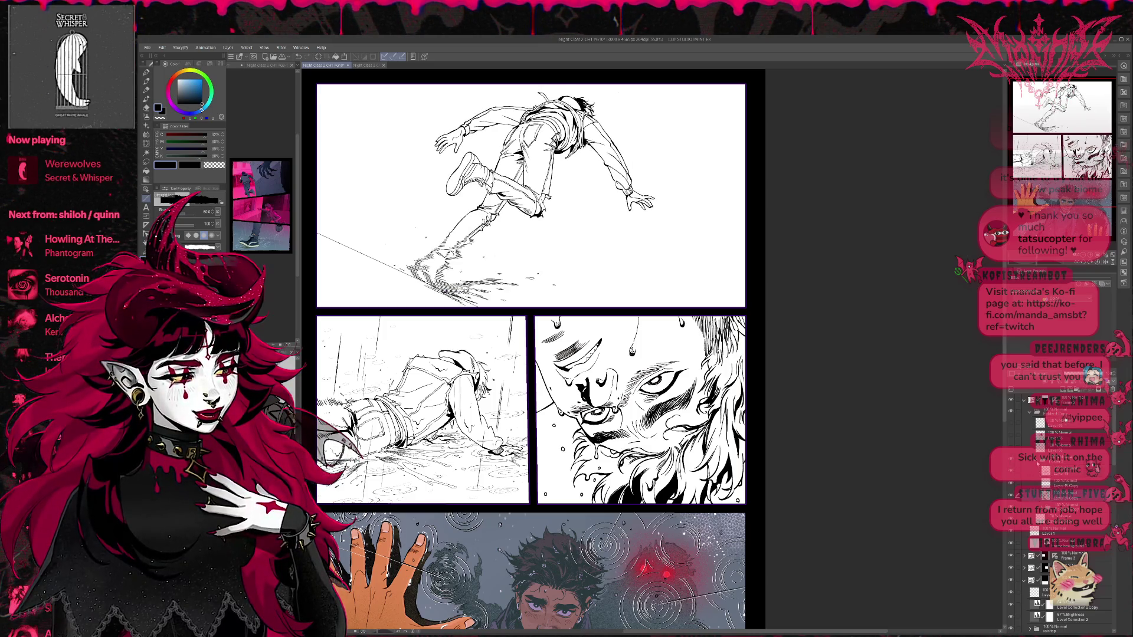
Step: Select the layer to hold the colour fill and choose bright blue
{"action": "left_click", "coordinate": [1013, 472]}
{"action": "left_click", "coordinate": [1011, 472]}
{"action": "left_click", "coordinate": [1011, 472]}
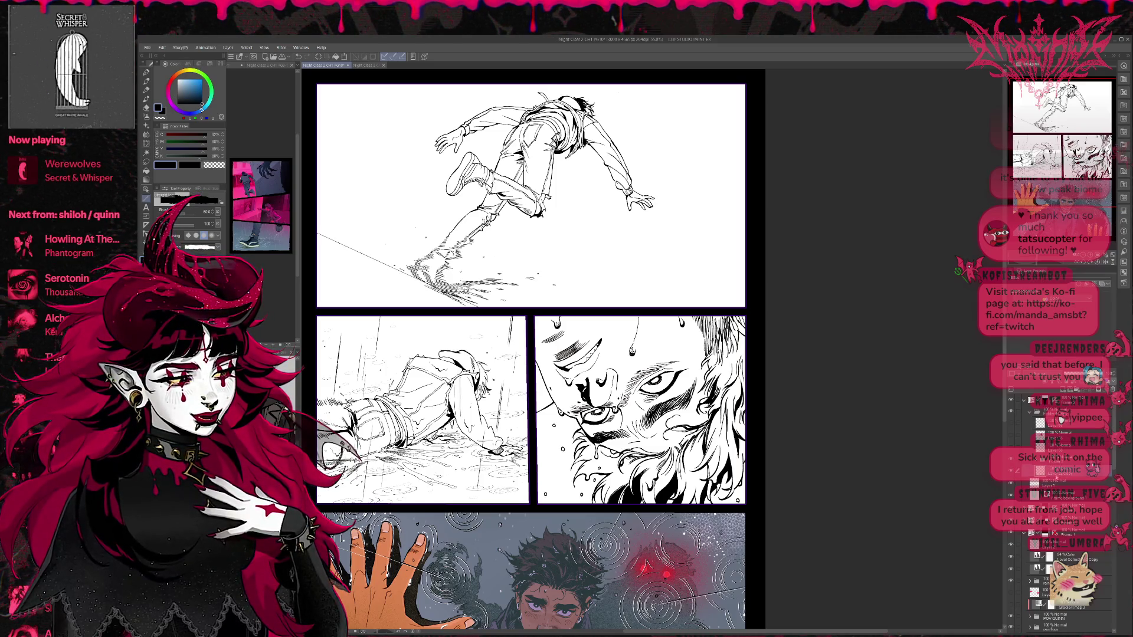
{"action": "left_click", "coordinate": [1057, 481]}
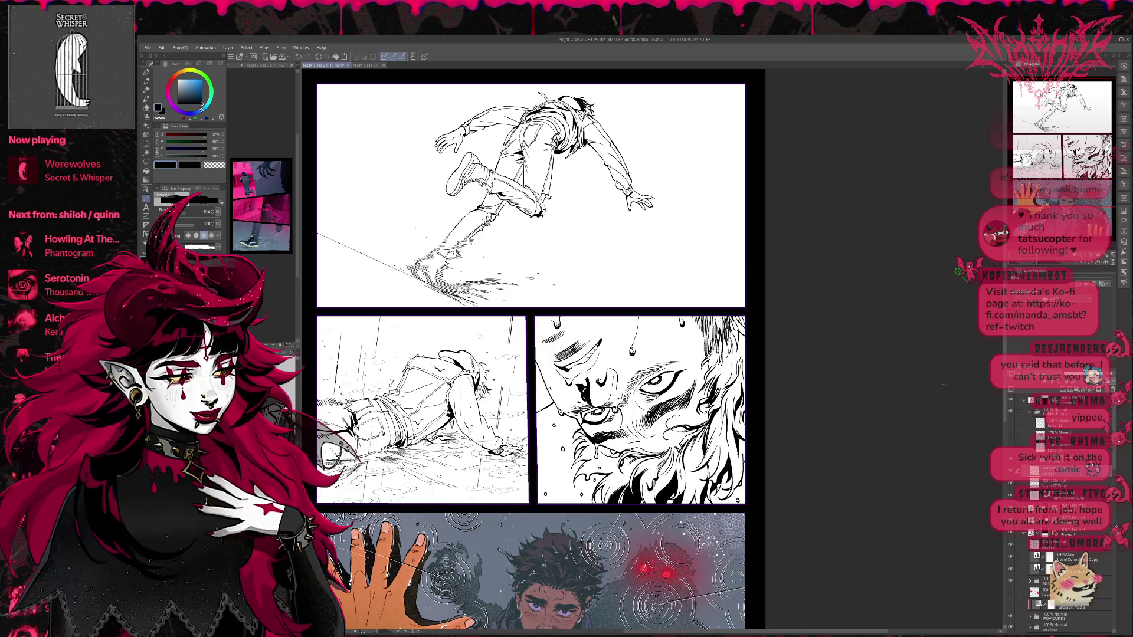
{"action": "left_click", "coordinate": [202, 83]}
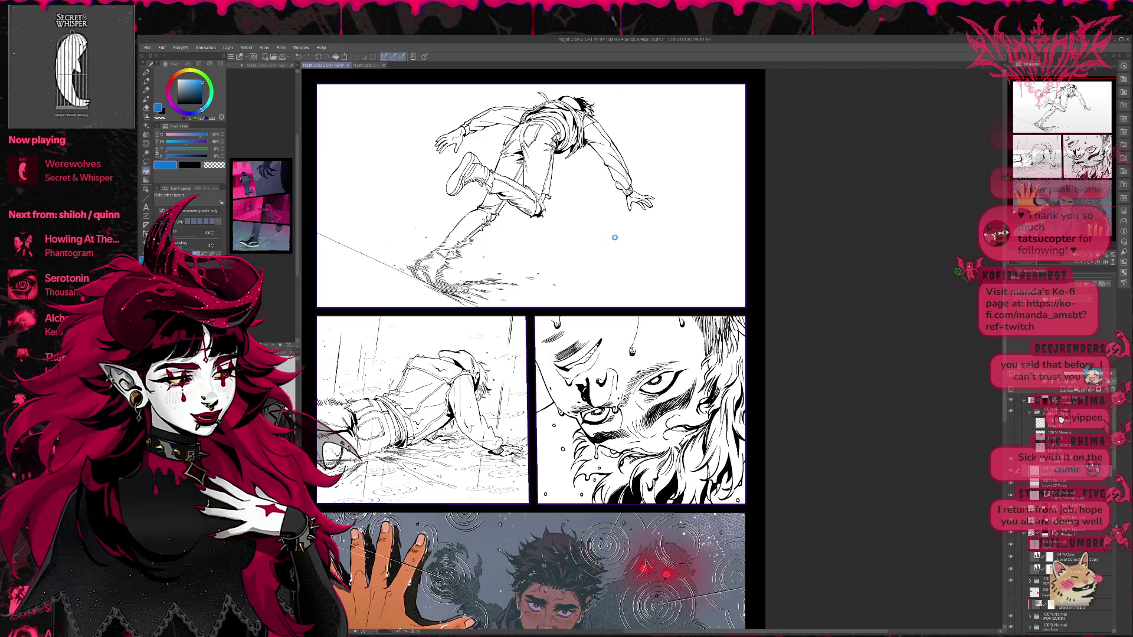
Step: Flood-fill the top panel's background with bright blue
{"action": "left_click", "coordinate": [615, 237]}
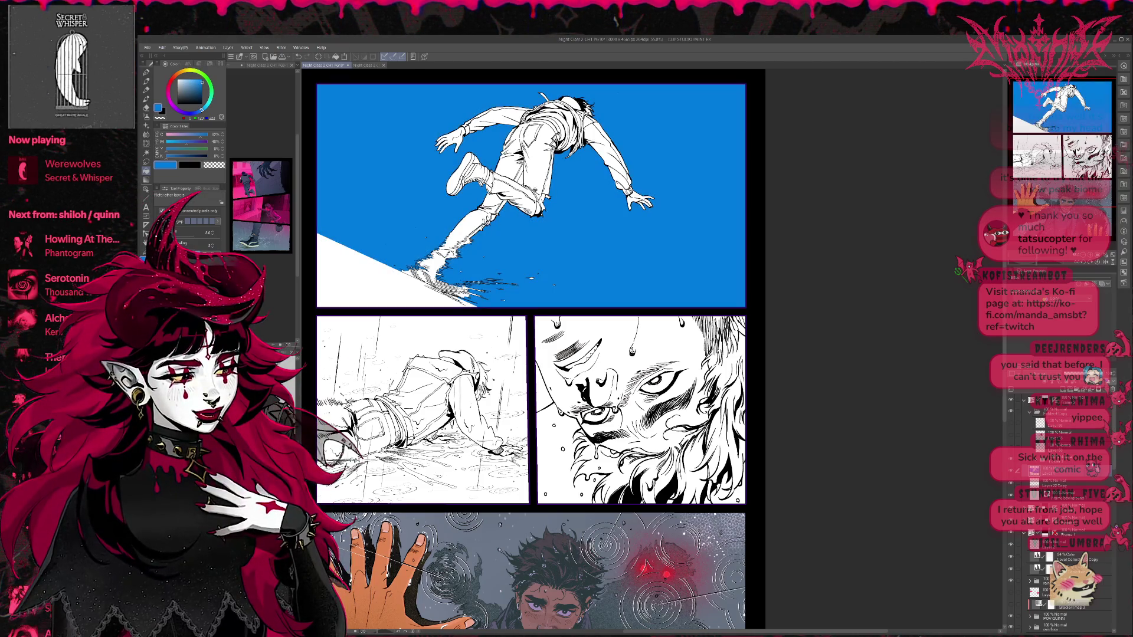
{"action": "scroll", "coordinate": [782, 223], "scroll_direction": "up", "scroll_amount": 2}
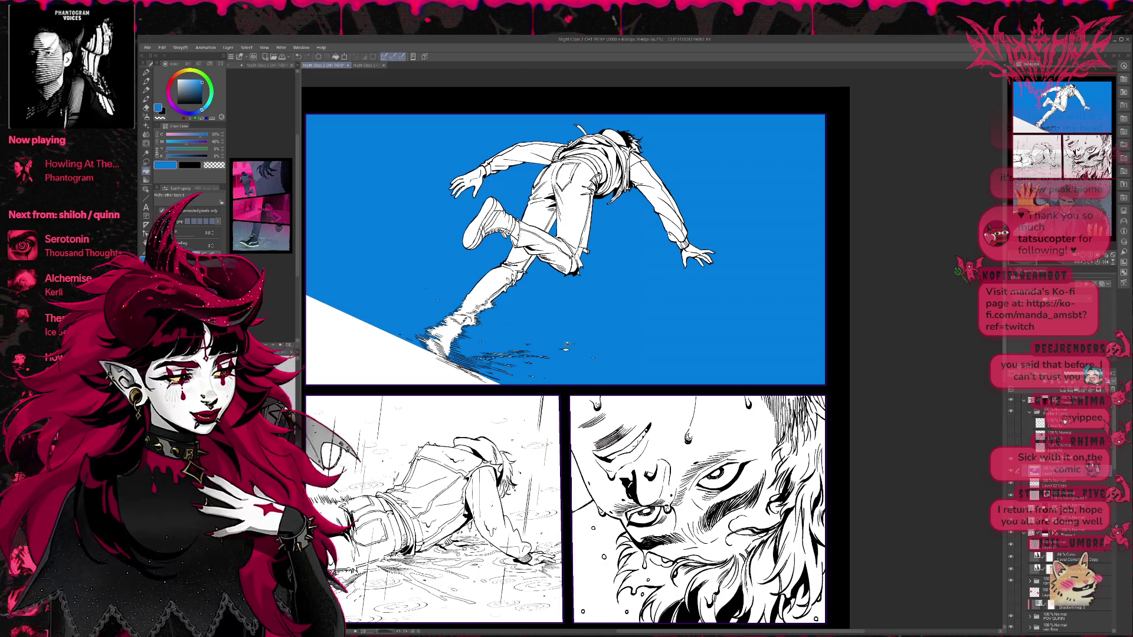
{"action": "key", "text": "p"}
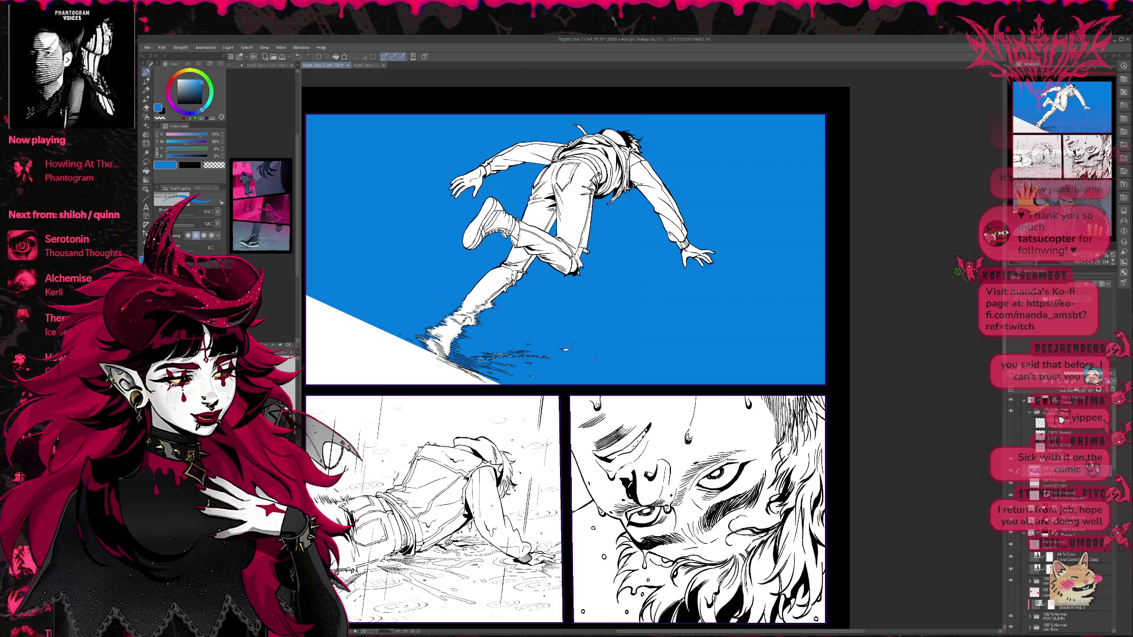
{"action": "key", "text": "p"}
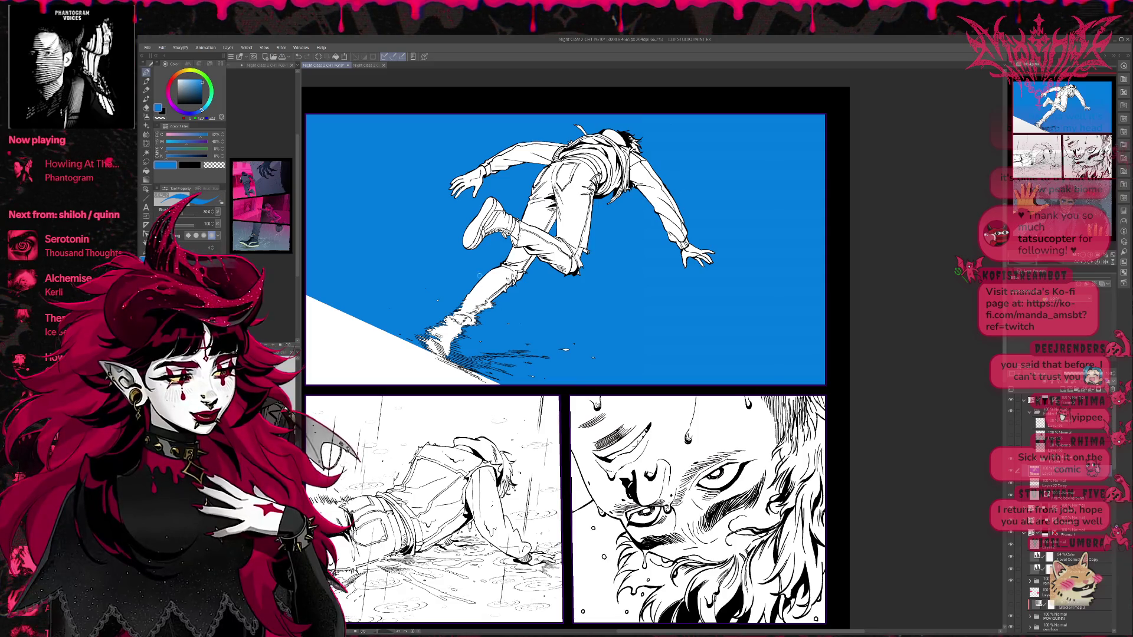
Step: Clean up the blue fill with a size-150 eraser and pen, keeping the figure and slope white
{"action": "key", "text": "e"}
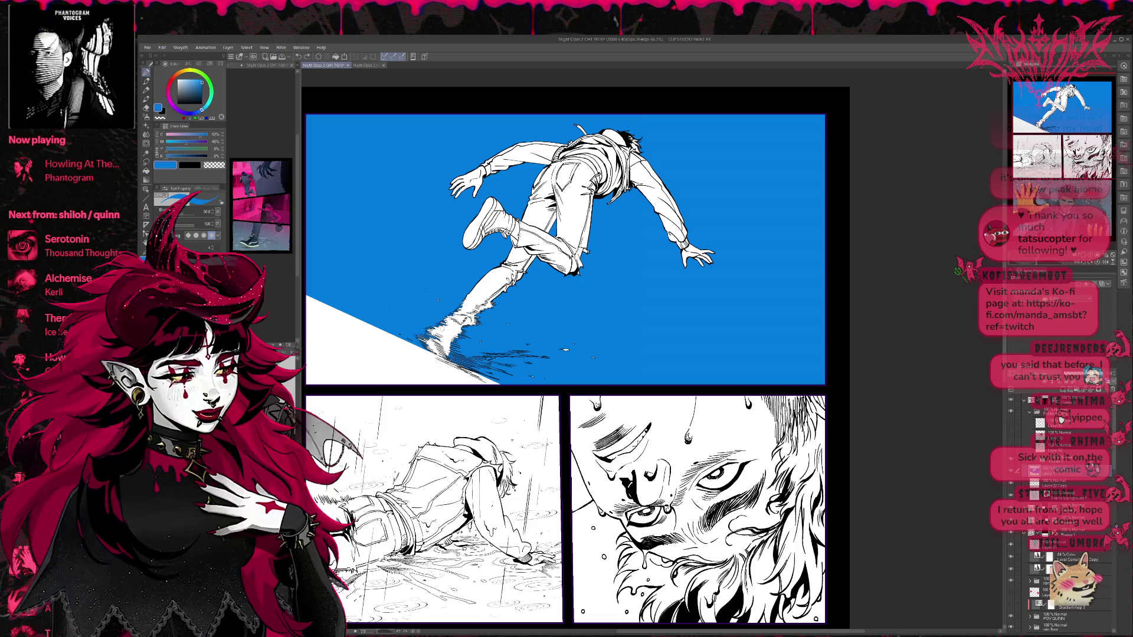
{"action": "key", "text": "bracketleft"}
{"action": "key", "text": "bracketleft"}
{"action": "key", "text": "bracketleft"}
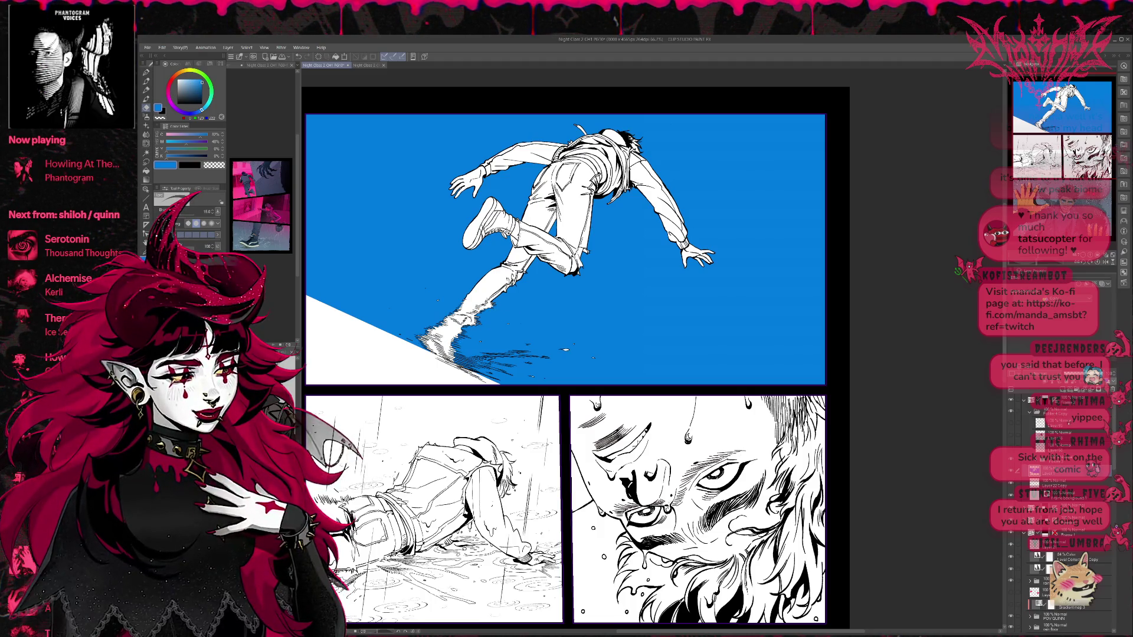
{"action": "key", "text": "p"}
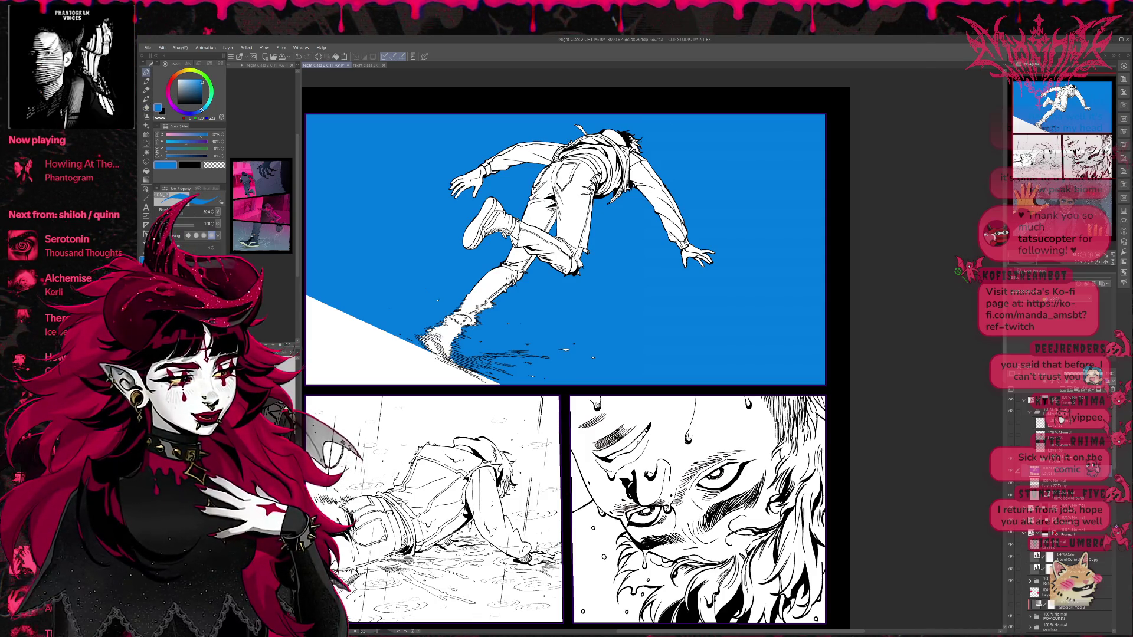
{"action": "key", "text": "b"}
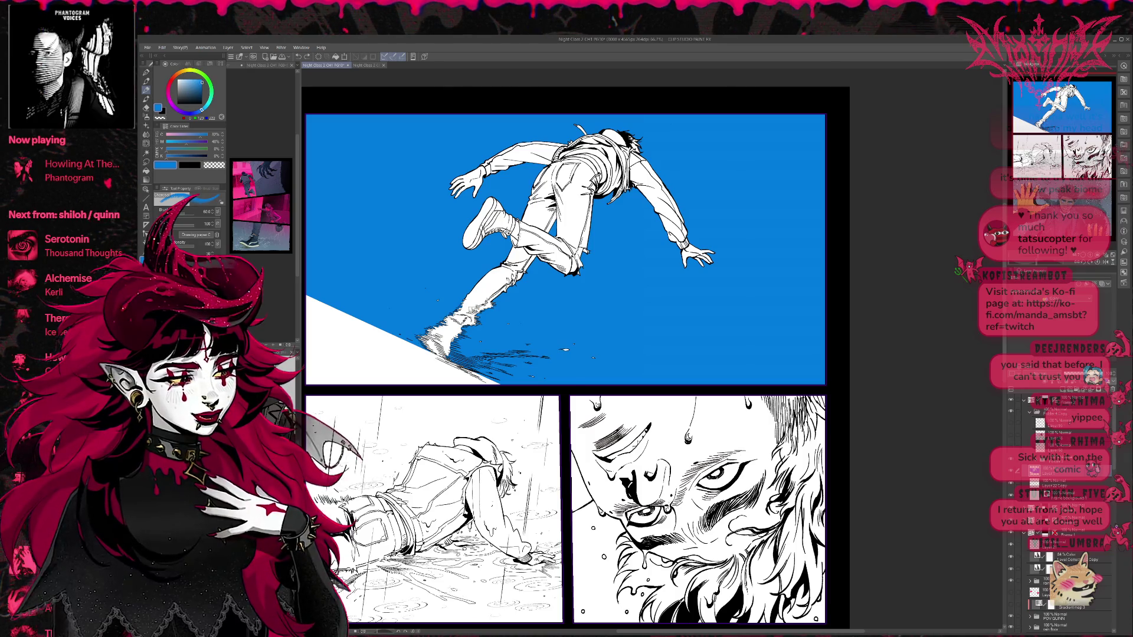
{"action": "key", "text": "e"}
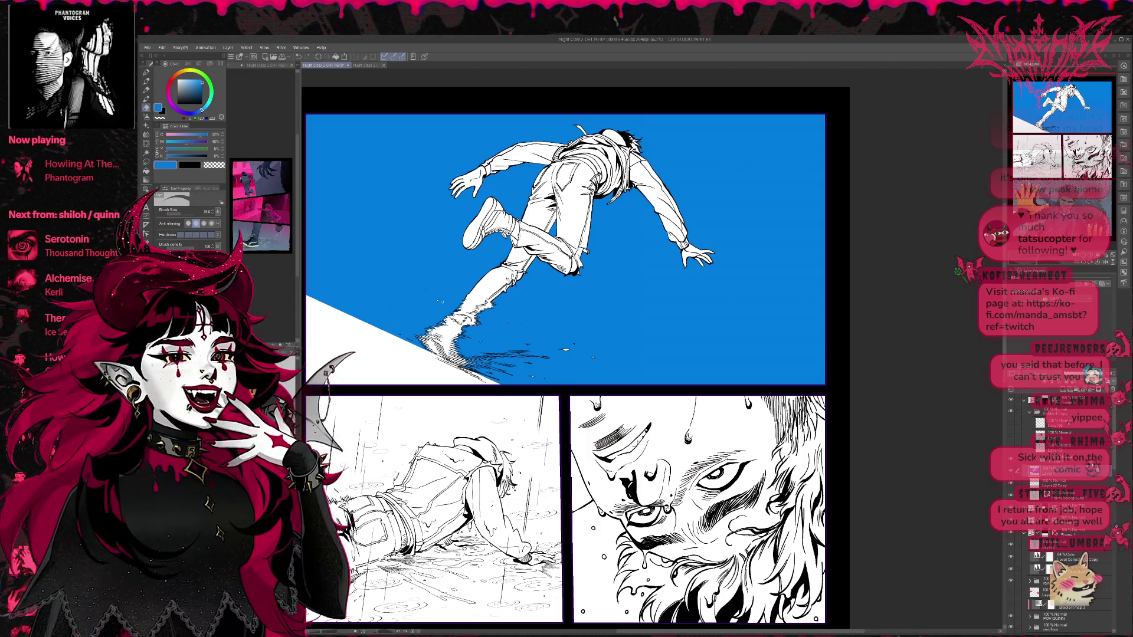
{"action": "key", "text": "p"}
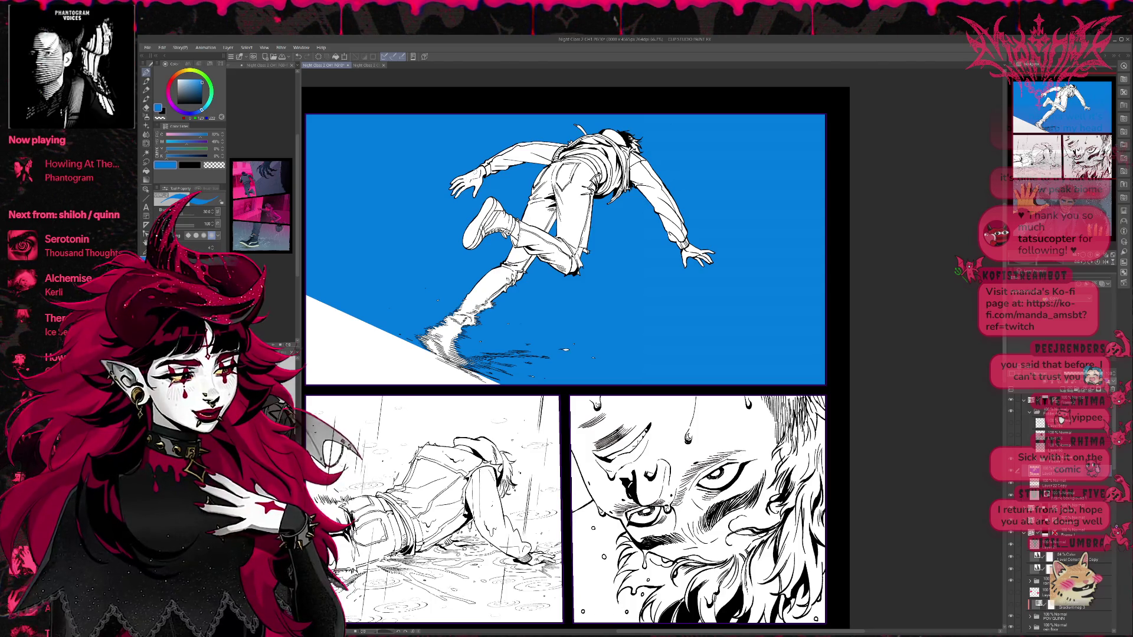
{"action": "scroll", "coordinate": [634, 224], "scroll_direction": "right", "scroll_amount": 1}
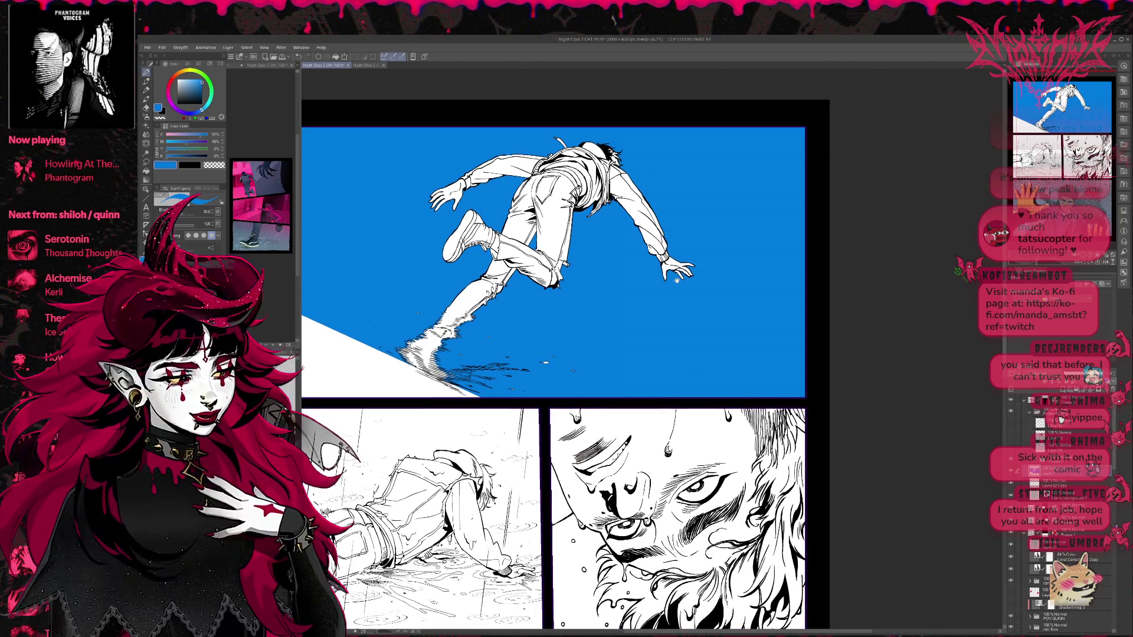
{"action": "scroll", "coordinate": [676, 267], "scroll_direction": "down", "scroll_amount": 1}
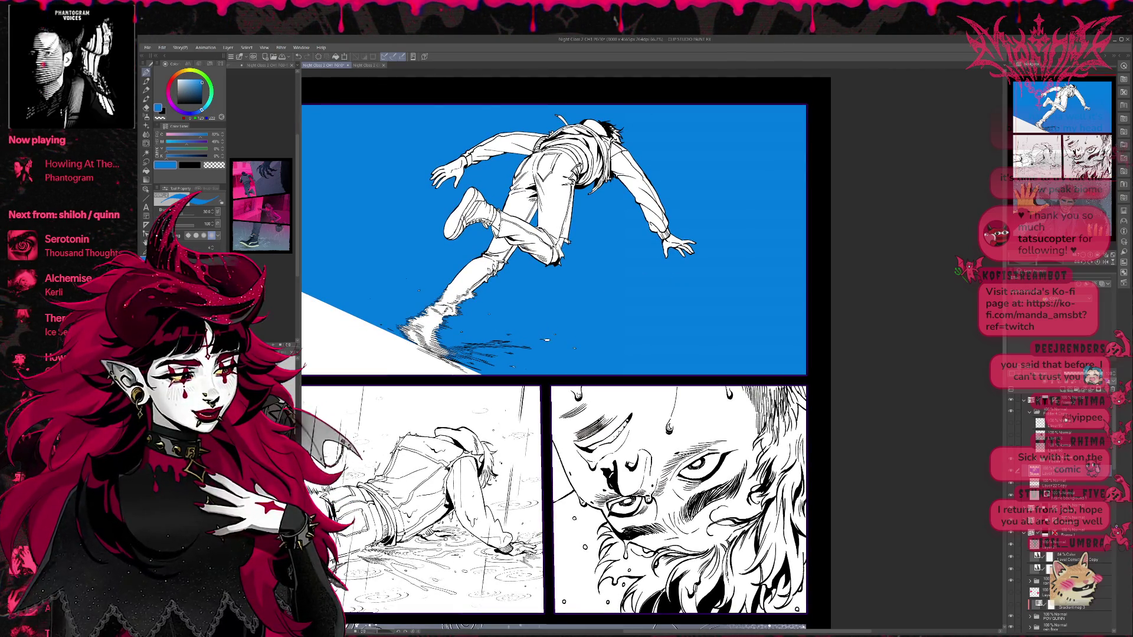
{"action": "scroll", "coordinate": [555, 355], "scroll_direction": "left", "scroll_amount": 1}
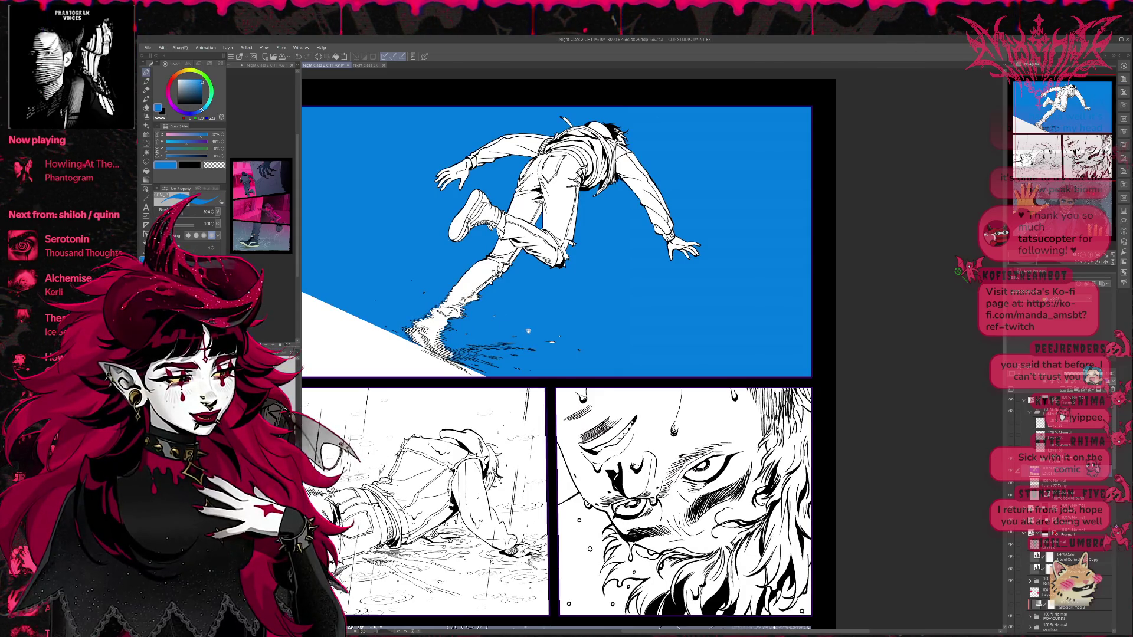
{"action": "scroll", "coordinate": [670, 367], "scroll_direction": "up", "scroll_amount": 3}
{"action": "scroll", "coordinate": [669, 367], "scroll_direction": "up", "scroll_amount": 1}
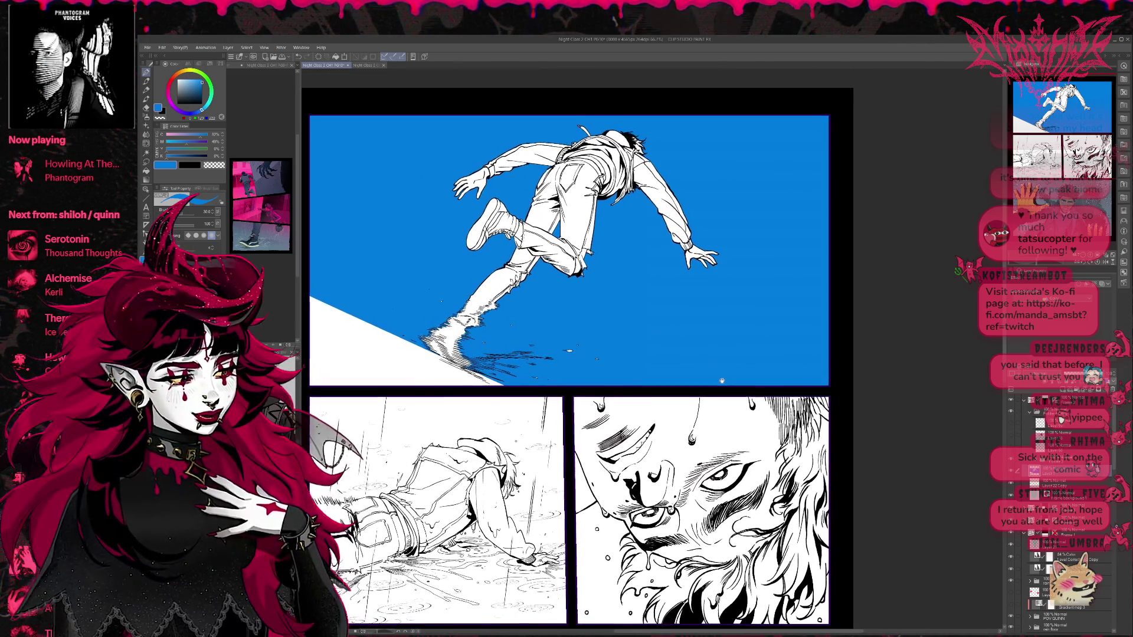